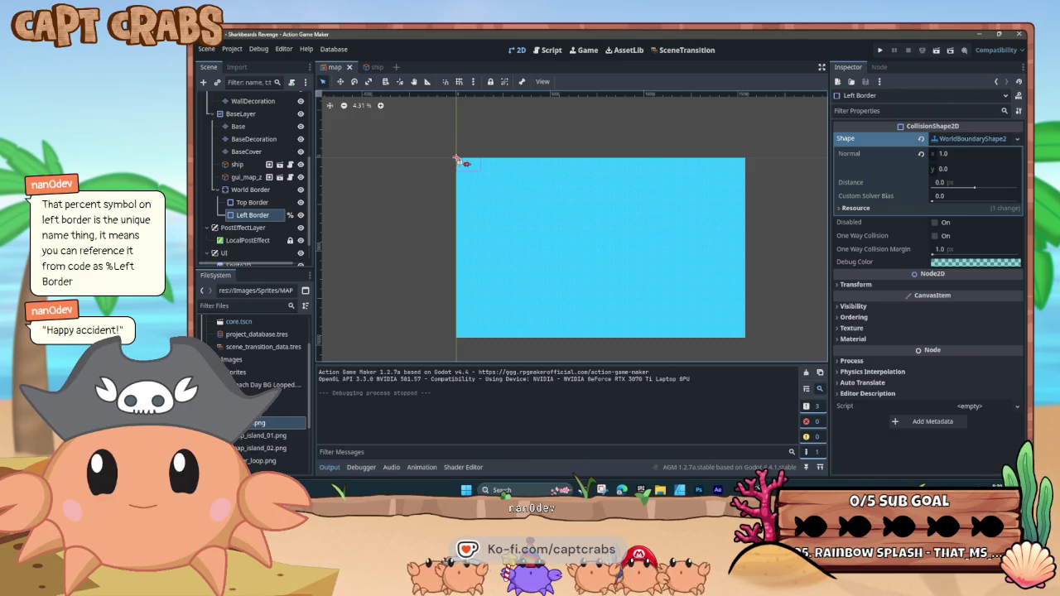
# Duplicate Left Border and make the copy's shape unique as WorldBoundaryShape2
pyautogui.rightClick(253, 217)
pyautogui.click(266, 247)
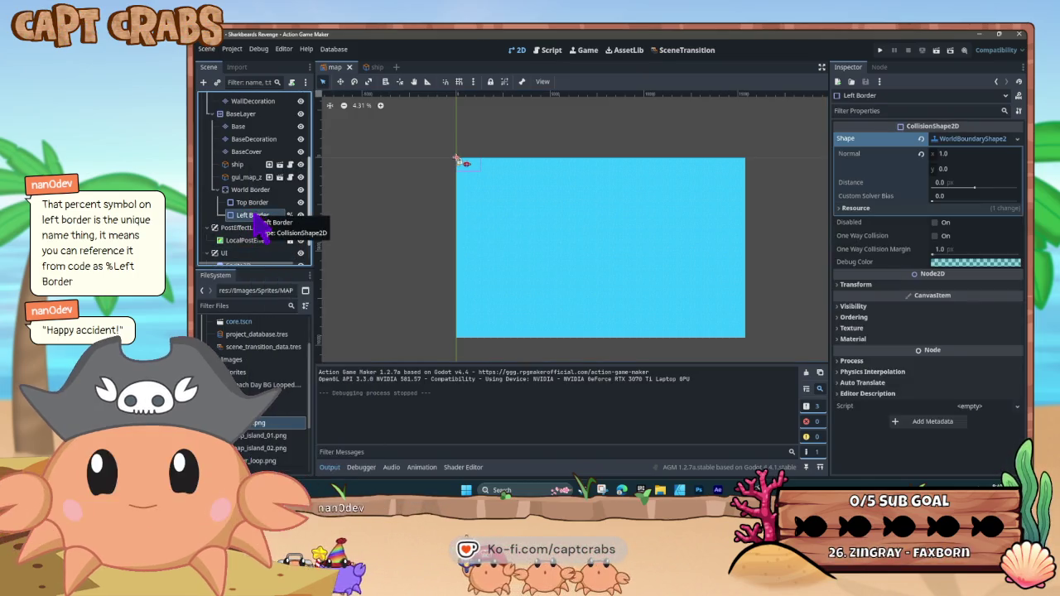
pyautogui.hotkey('ctrl', 'd')
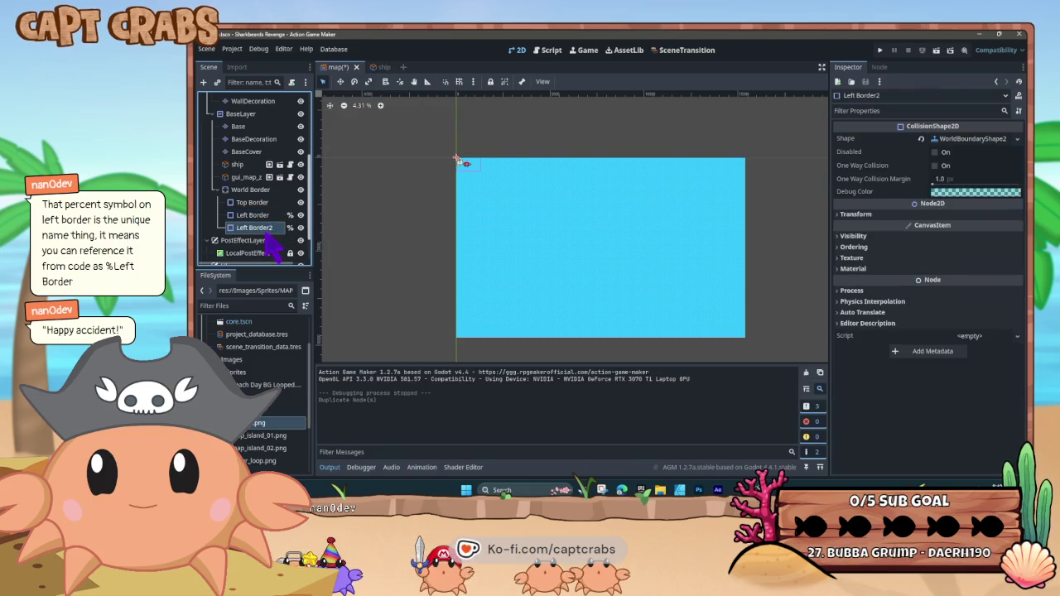
pyautogui.rightClick(268, 236)
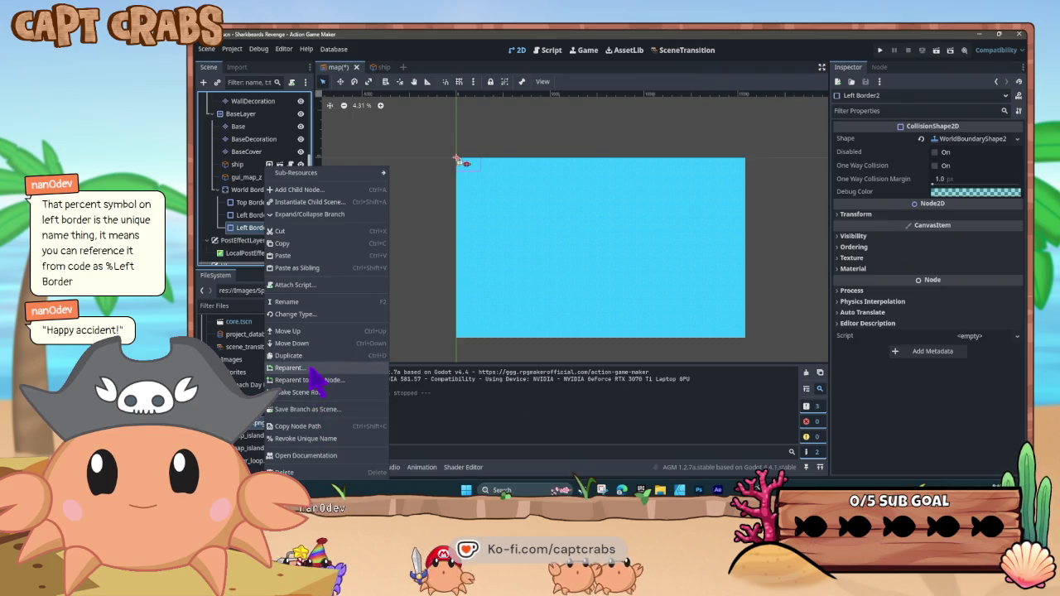
pyautogui.click(973, 139)
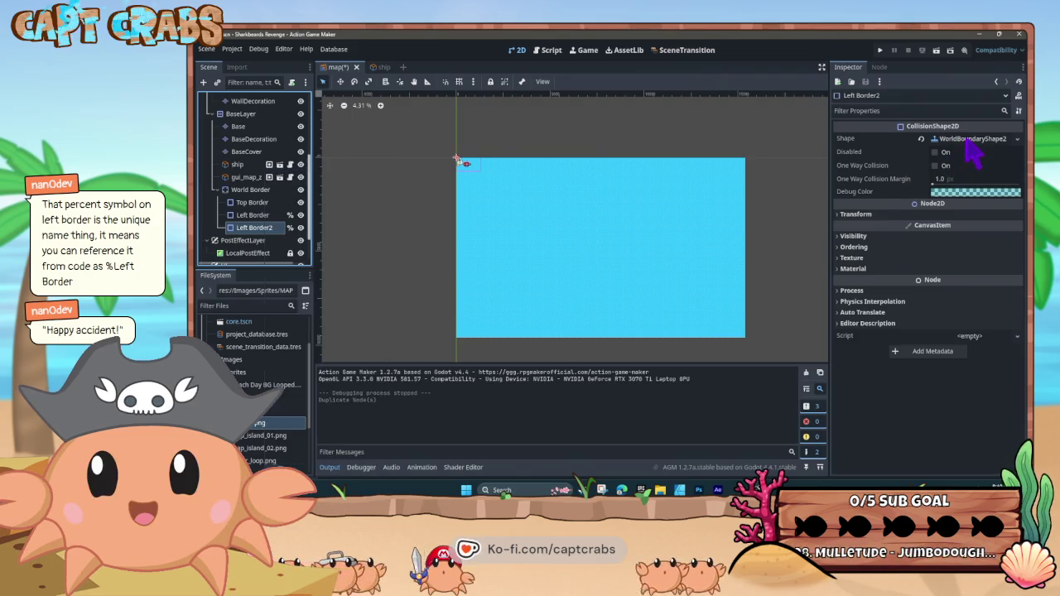
pyautogui.rightClick(973, 139)
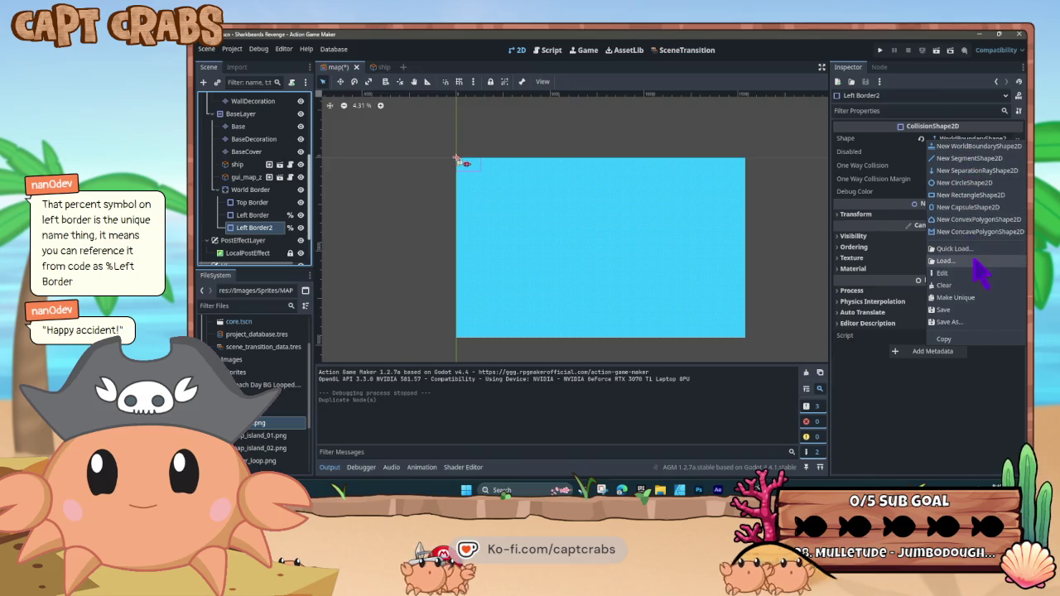
pyautogui.click(974, 297)
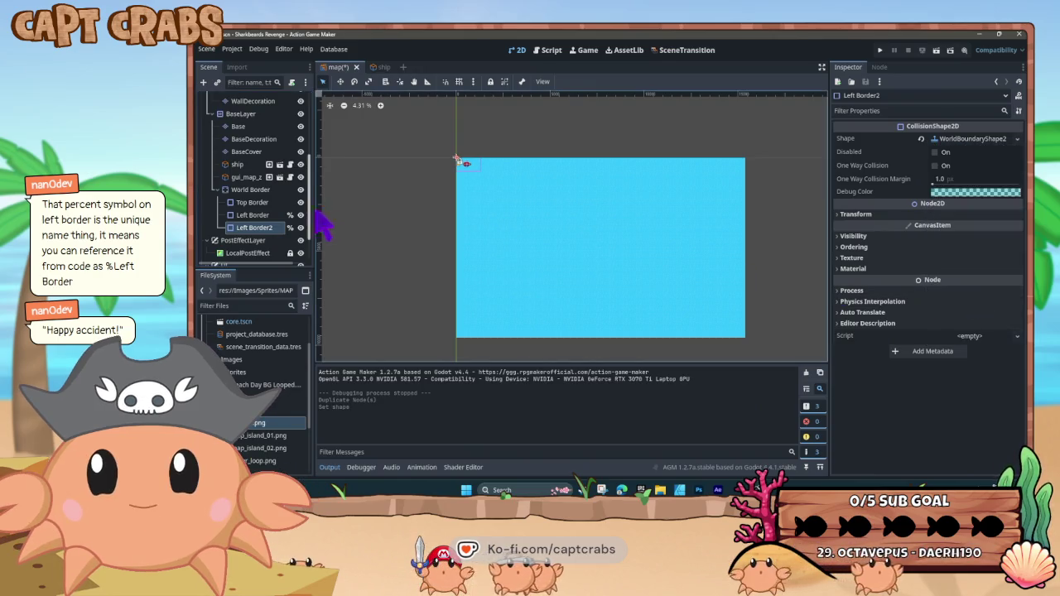
# Rename the copied border node to RightBorder
pyautogui.rightClick(270, 227)
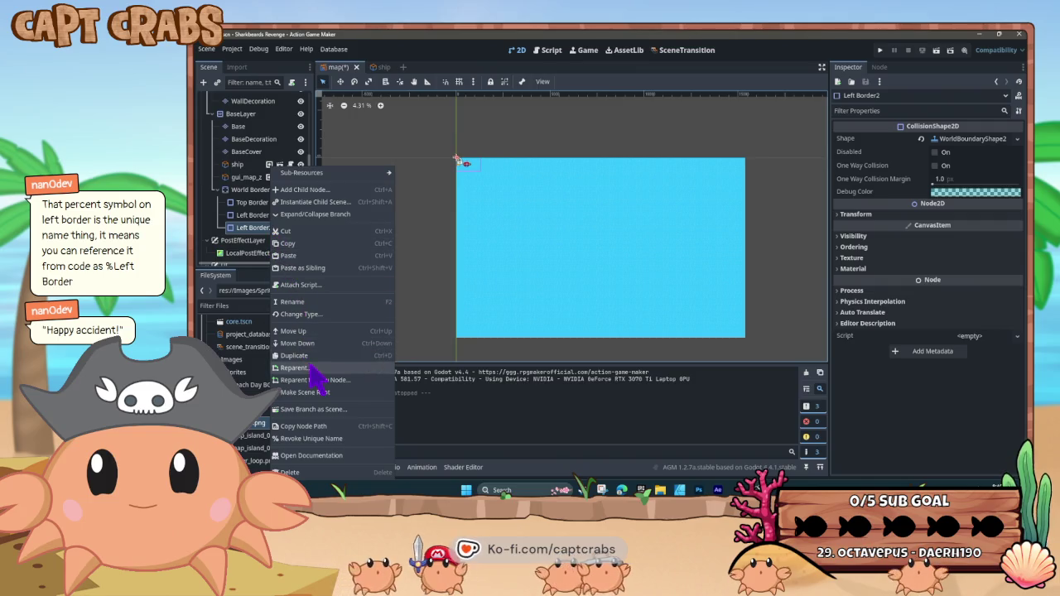
pyautogui.click(297, 302)
pyautogui.write('Ri')
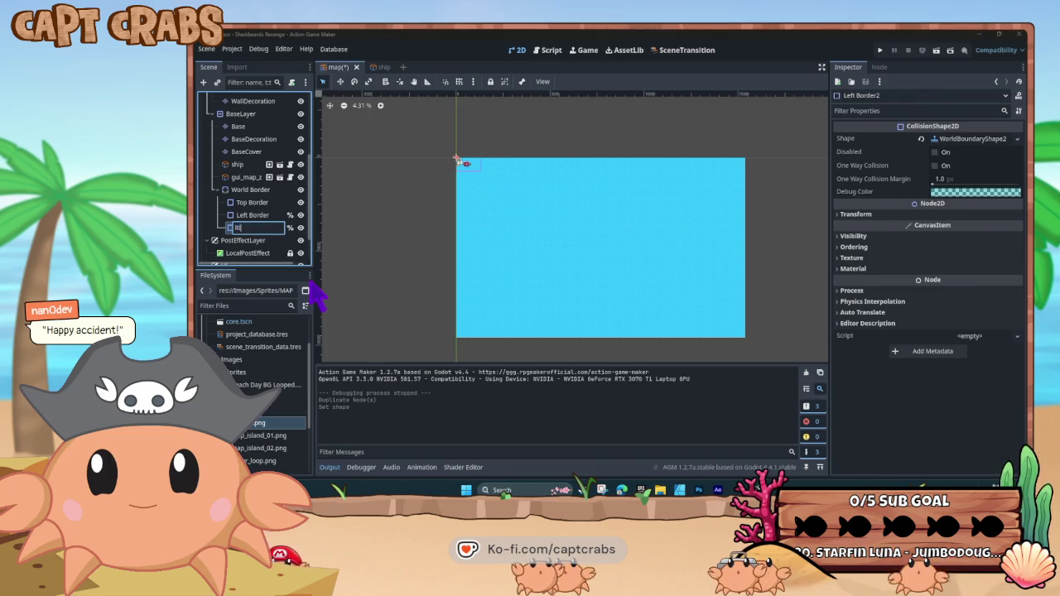
pyautogui.write('ght')
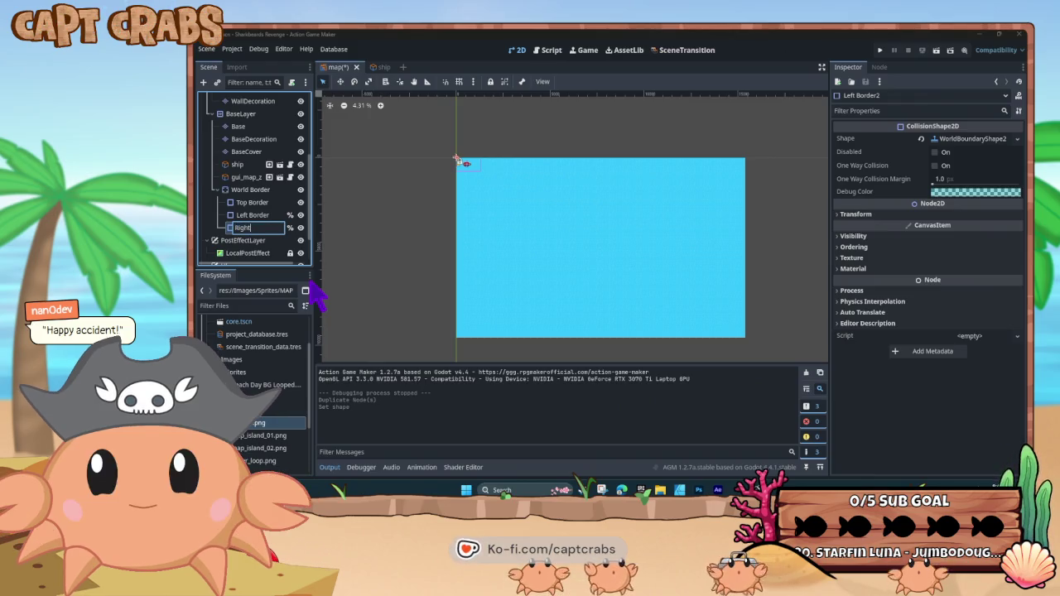
pyautogui.write('der')
pyautogui.press('Return')
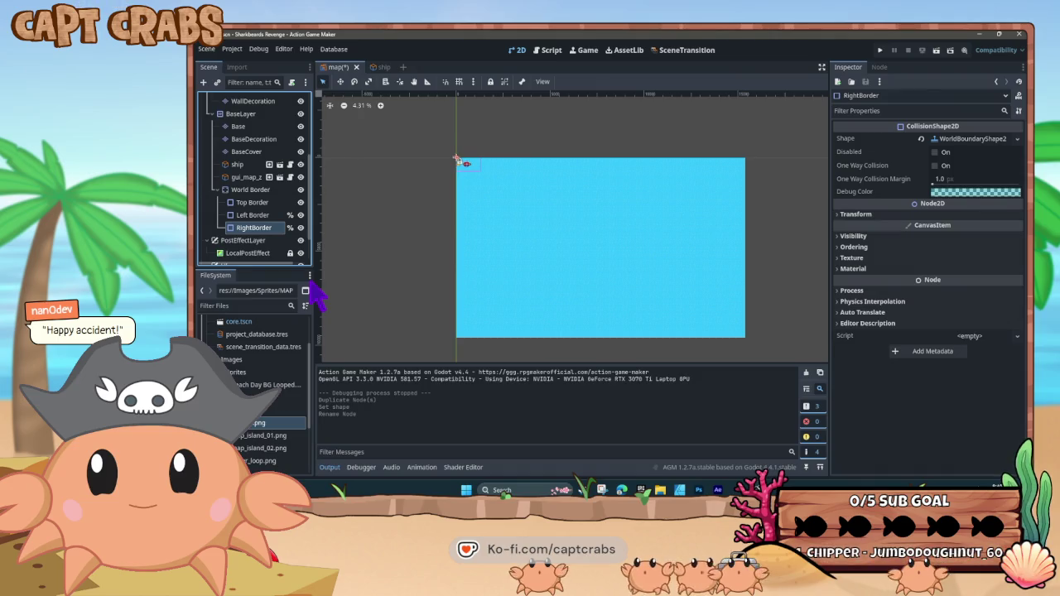
# Set RightBorder's Transform Position y to 7680
pyautogui.click(838, 216)
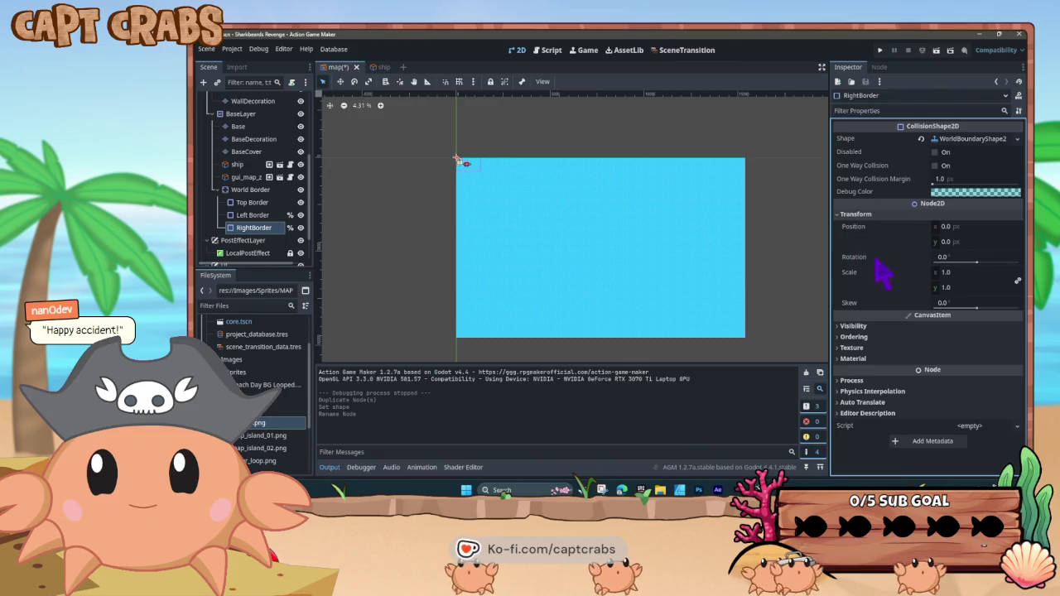
pyautogui.click(959, 242)
pyautogui.write('7680')
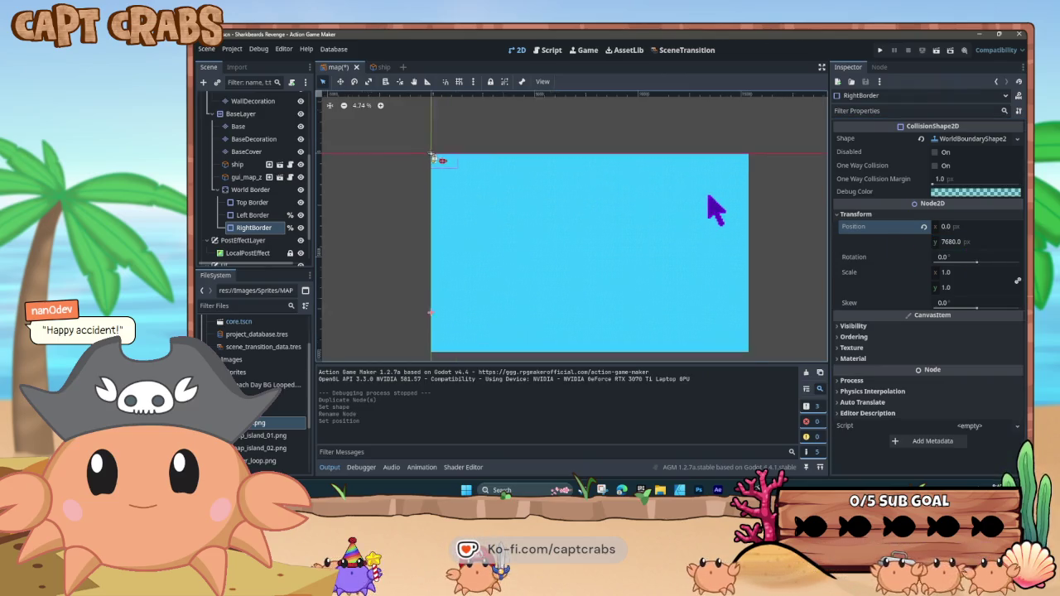
pyautogui.scroll(5, 710, 208)
pyautogui.scroll(5, 697, 255)
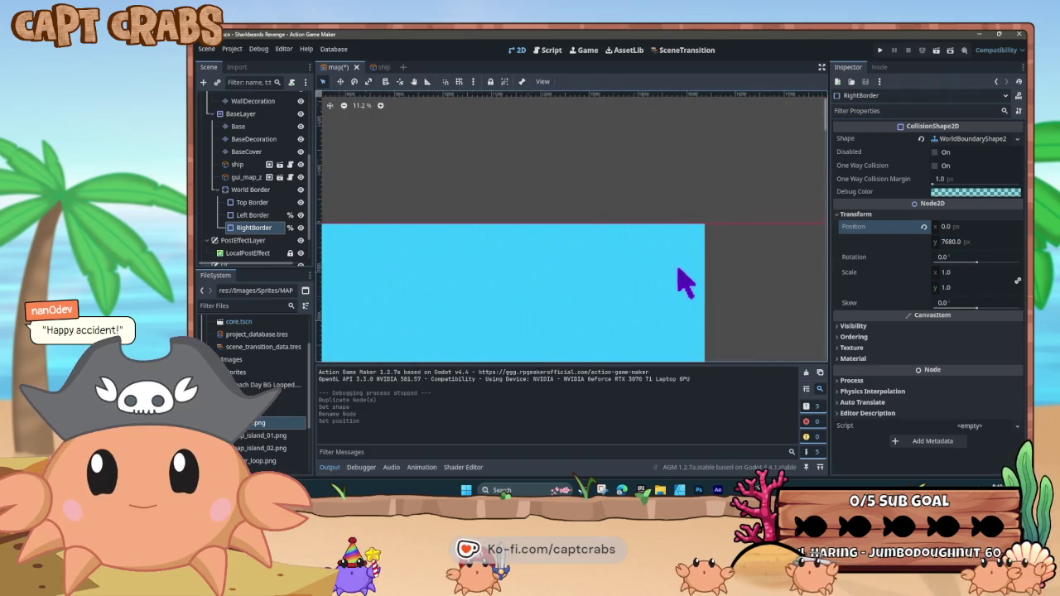
pyautogui.scroll(-7, 680, 248)
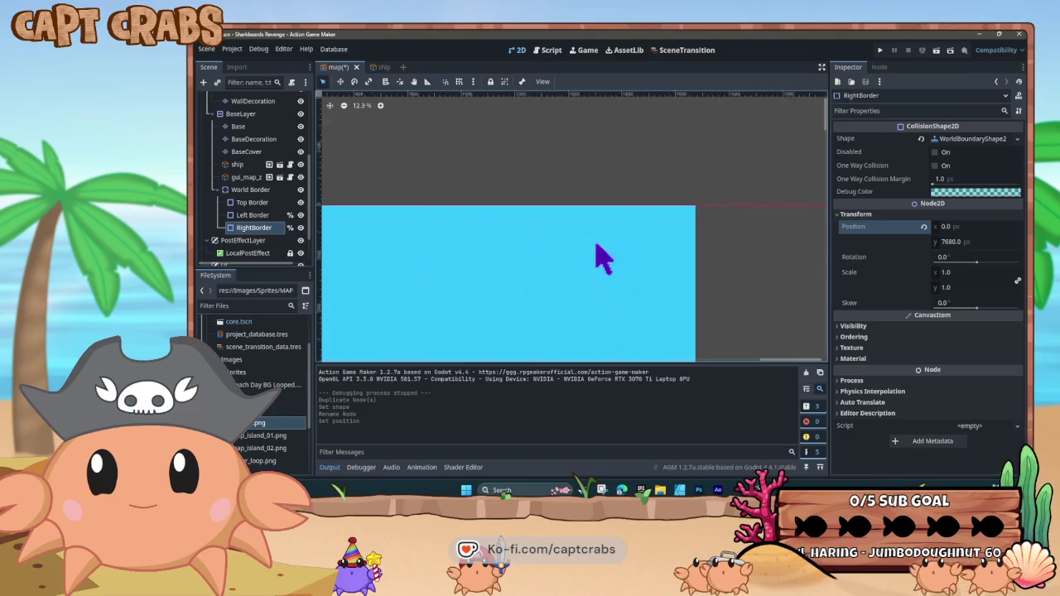
# Zoom and pan the canvas to check the map edges, then re-edit the vertical position
pyautogui.moveTo(497, 297); pyautogui.dragTo(644, 319)
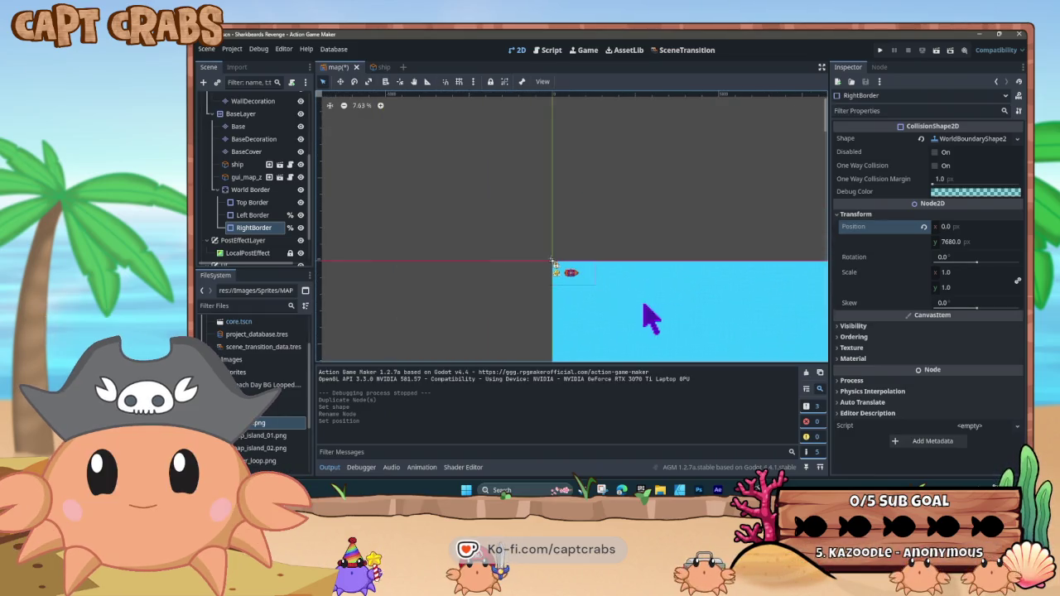
pyautogui.scroll(10, 551, 279)
pyautogui.scroll(8, 578, 266)
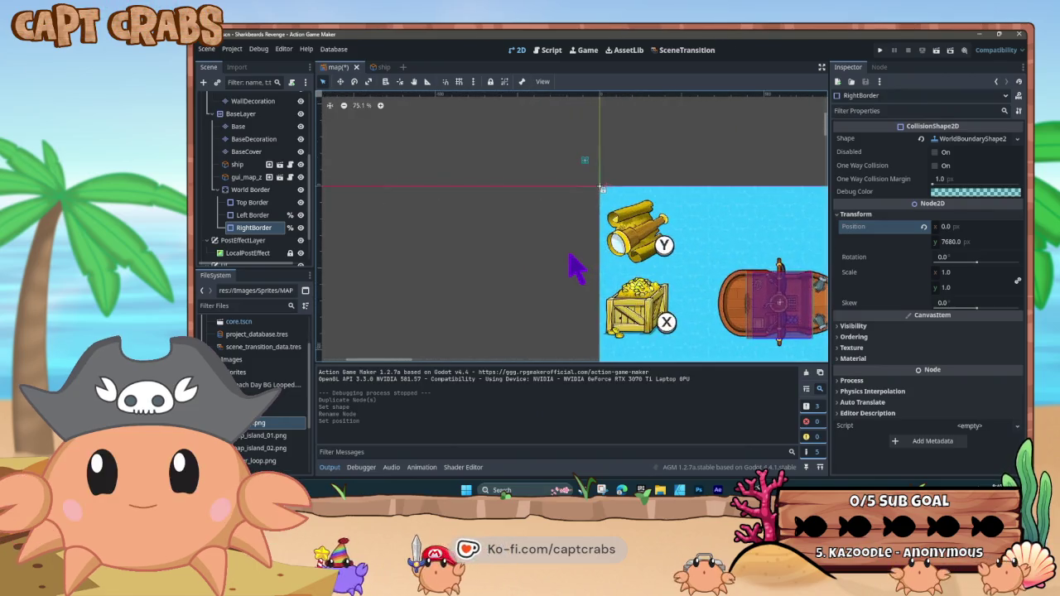
pyautogui.hscroll(10, 590, 250)
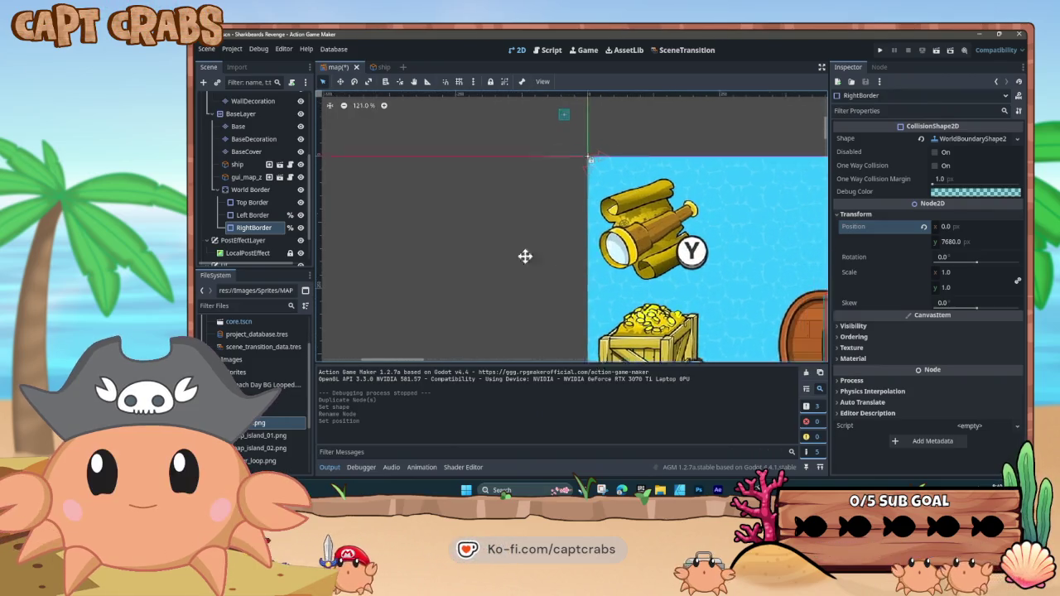
pyautogui.hscroll(1, 459, 265)
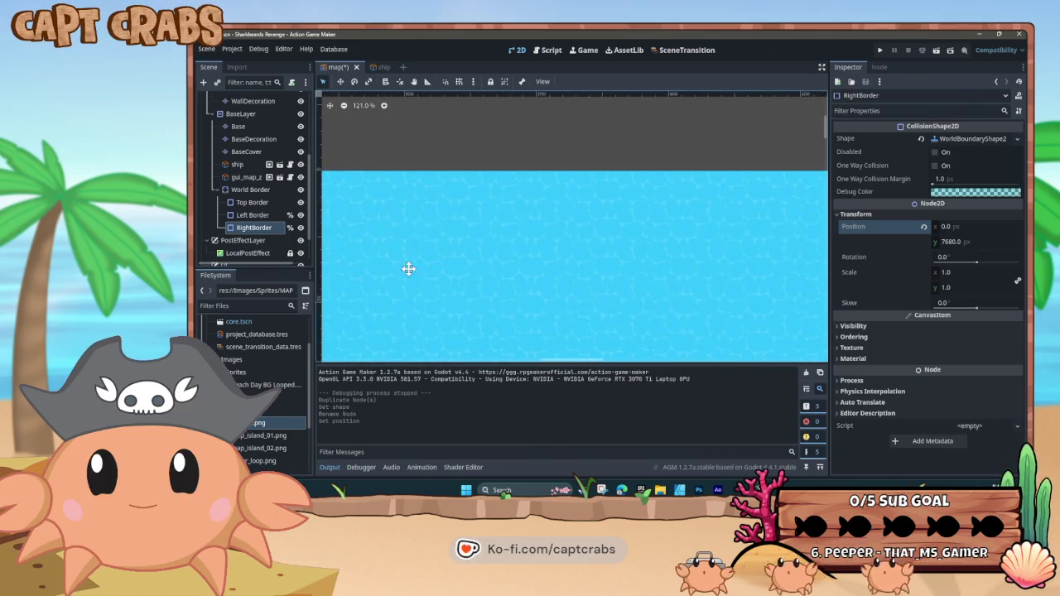
pyautogui.hscroll(5, 395, 263)
pyautogui.hscroll(4, 436, 252)
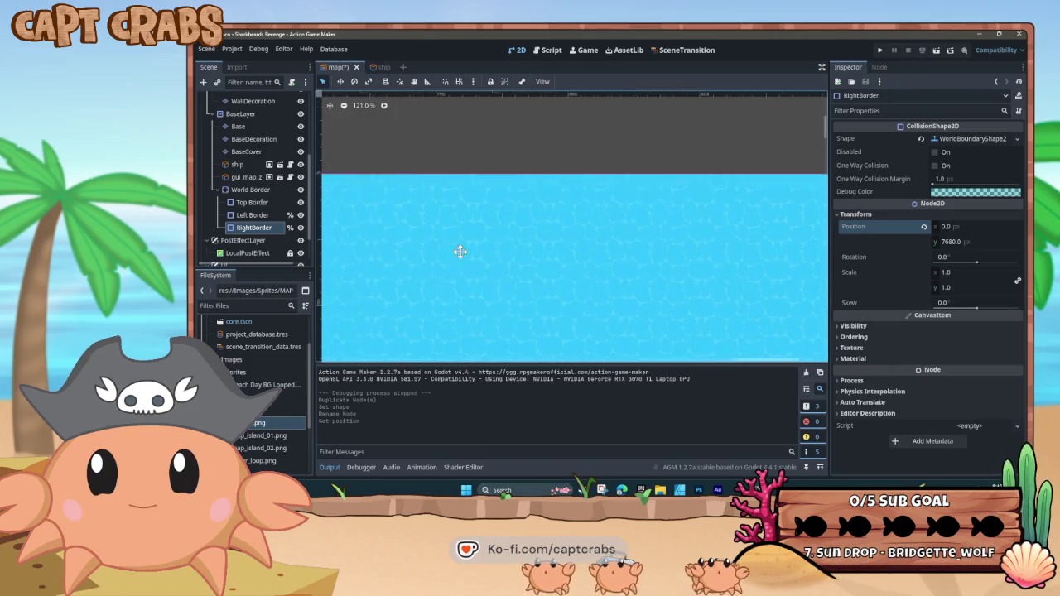
pyautogui.scroll(-6, 539, 260)
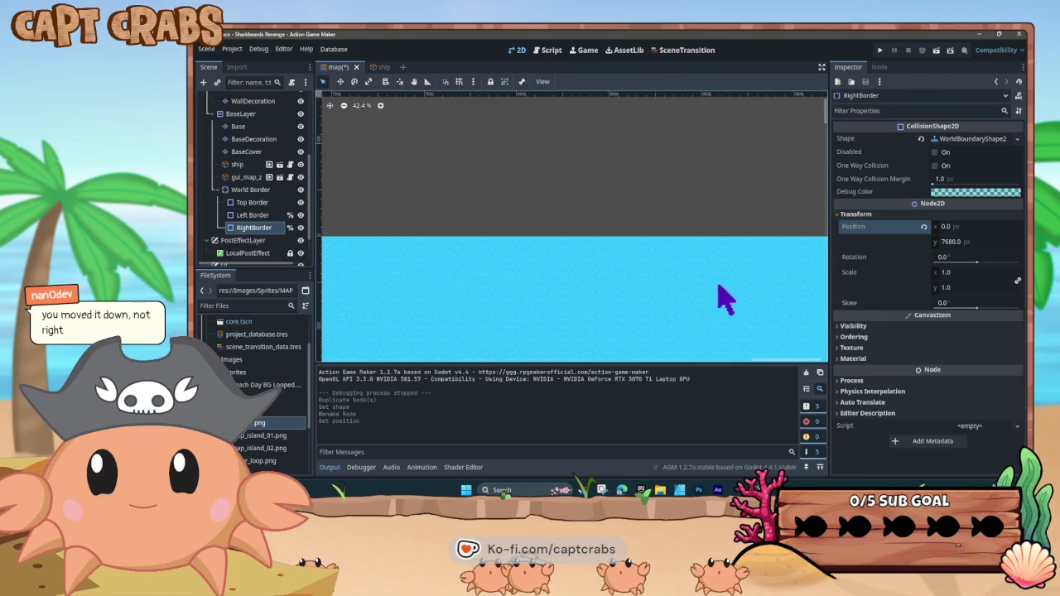
pyautogui.scroll(-2, 505, 286)
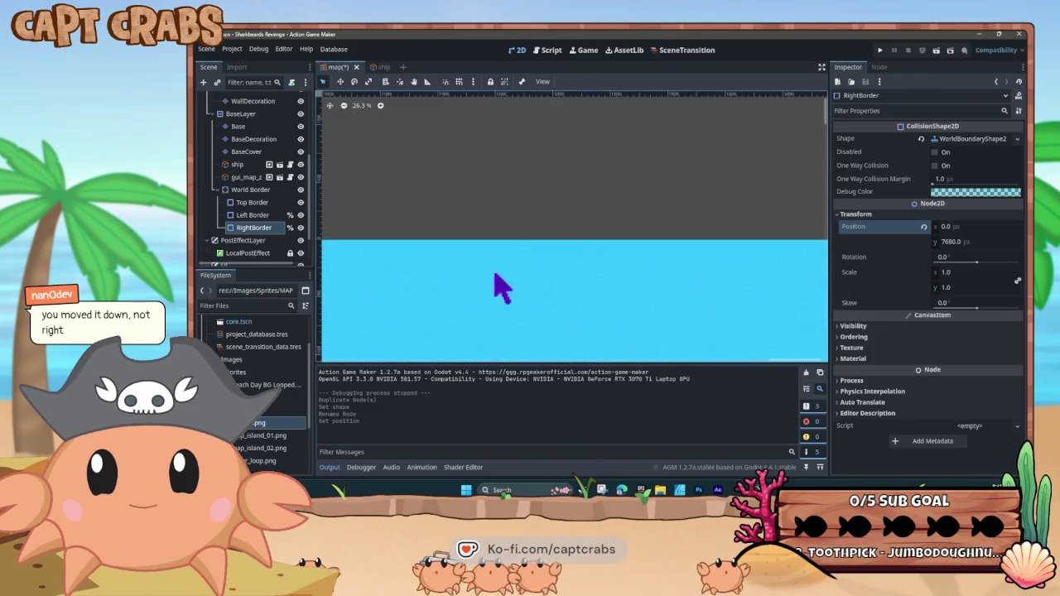
pyautogui.scroll(-2, 564, 296)
pyautogui.scroll(10, 727, 314)
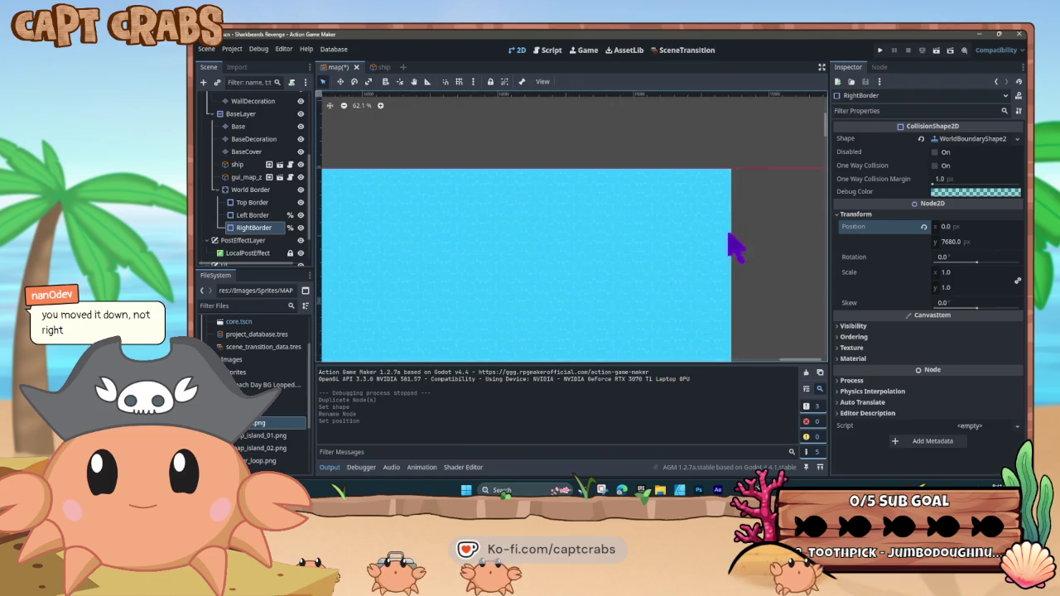
pyautogui.scroll(2, 646, 279)
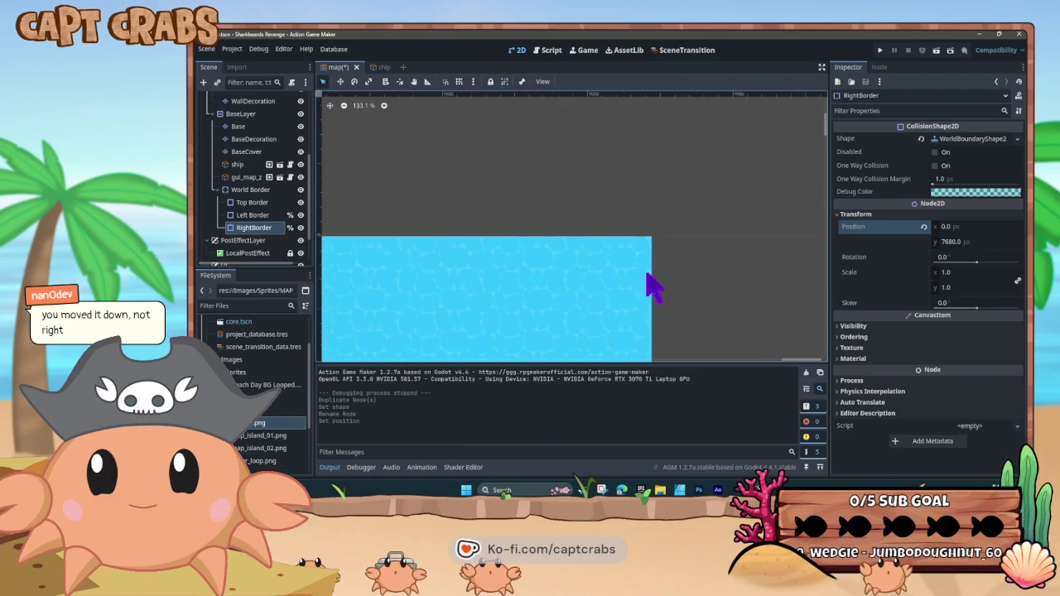
pyautogui.scroll(8, 599, 277)
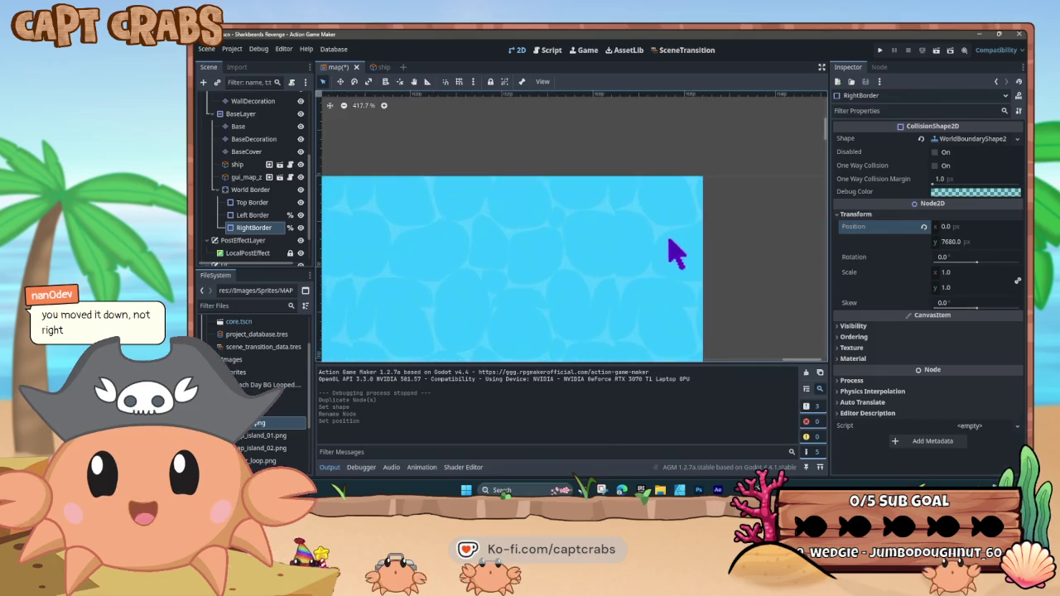
pyautogui.click(958, 242)
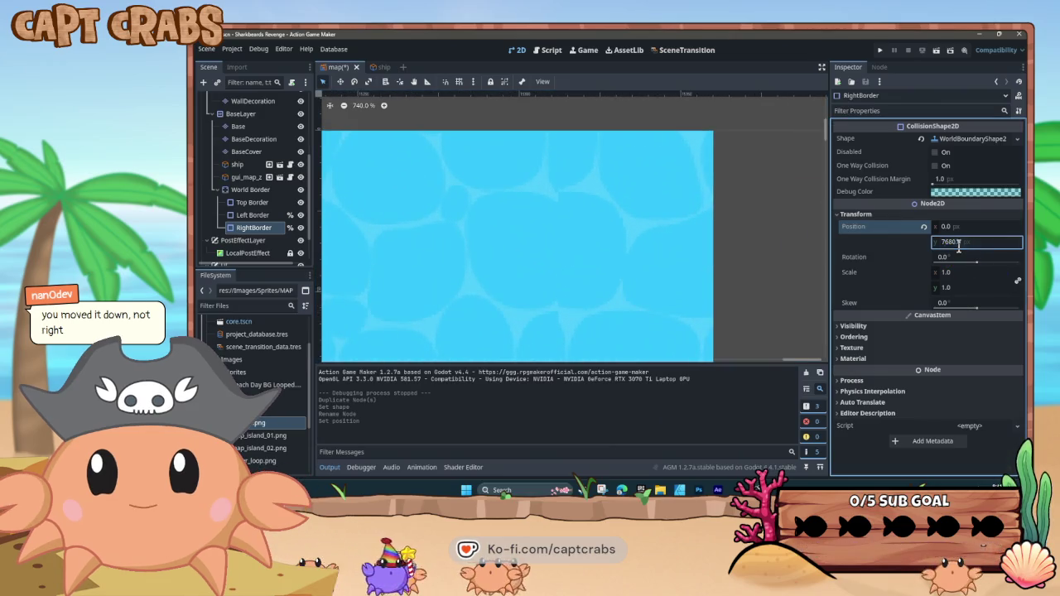
pyautogui.write('0')
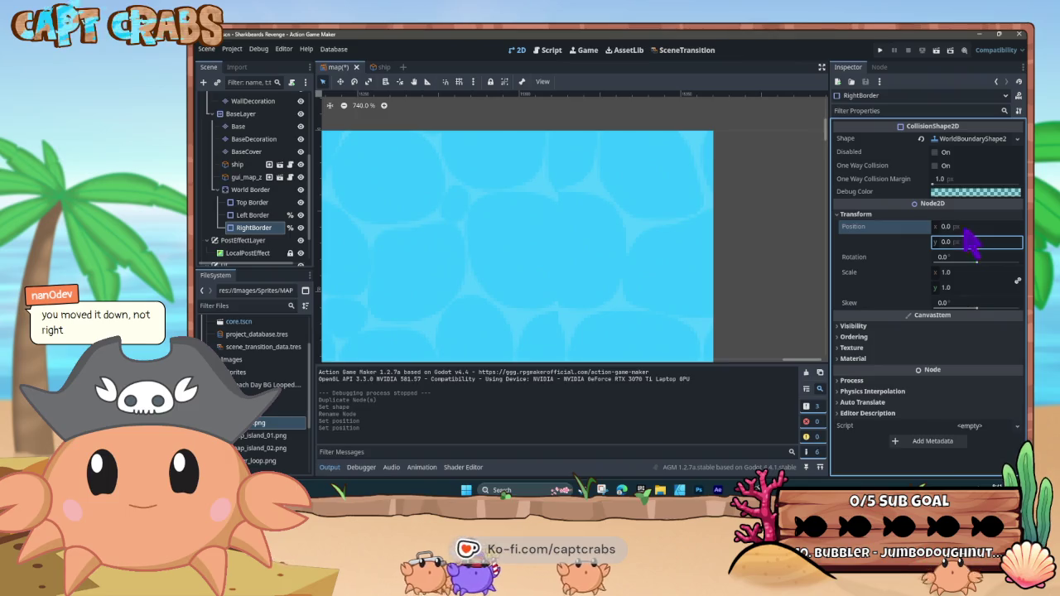
pyautogui.click(949, 227)
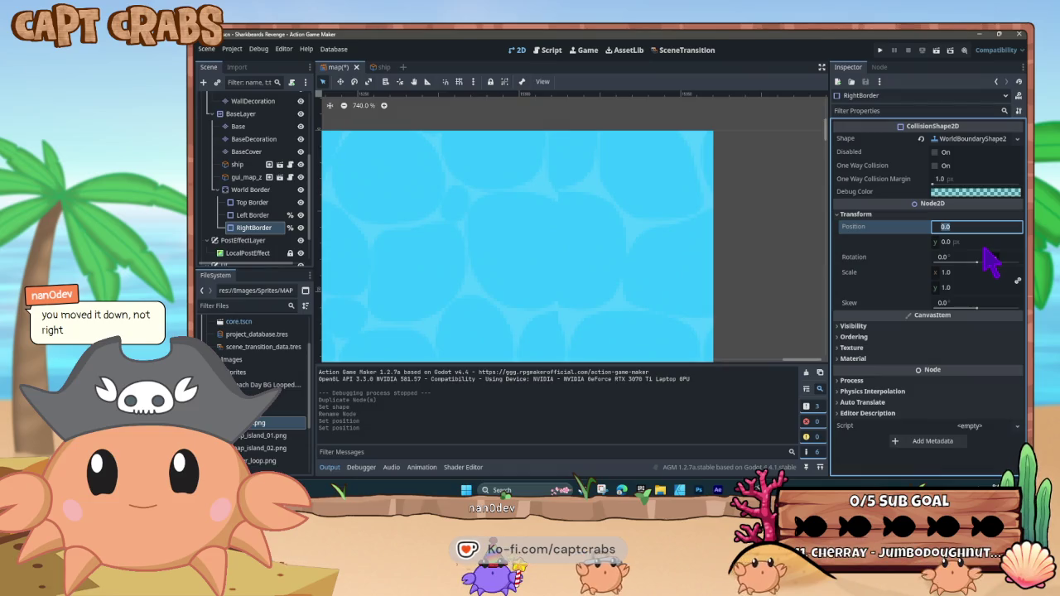
pyautogui.write('768')
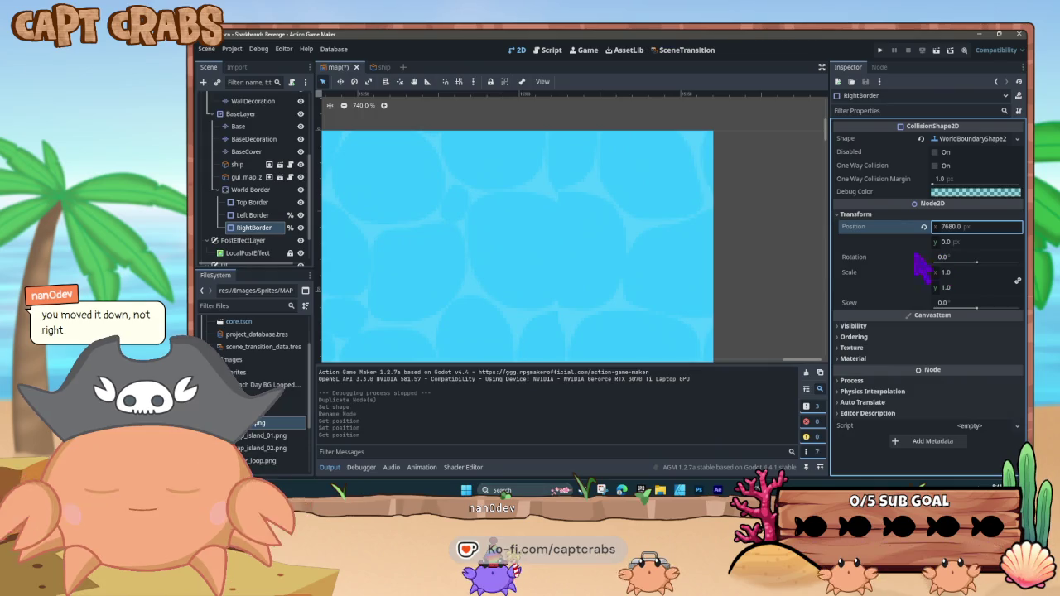
pyautogui.scroll(3, 700, 176)
pyautogui.moveTo(693, 162)
pyautogui.mouseDown()
pyautogui.moveTo(674, 239)
pyautogui.moveTo(769, 244)
pyautogui.moveTo(676, 248)
pyautogui.mouseUp()
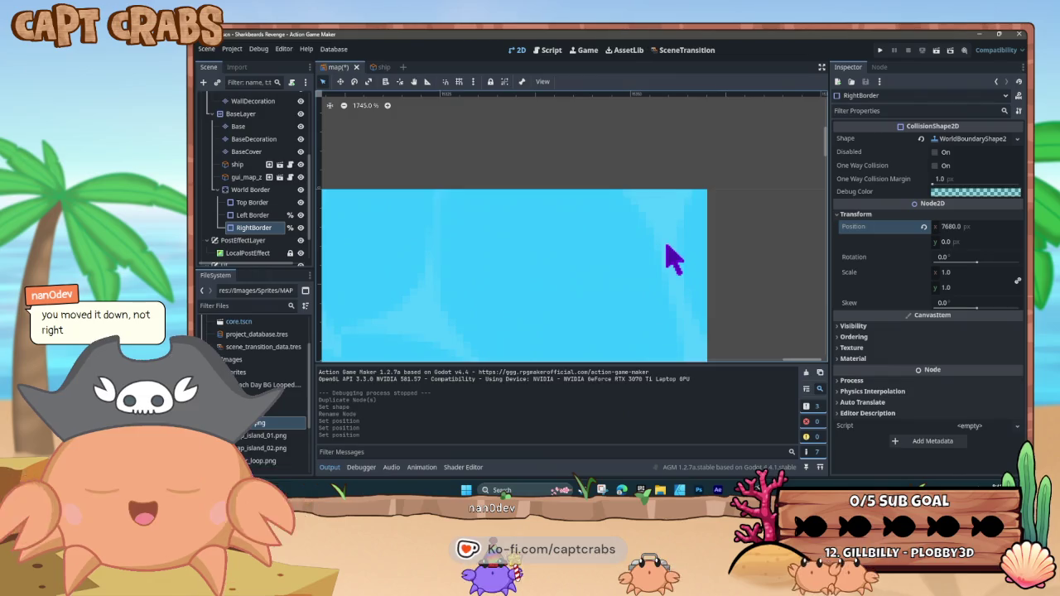
pyautogui.scroll(-2, 678, 248)
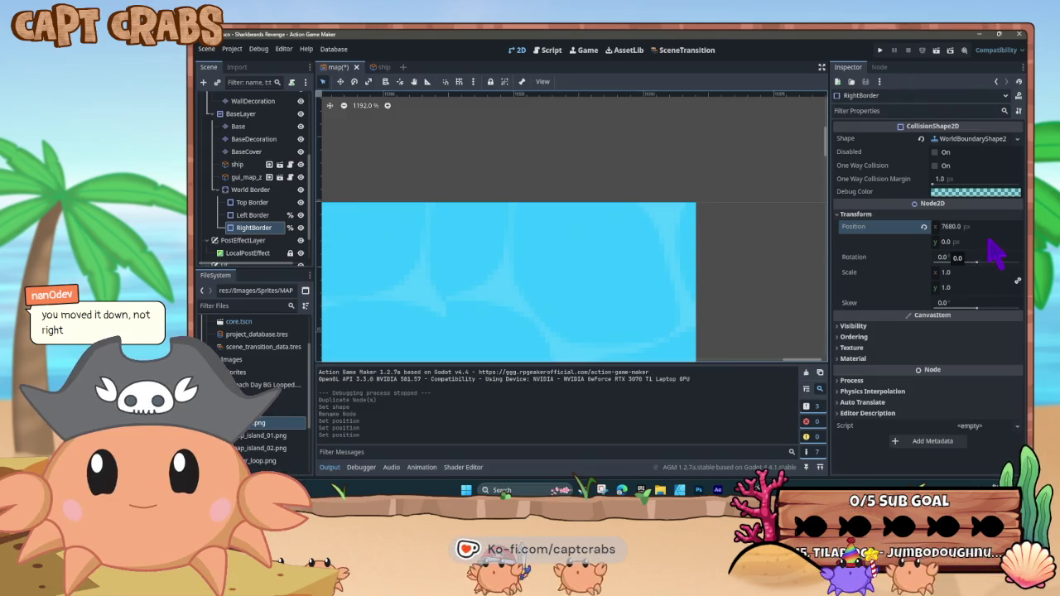
pyautogui.click(967, 228)
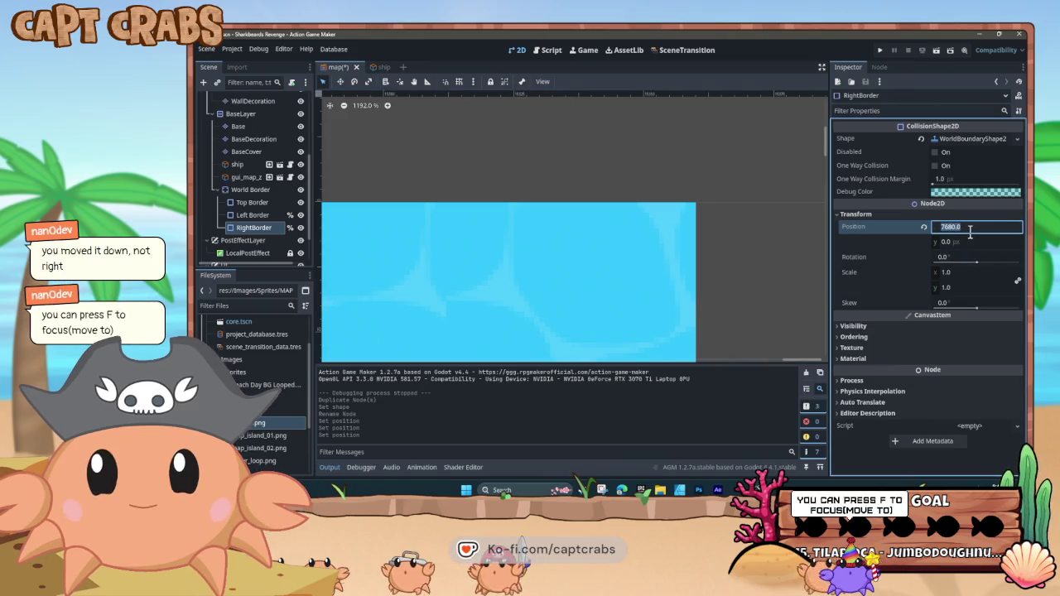
pyautogui.write('48')
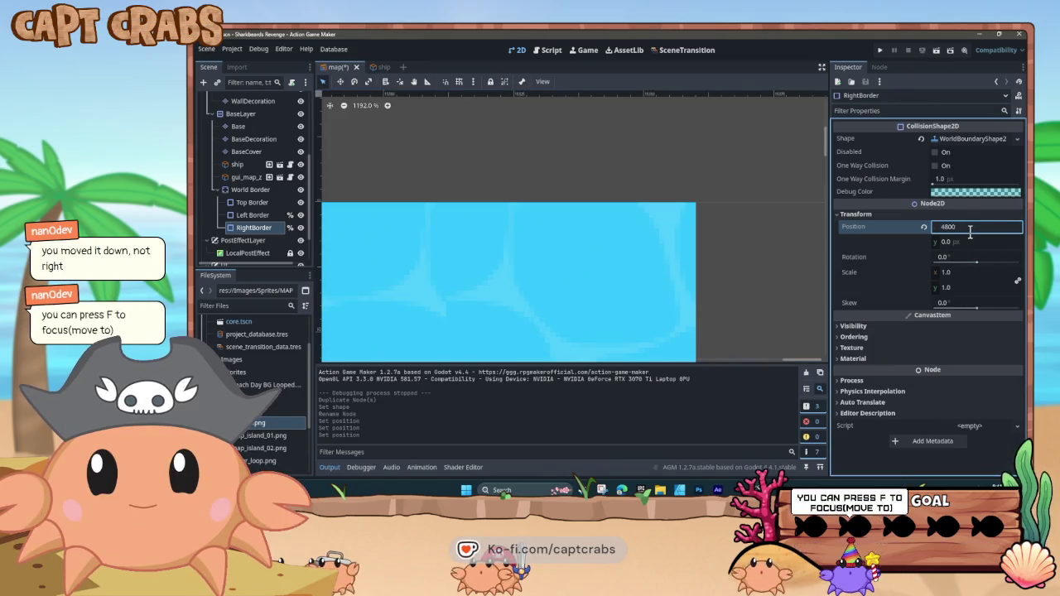
pyautogui.press('Return')
pyautogui.scroll(2, 702, 247)
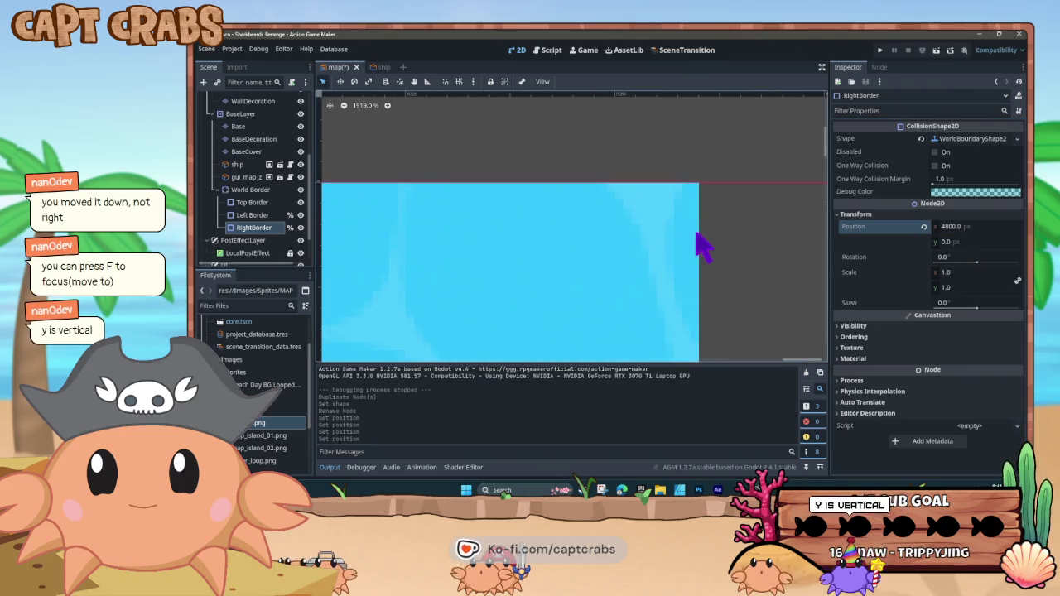
pyautogui.scroll(1, 702, 247)
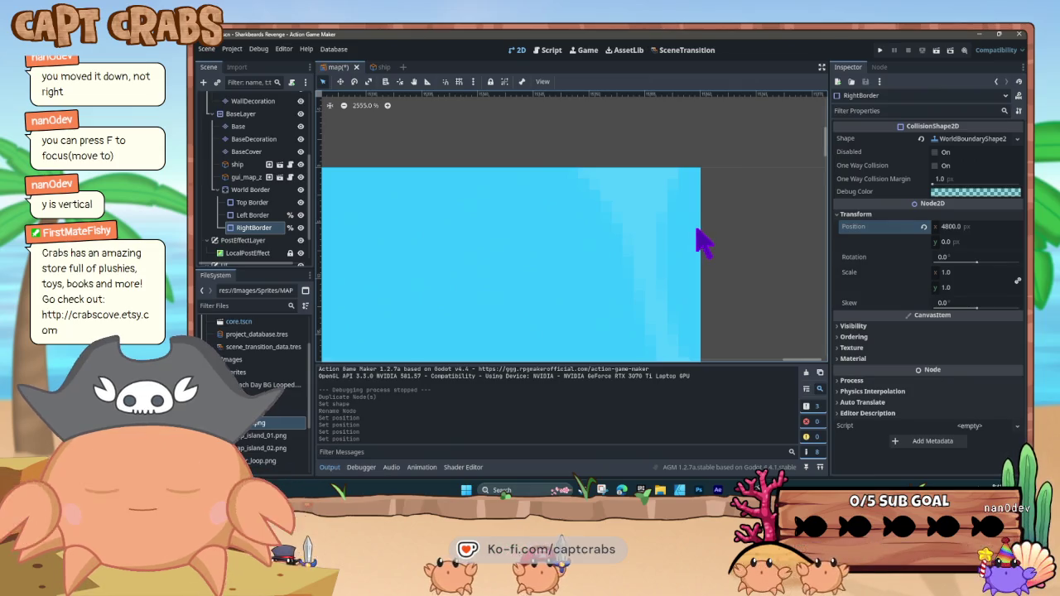
pyautogui.click(952, 227)
pyautogui.write('7680')
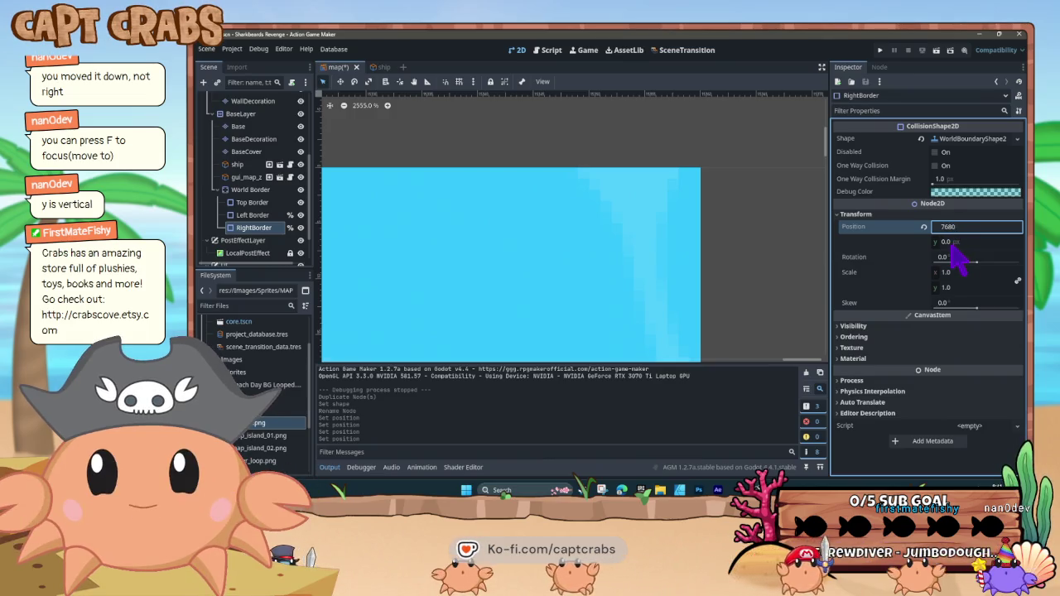
pyautogui.press('Return')
pyautogui.scroll(-5, 478, 229)
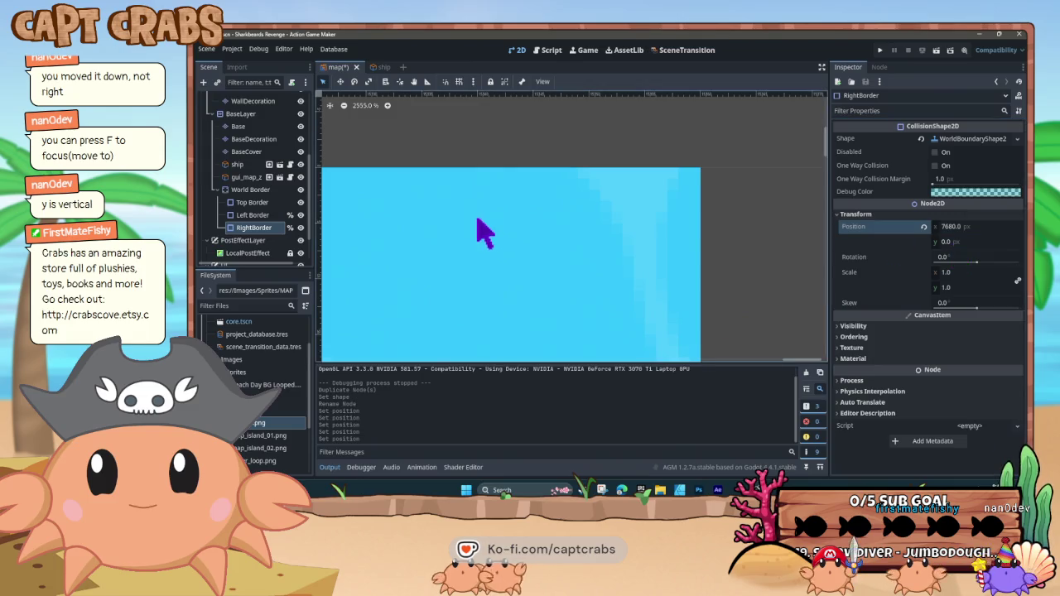
# Zoom out and pan to survey the whole water map, listing the nodes at its corner
pyautogui.hscroll(-2, 466, 270)
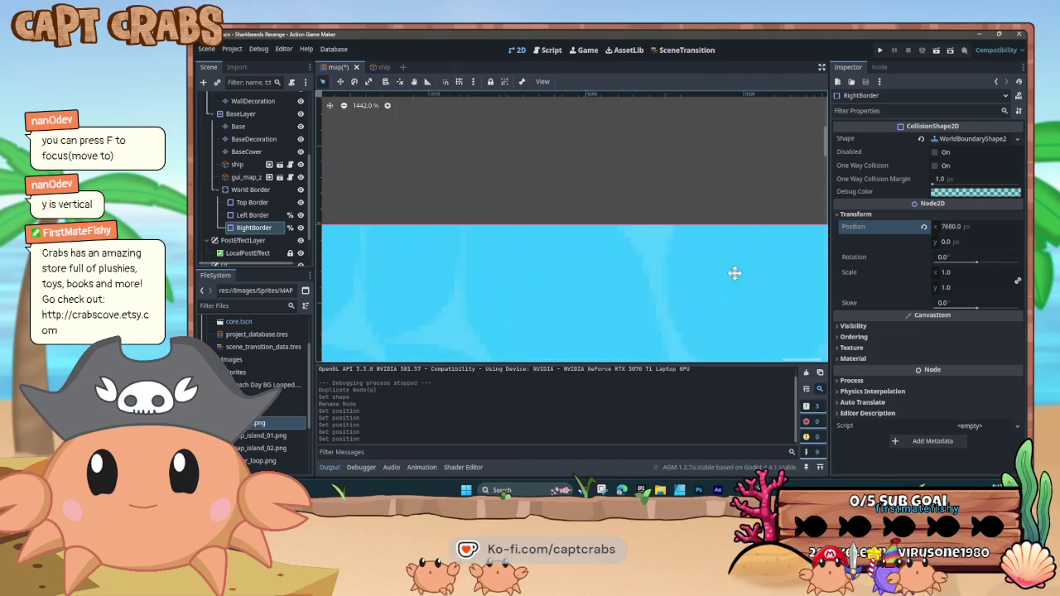
pyautogui.hscroll(-2, 521, 284)
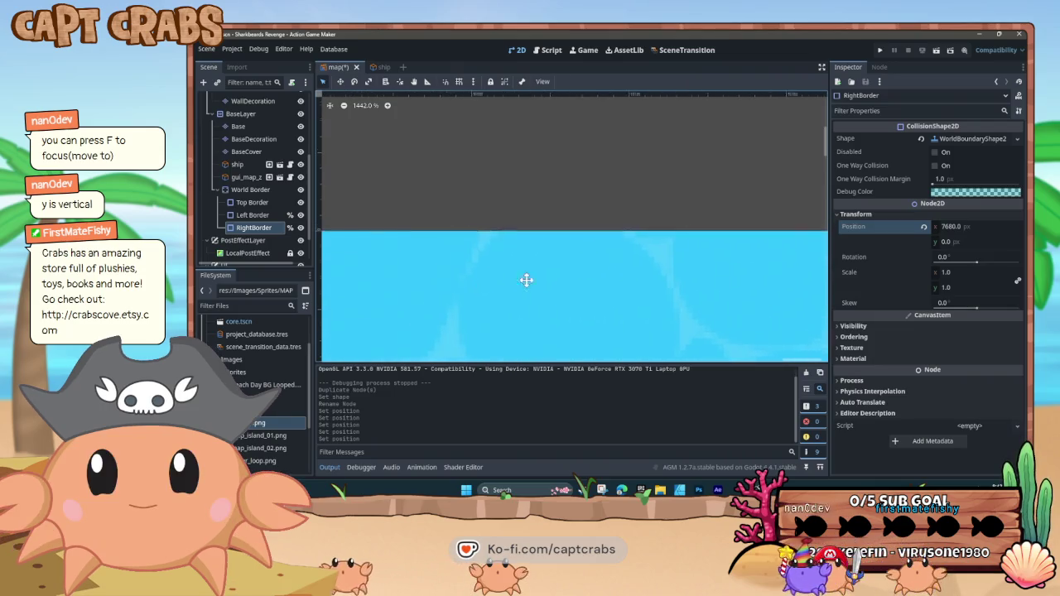
pyautogui.scroll(-7, 580, 284)
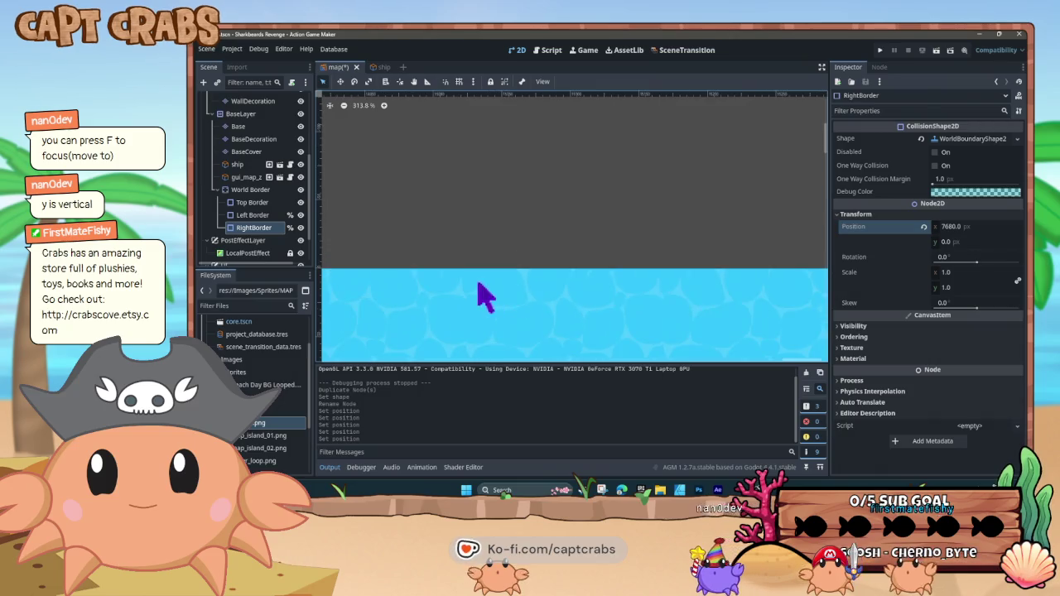
pyautogui.scroll(-3, 479, 286)
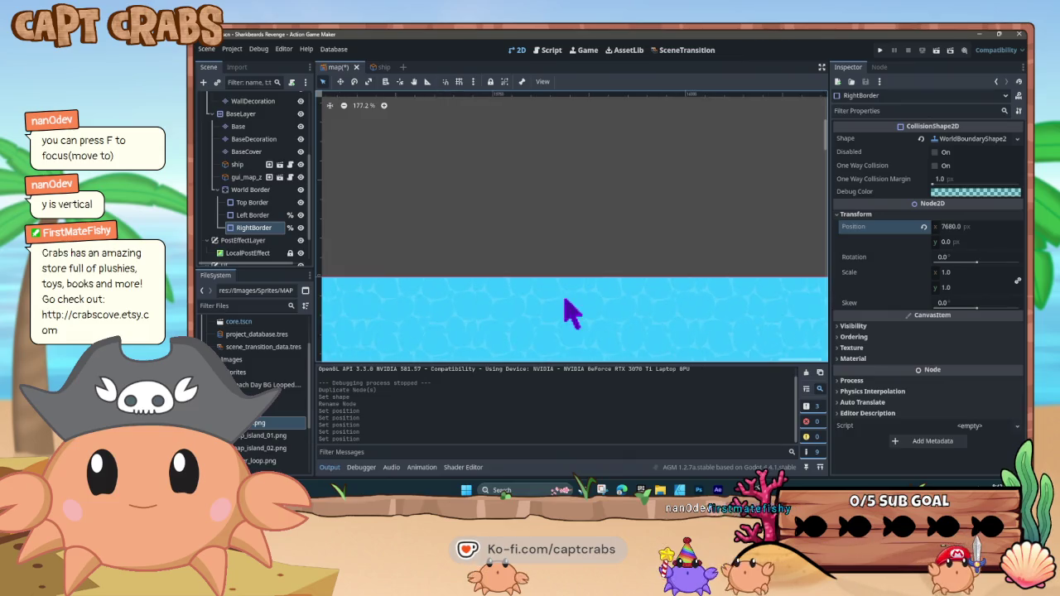
pyautogui.scroll(-8, 572, 313)
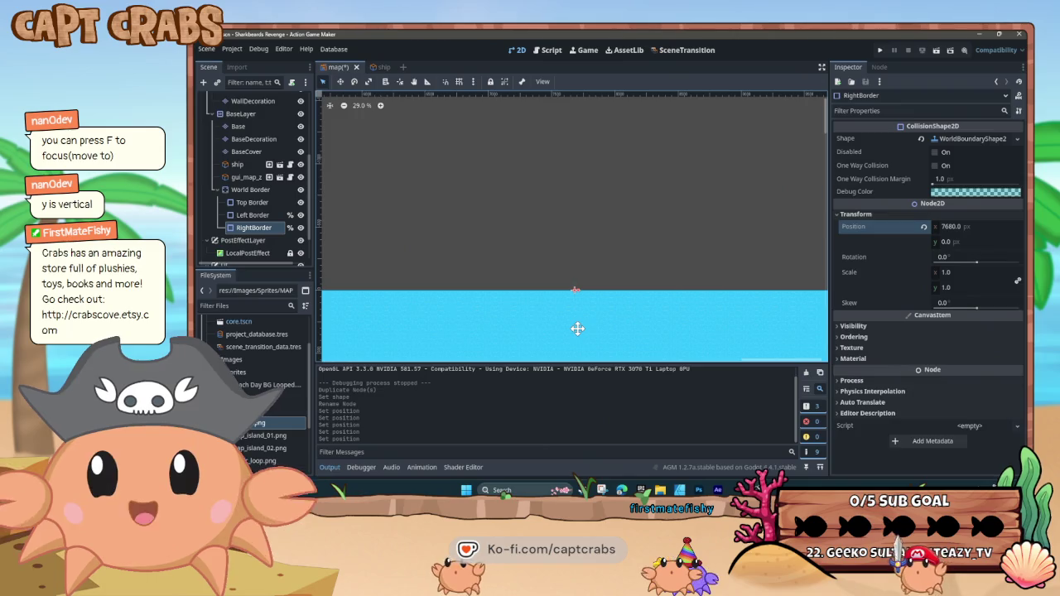
pyautogui.scroll(-10, 527, 338)
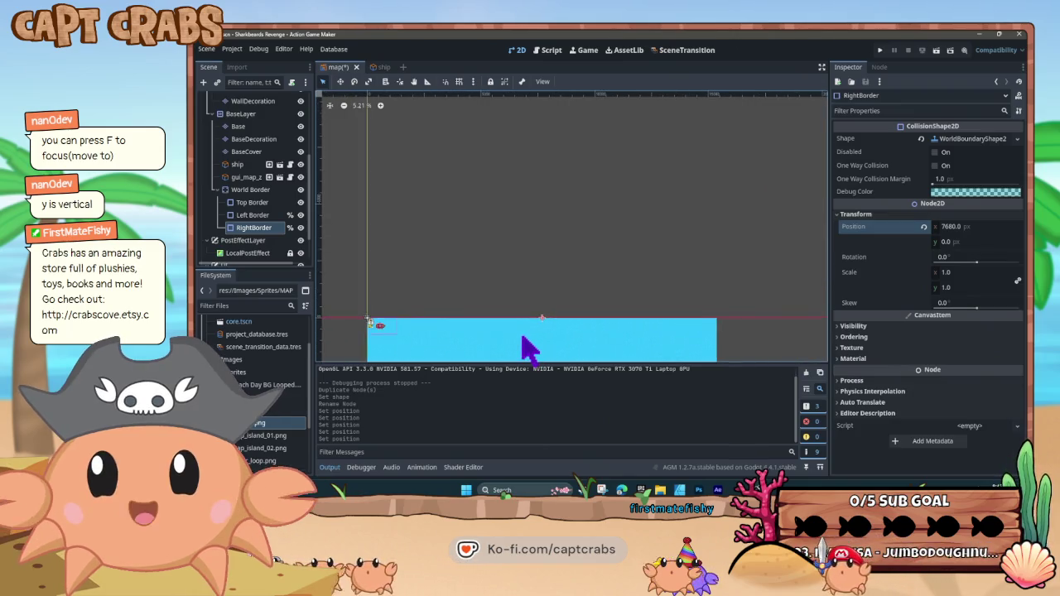
pyautogui.scroll(3, 522, 336)
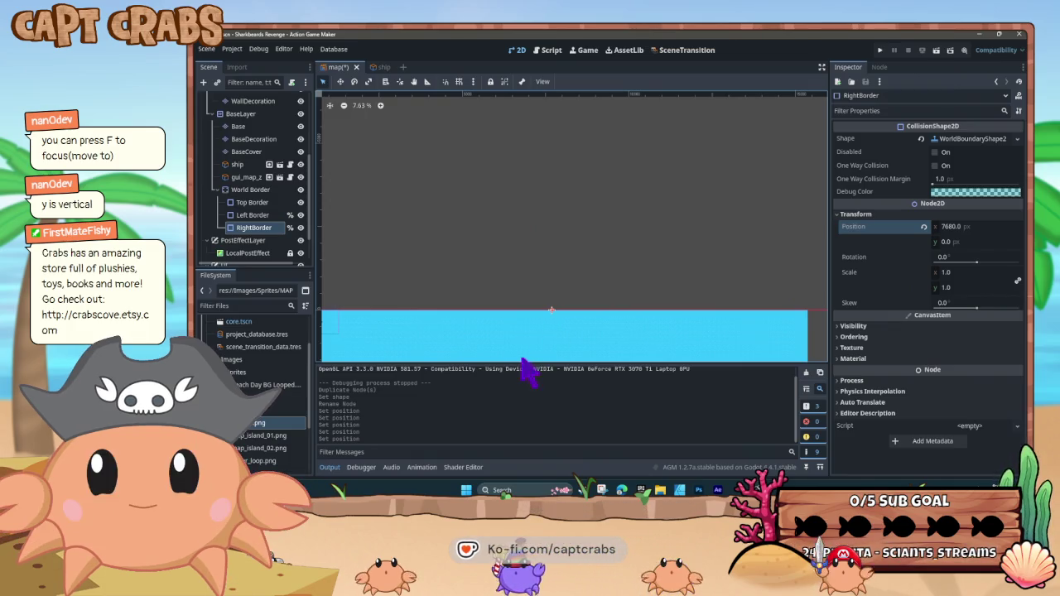
pyautogui.scroll(-2, 505, 344)
pyautogui.moveTo(485, 348)
pyautogui.mouseDown()
pyautogui.moveTo(532, 307)
pyautogui.moveTo(527, 216)
pyautogui.mouseUp()
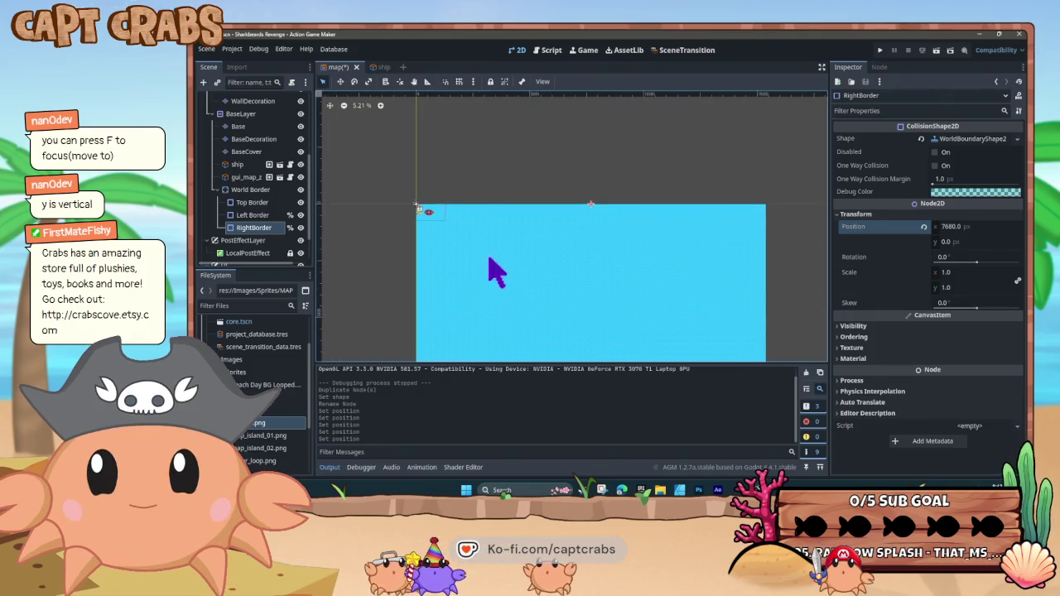
pyautogui.rightClick(417, 204)
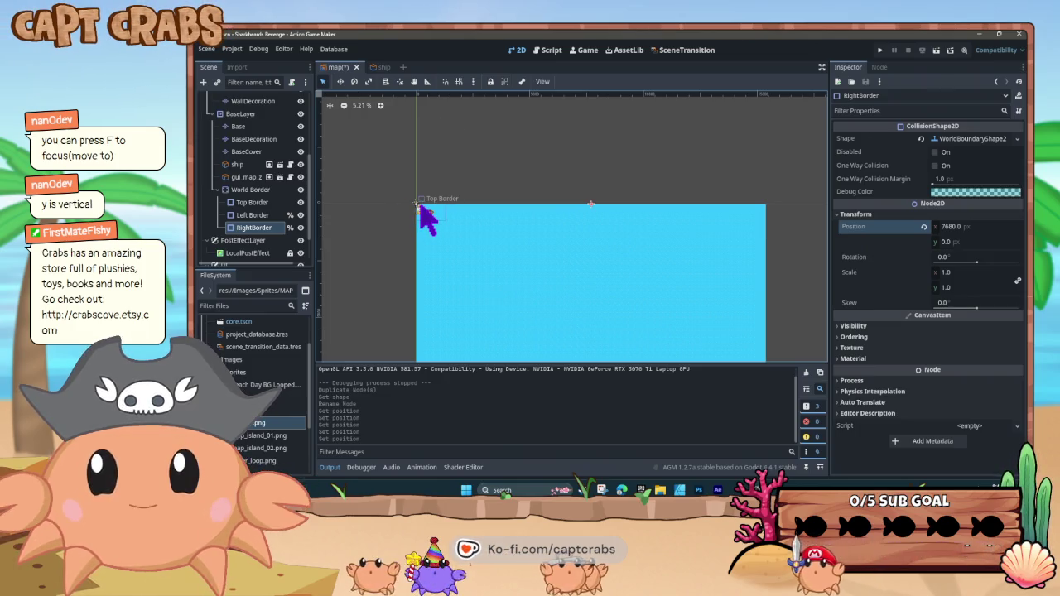
pyautogui.rightClick(418, 207)
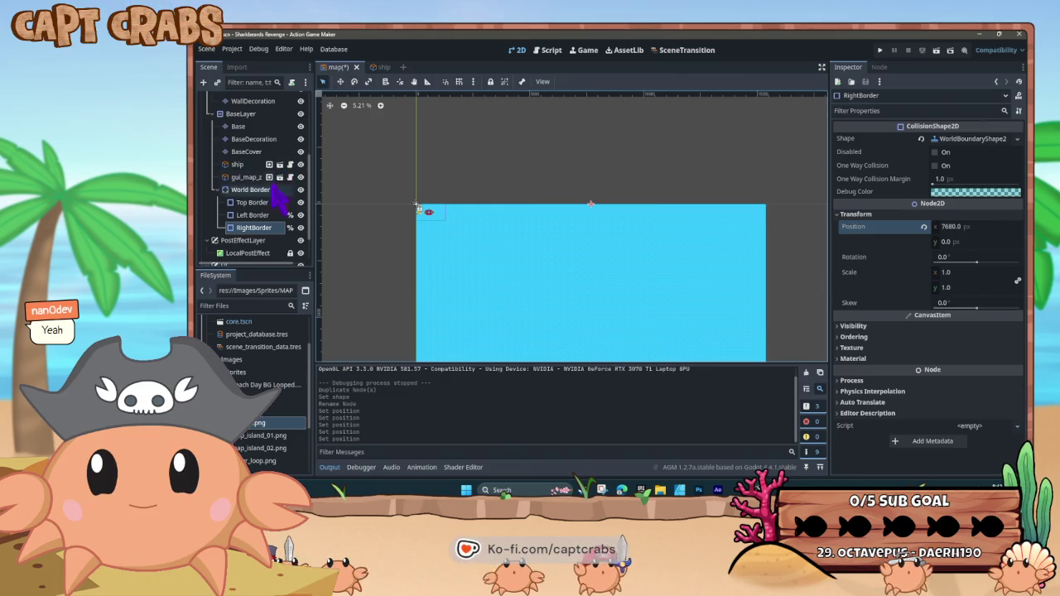
# Select the Sprite2D under DistantView and expand its Transform properties
pyautogui.scroll(5, 271, 187)
pyautogui.click(257, 138)
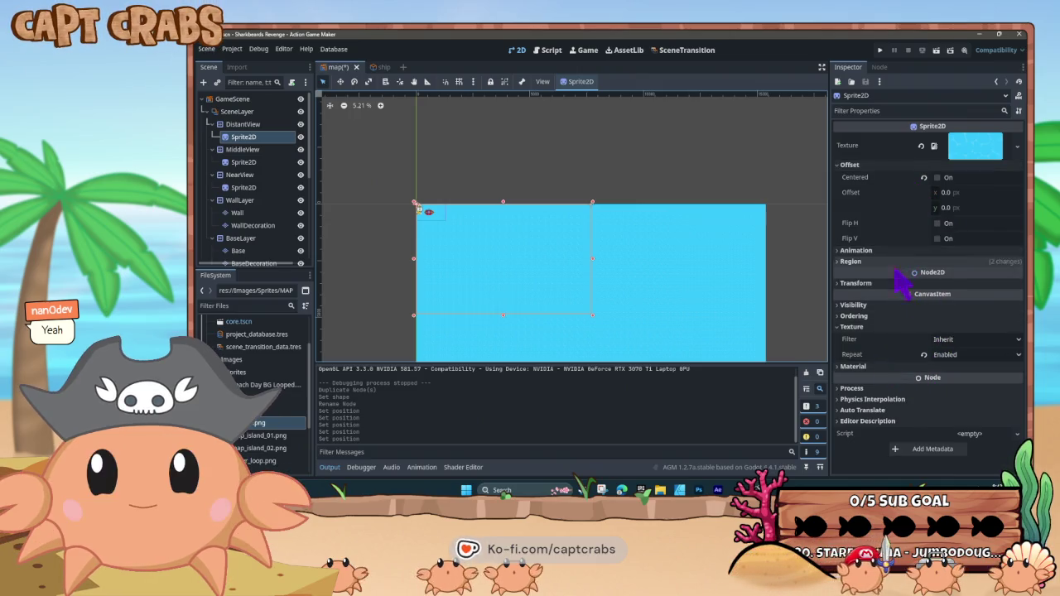
pyautogui.click(843, 285)
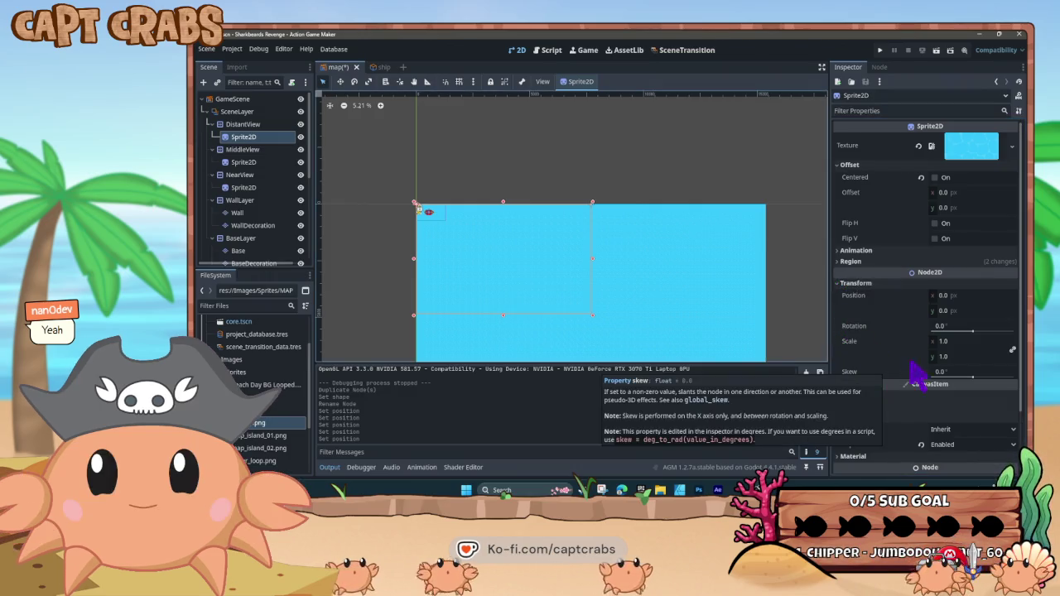
# Collapse the transform and toggle the DistantView sprite's visibility off and back on
pyautogui.click(846, 285)
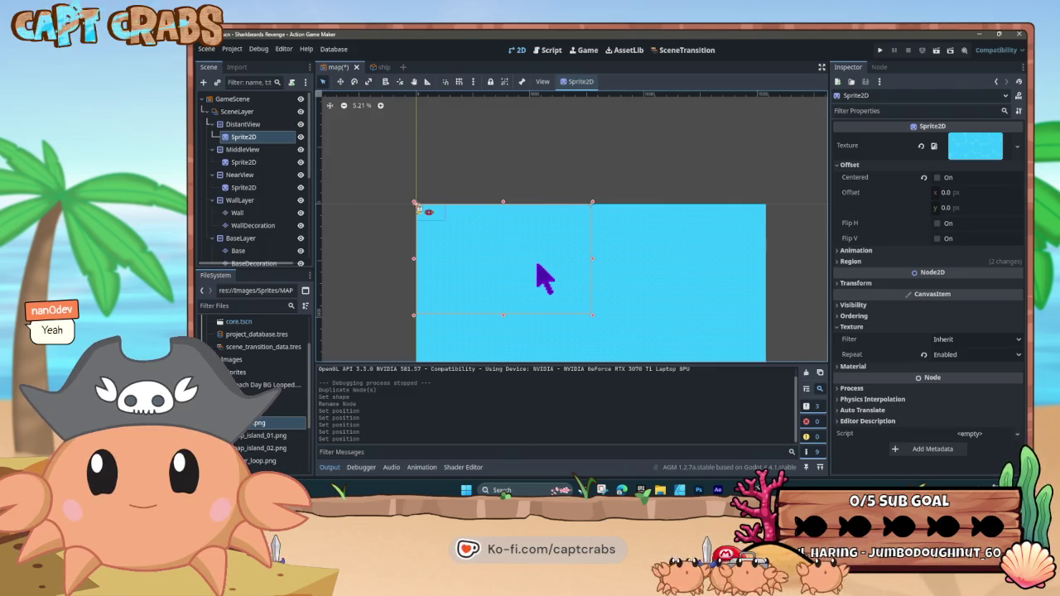
pyautogui.click(301, 138)
pyautogui.click(302, 137)
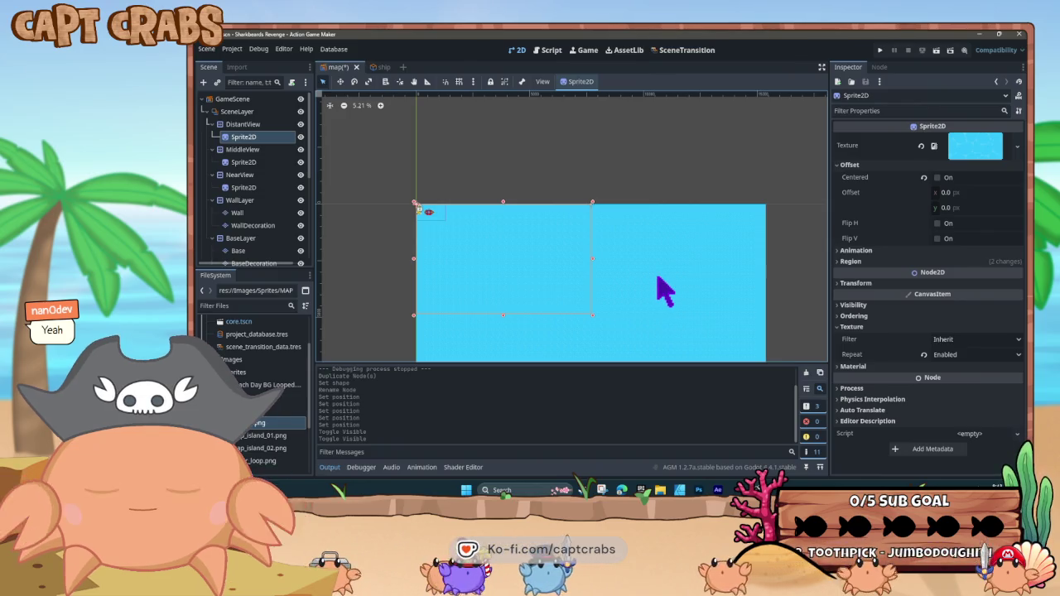
# Expand the DistantView sprite's water texture details, then select the DistantView layer
pyautogui.scroll(-5, 253, 232)
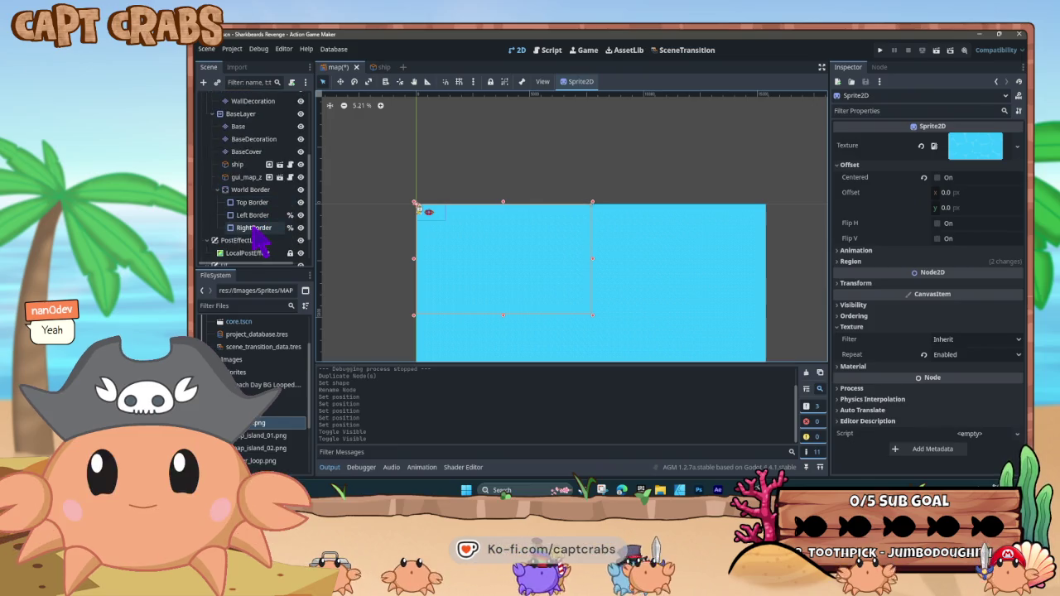
pyautogui.click(261, 228)
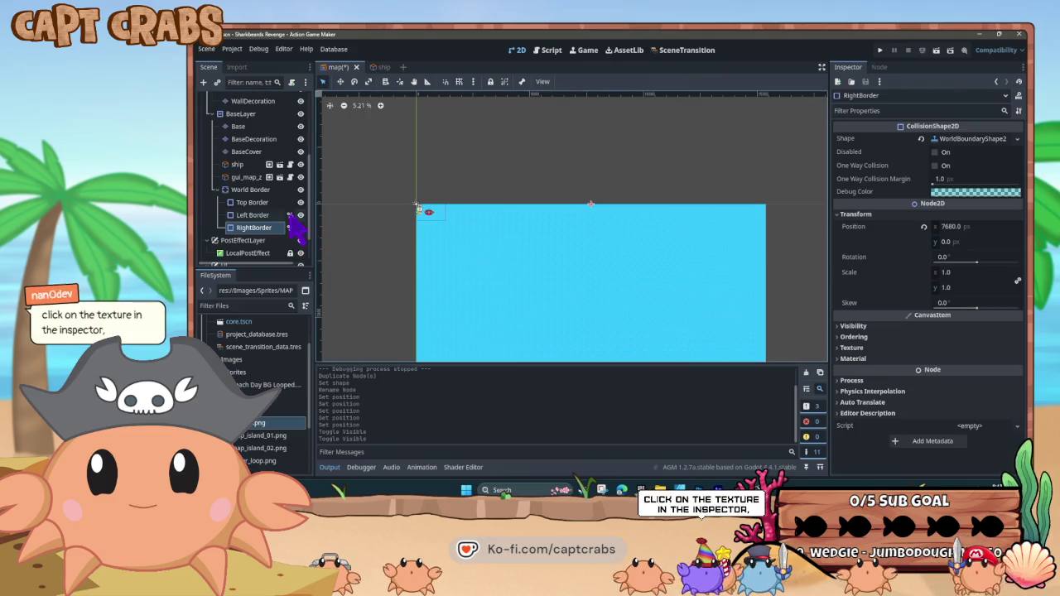
pyautogui.scroll(5, 265, 224)
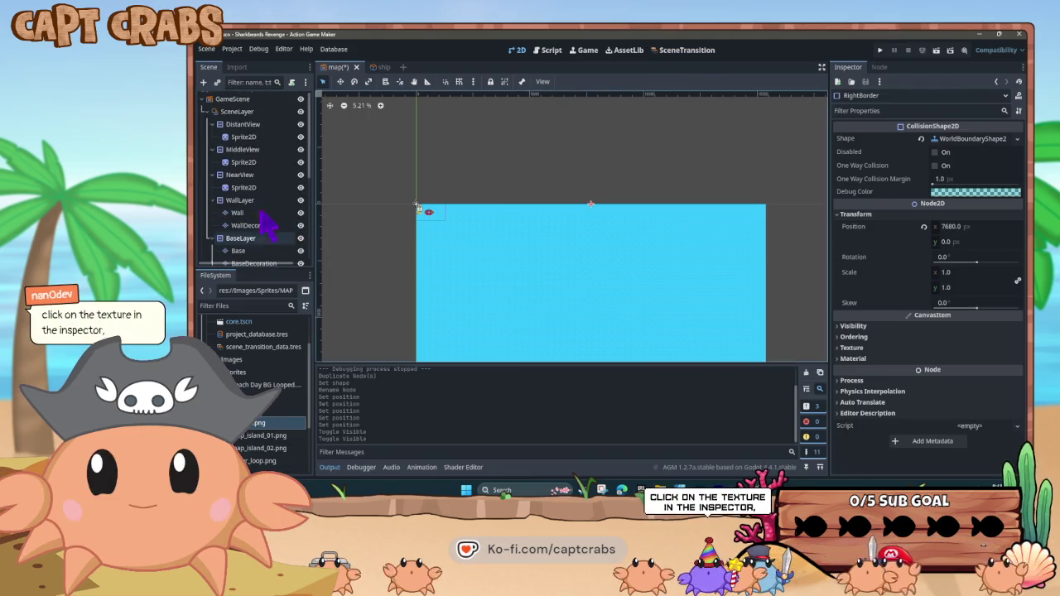
pyautogui.click(267, 138)
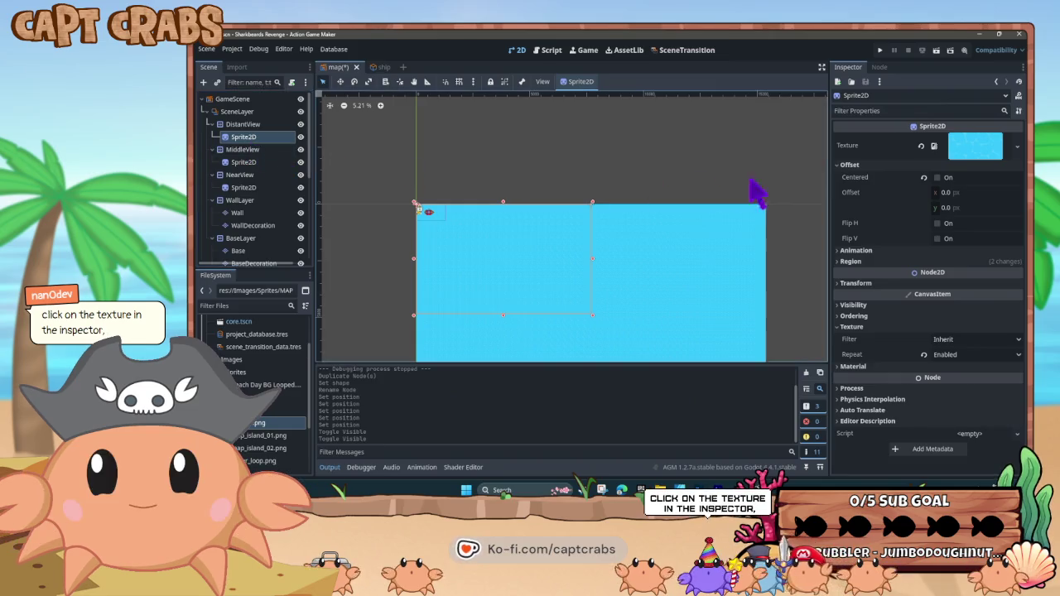
pyautogui.click(969, 146)
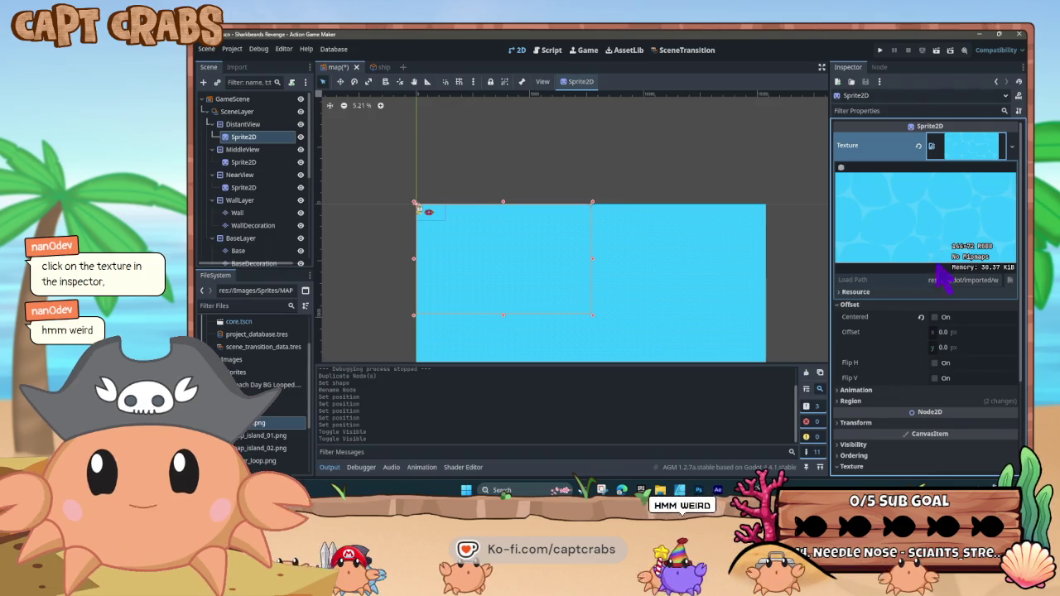
pyautogui.click(244, 124)
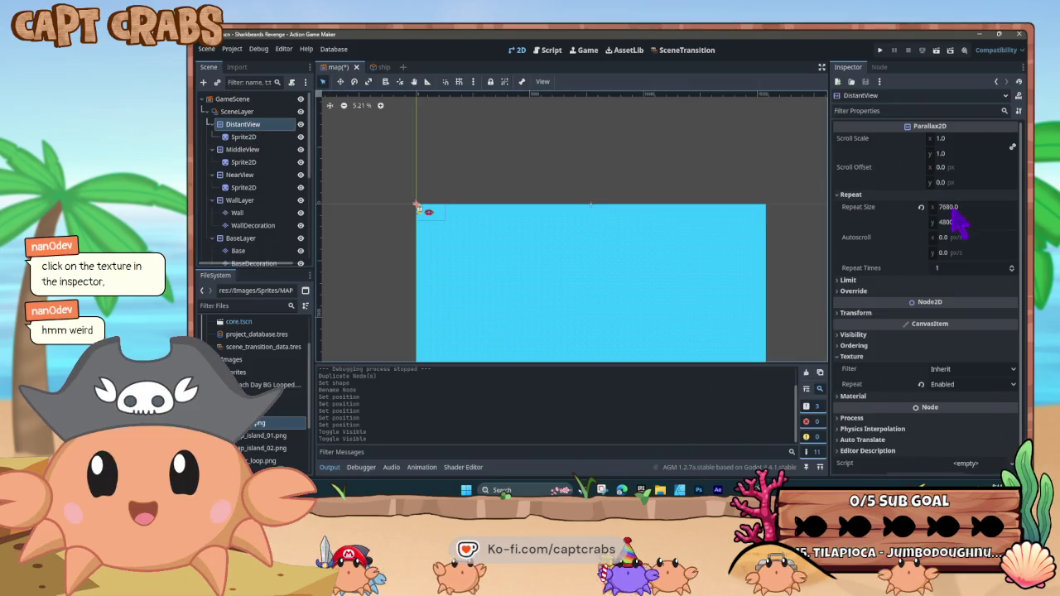
pyautogui.click(952, 210)
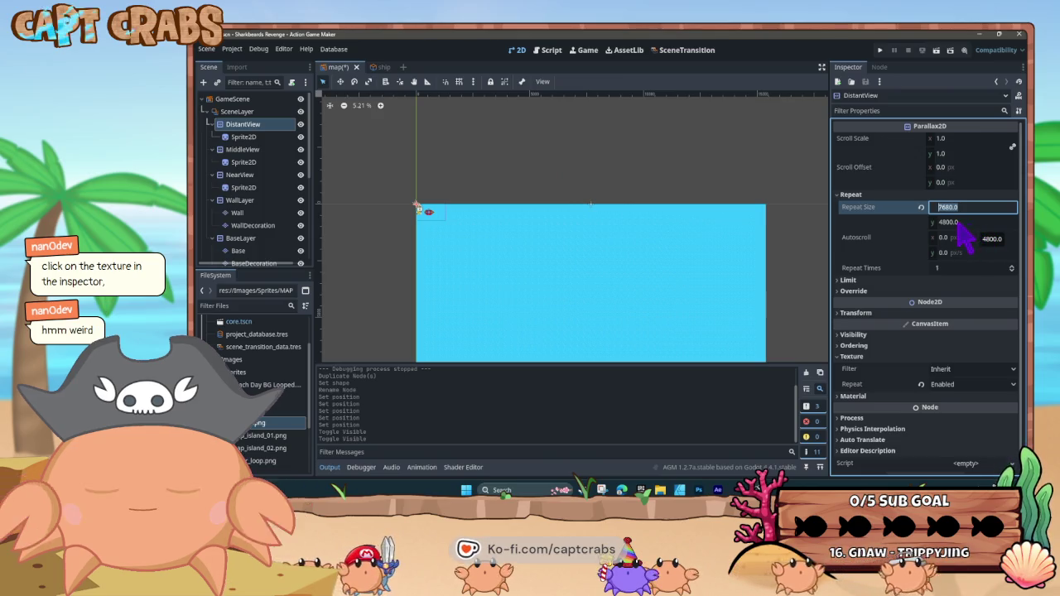
pyautogui.click(1011, 272)
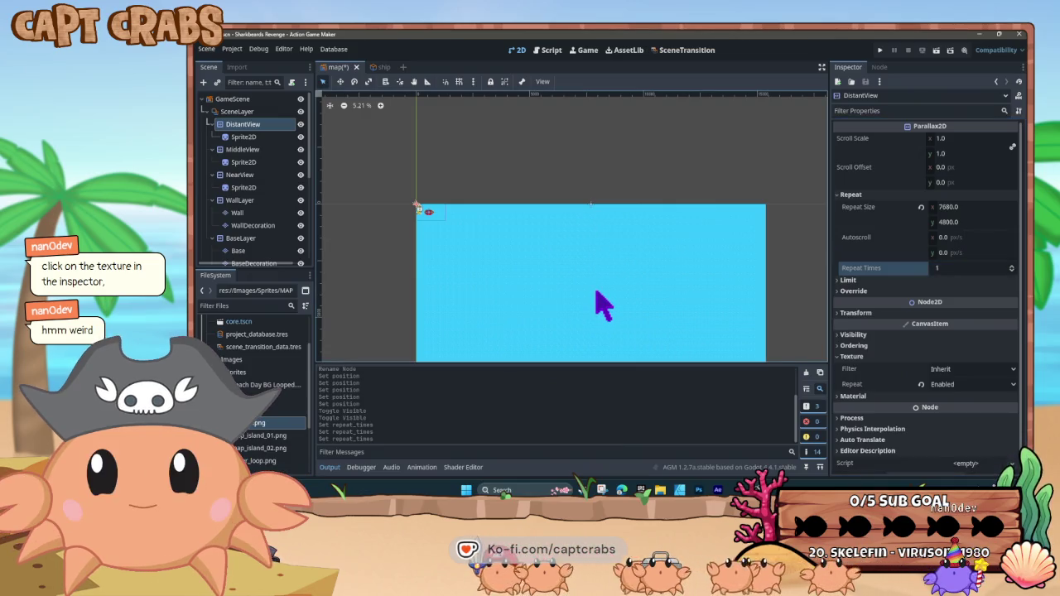
pyautogui.scroll(-3, 609, 304)
# Expand DistantView's Transform to show rotation 0, scale 1 and skew 0
pyautogui.moveTo(611, 301)
pyautogui.mouseDown()
pyautogui.moveTo(596, 273)
pyautogui.moveTo(608, 232)
pyautogui.moveTo(617, 275)
pyautogui.mouseUp()
pyautogui.scroll(4, 603, 262)
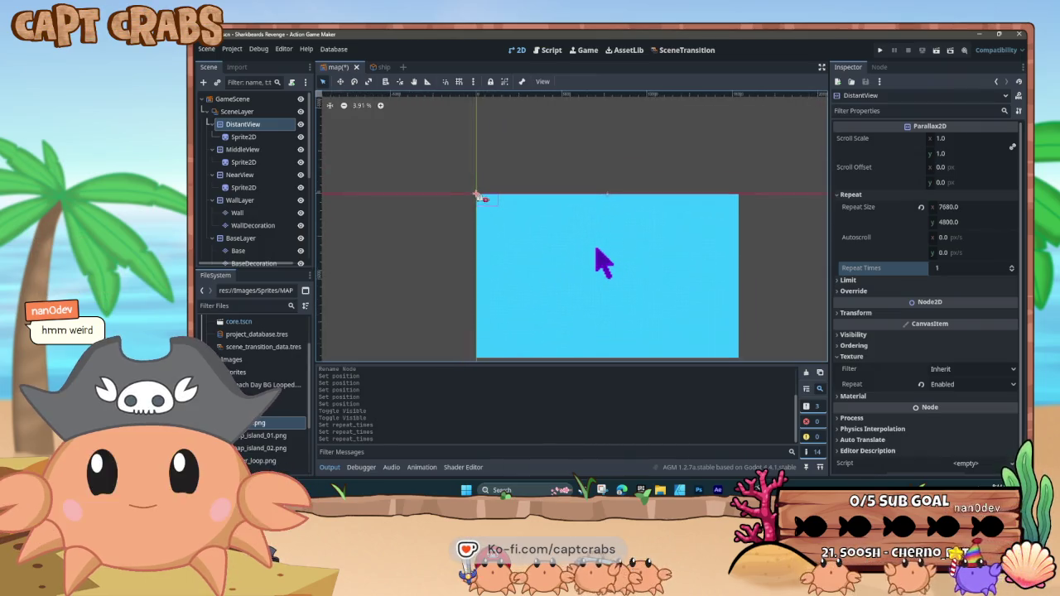
pyautogui.scroll(1, 584, 260)
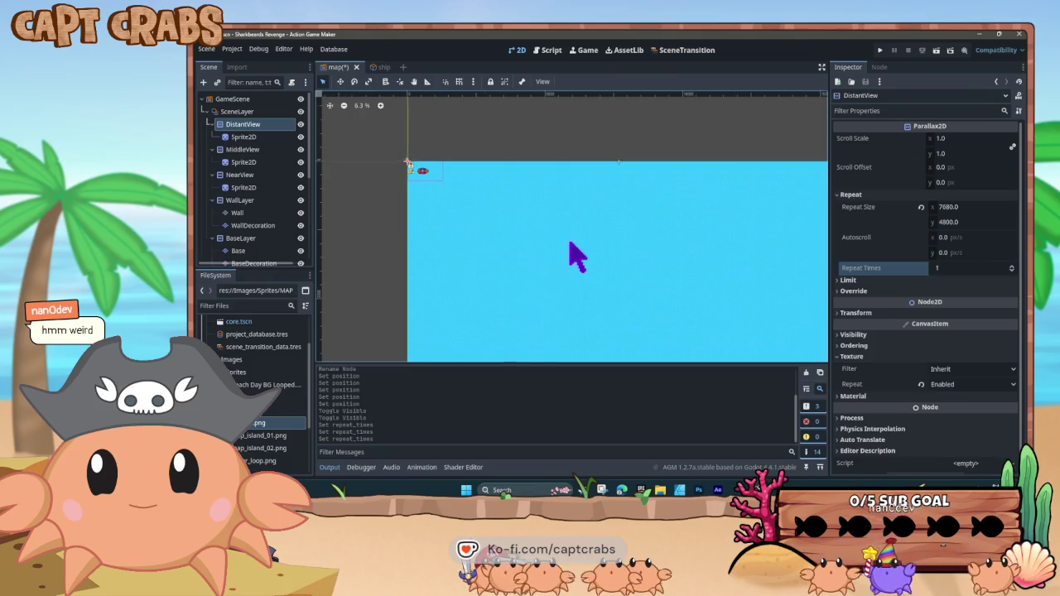
pyautogui.scroll(-1, 584, 258)
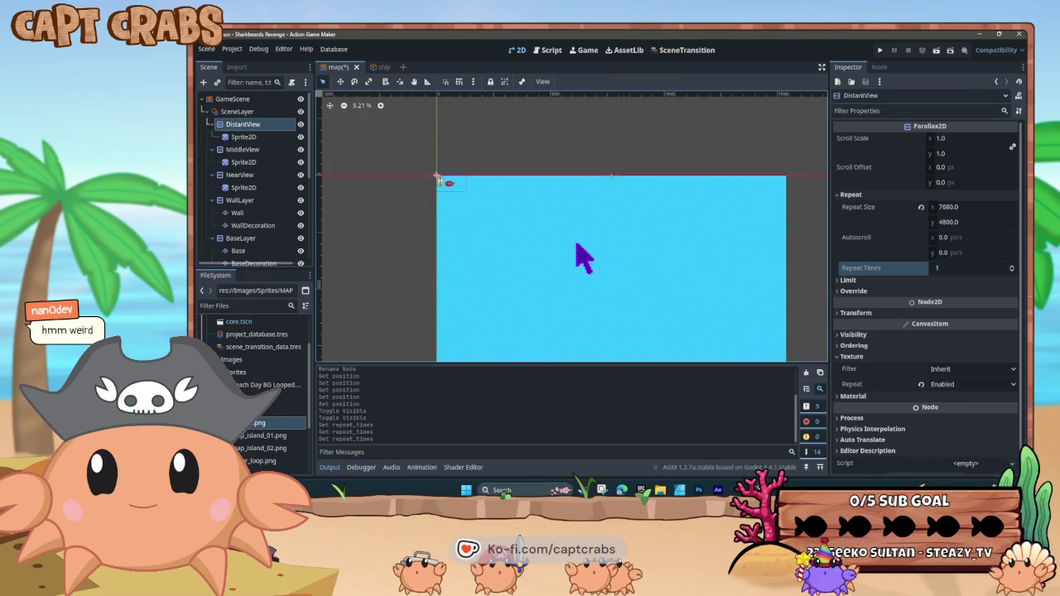
pyautogui.moveTo(578, 254); pyautogui.dragTo(584, 288)
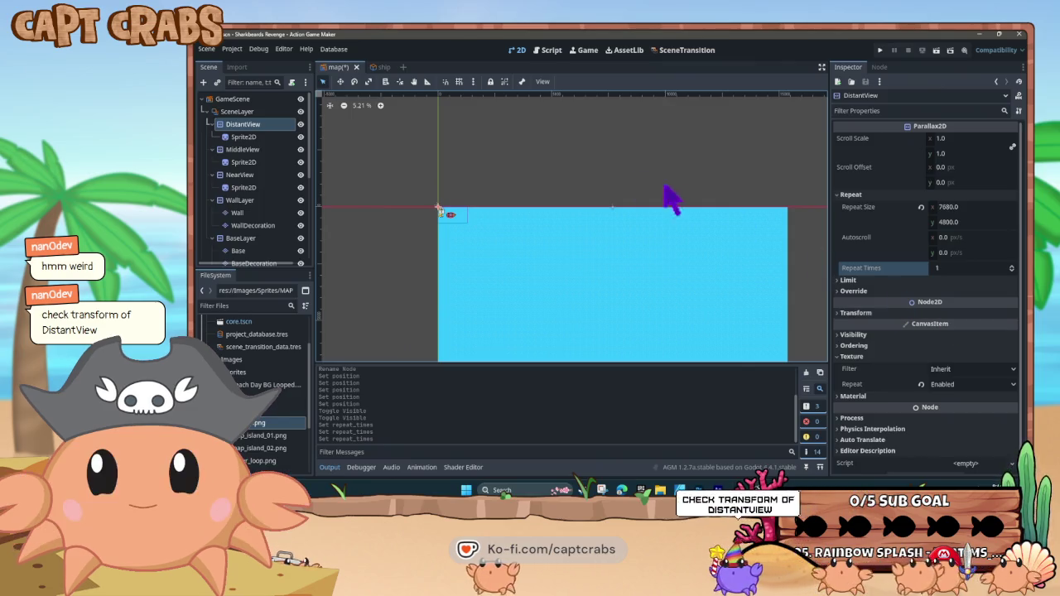
pyautogui.click(853, 313)
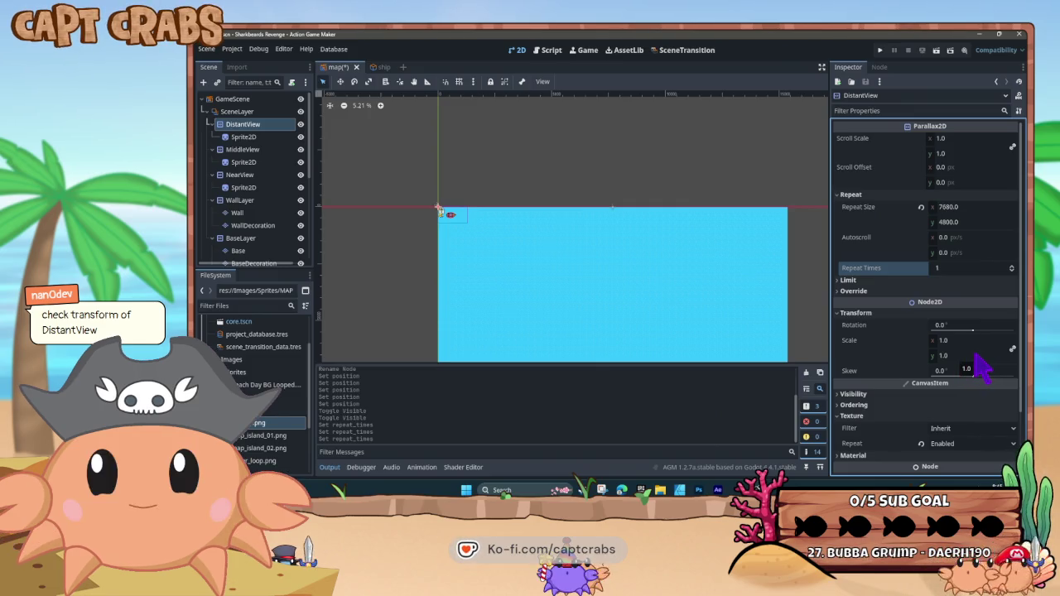
# Check the DistantView Sprite2D's transform: position 0, 0 and scale 1
pyautogui.click(262, 137)
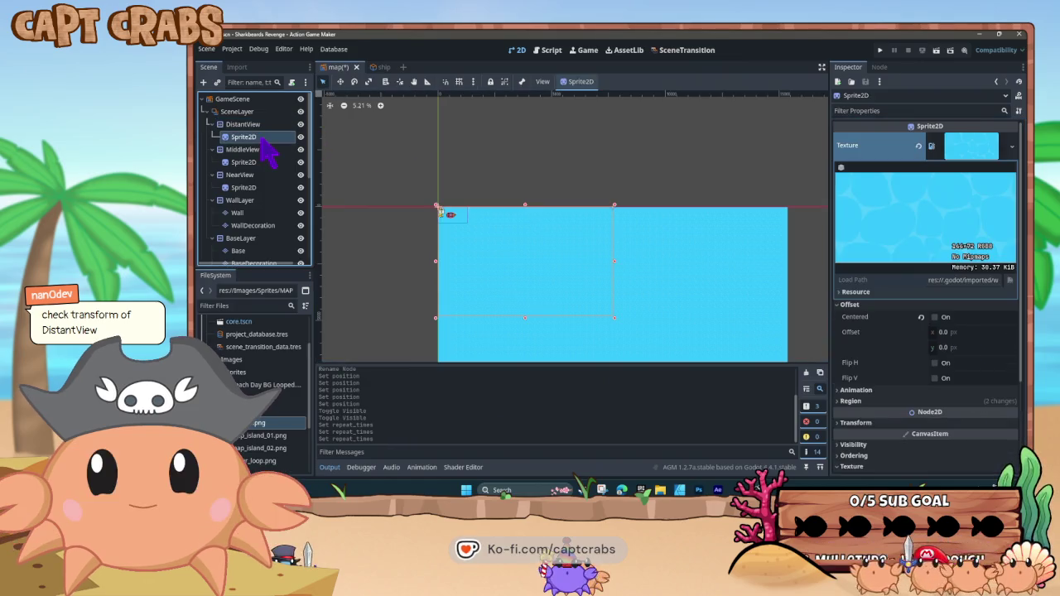
pyautogui.click(853, 423)
pyautogui.scroll(-3, 879, 447)
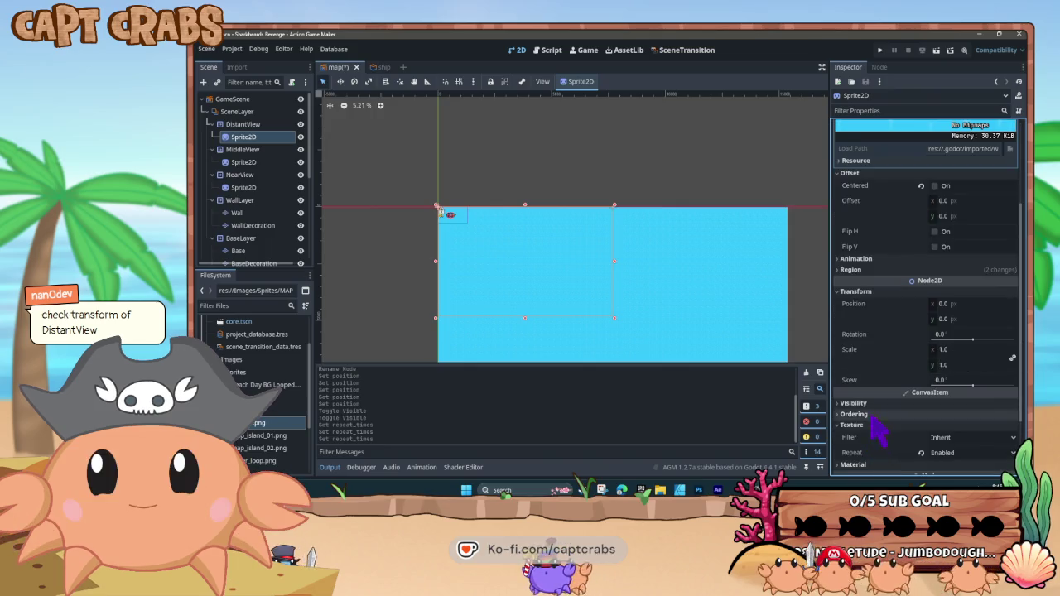
pyautogui.click(260, 126)
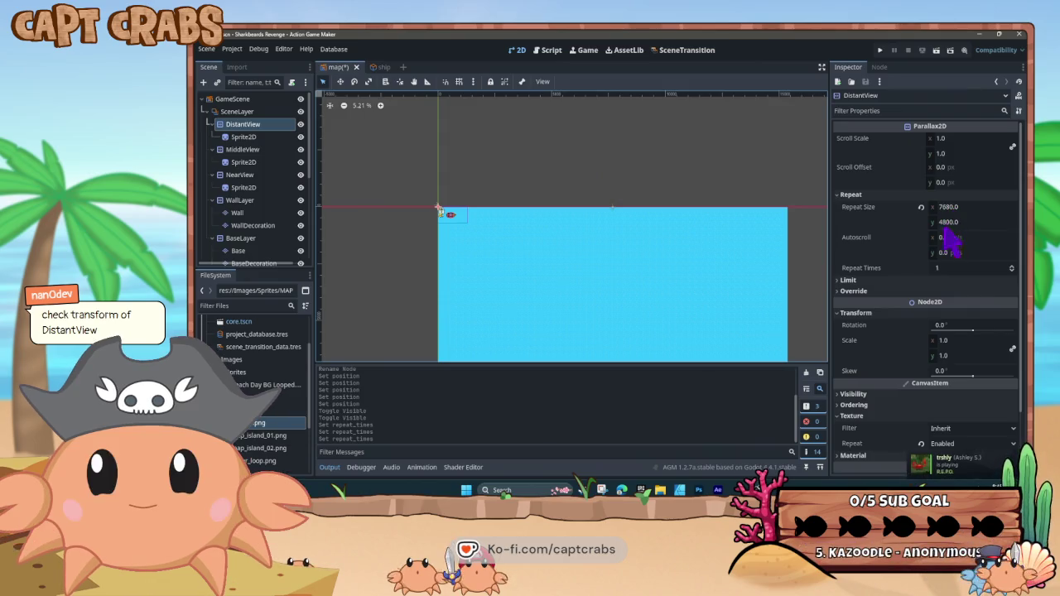
pyautogui.click(267, 137)
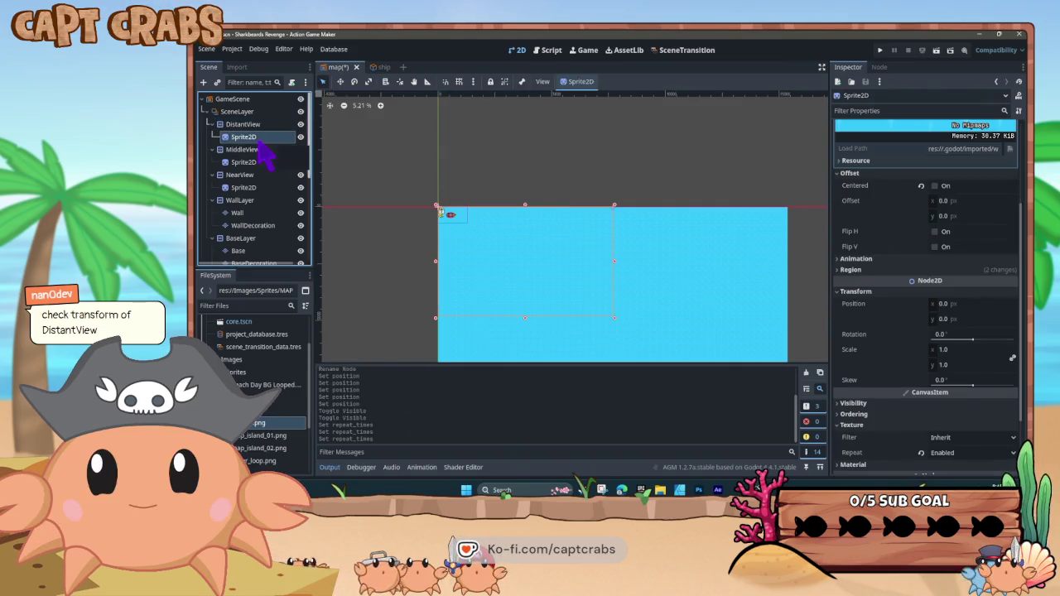
# Rename the Sprite2D under DistantView to Water
pyautogui.rightClick(259, 142)
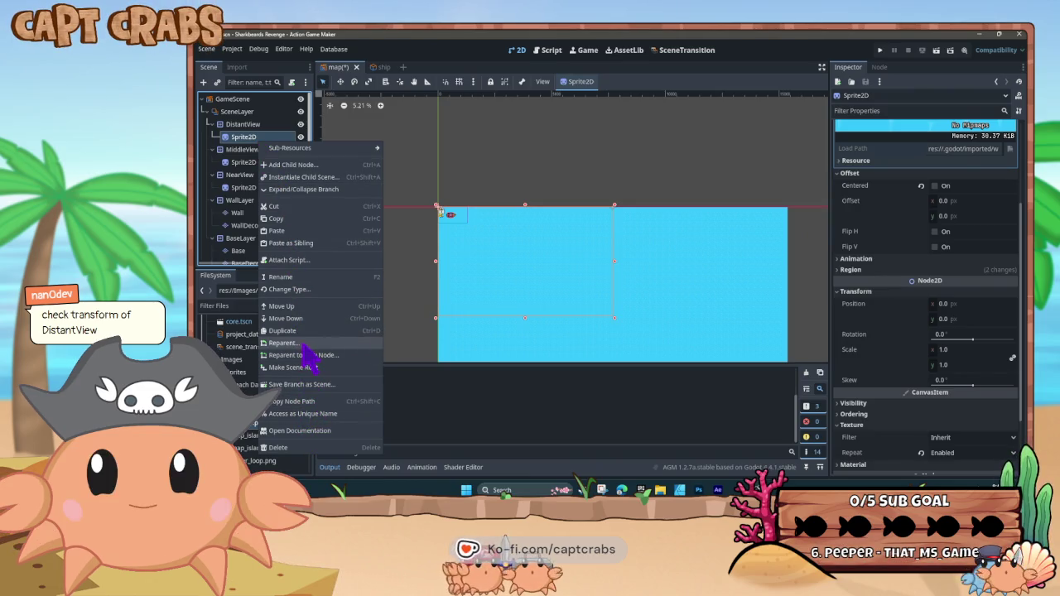
pyautogui.click(281, 277)
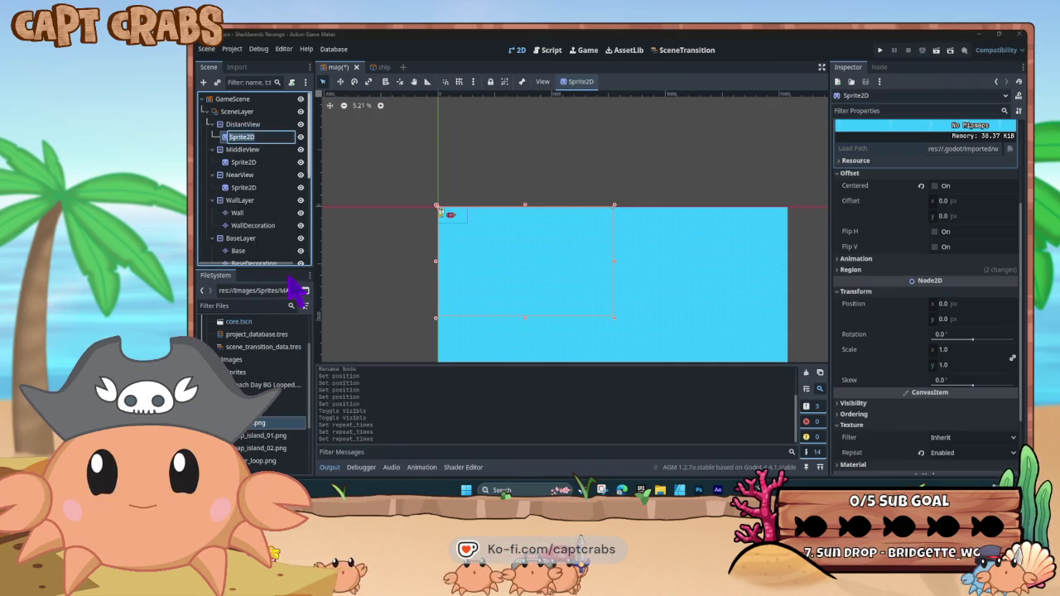
pyautogui.write('Water')
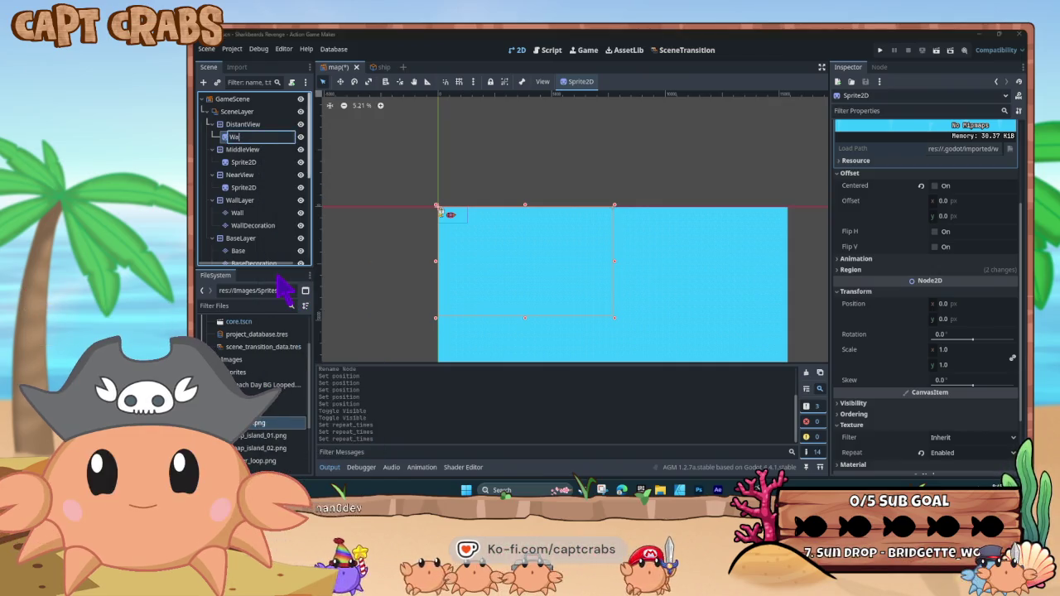
pyautogui.press('Return')
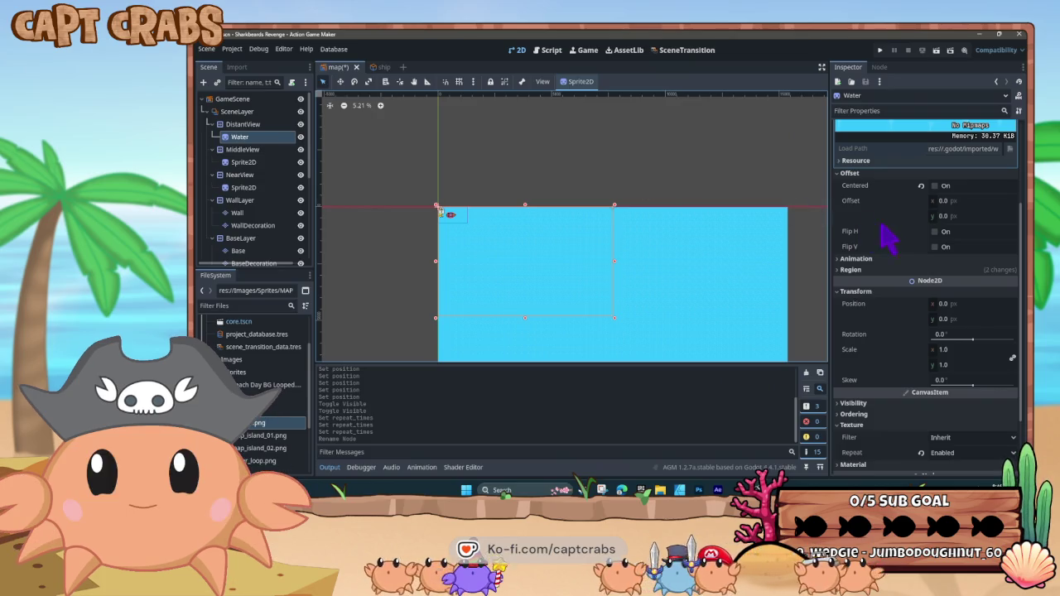
# Select the DistantView layer and scroll to its 7680 × 4800 repeat size
pyautogui.click(263, 124)
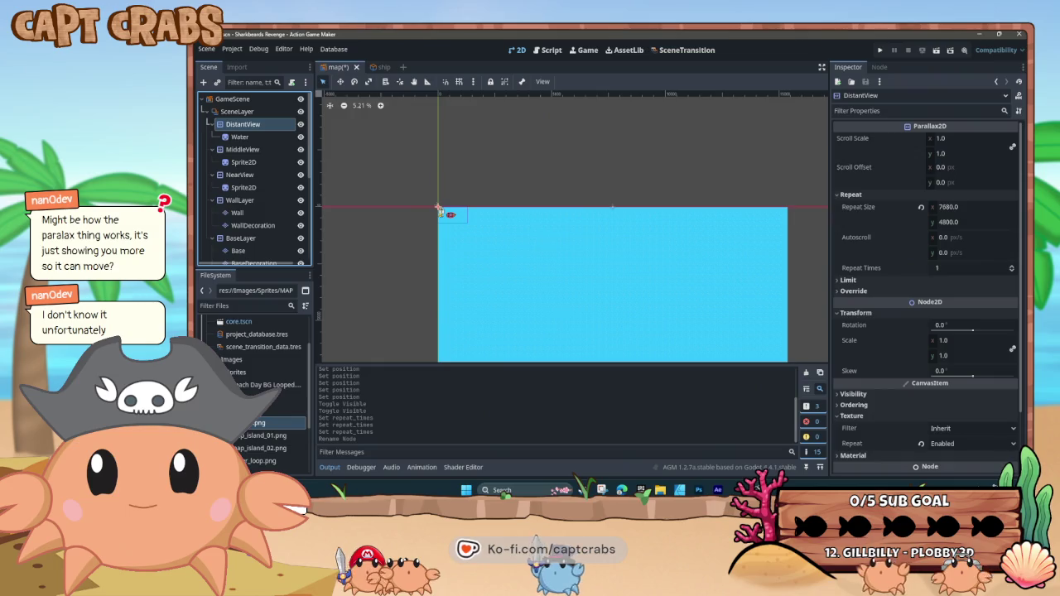
pyautogui.scroll(-5, 273, 228)
pyautogui.scroll(-1, 264, 203)
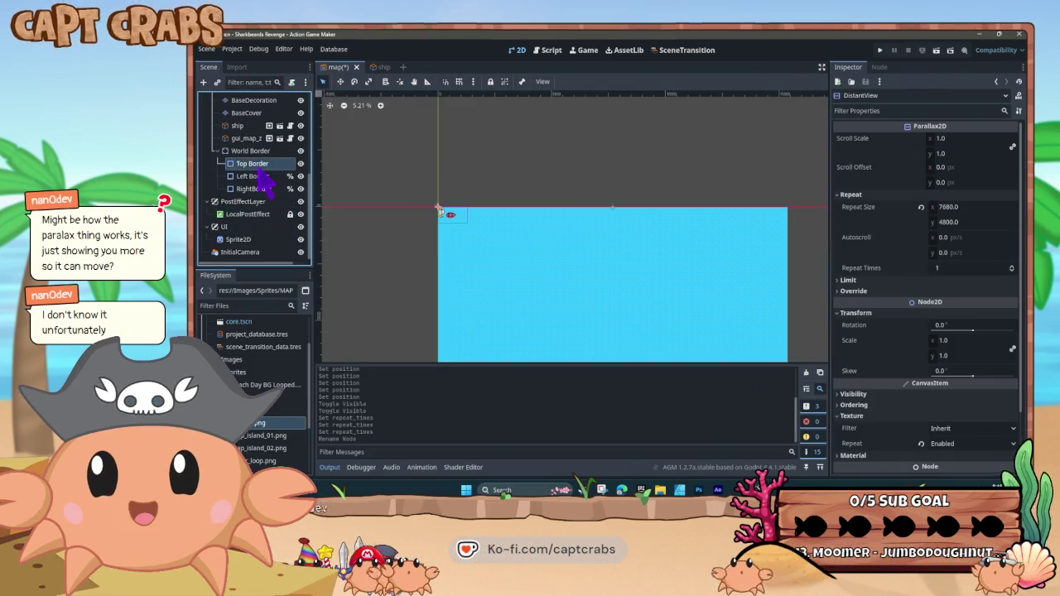
# Duplicate Top Border as Top Border2 and make its boundary shape unique
pyautogui.click(263, 165)
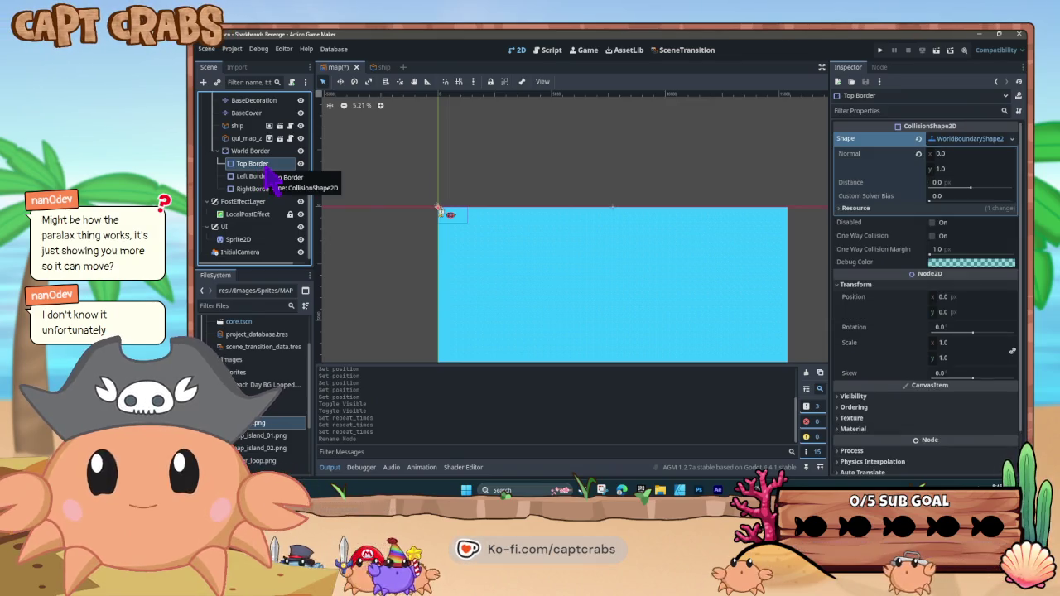
pyautogui.hotkey('ctrl', 'd')
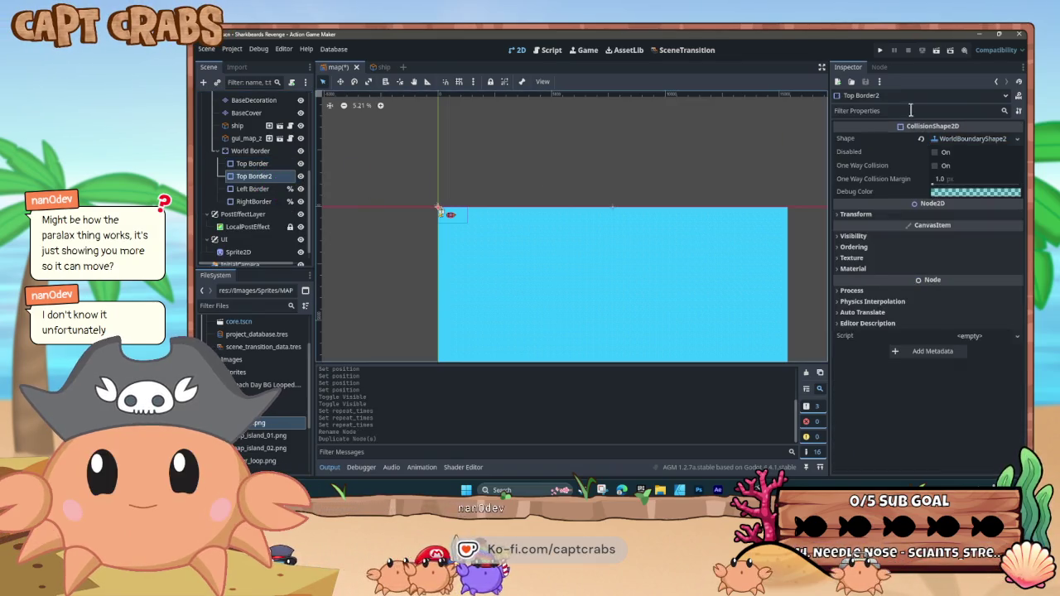
pyautogui.click(971, 138)
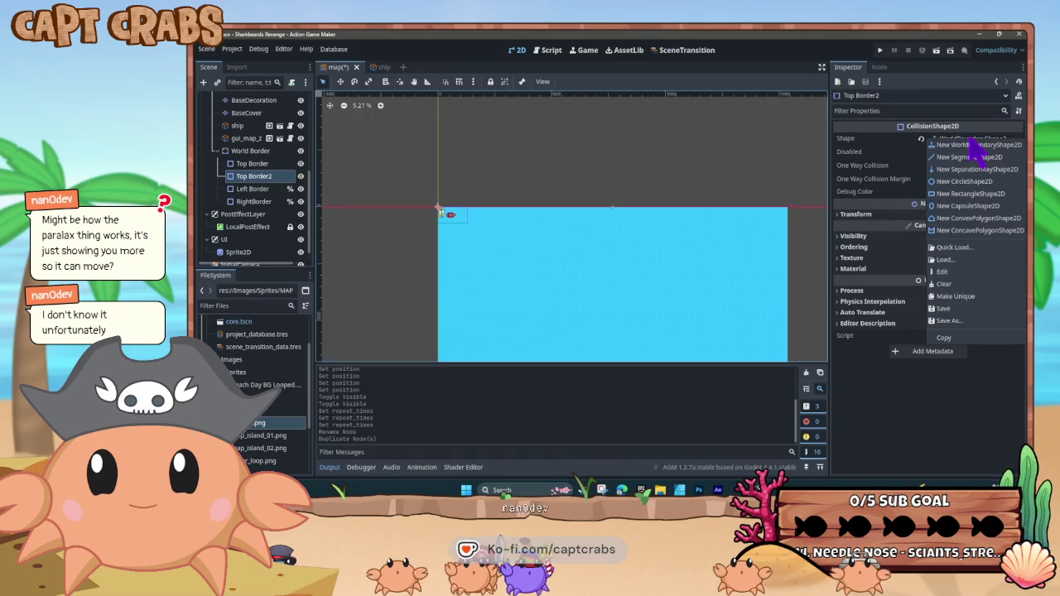
pyautogui.click(969, 300)
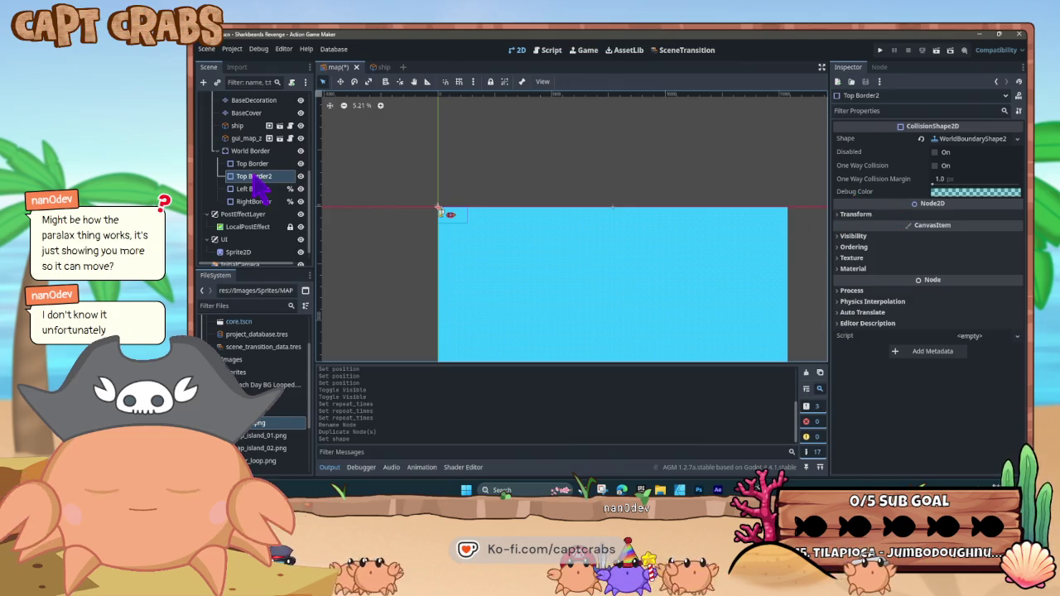
# Compare Top Border2's transform and shape normal with Left Border and RightBorder
pyautogui.click(845, 216)
pyautogui.click(841, 217)
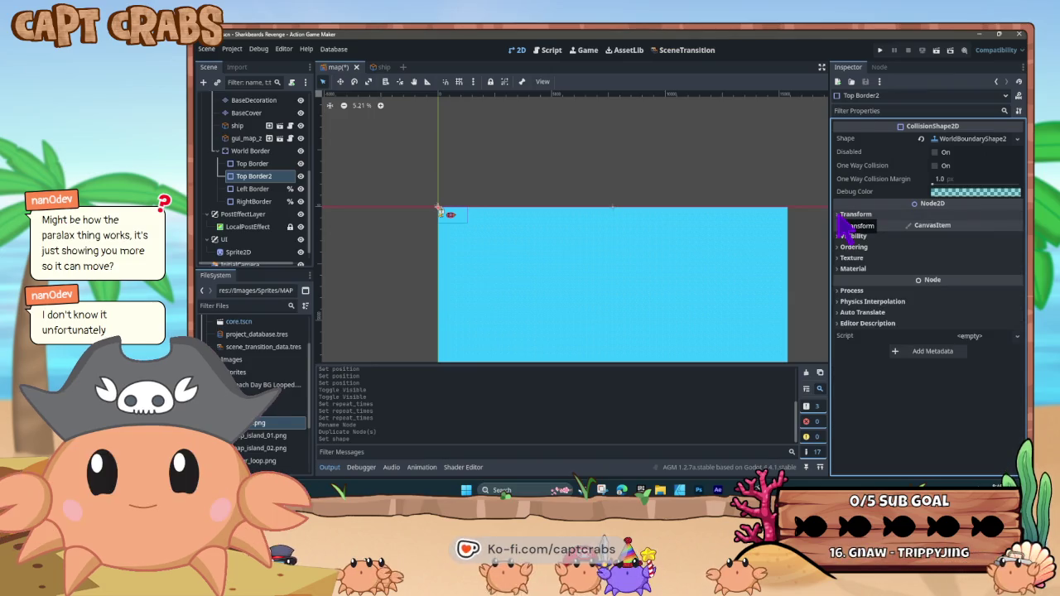
pyautogui.click(843, 220)
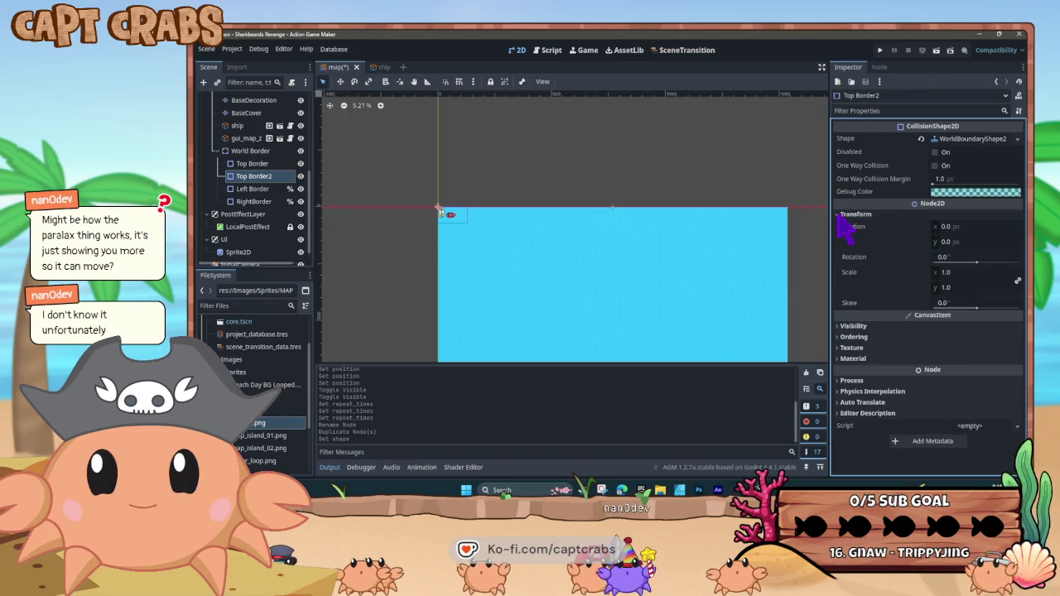
pyautogui.click(256, 190)
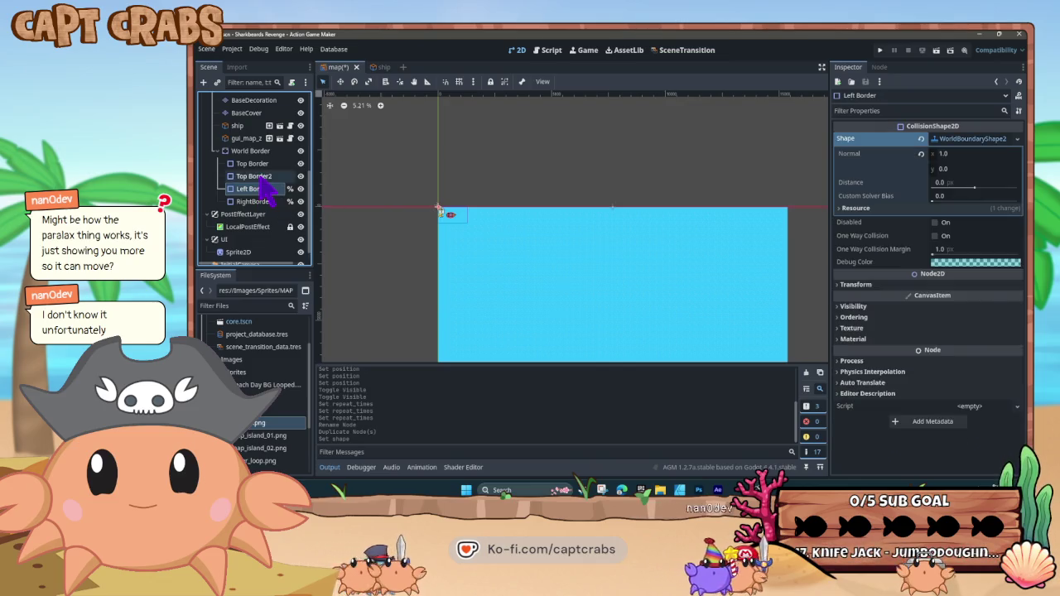
pyautogui.click(264, 176)
pyautogui.click(971, 139)
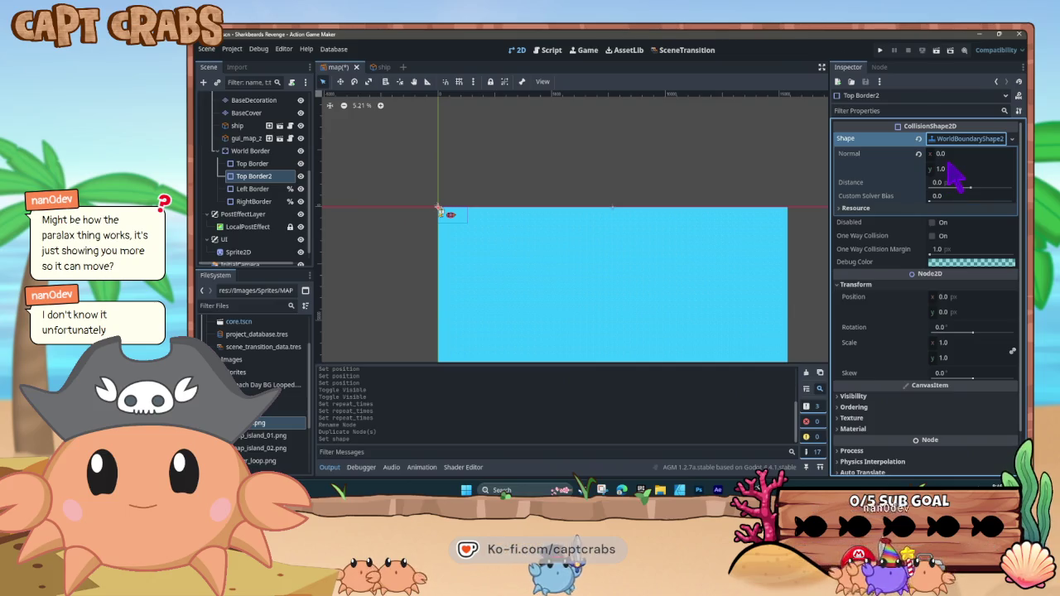
pyautogui.click(262, 202)
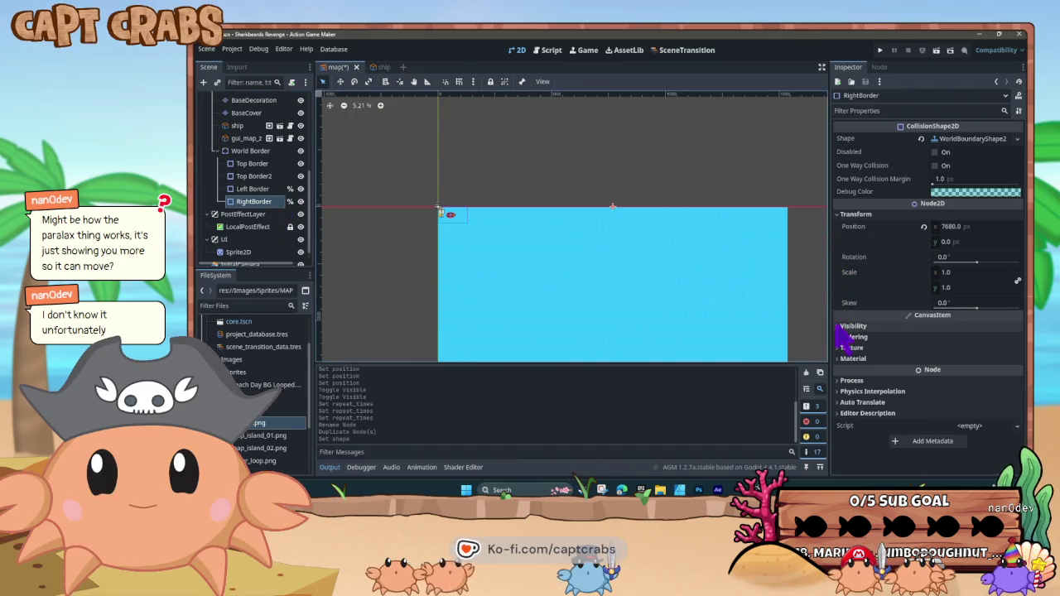
pyautogui.click(254, 176)
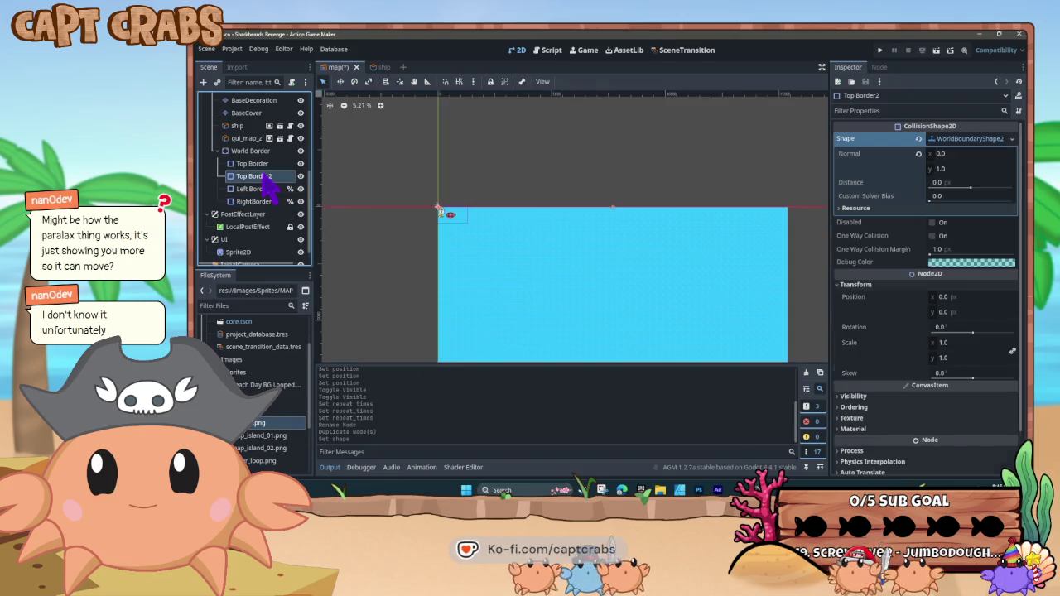
# Set Top Border2's Position y to 4800 and its shape Normal y to -1
pyautogui.click(943, 312)
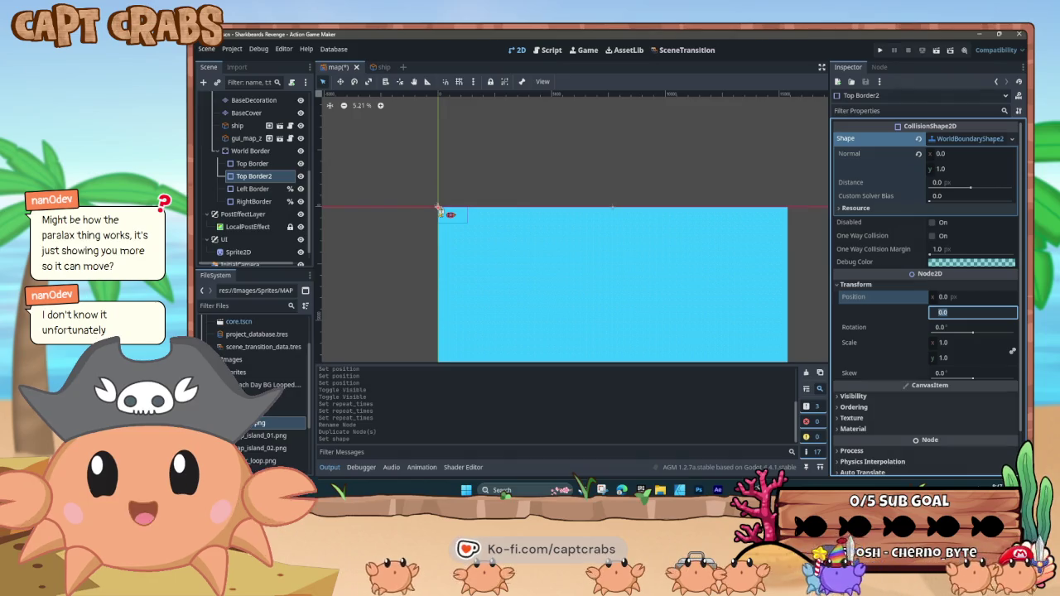
pyautogui.write('18')
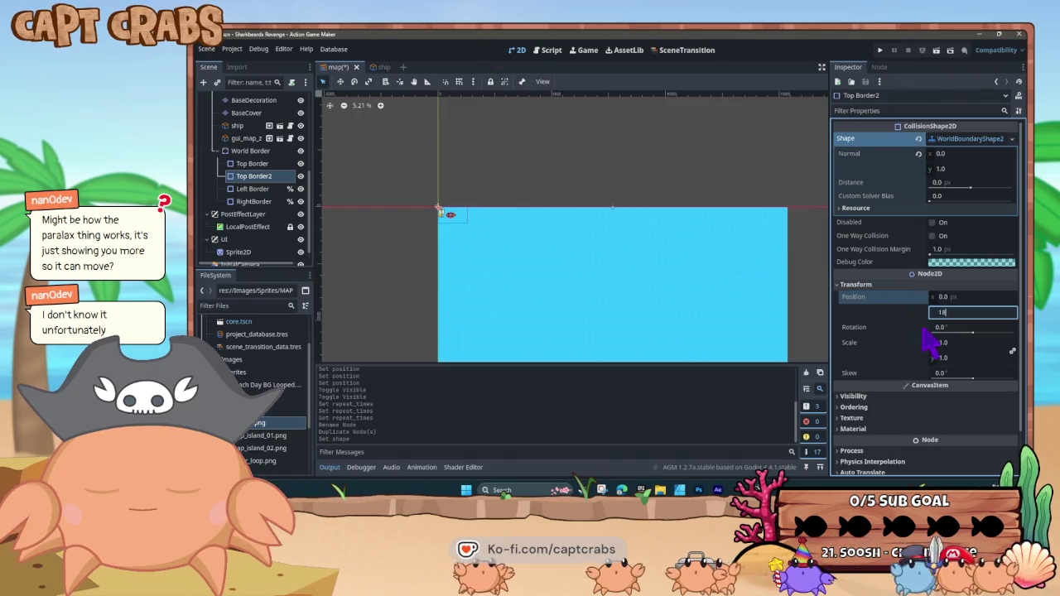
pyautogui.press('BackSpace')
pyautogui.press('BackSpace')
pyautogui.write('4800')
pyautogui.press('Return')
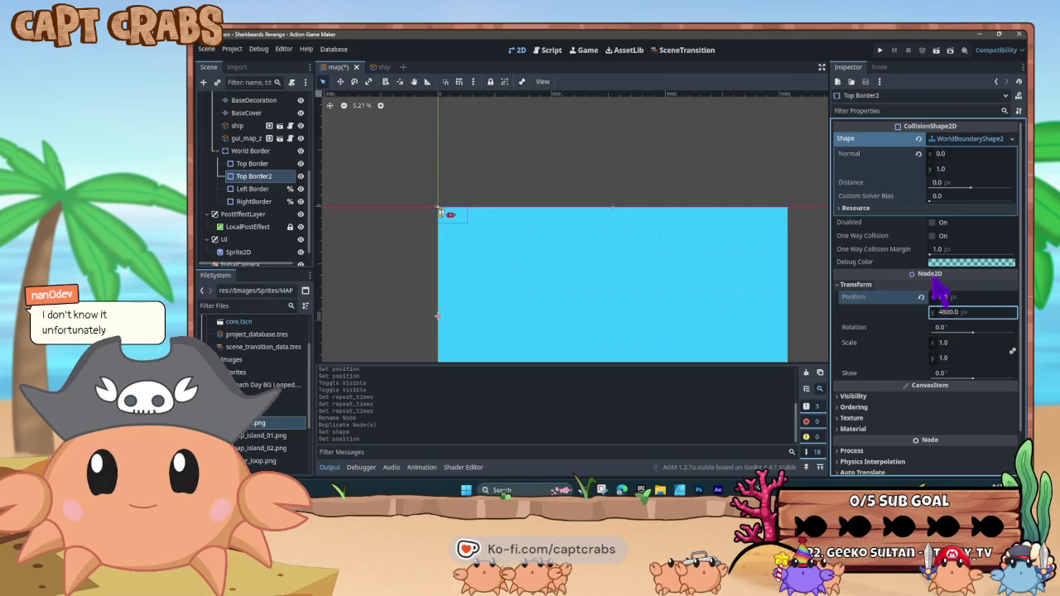
pyautogui.write('-1')
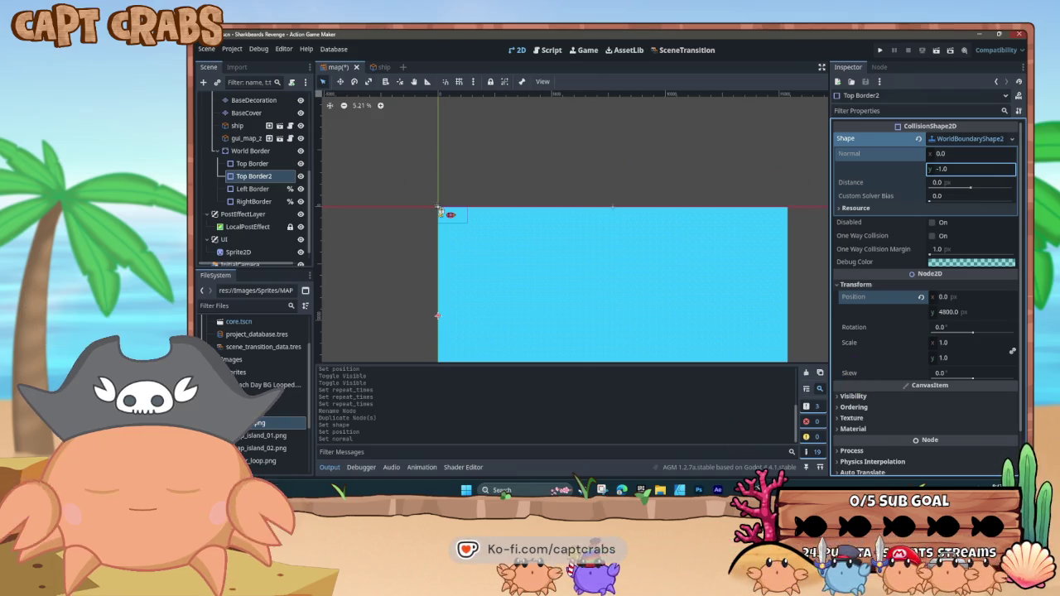
pyautogui.scroll(-2, 445, 288)
pyautogui.moveTo(407, 296); pyautogui.dragTo(549, 237)
pyautogui.scroll(2, 559, 248)
pyautogui.scroll(2, 558, 255)
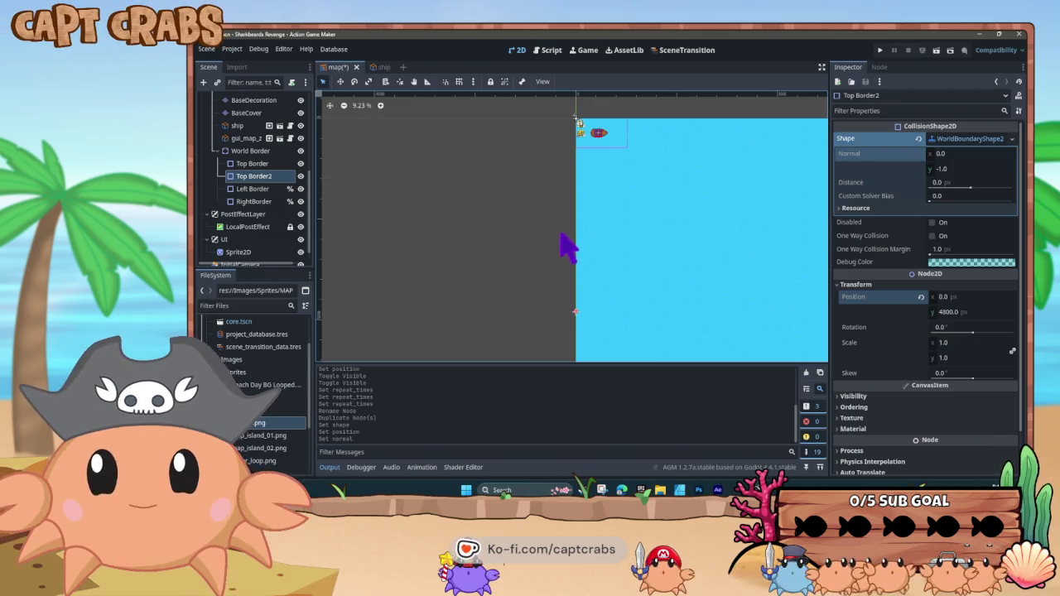
pyautogui.scroll(2, 564, 265)
pyautogui.scroll(6, 530, 232)
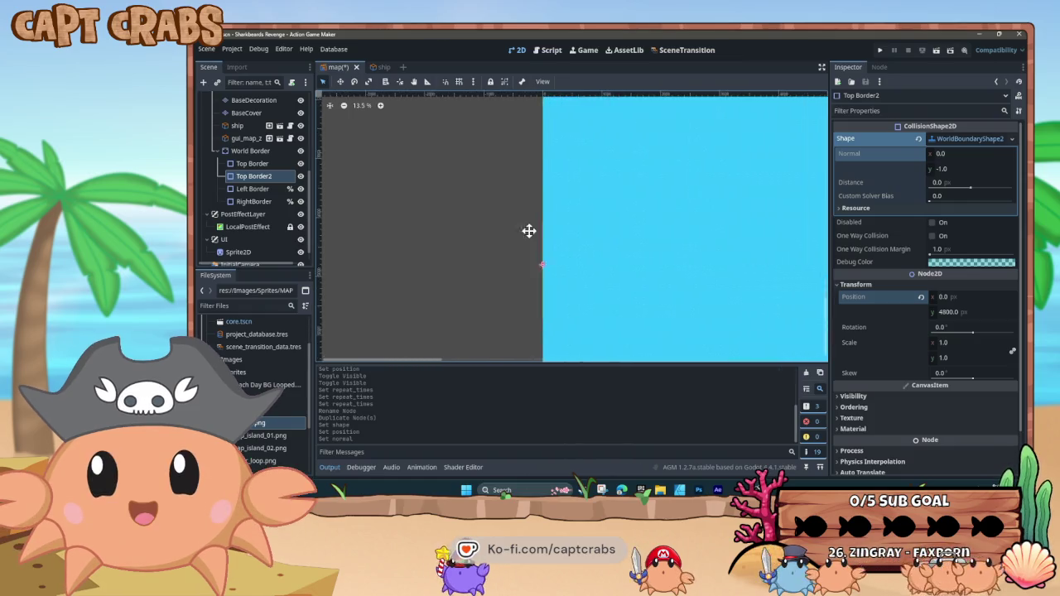
pyautogui.scroll(9, 514, 217)
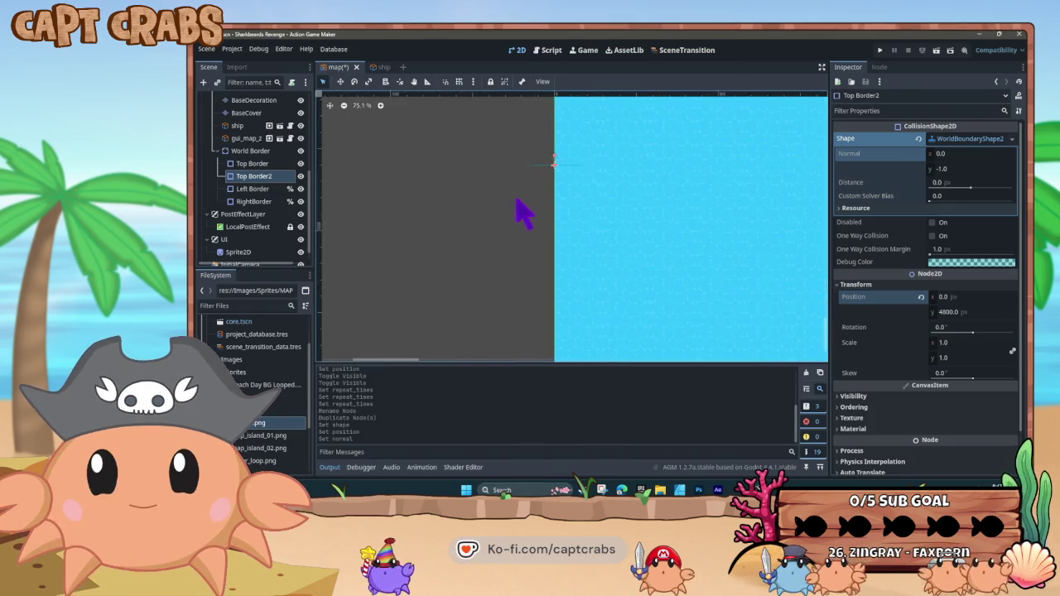
pyautogui.scroll(-14, 565, 285)
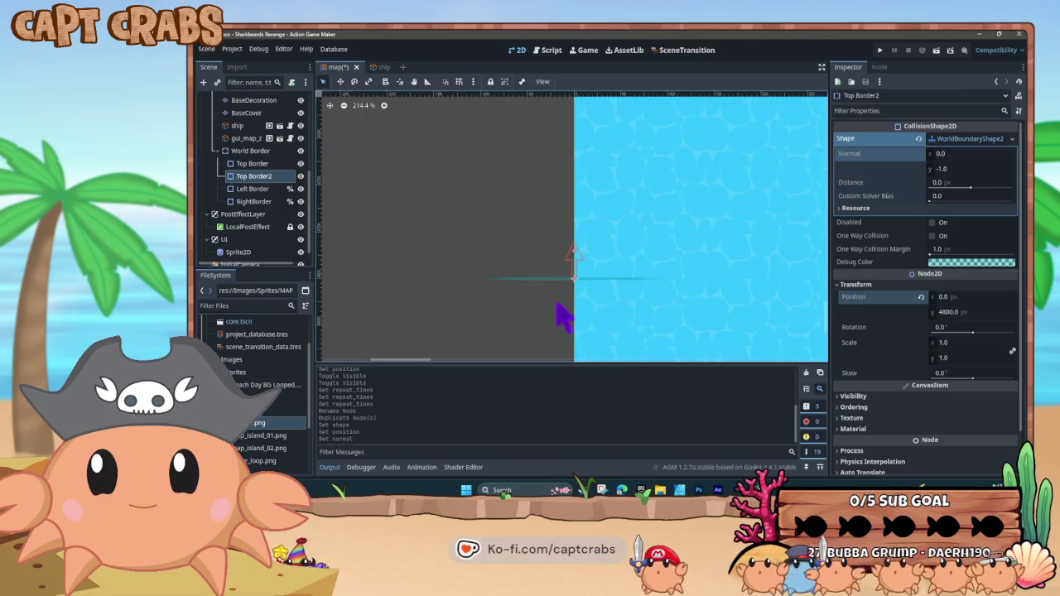
pyautogui.scroll(-7, 530, 319)
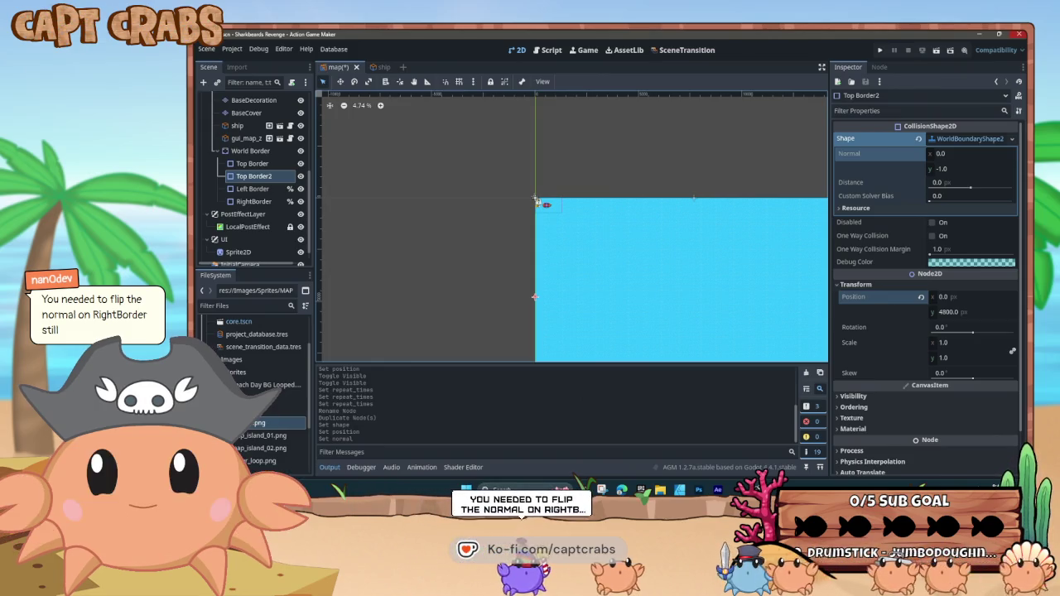
# Select RightBorder and set its shape Normal x to -1.0
pyautogui.click(267, 203)
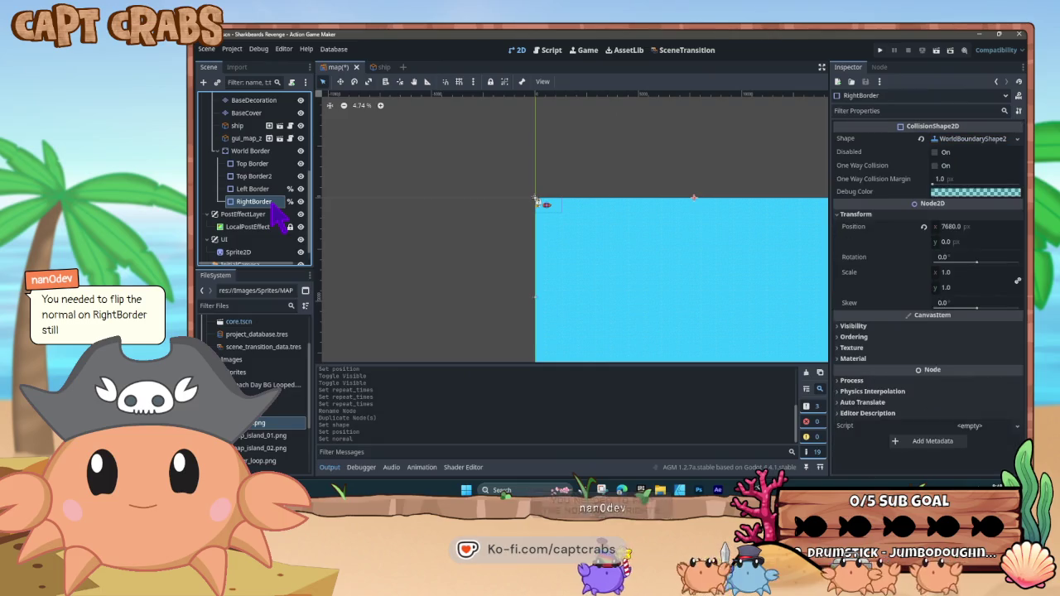
pyautogui.click(958, 139)
pyautogui.click(940, 155)
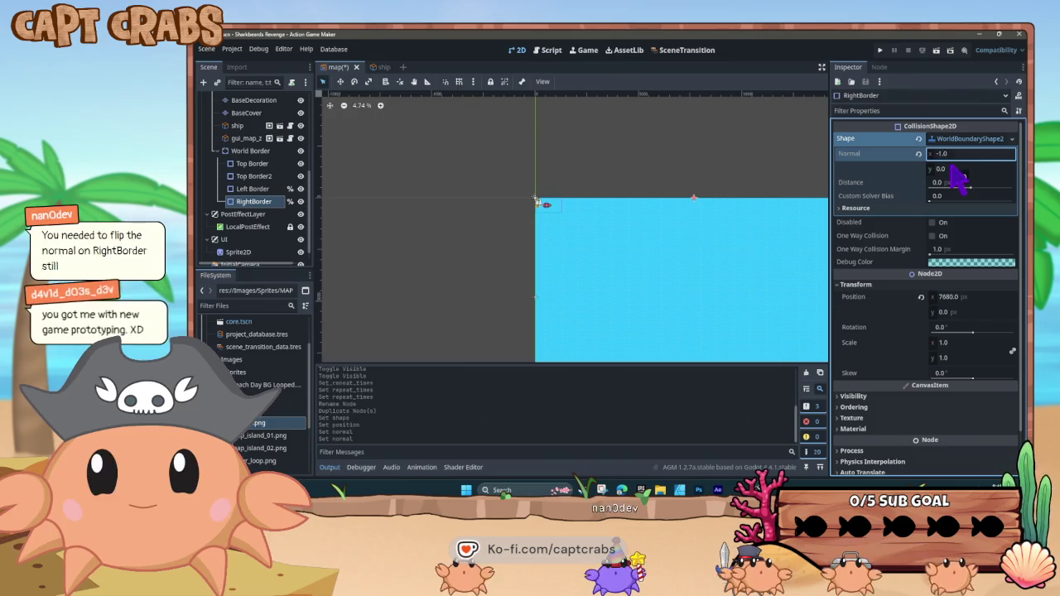
pyautogui.press('Return')
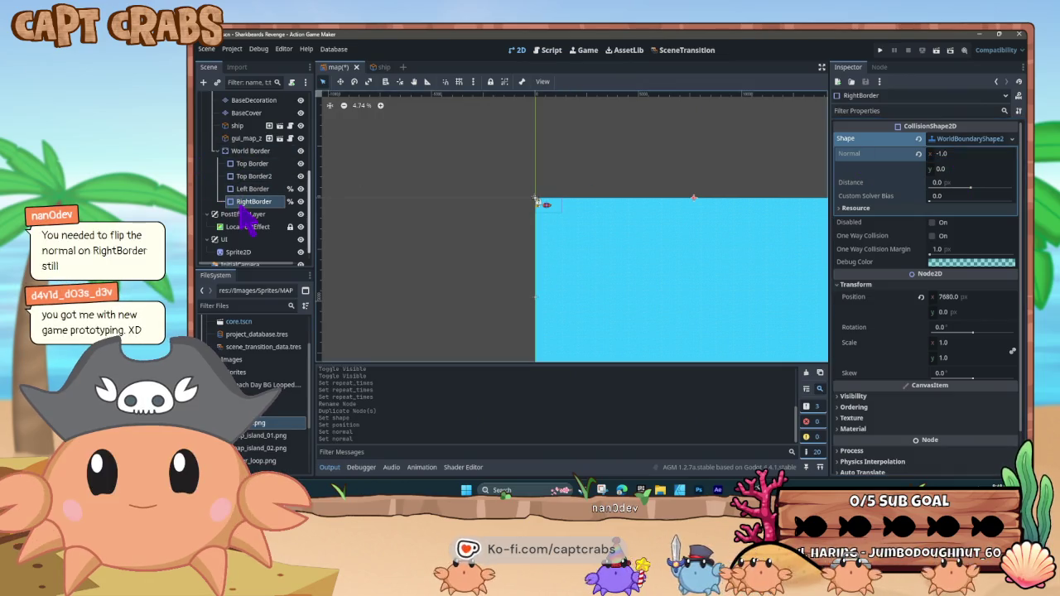
# Rename the Top Border2 node to 'Bottom Border'
pyautogui.click(267, 176)
pyautogui.rightClick(267, 176)
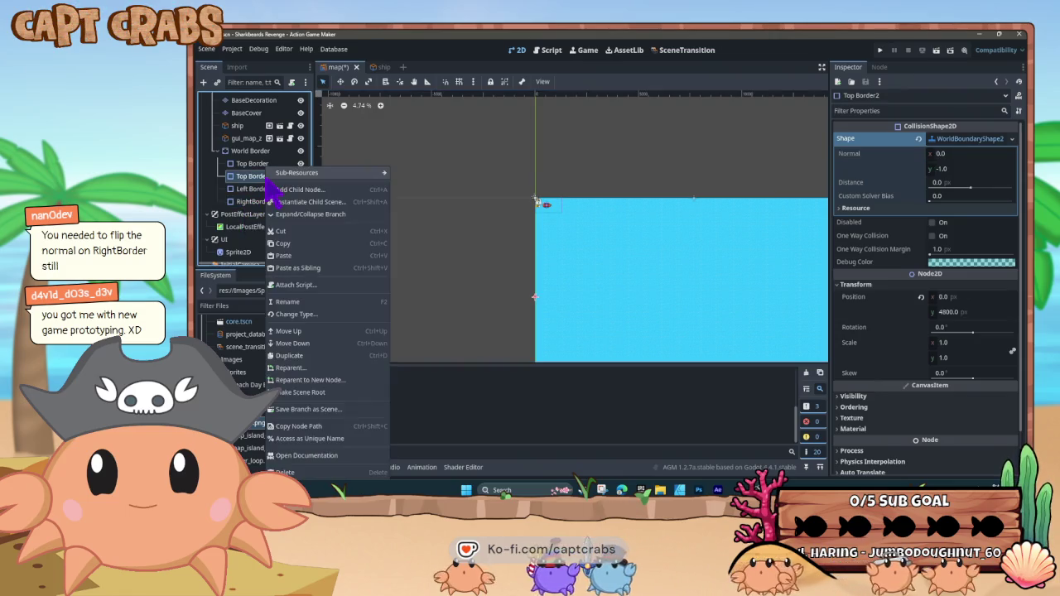
pyautogui.click(300, 302)
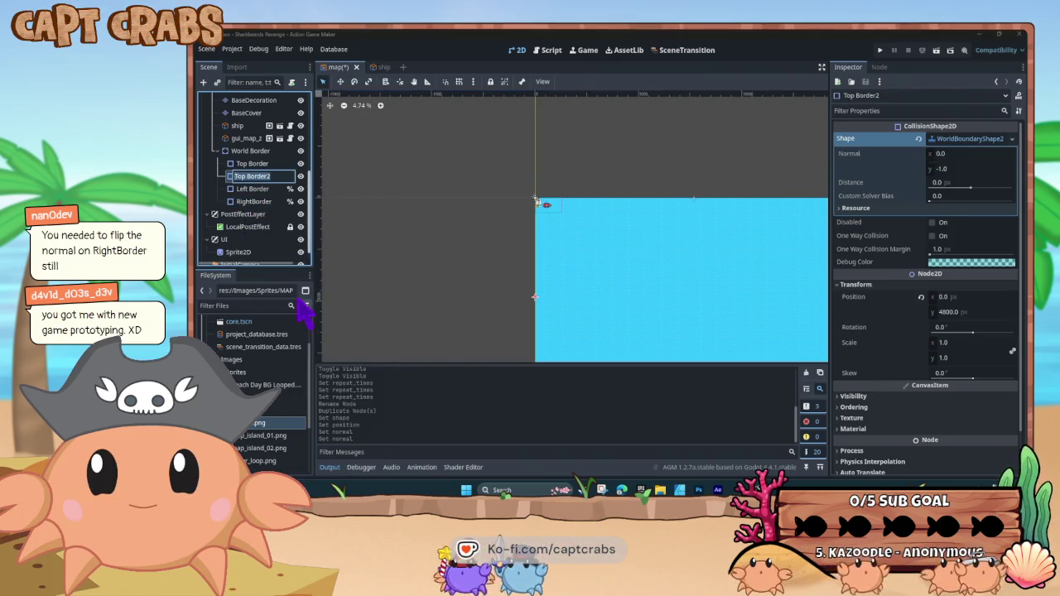
pyautogui.write('Bottom Bor')
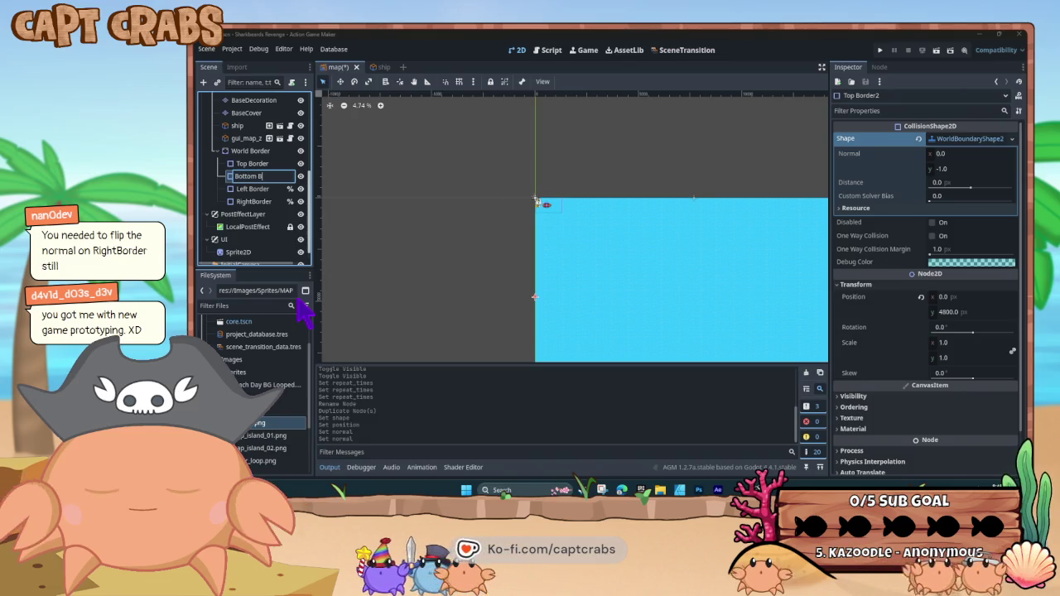
pyautogui.press('Return')
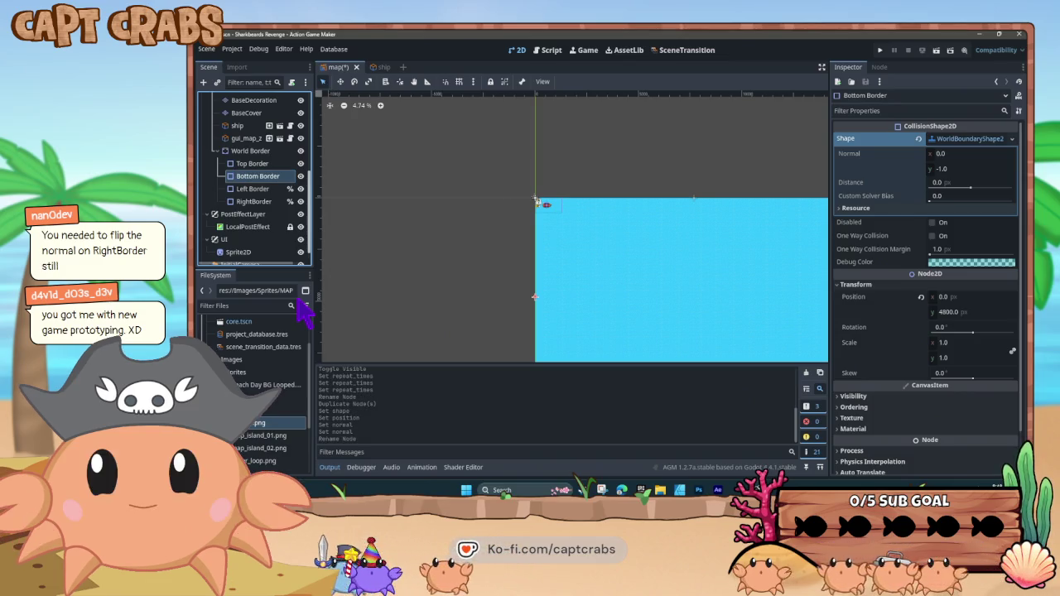
# Check the Left Border node, pan to see the whole map, and open the Sprites folder's context menu
pyautogui.click(265, 190)
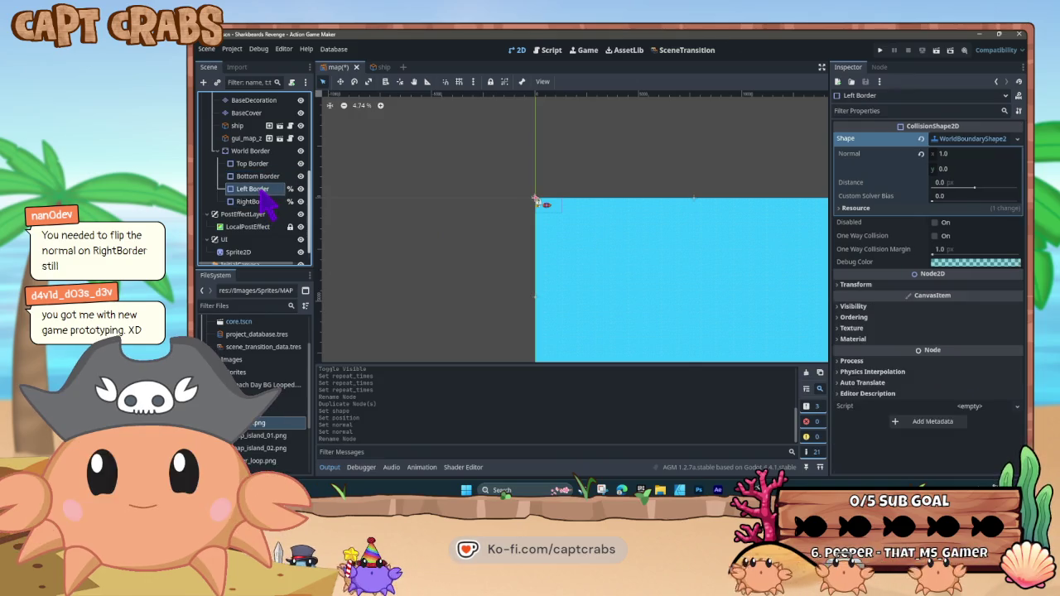
pyautogui.moveTo(629, 285)
pyautogui.mouseDown()
pyautogui.moveTo(549, 263)
pyautogui.moveTo(535, 232)
pyautogui.moveTo(573, 257)
pyautogui.mouseUp()
pyautogui.scroll(-1, 573, 257)
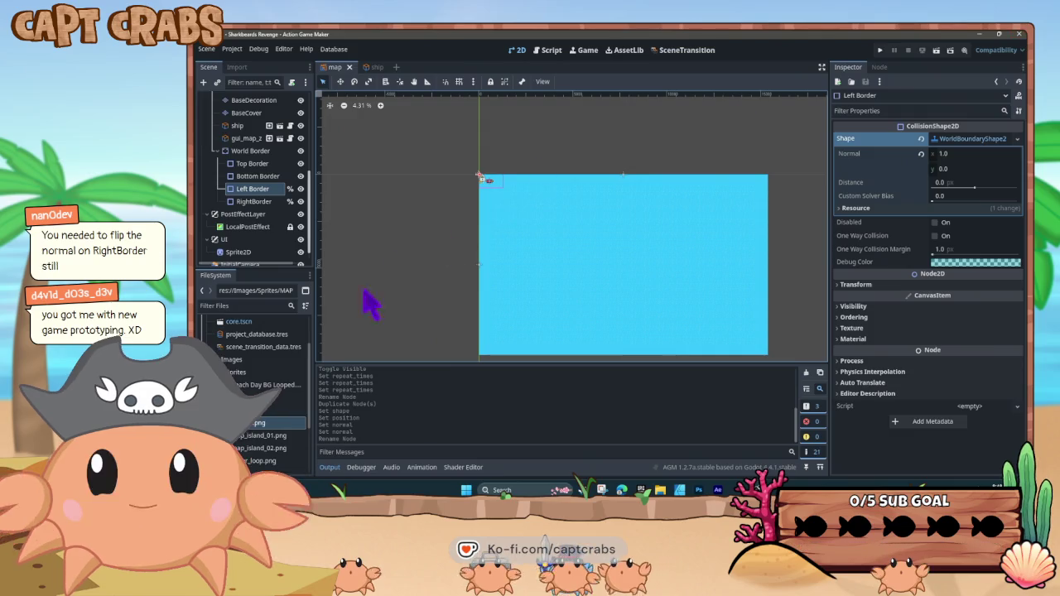
pyautogui.rightClick(240, 372)
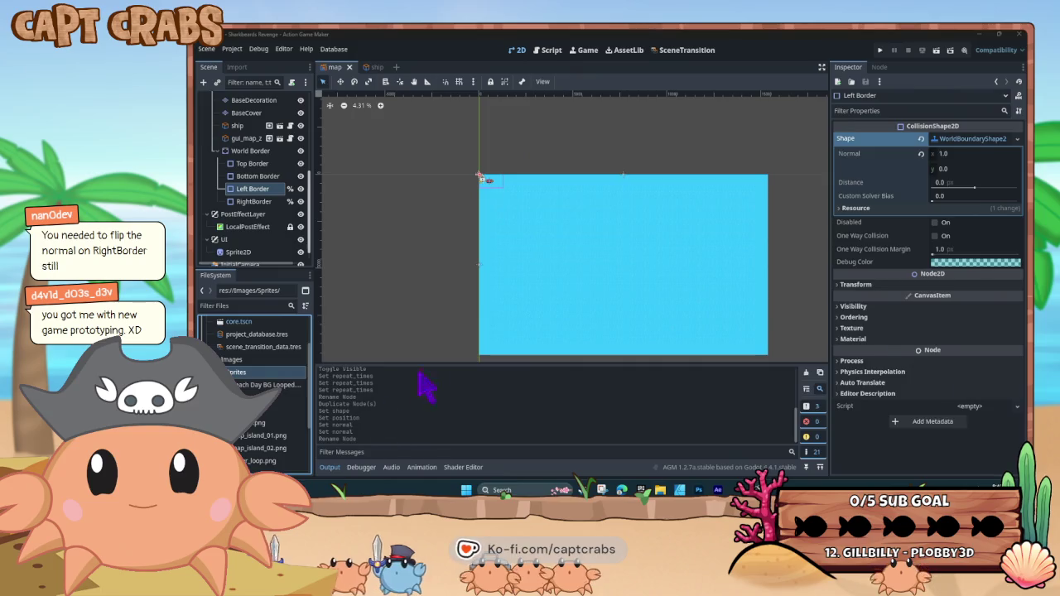
# Copy map_BG from WORK > Levels into the Sprites folder, then put both Explorer windows away
pyautogui.moveTo(687, 155); pyautogui.dragTo(450, 157)
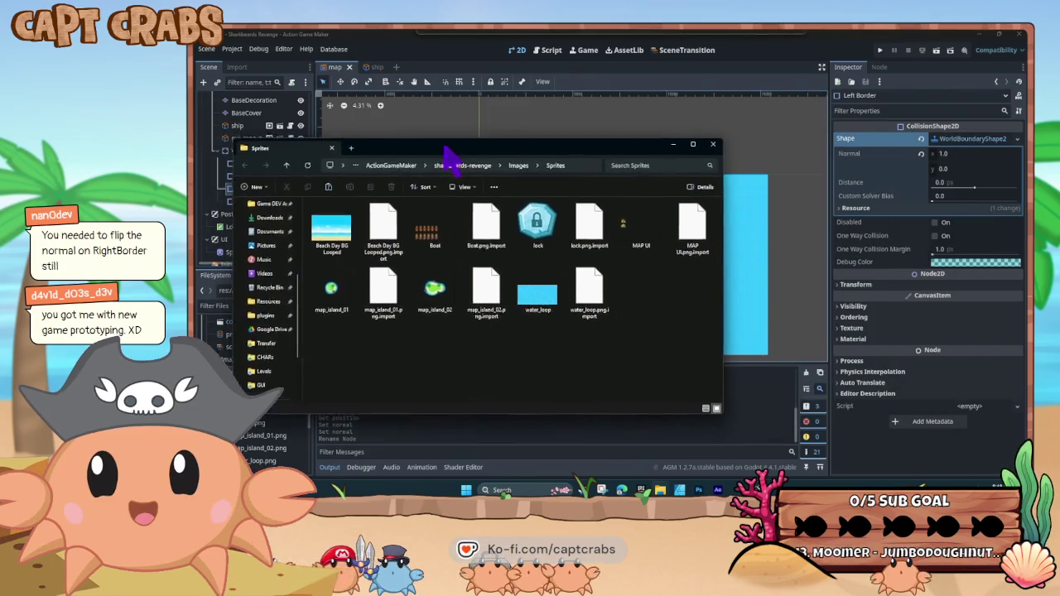
pyautogui.moveTo(661, 489)
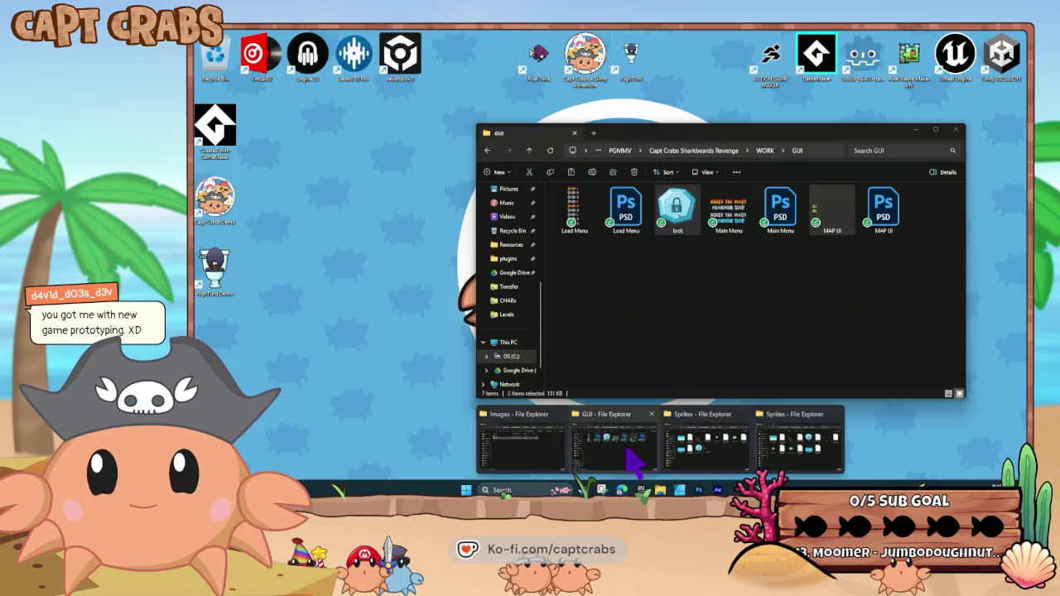
pyautogui.click(629, 459)
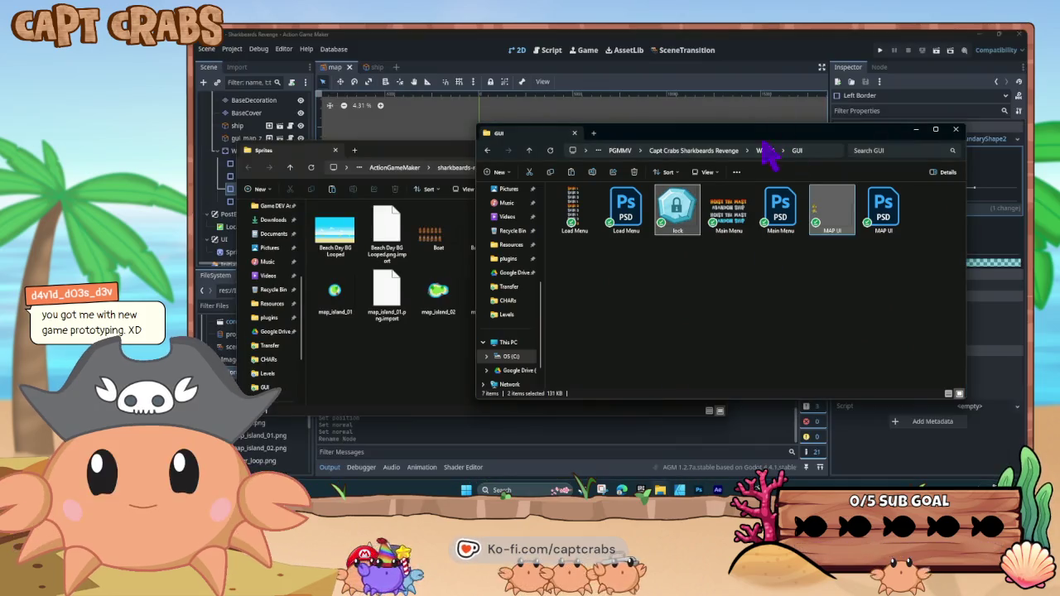
pyautogui.click(765, 151)
pyautogui.doubleClick(597, 225)
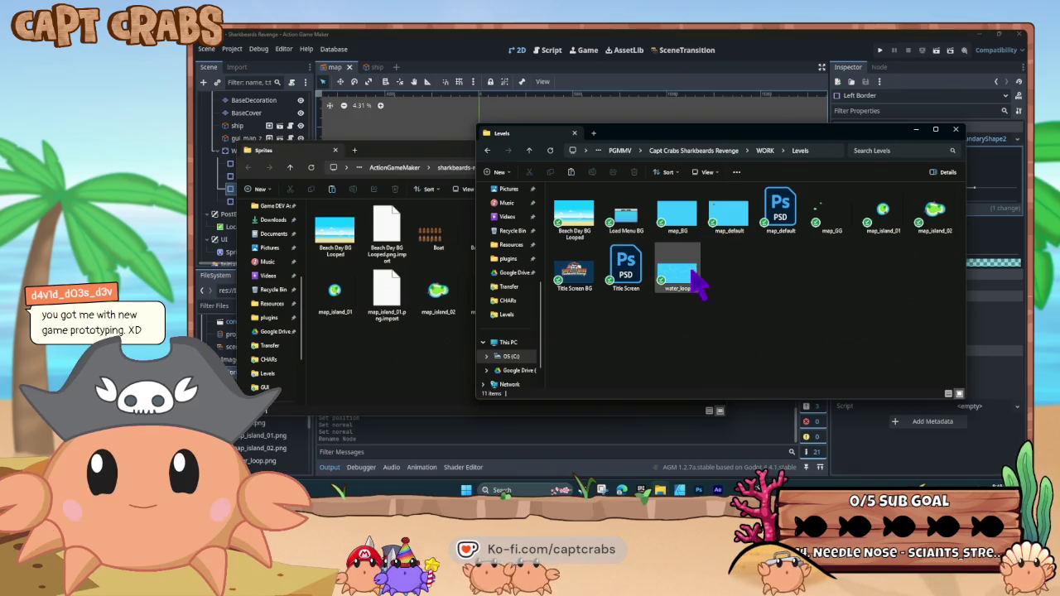
pyautogui.click(675, 232)
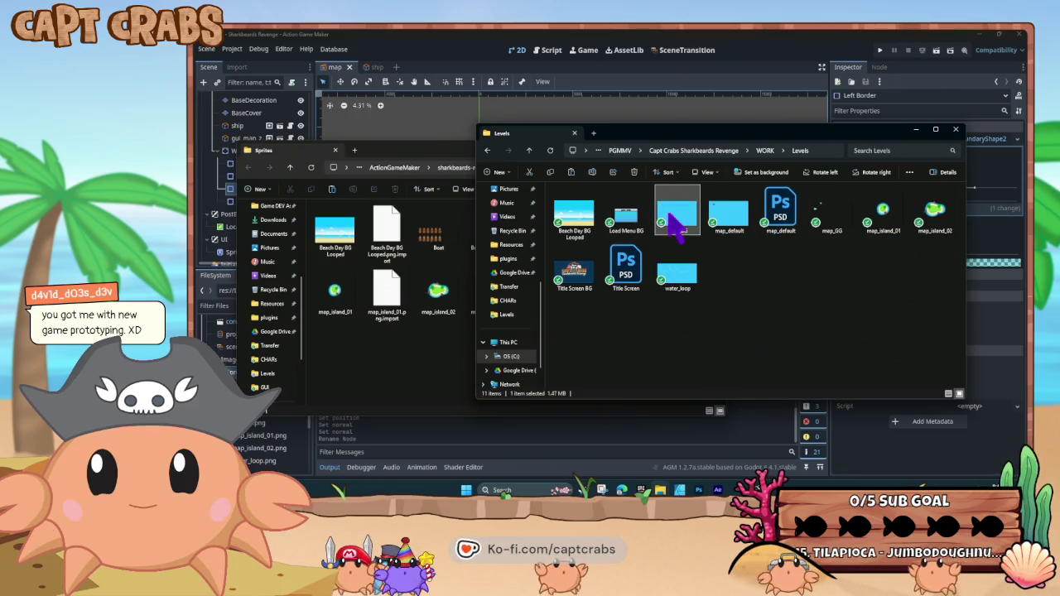
pyautogui.moveTo(675, 232)
pyautogui.mouseDown()
pyautogui.moveTo(402, 355)
pyautogui.moveTo(414, 362)
pyautogui.mouseUp()
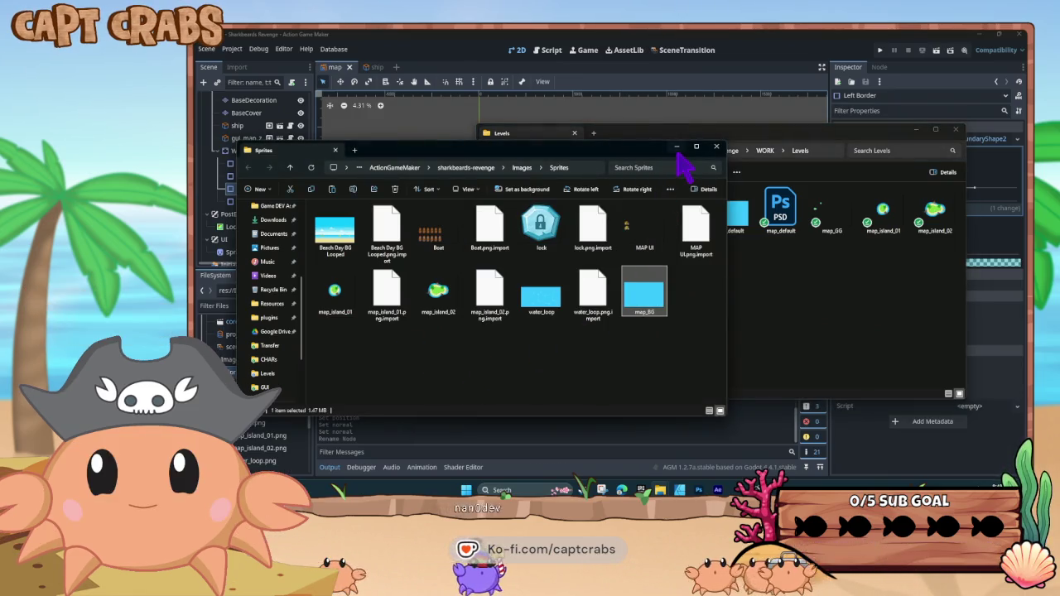
pyautogui.click(717, 147)
pyautogui.click(916, 131)
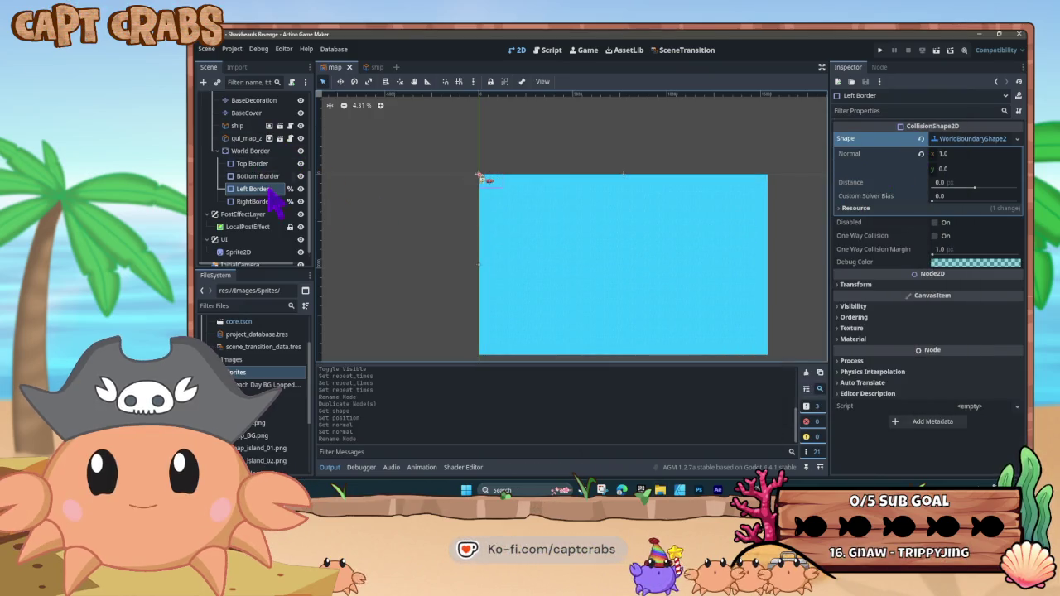
# Assign map_BG.png as the Water sprite's texture
pyautogui.scroll(5, 274, 198)
pyautogui.click(242, 136)
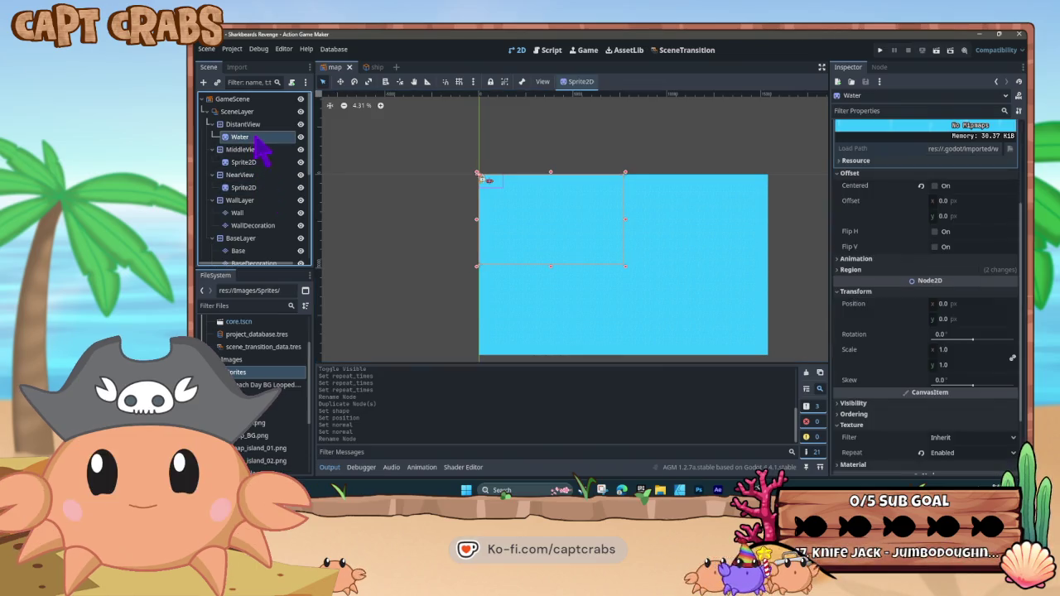
pyautogui.scroll(3, 958, 190)
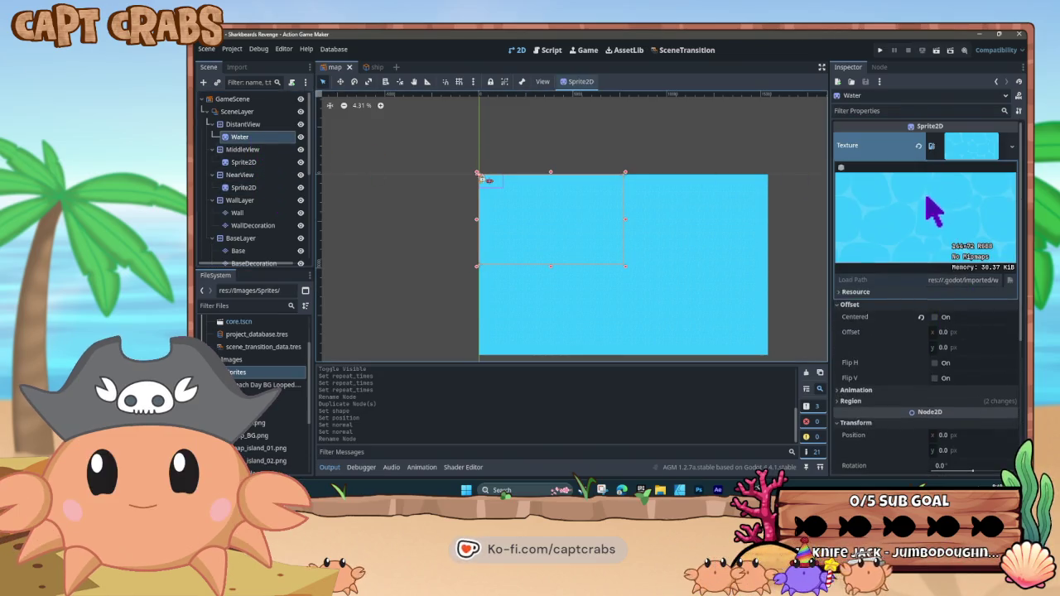
pyautogui.click(974, 154)
pyautogui.moveTo(248, 436)
pyautogui.mouseDown()
pyautogui.moveTo(343, 414)
pyautogui.moveTo(946, 177)
pyautogui.moveTo(970, 147)
pyautogui.mouseUp()
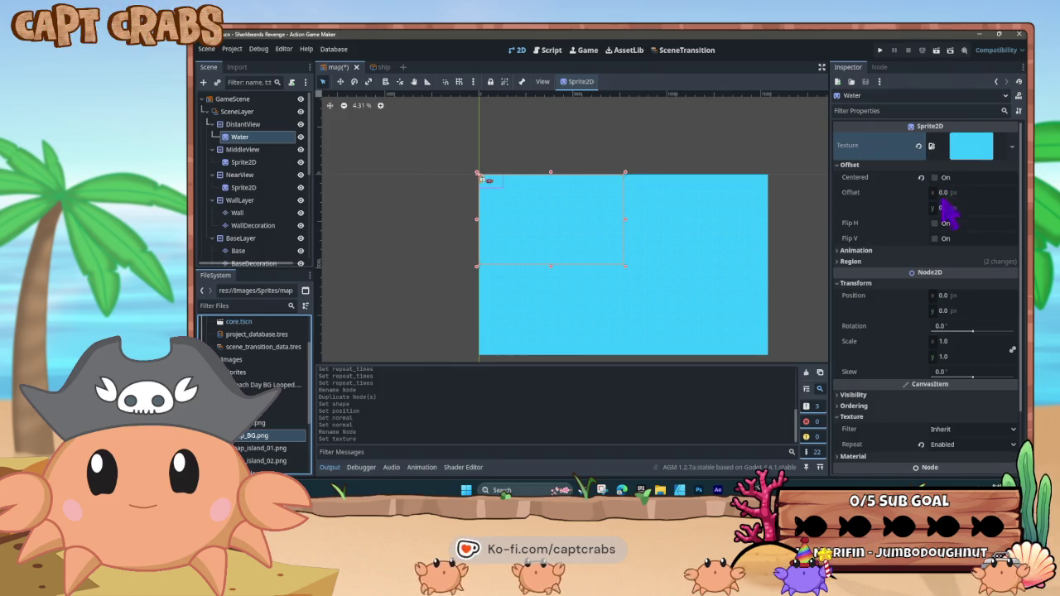
# Set the DistantView parallax Repeat Size to 0 × 0
pyautogui.click(253, 126)
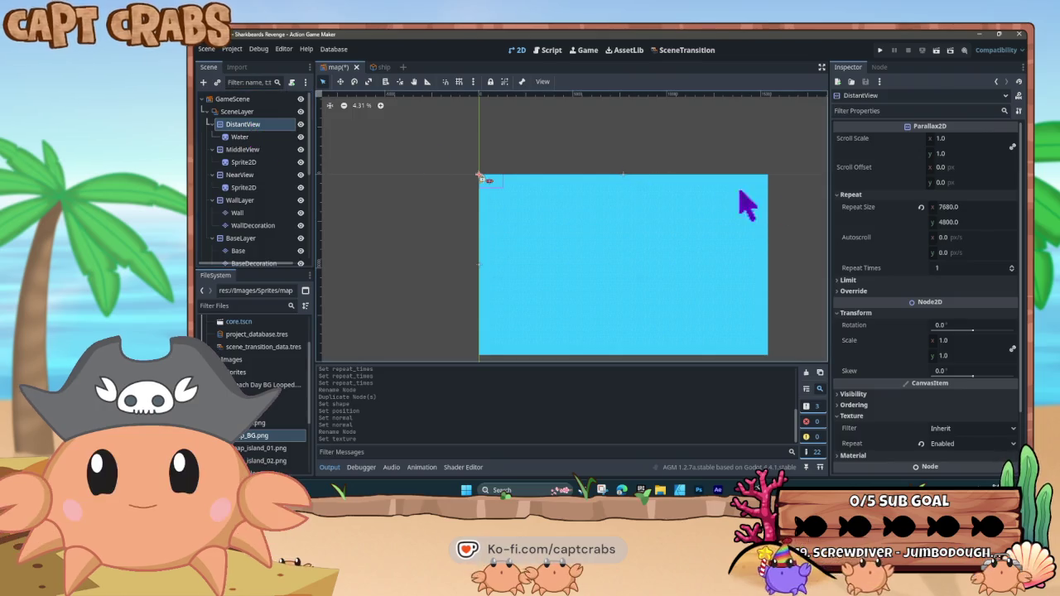
pyautogui.click(949, 207)
pyautogui.write('0')
pyautogui.press('Tab')
pyautogui.write('0')
pyautogui.press('Return')
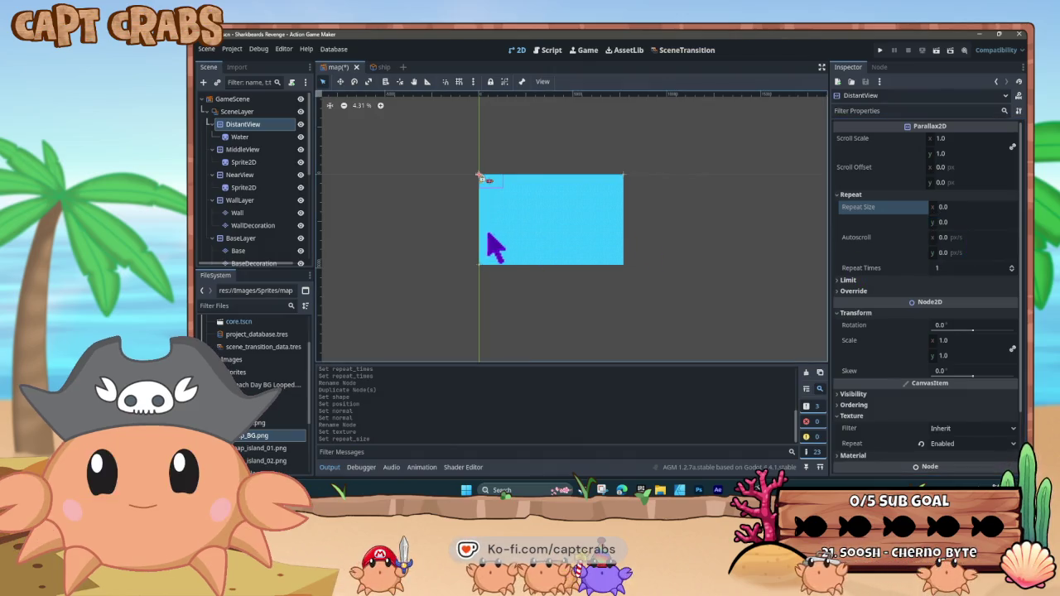
pyautogui.scroll(5, 525, 268)
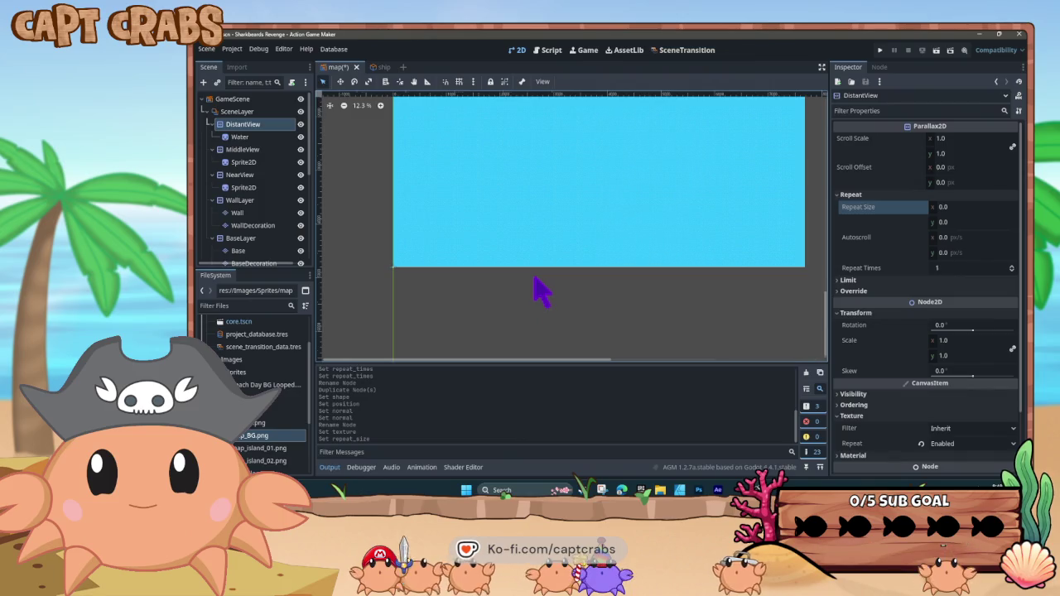
# Pan and center the map view on the scene origin and the ship
pyautogui.scroll(-1, 534, 290)
pyautogui.moveTo(485, 229); pyautogui.dragTo(532, 296)
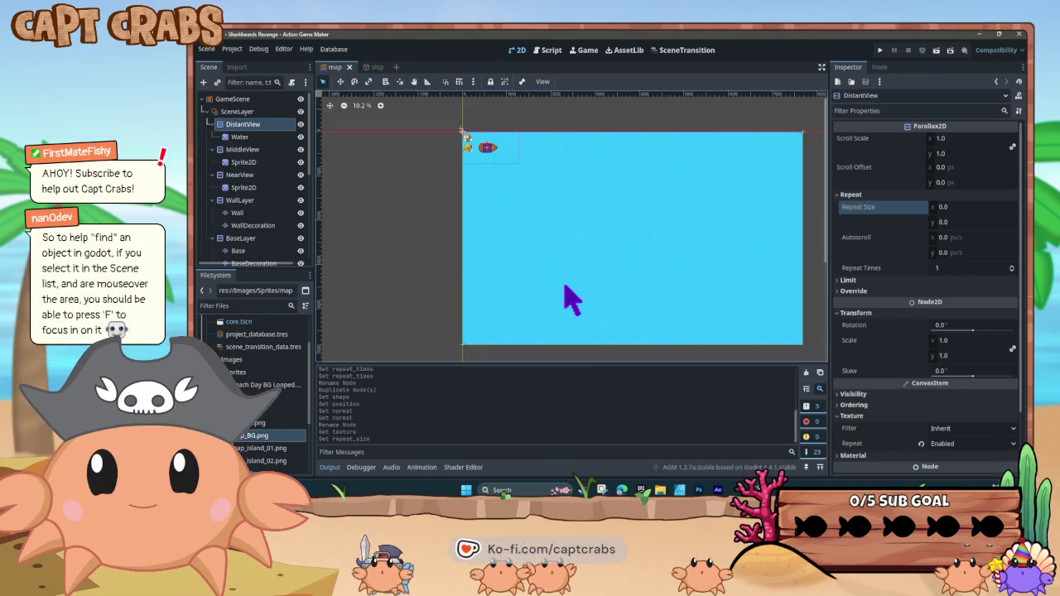
pyautogui.scroll(-5, 281, 208)
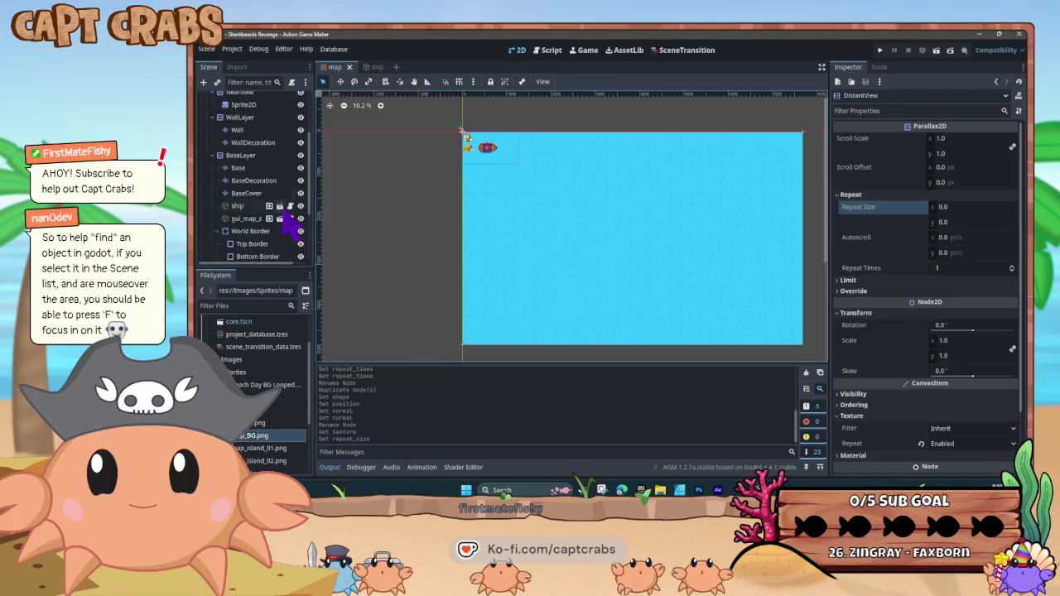
pyautogui.scroll(-3, 273, 214)
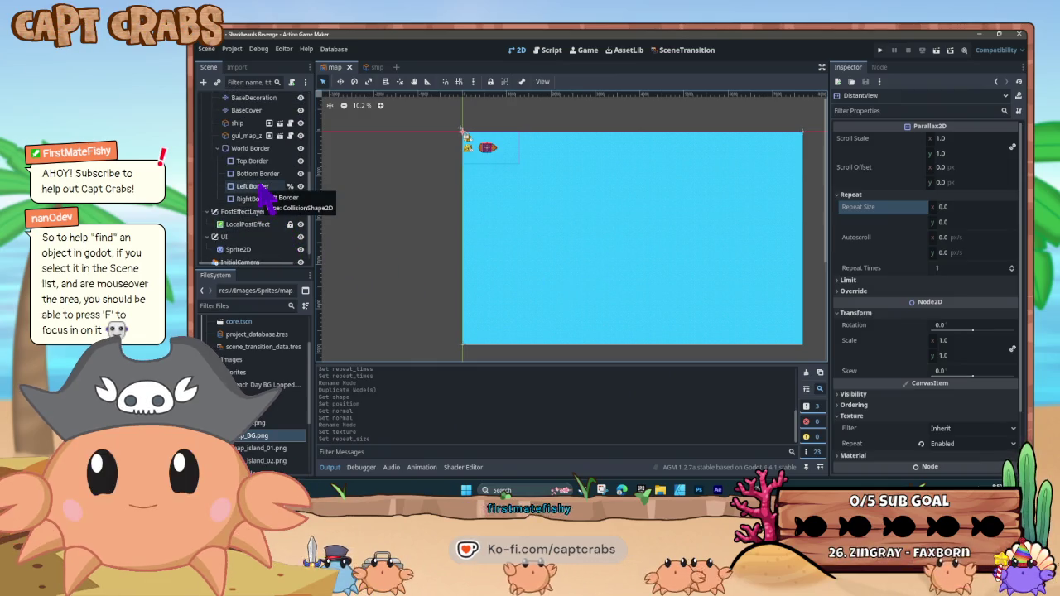
pyautogui.press('f')
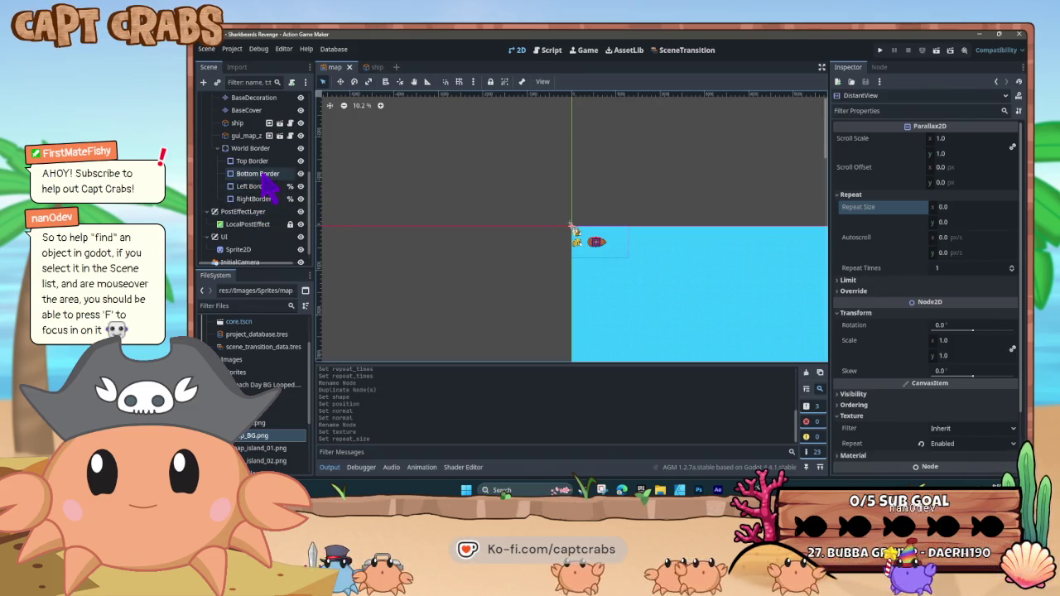
# Select and frame the Top Border collision shape, then run the game with F5
pyautogui.click(263, 164)
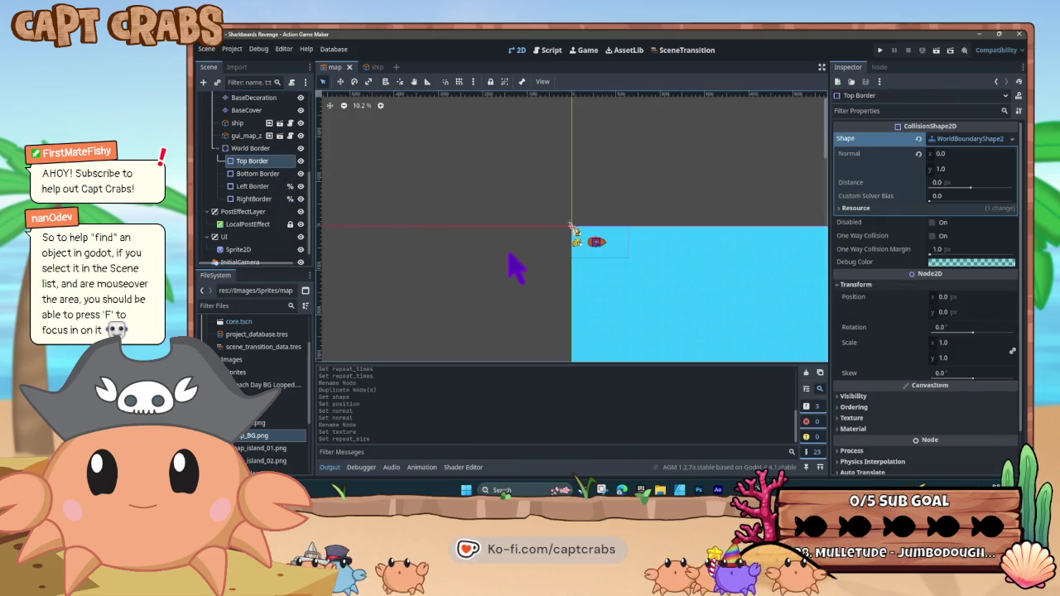
pyautogui.press('f')
pyautogui.press('F5')
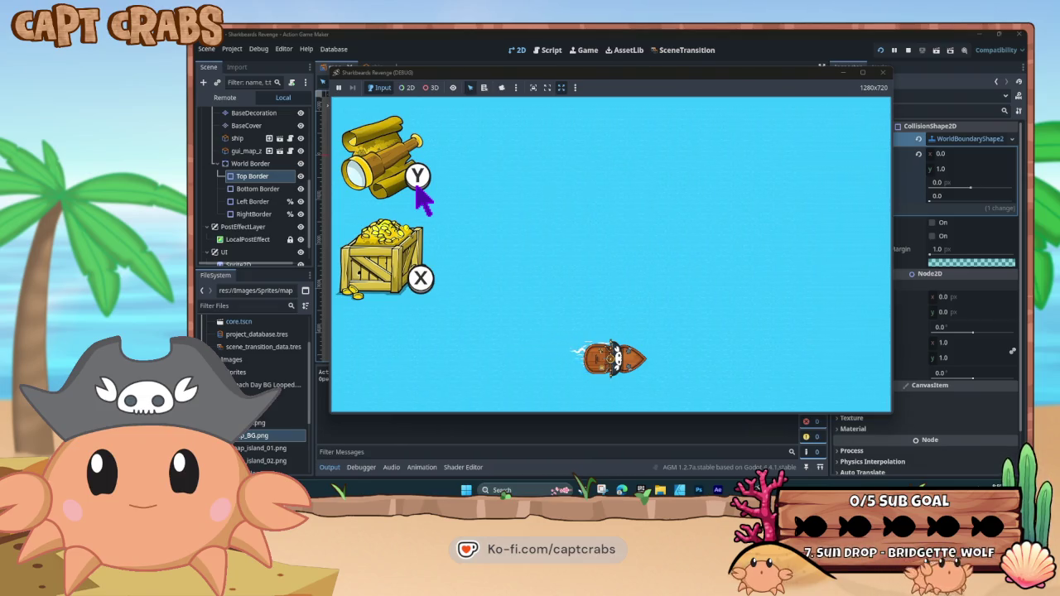
pyautogui.press('Right')
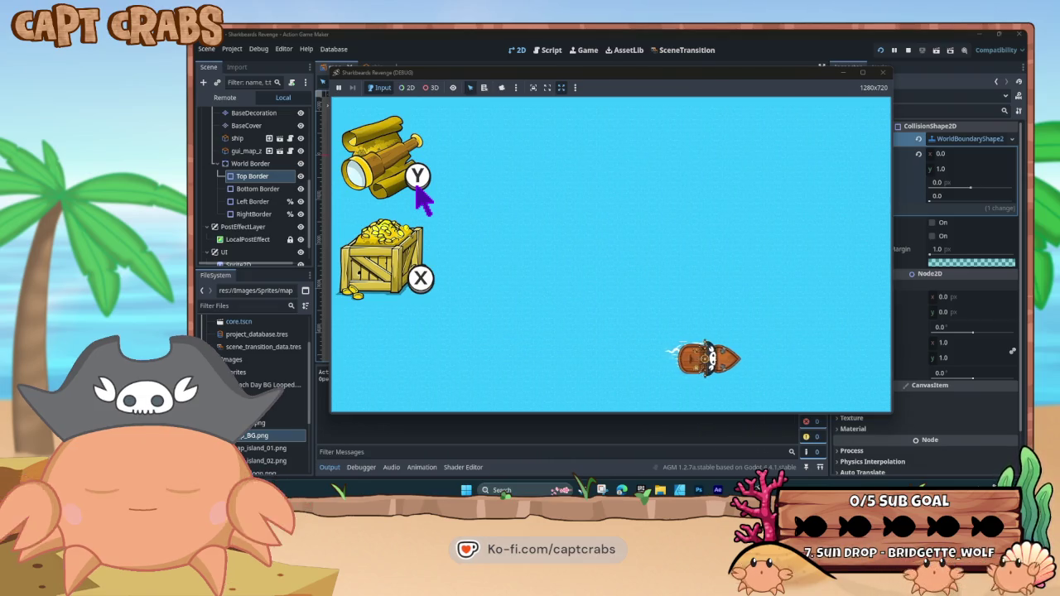
pyautogui.press('Right')
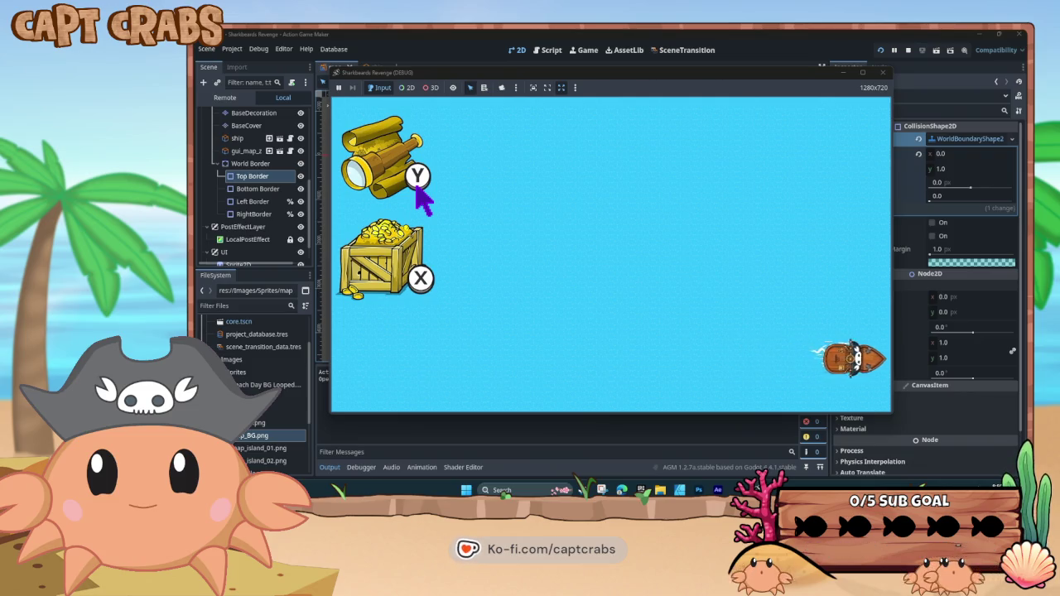
pyautogui.press('Left')
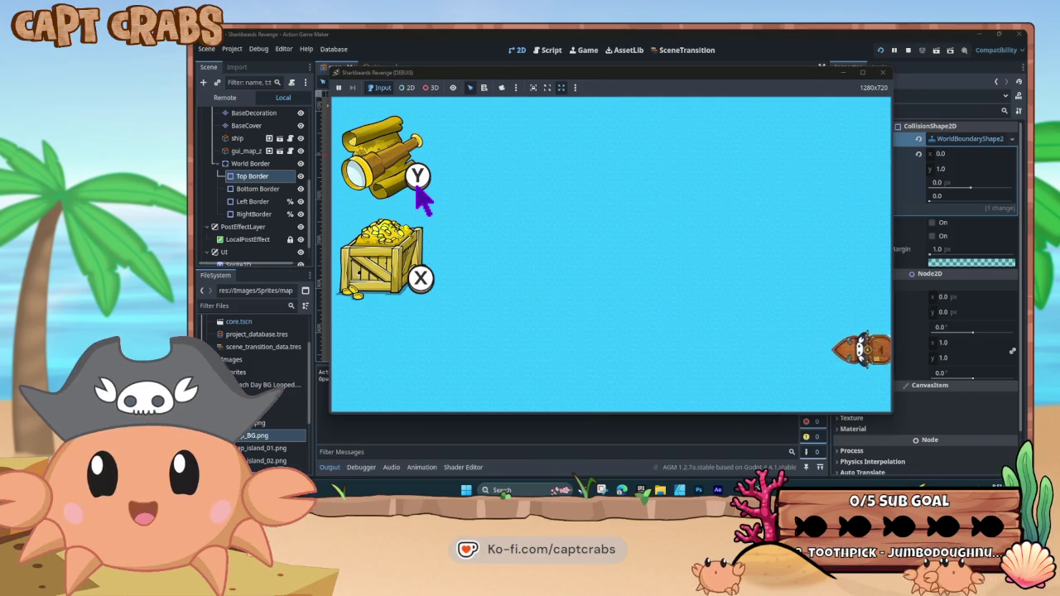
pyautogui.press('Left')
pyautogui.press('Up')
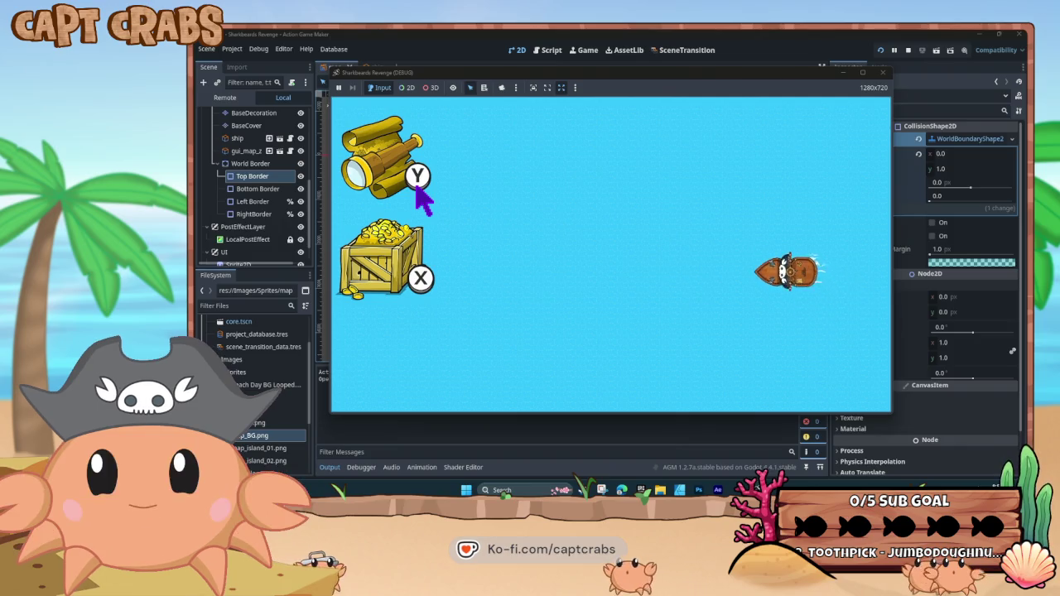
pyautogui.press('Left')
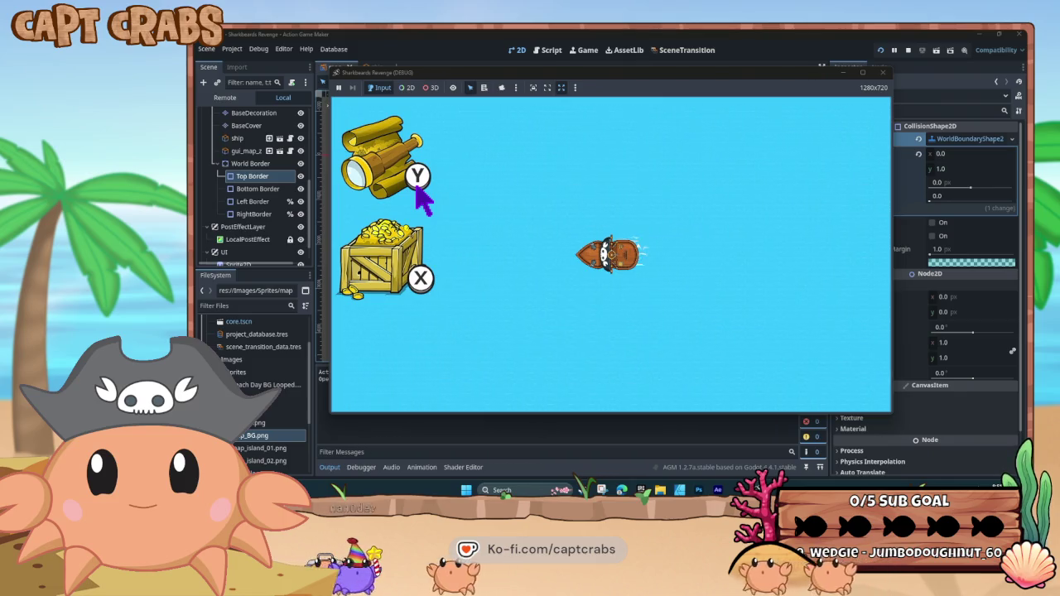
pyautogui.press('Up')
pyautogui.press('Left')
pyautogui.press('Up')
pyautogui.press('Left')
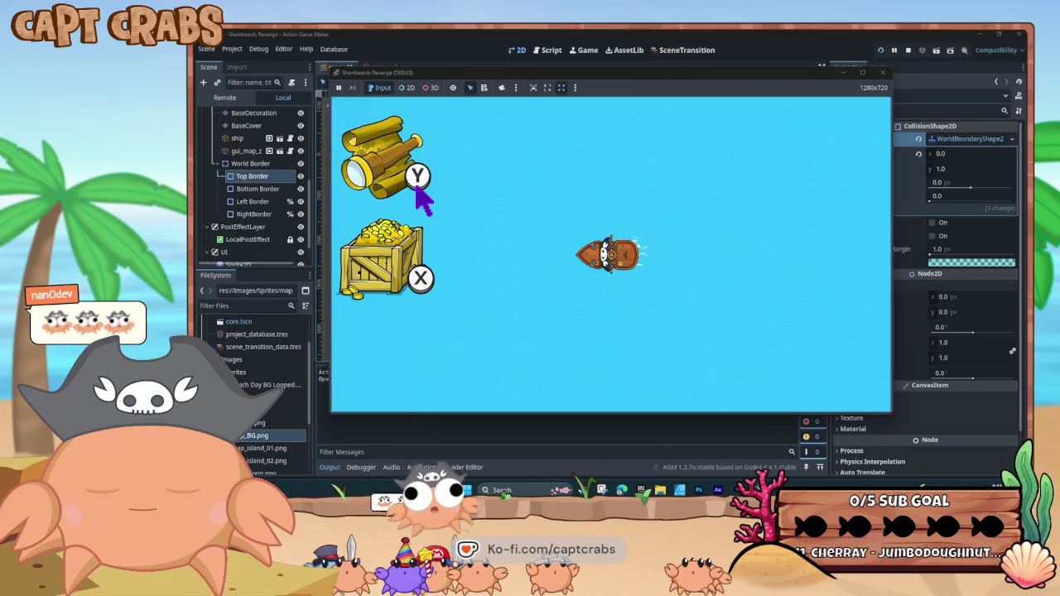
pyautogui.press('Up')
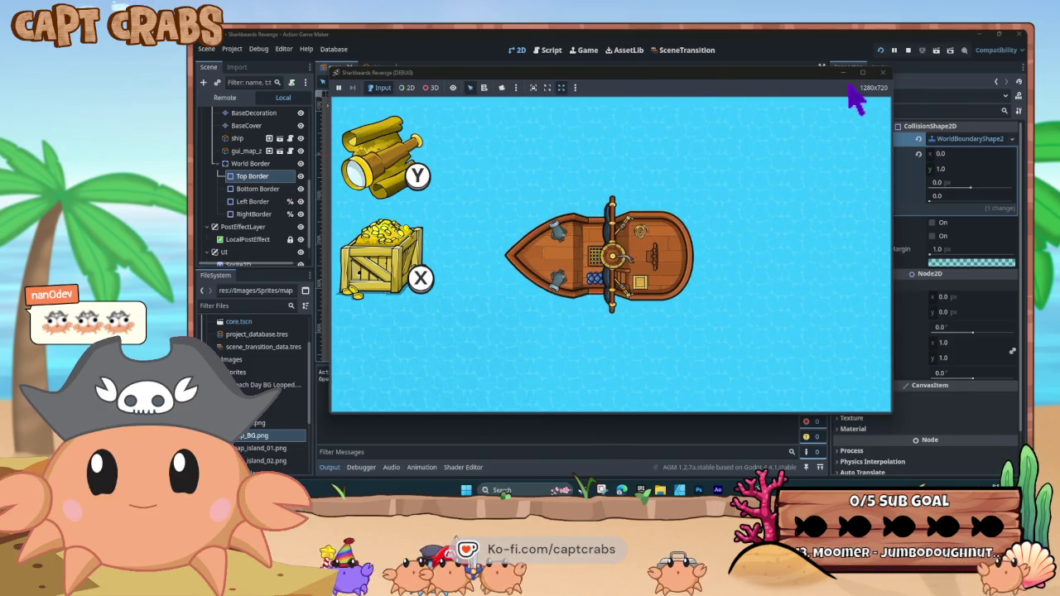
pyautogui.click(883, 72)
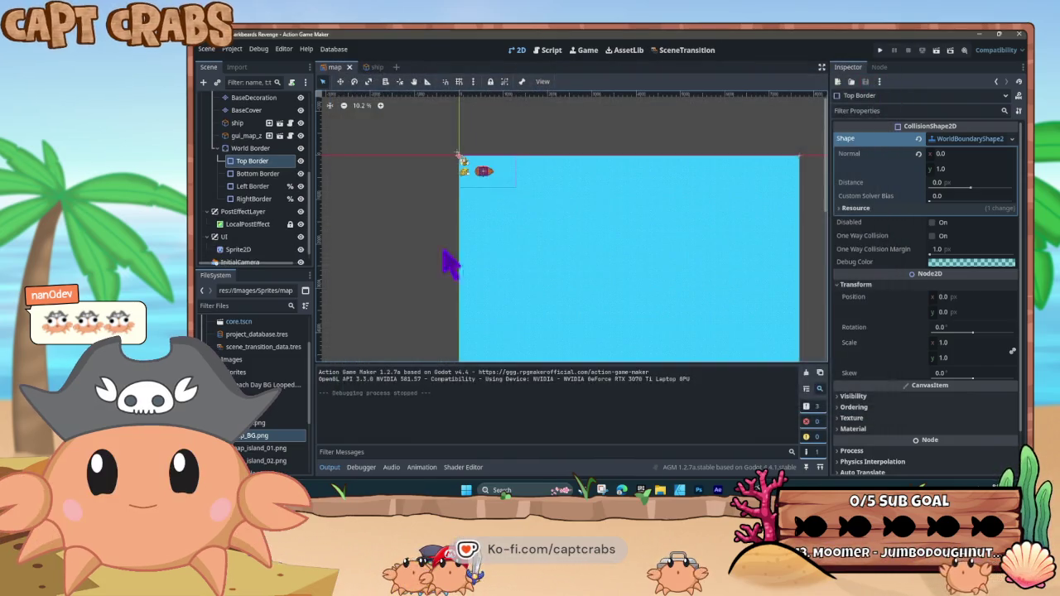
# Set the UI overlay sprite's scale to 0.5 on both axes
pyautogui.click(279, 249)
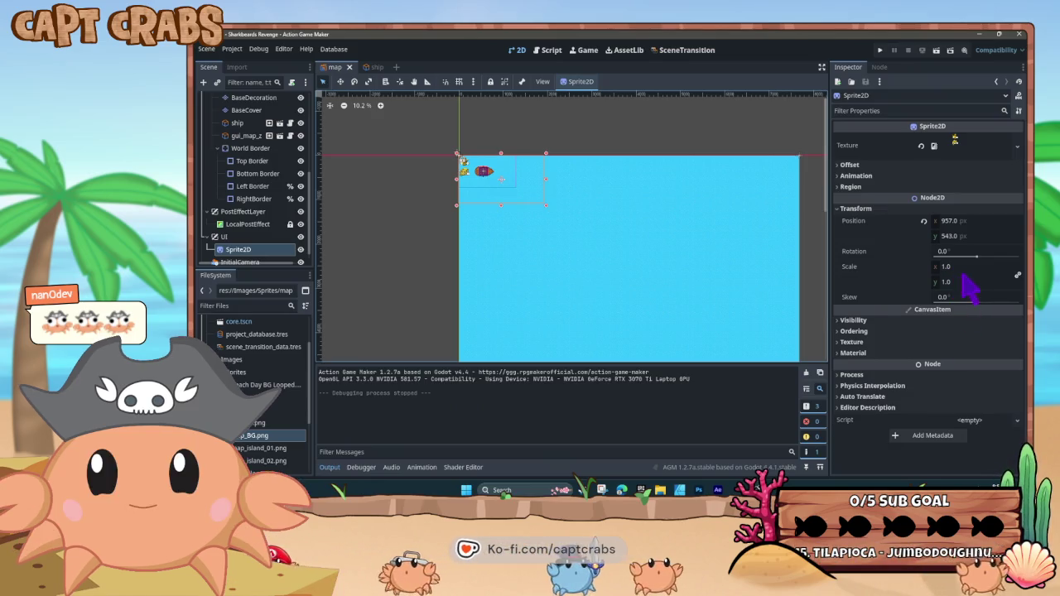
pyautogui.click(958, 145)
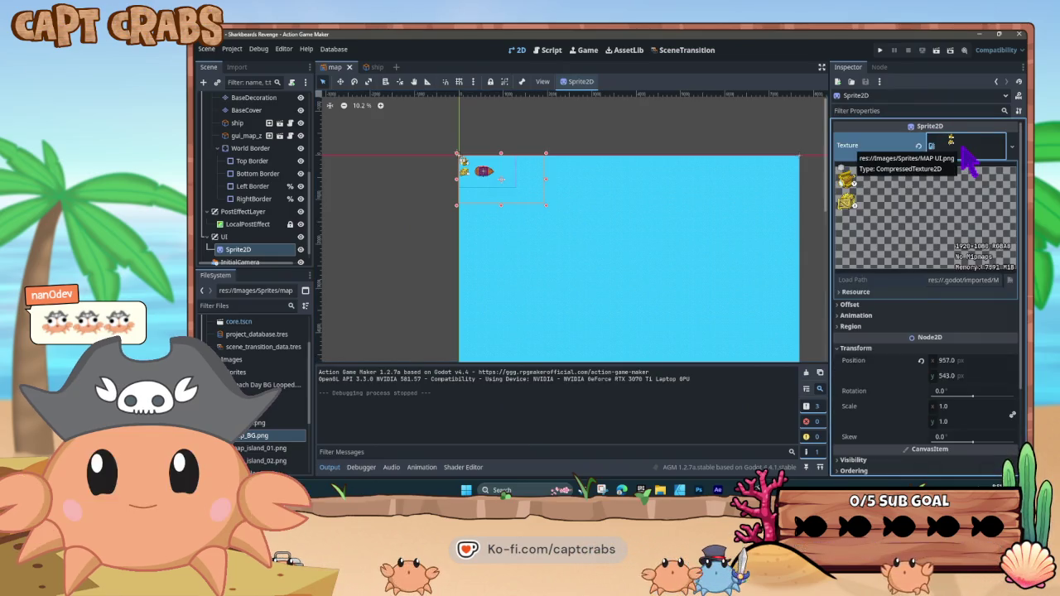
pyautogui.click(963, 147)
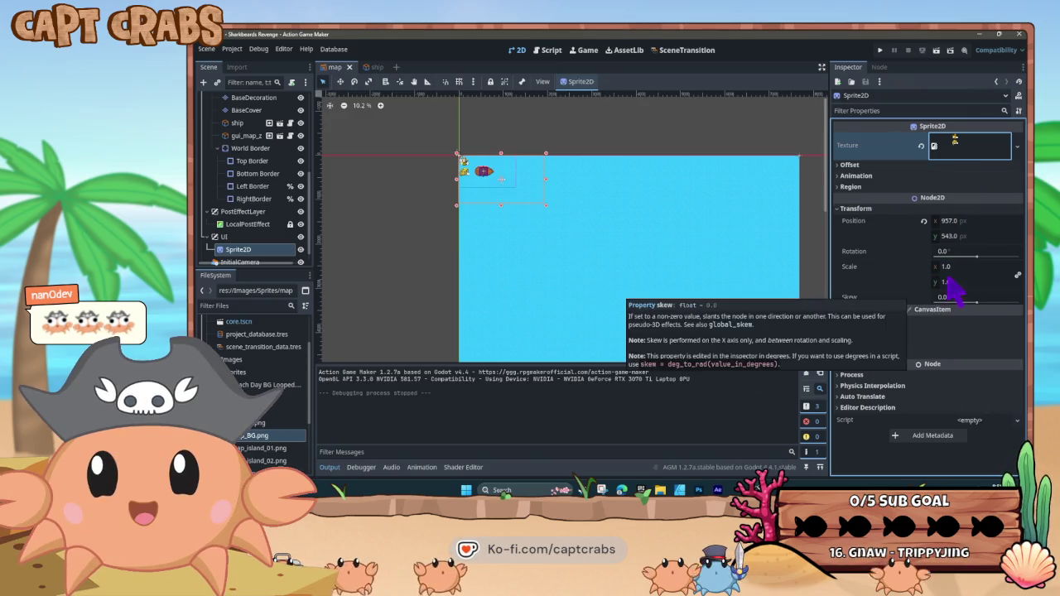
pyautogui.click(945, 266)
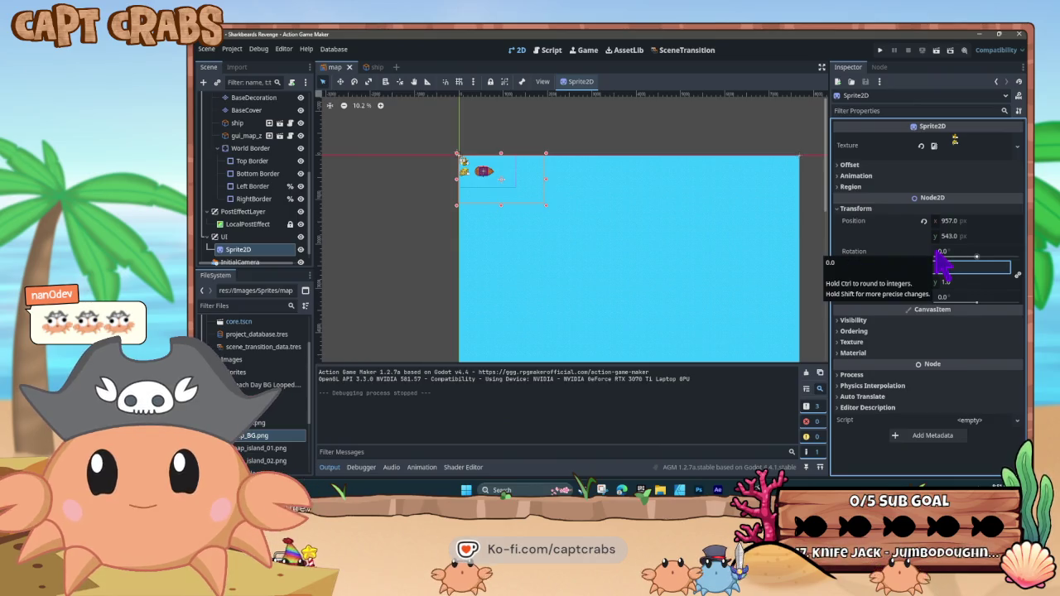
pyautogui.write('0.5')
pyautogui.press('Return')
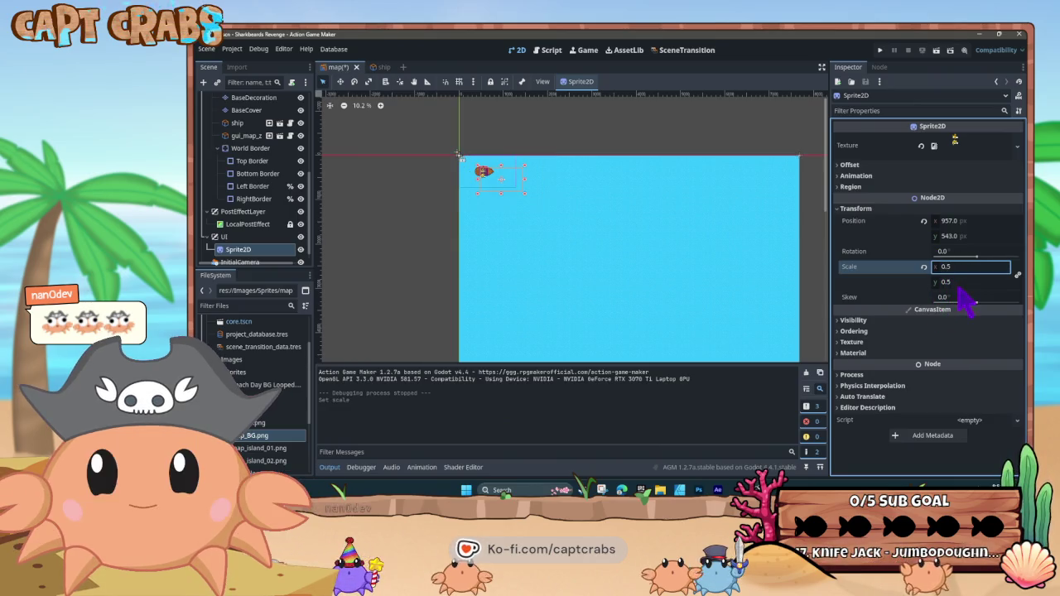
# Undo three accidental Water moves and reselect the UI overlay sprite
pyautogui.scroll(10, 508, 197)
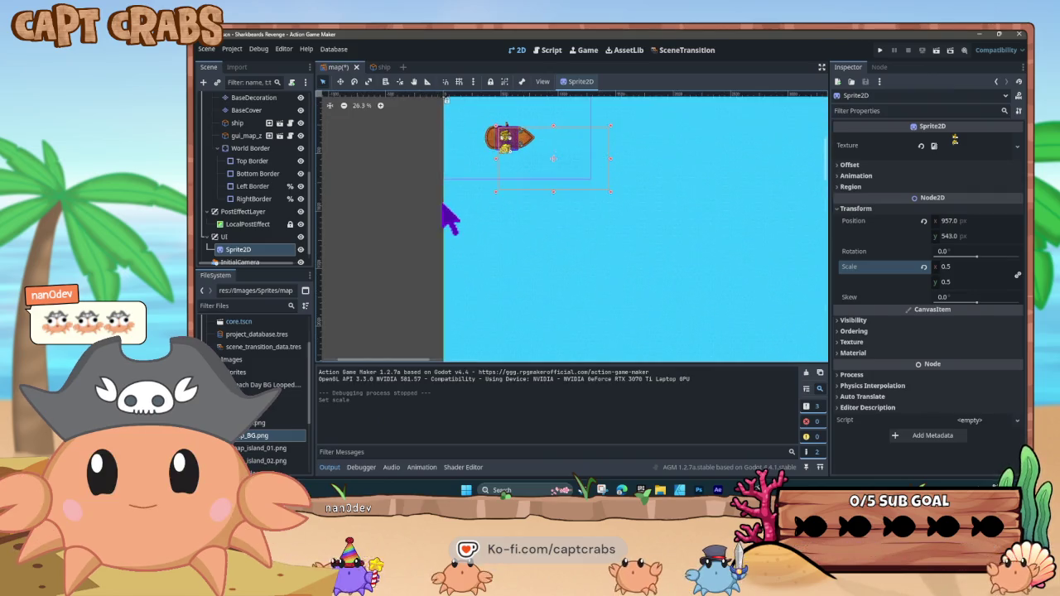
pyautogui.moveTo(669, 284); pyautogui.dragTo(621, 256)
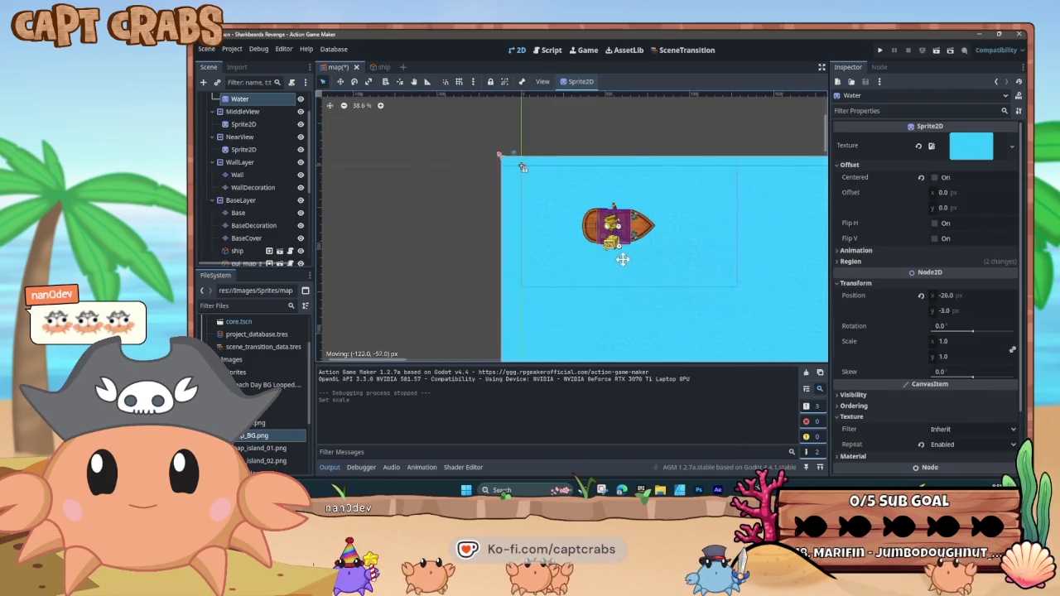
pyautogui.hotkey('ctrl', 'z')
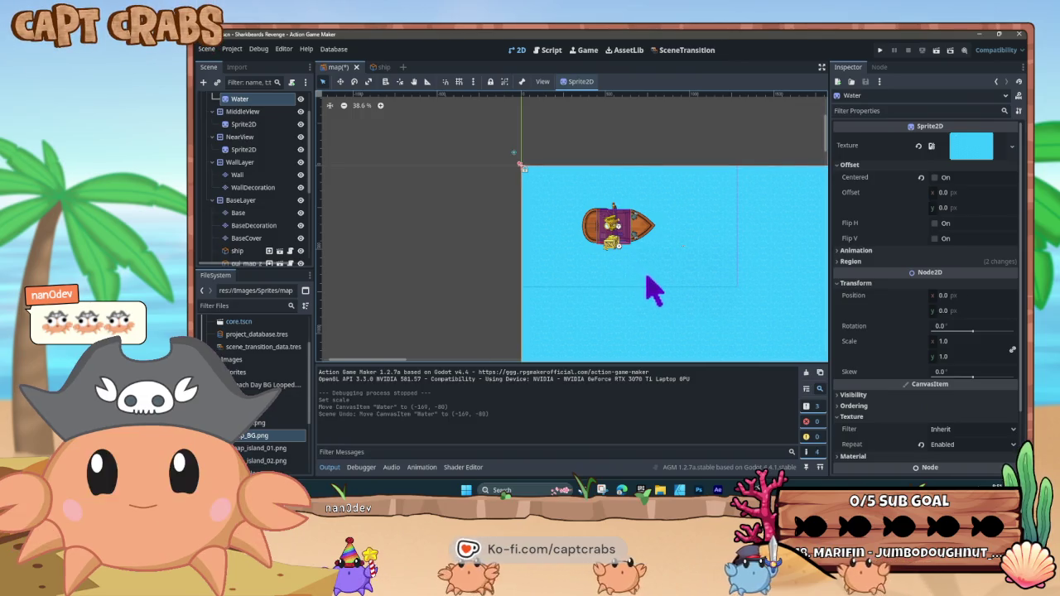
pyautogui.scroll(-5, 265, 248)
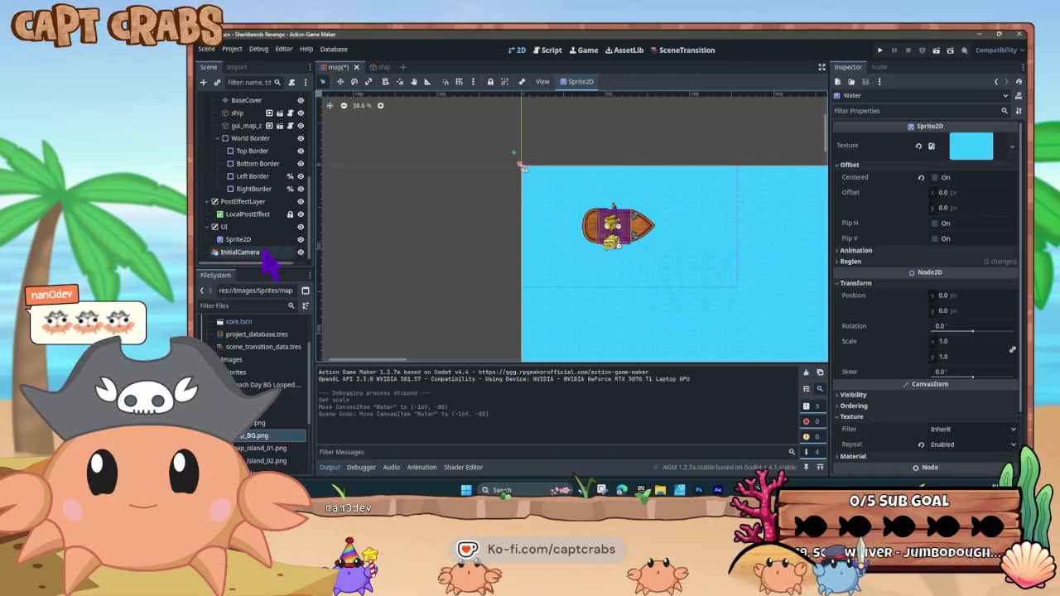
pyautogui.click(238, 239)
pyautogui.moveTo(671, 289); pyautogui.dragTo(653, 277)
pyautogui.hotkey('ctrl', 'z')
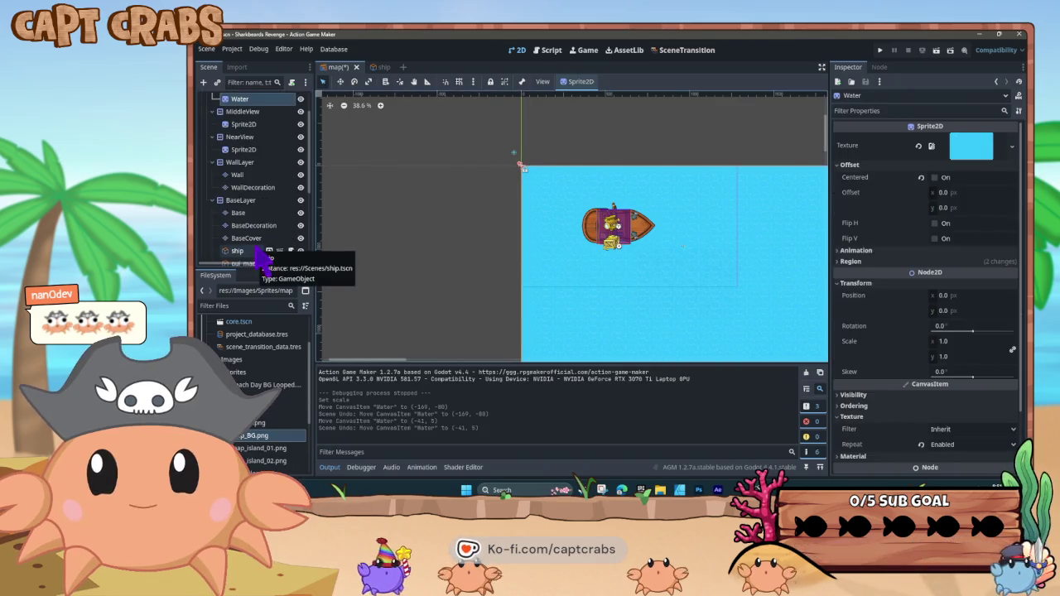
pyautogui.scroll(-3, 265, 249)
pyautogui.scroll(-2, 257, 248)
pyautogui.click(248, 240)
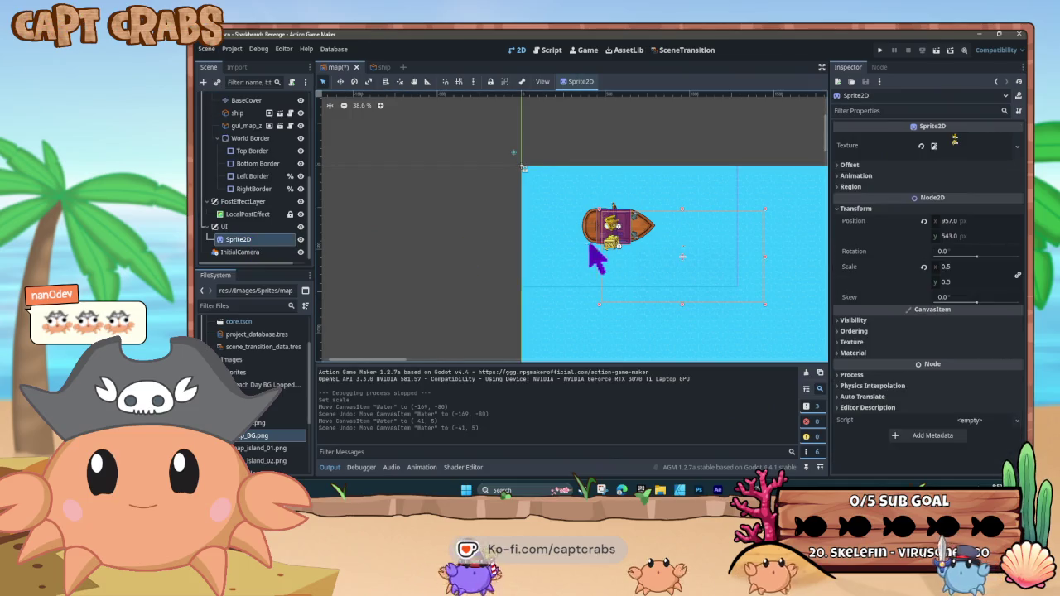
pyautogui.moveTo(688, 269); pyautogui.dragTo(691, 270)
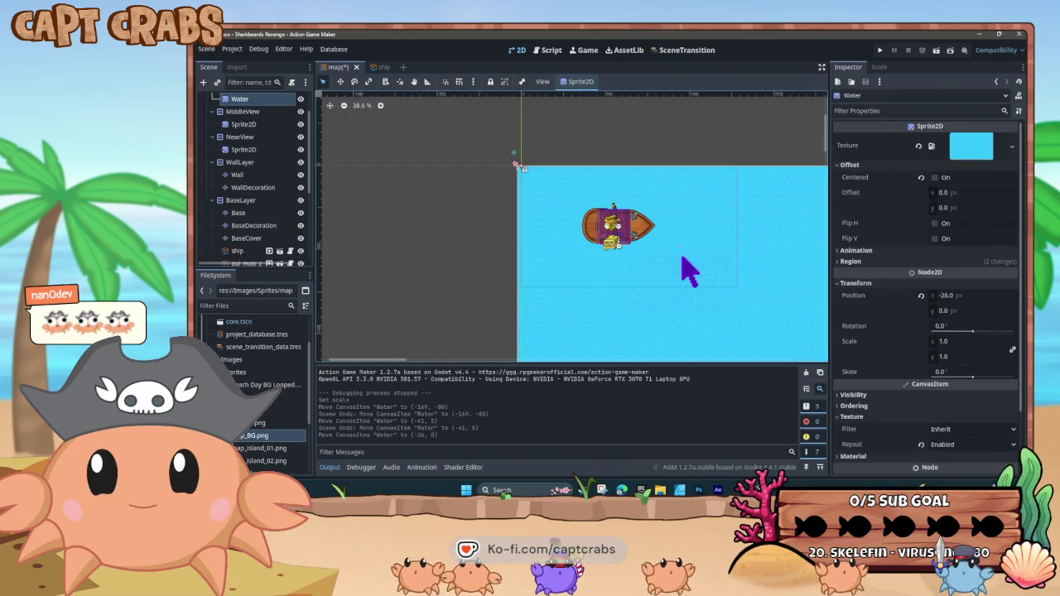
pyautogui.hotkey('ctrl', 'z')
pyautogui.scroll(-5, 282, 244)
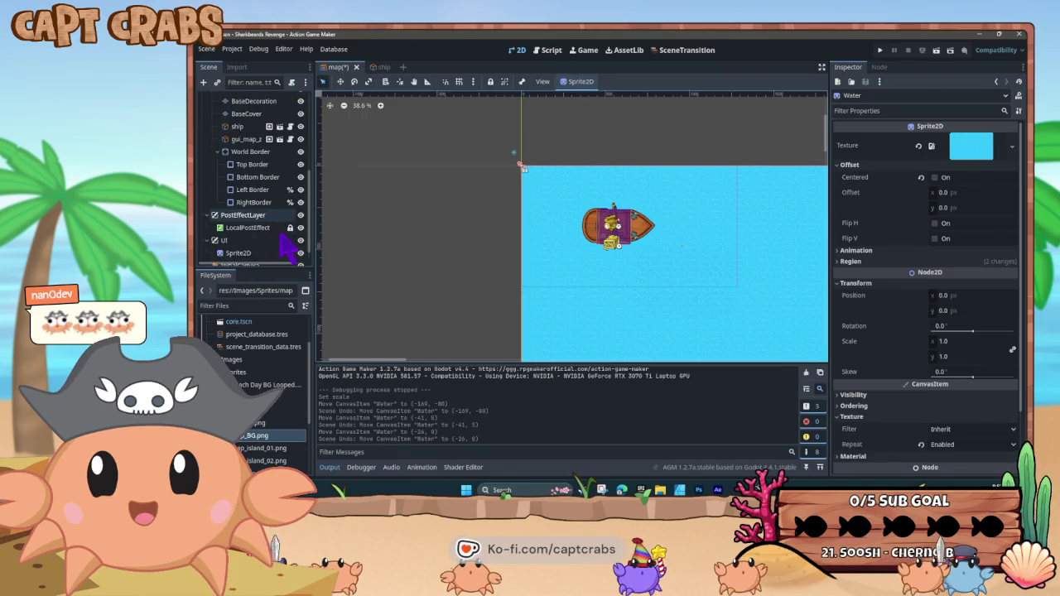
pyautogui.click(262, 241)
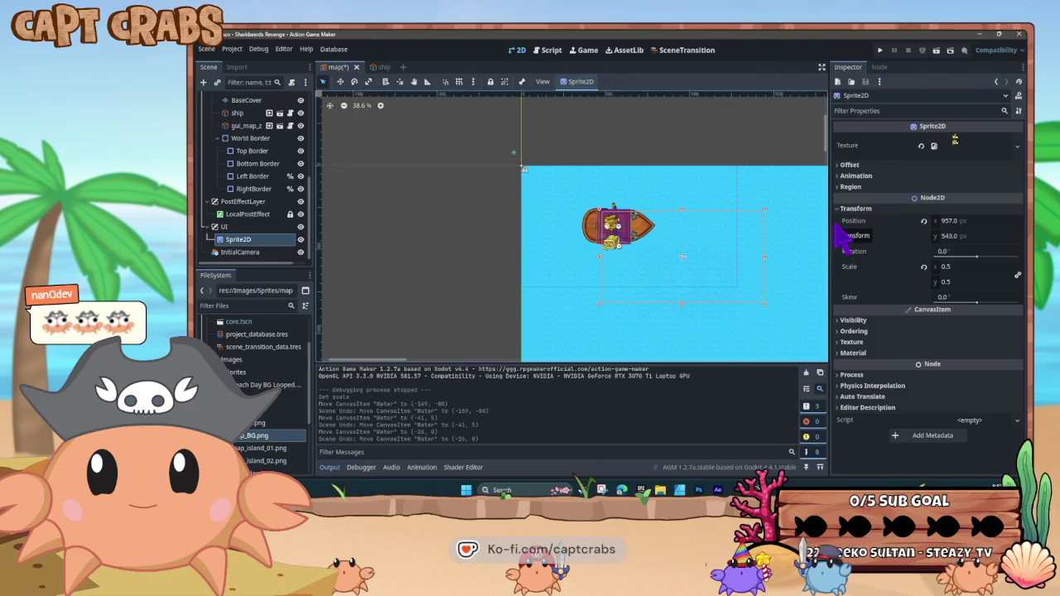
# Reset the overlay sprite's position to 0, 0, then try x 400
pyautogui.click(949, 220)
pyautogui.write('0')
pyautogui.press('Return')
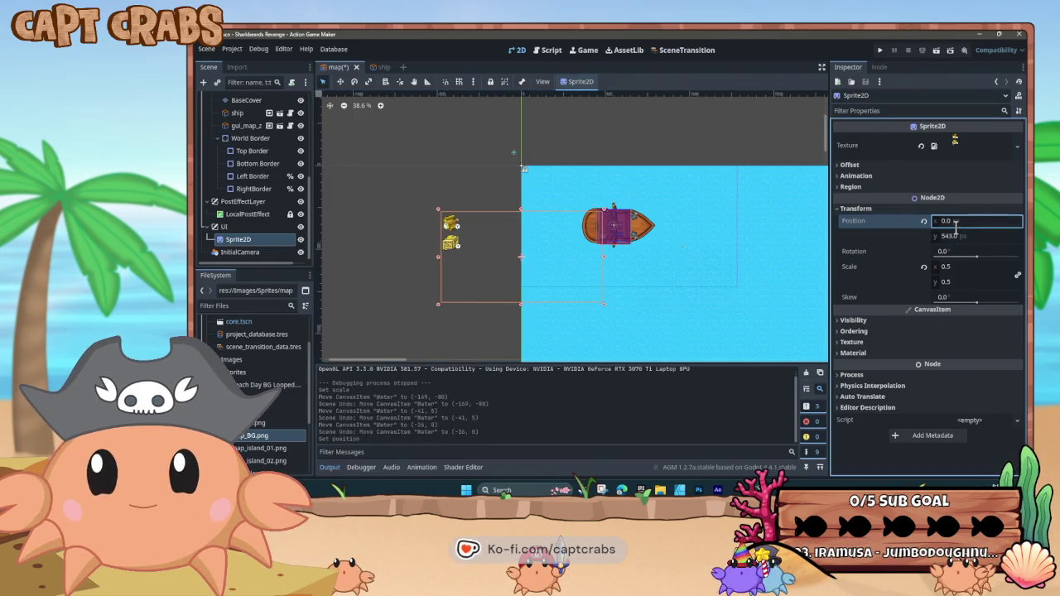
pyautogui.press('Tab')
pyautogui.write('0')
pyautogui.press('Return')
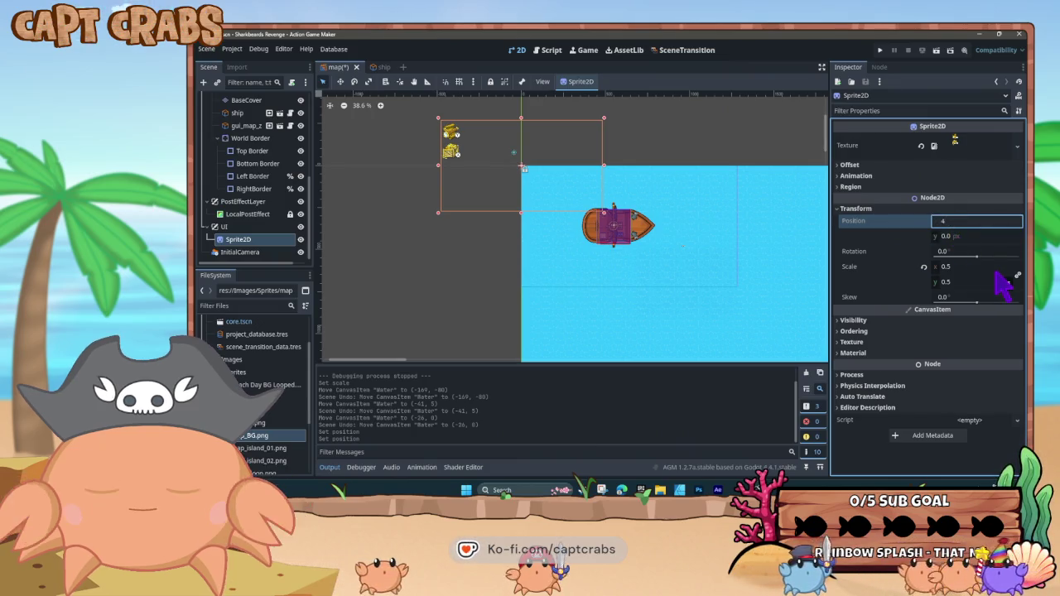
pyautogui.write('00')
pyautogui.press('Return')
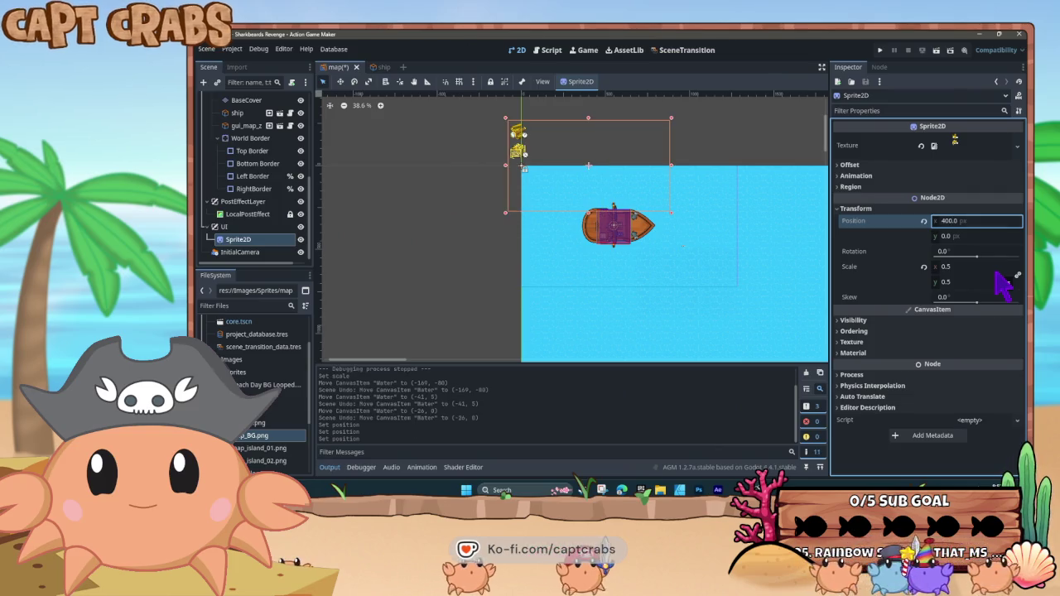
# Settle the overlay at x 480, y 300 and begin entering a 0.7 horizontal scale
pyautogui.click(957, 220)
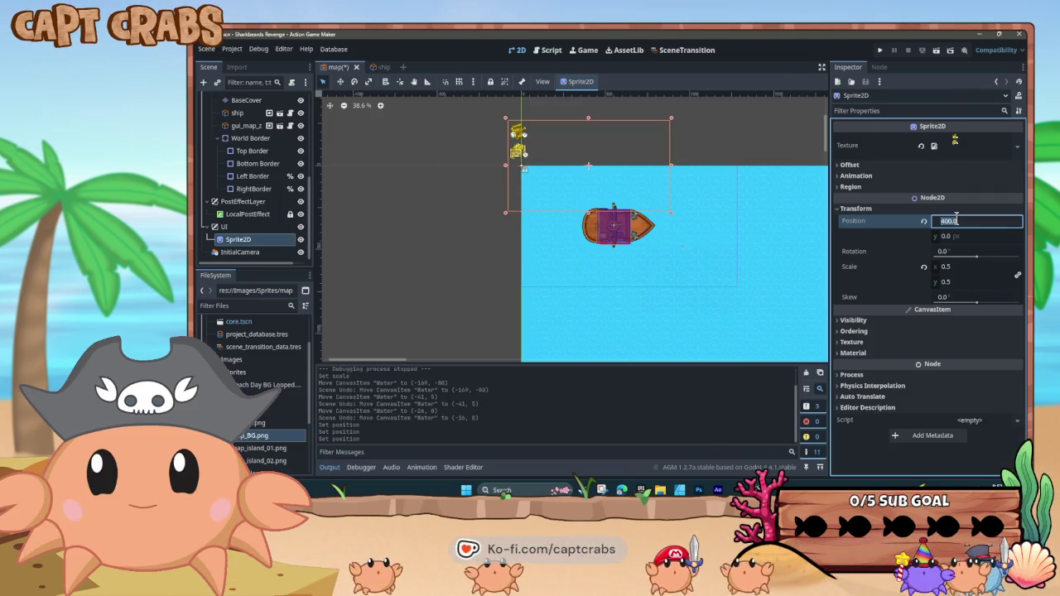
pyautogui.write('450')
pyautogui.press('Return')
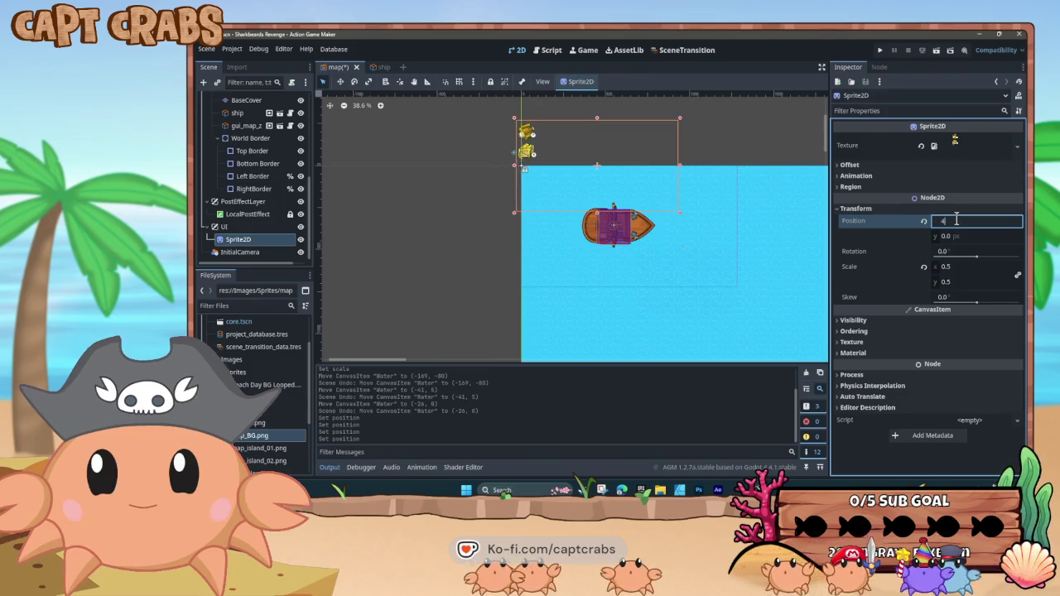
pyautogui.press('Return')
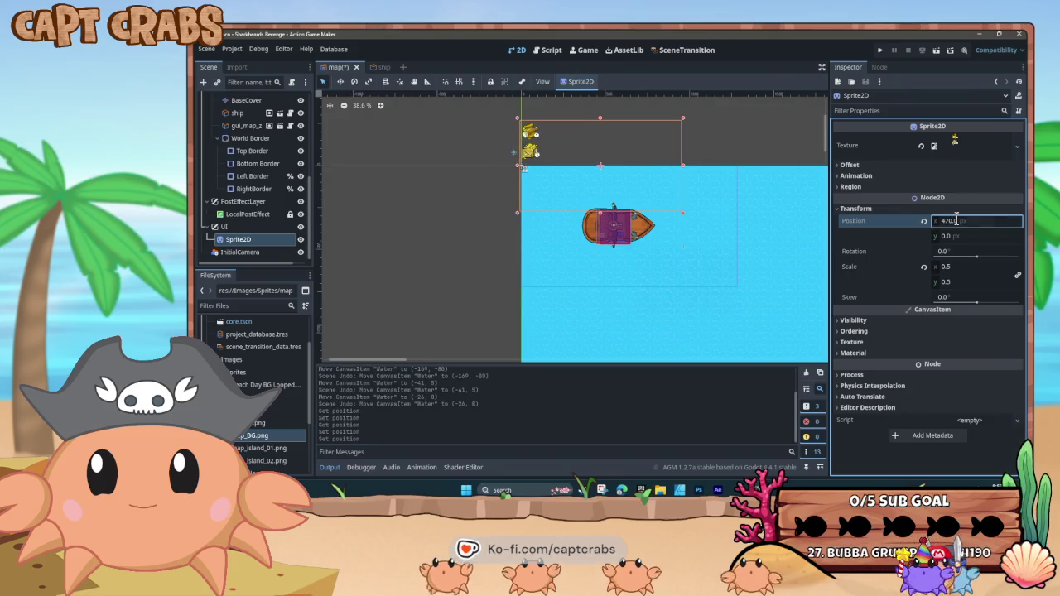
pyautogui.press('Return')
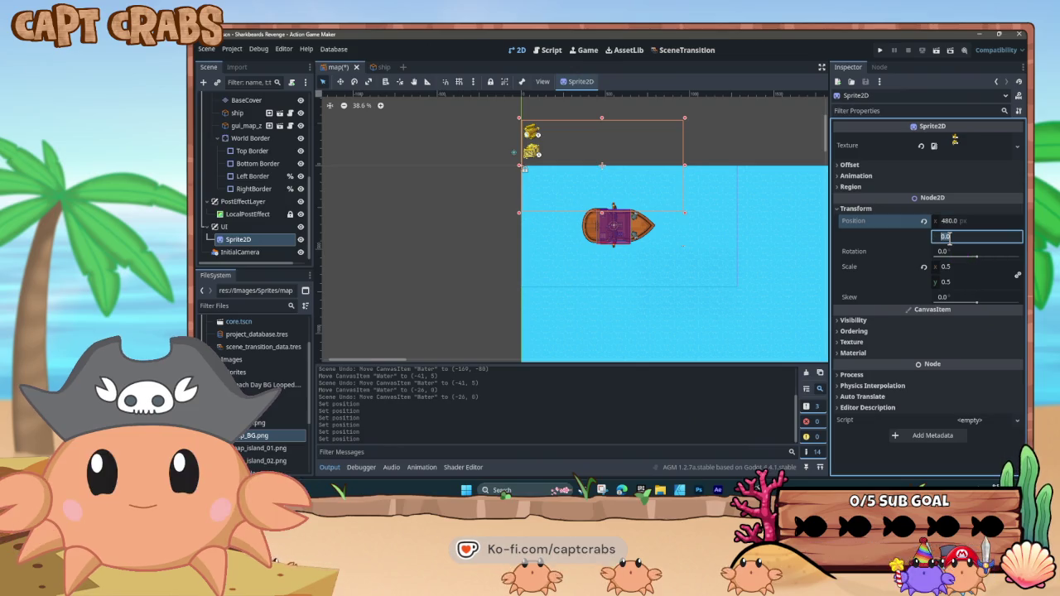
pyautogui.write('480')
pyautogui.write('300')
pyautogui.press('Return')
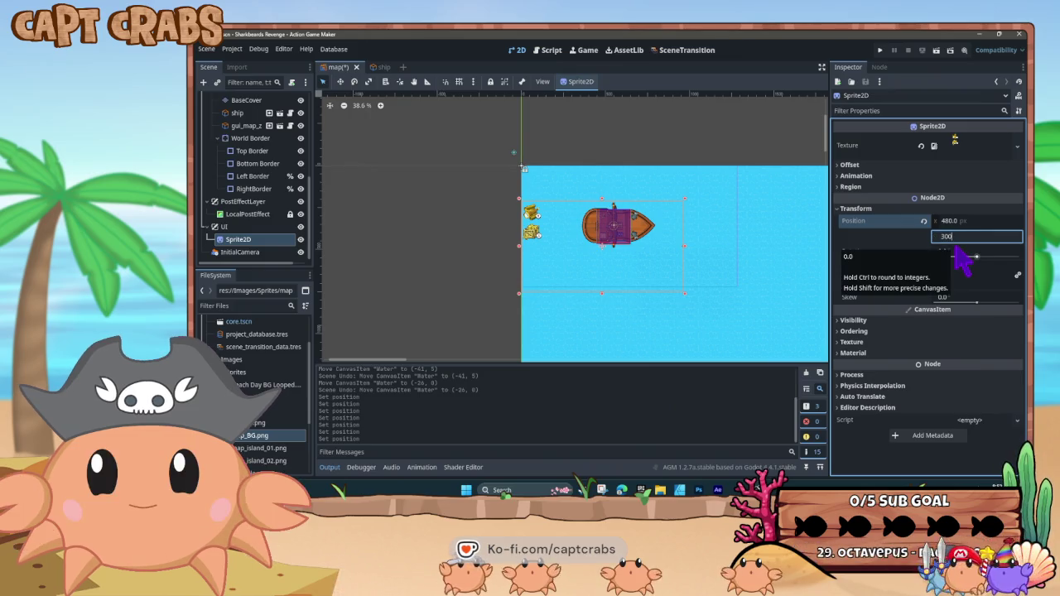
pyautogui.press('Return')
pyautogui.click(961, 266)
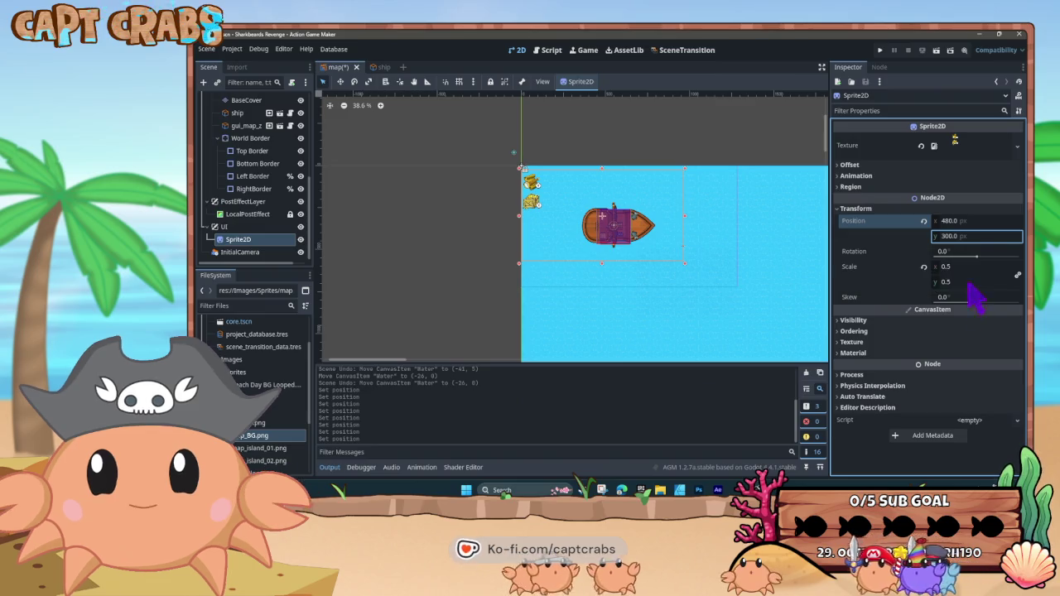
pyautogui.write('.7')
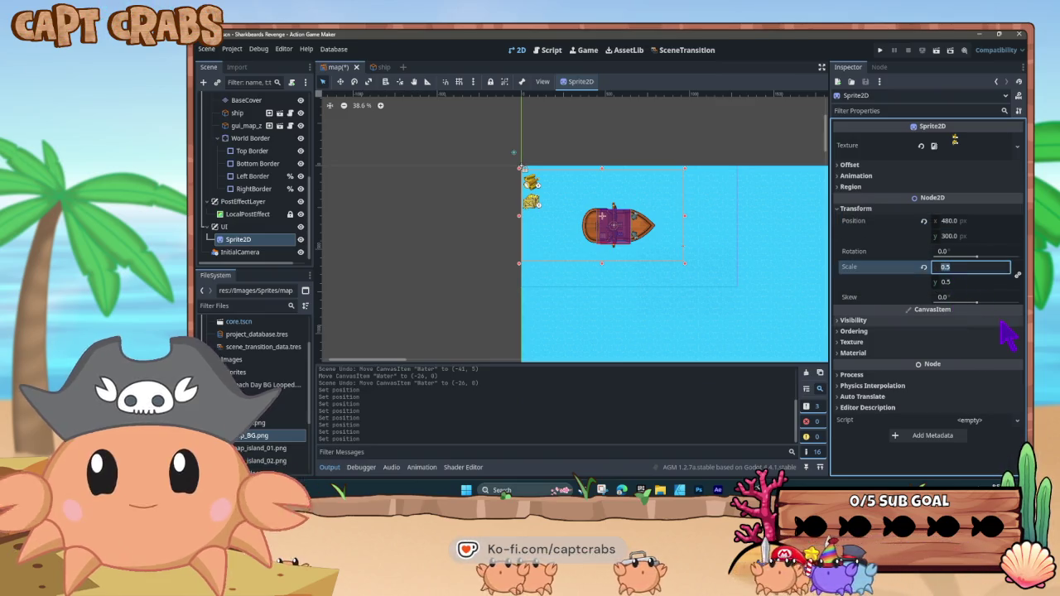
# Scale the UI sprite to 0.7 on both axes and move it to x 580
pyautogui.click(961, 283)
pyautogui.write('.7')
pyautogui.press('Return')
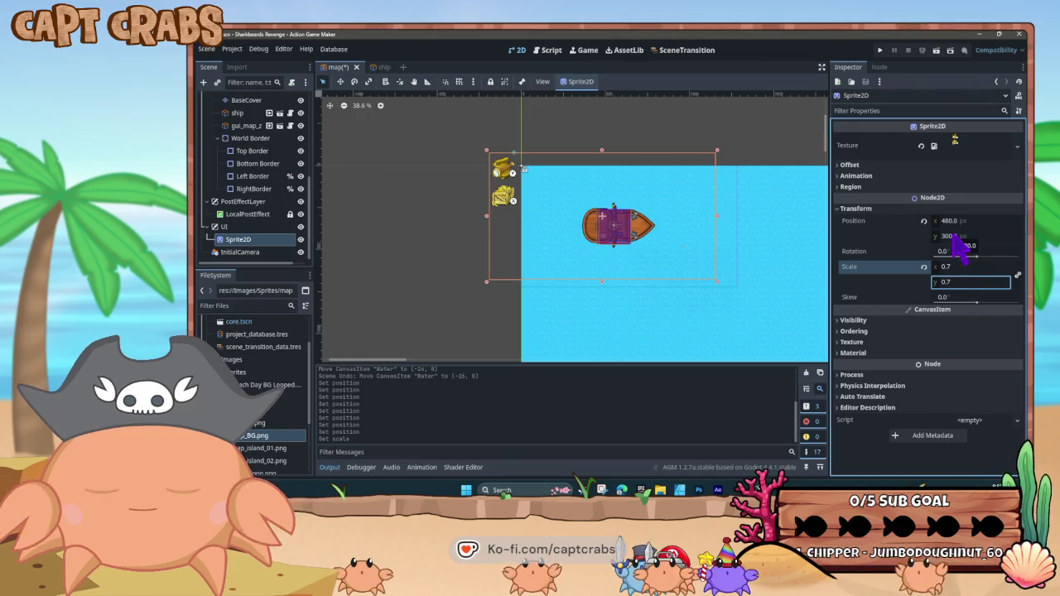
pyautogui.click(957, 221)
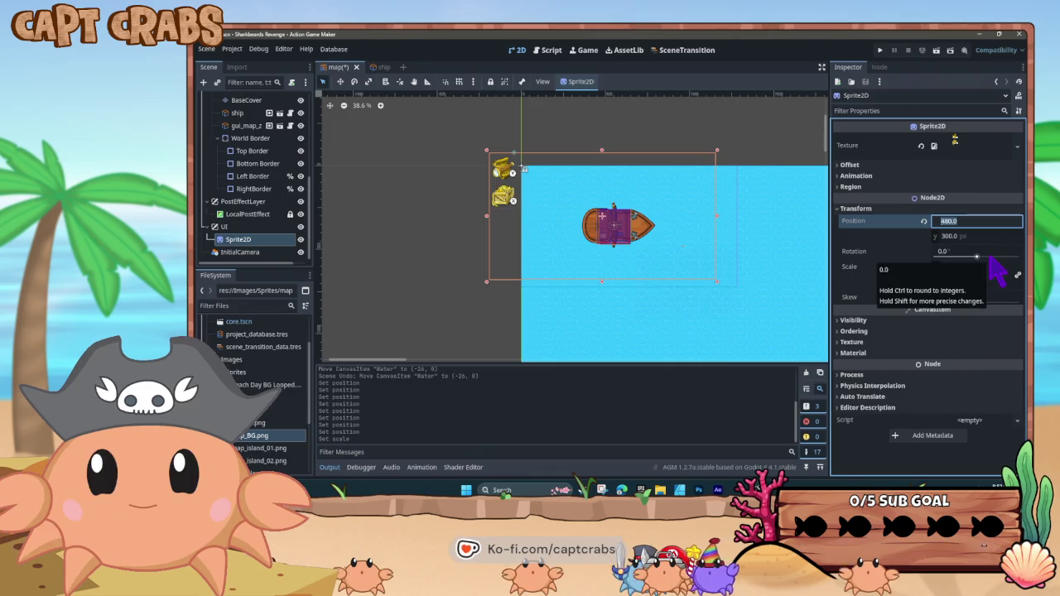
pyautogui.write('580')
pyautogui.press('Return')
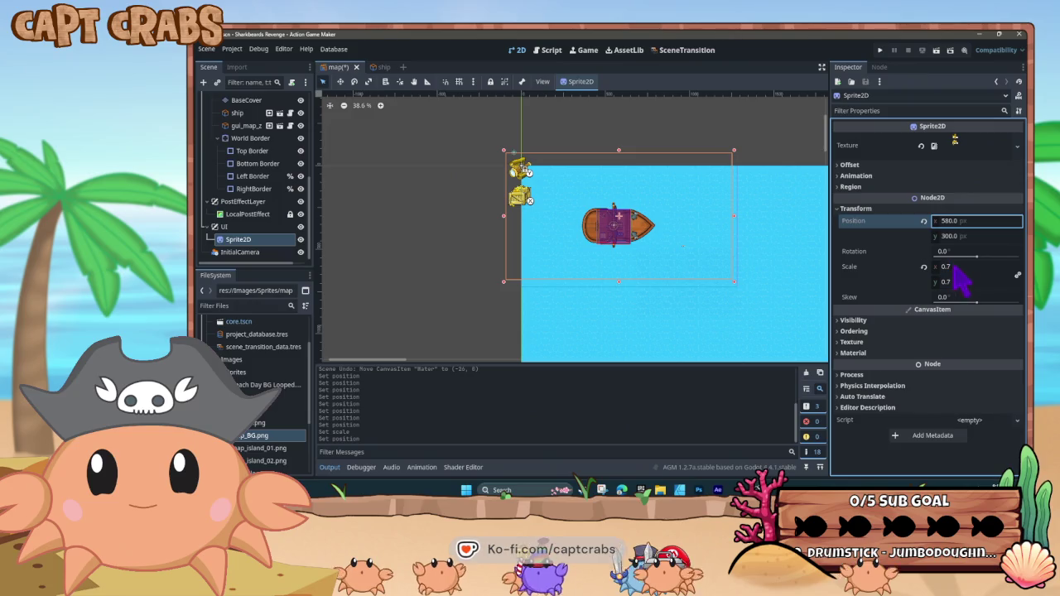
# Reduce the icon scale to 0.6, then settle on 0.65, and enable grid snapping
pyautogui.click(965, 267)
pyautogui.write('.8')
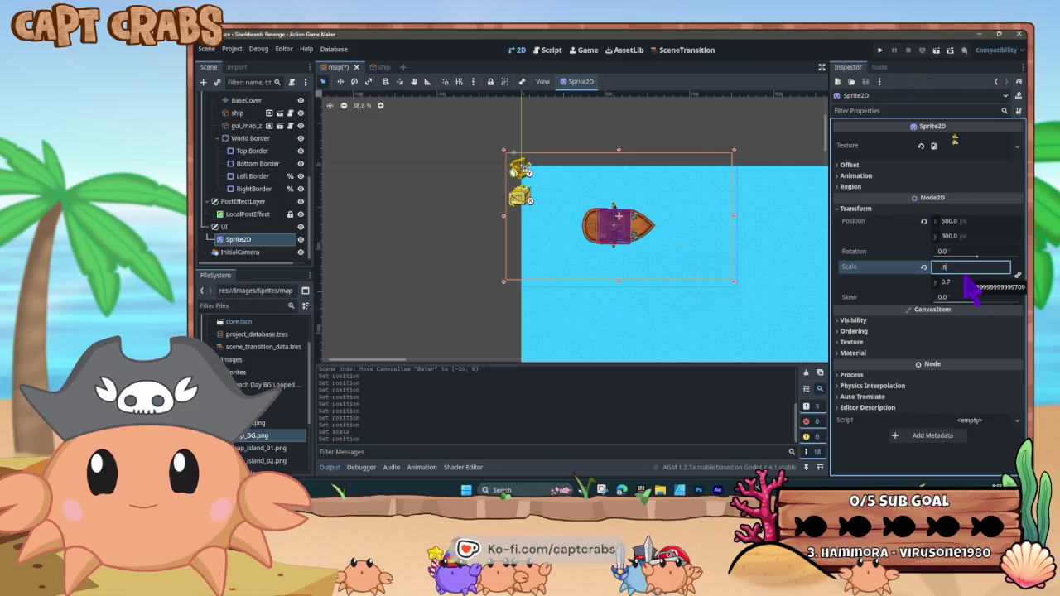
pyautogui.click(957, 282)
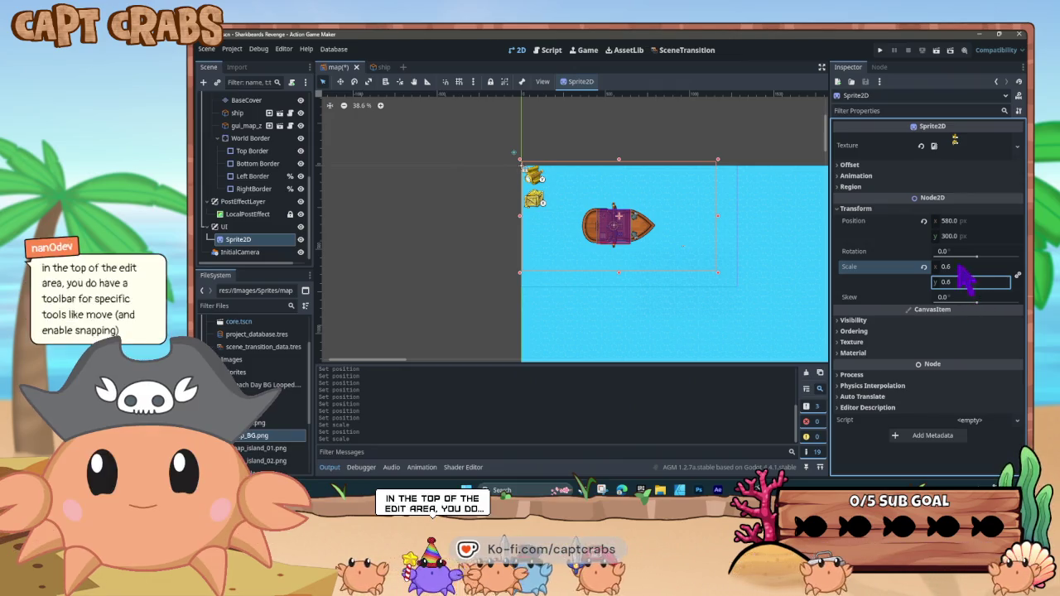
pyautogui.click(968, 267)
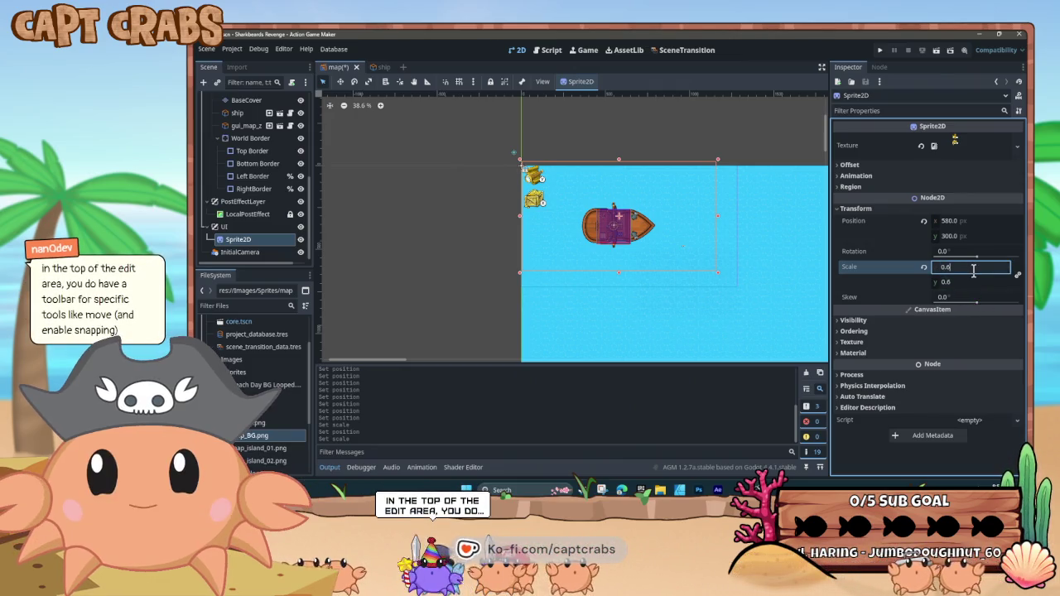
pyautogui.write('5')
pyautogui.click(969, 282)
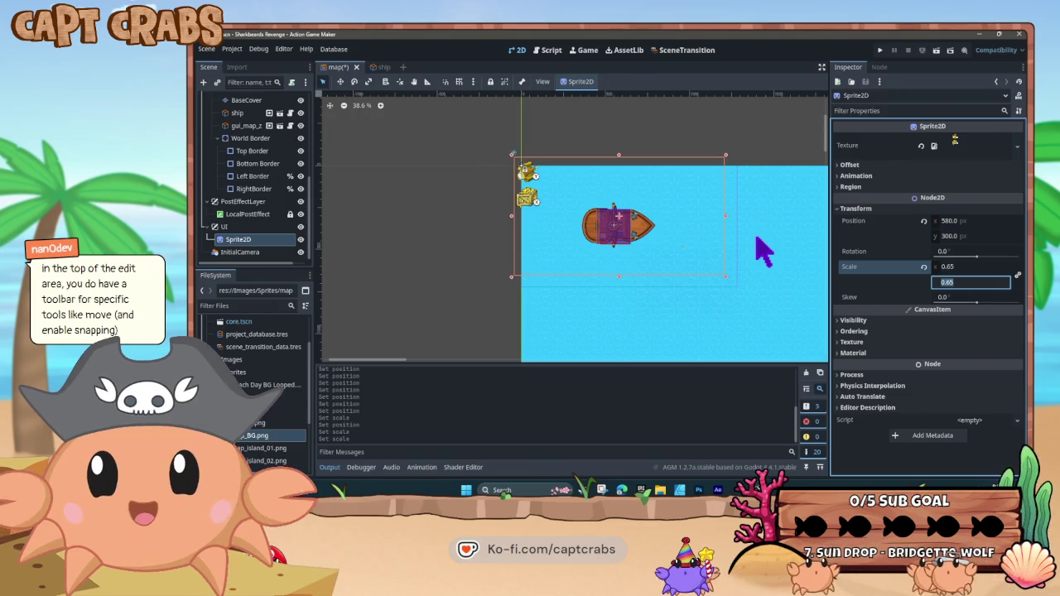
pyautogui.click(459, 83)
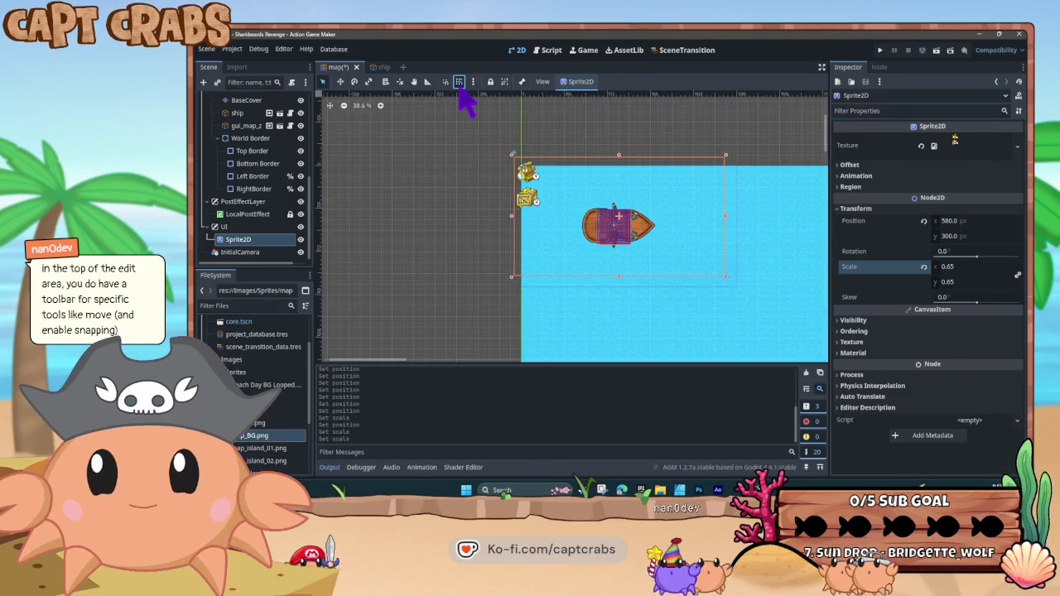
# Undo the stray Water move, snap the UI icons to 624, 352, and run the game
pyautogui.moveTo(557, 233); pyautogui.dragTo(568, 241)
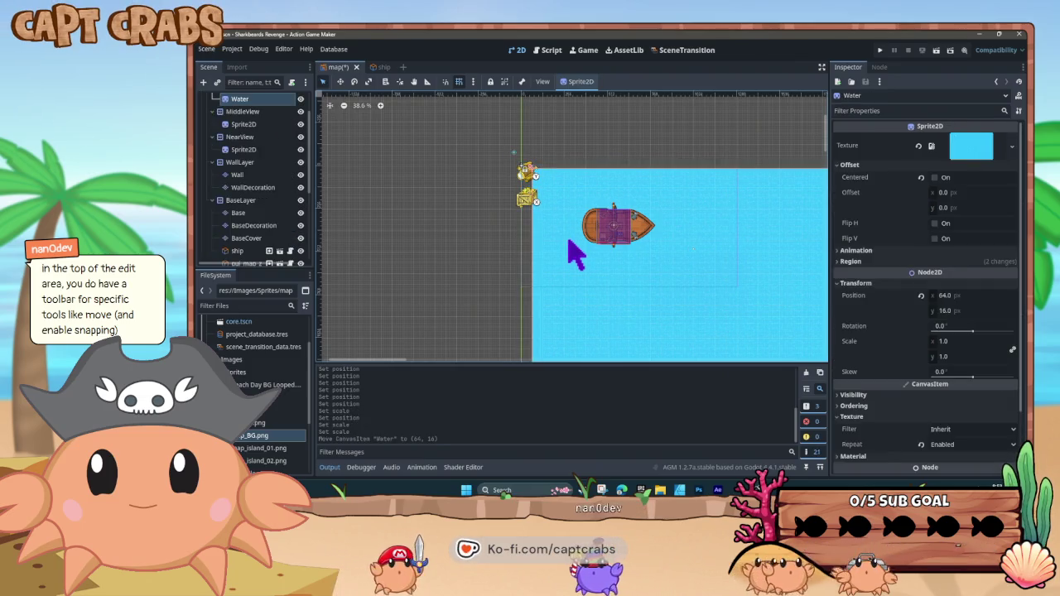
pyautogui.hotkey('ctrl', 'z')
pyautogui.scroll(-5, 254, 254)
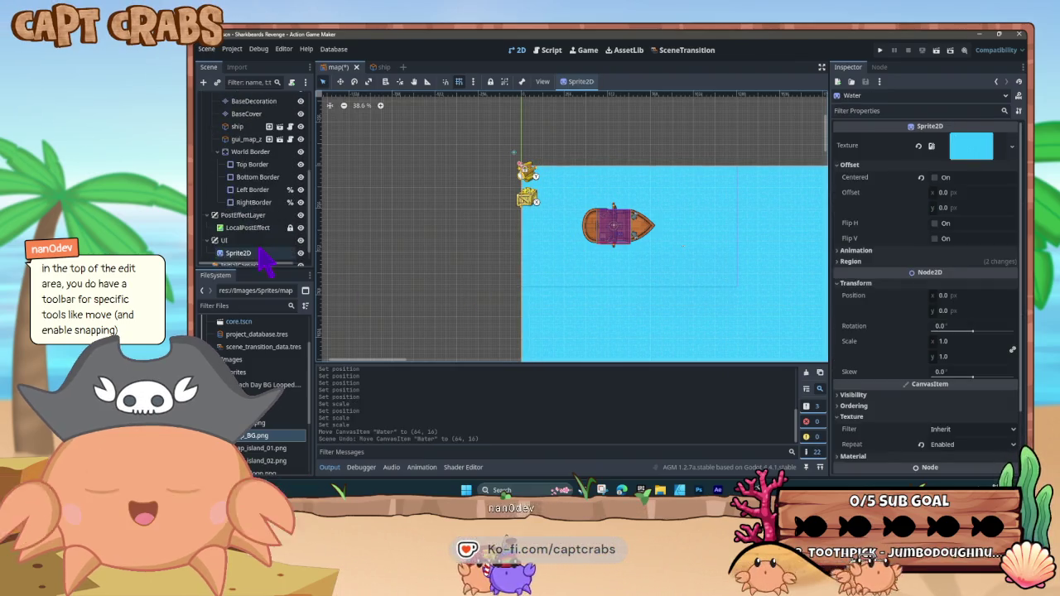
pyautogui.click(258, 241)
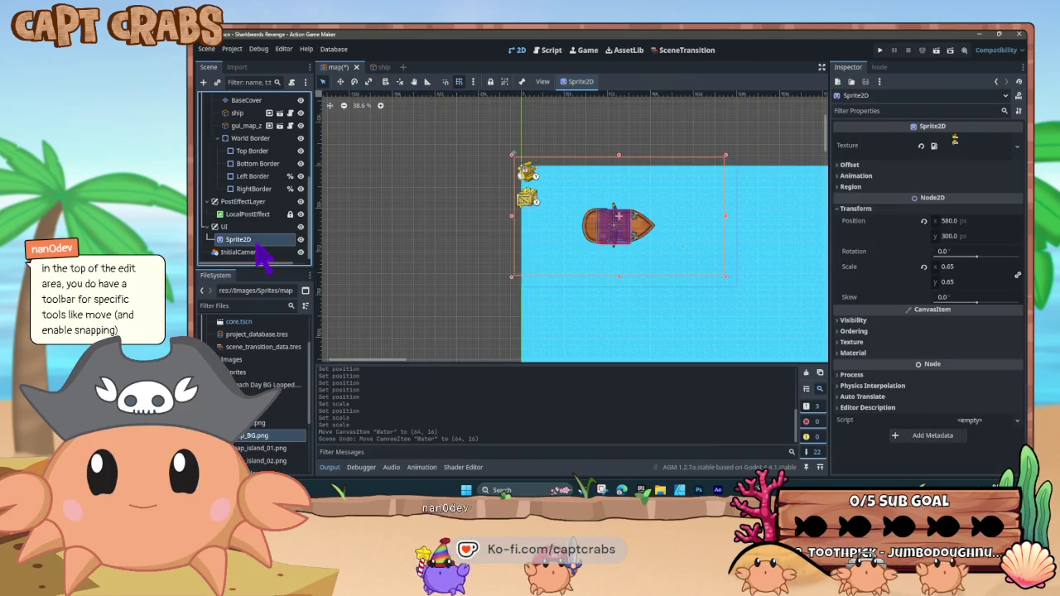
pyautogui.click(516, 159)
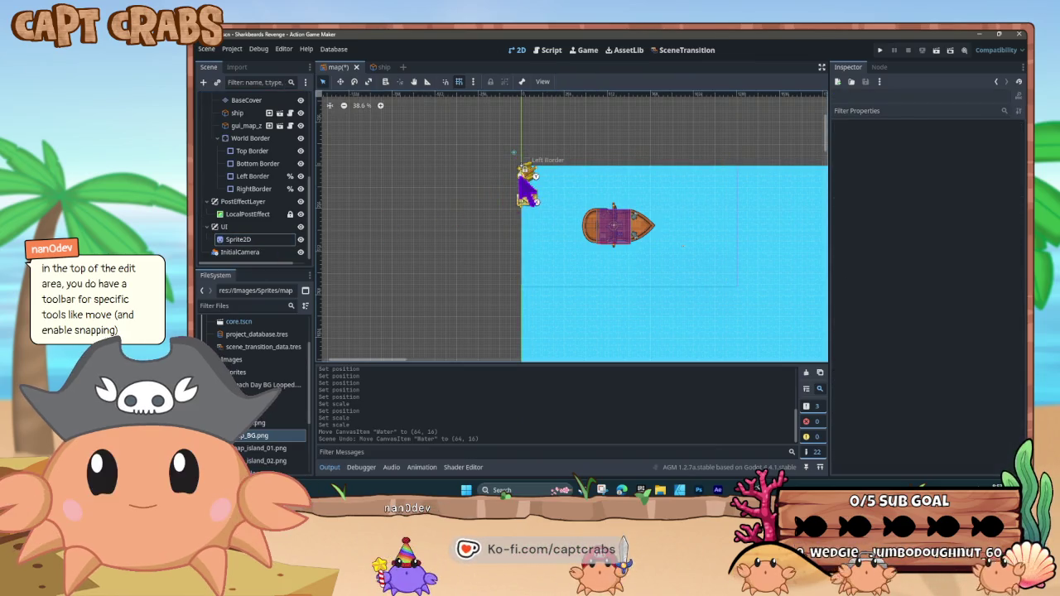
pyautogui.moveTo(536, 189); pyautogui.dragTo(537, 184)
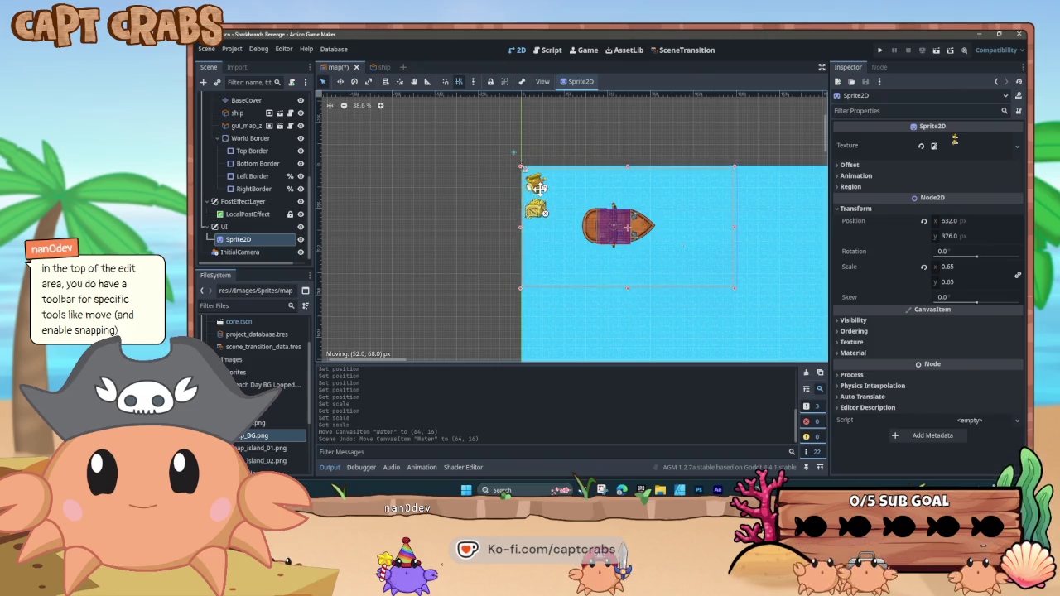
pyautogui.moveTo(539, 187); pyautogui.dragTo(538, 186)
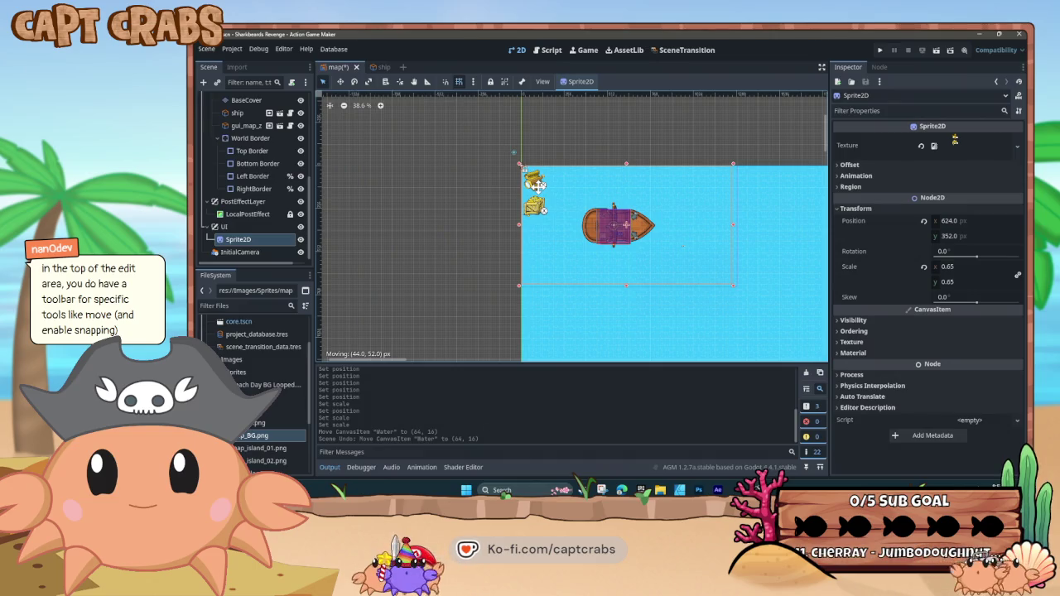
pyautogui.press('F5')
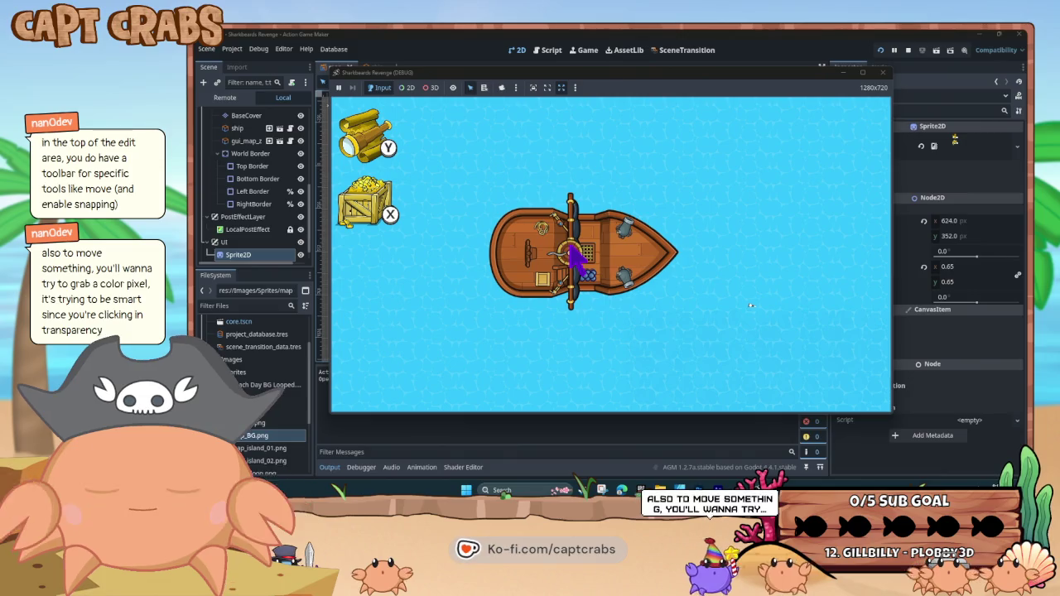
# Raise the sail with W, steer with D, and lower the sail with S
pyautogui.press('w')
pyautogui.press('d')
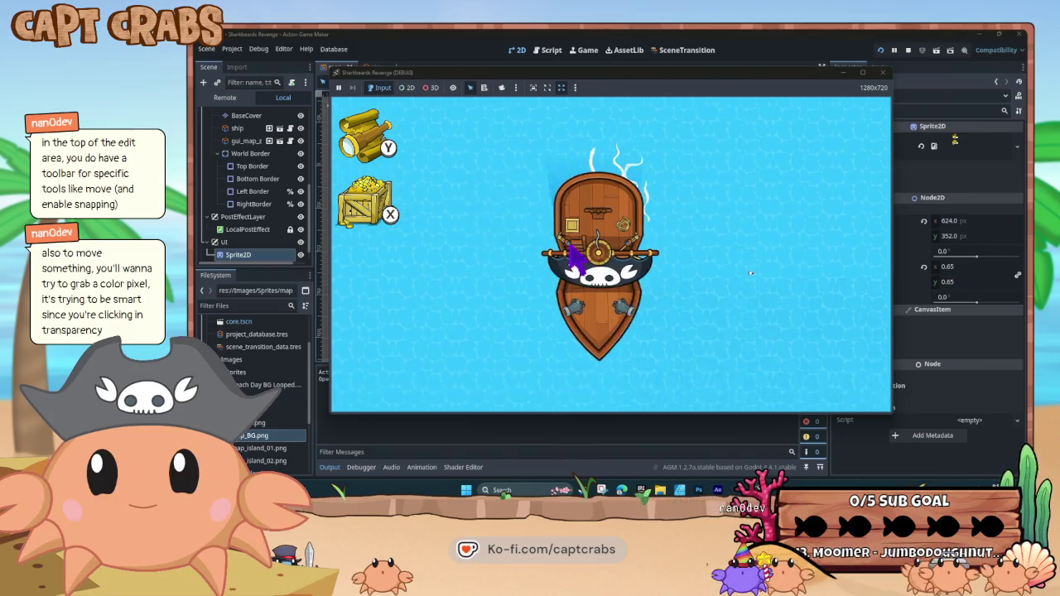
pyautogui.press('s')
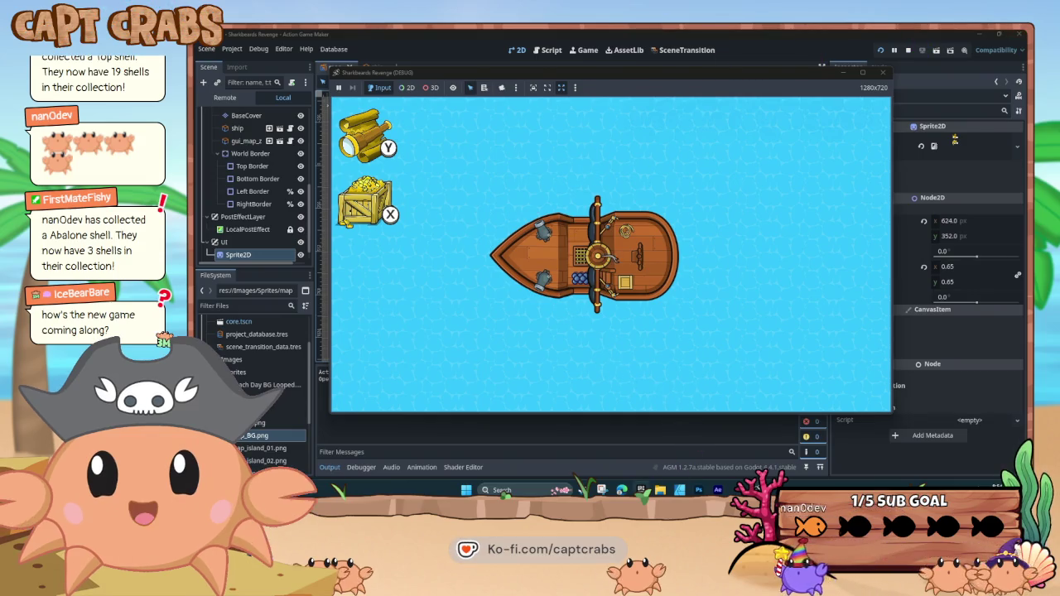
# Copy the newer map_BG from Levels into Sprites, replacing the old file
pyautogui.moveTo(661, 490)
pyautogui.moveTo(714, 454)
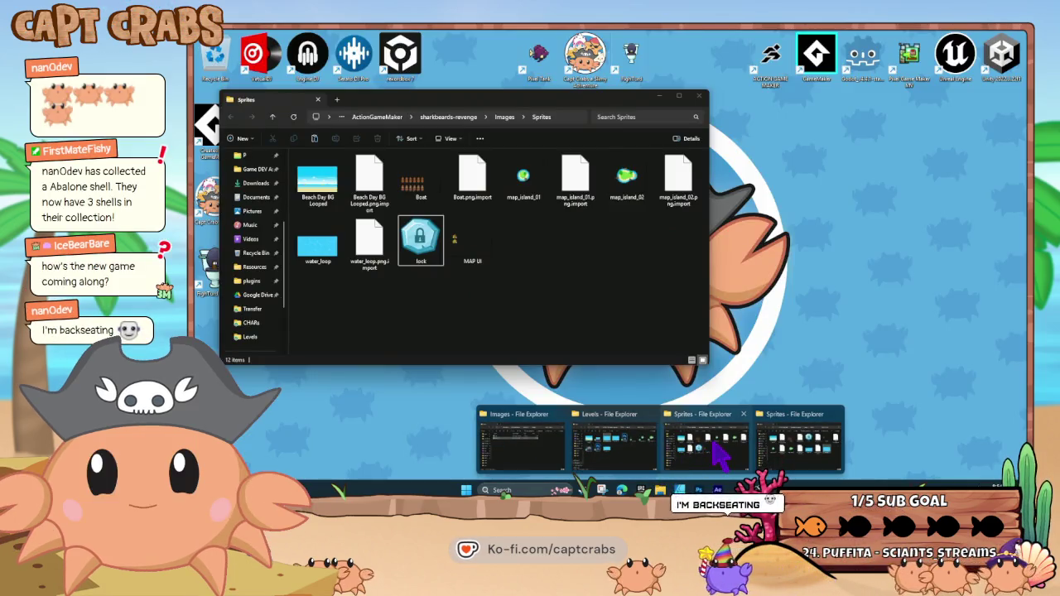
pyautogui.click(795, 443)
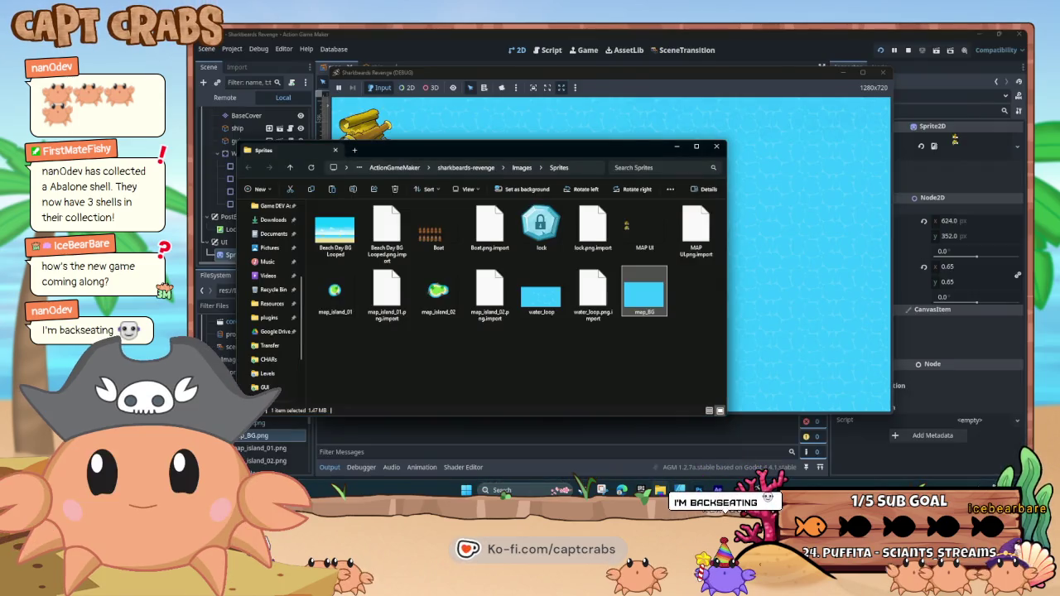
pyautogui.moveTo(660, 490)
pyautogui.click(635, 464)
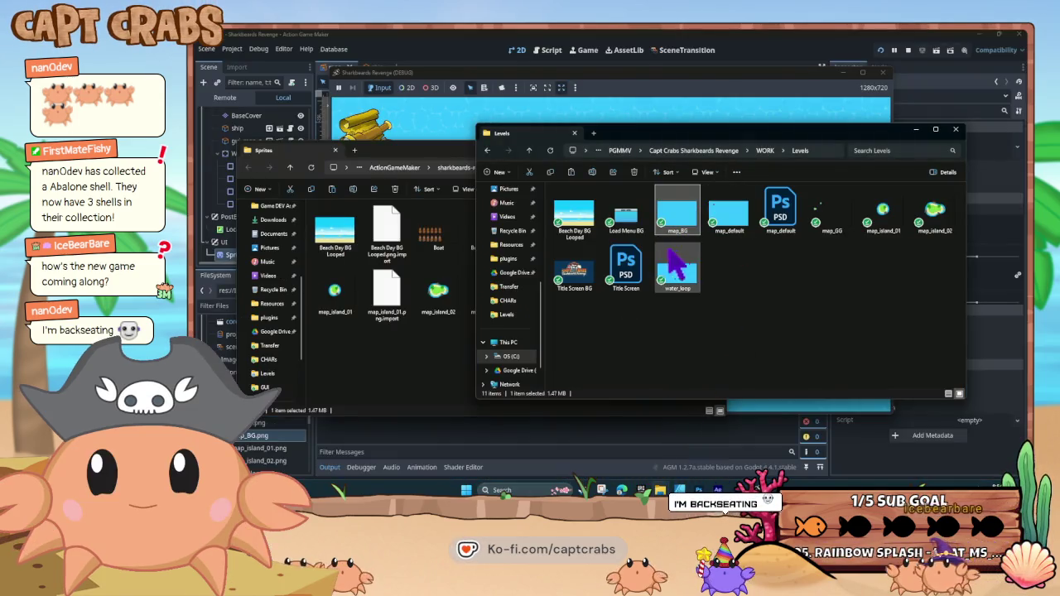
pyautogui.click(677, 255)
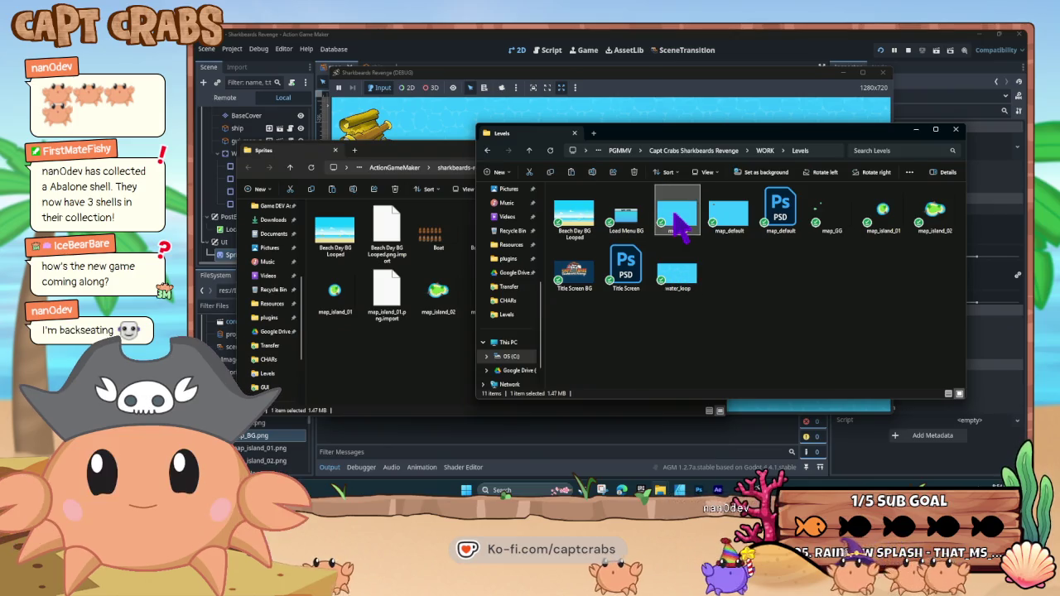
pyautogui.moveTo(678, 220)
pyautogui.mouseDown()
pyautogui.moveTo(486, 360)
pyautogui.moveTo(415, 367)
pyautogui.mouseUp()
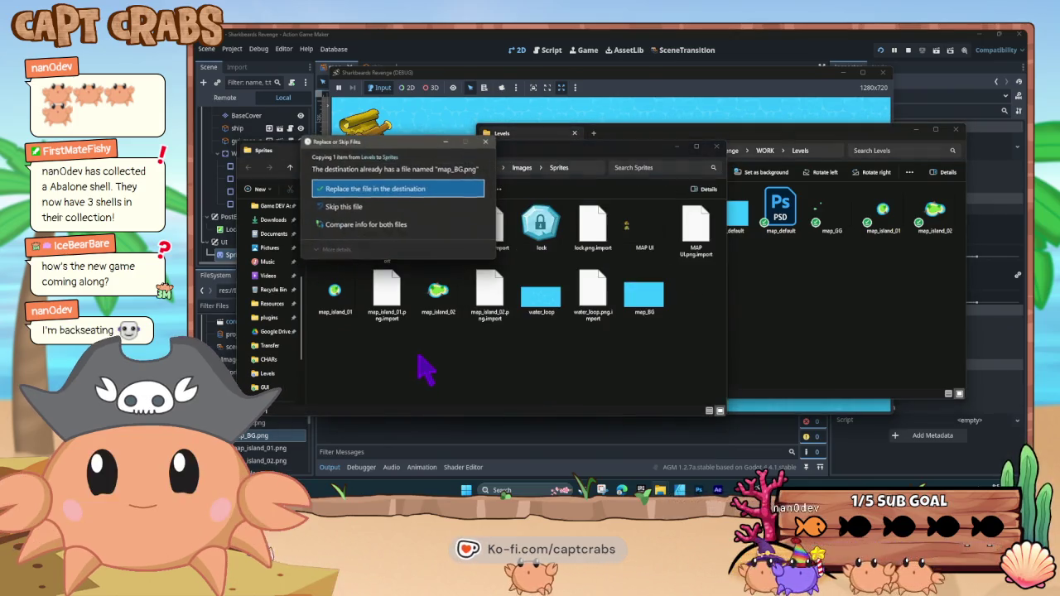
pyautogui.click(377, 189)
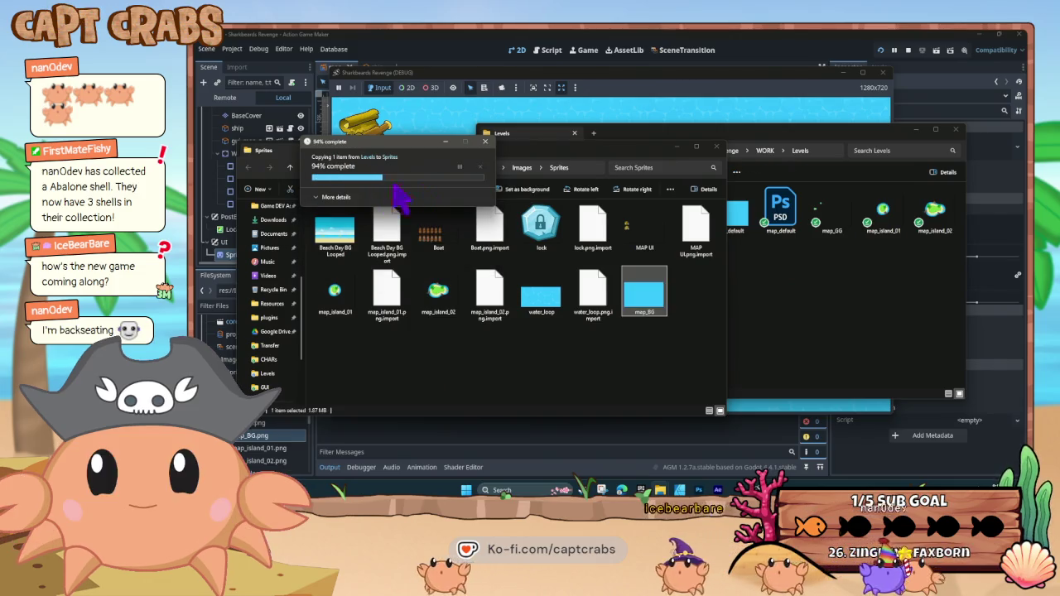
# Put both Explorer windows away and close the running game window
pyautogui.click(677, 145)
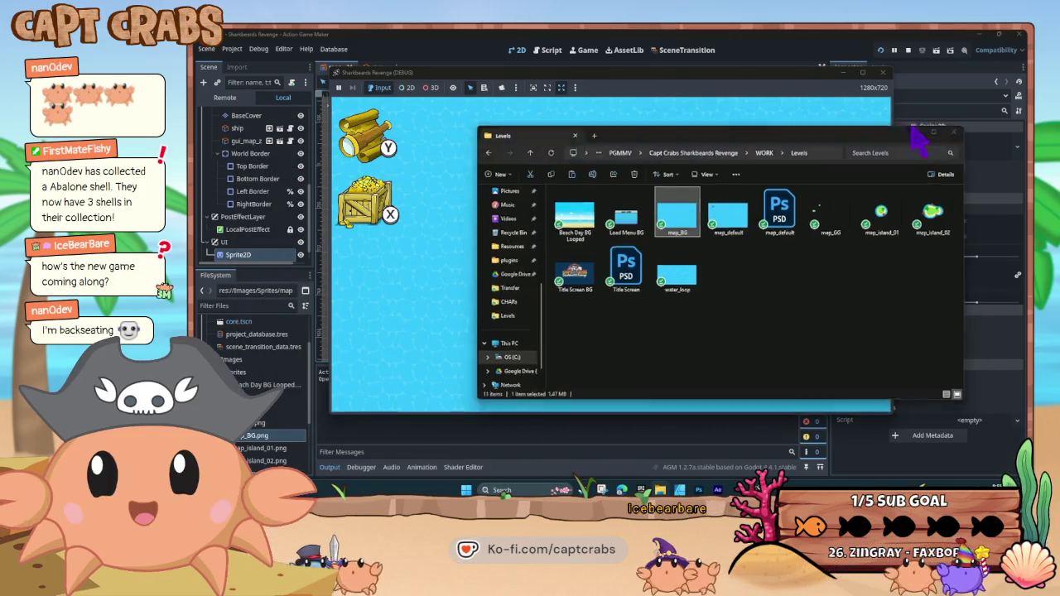
pyautogui.click(915, 129)
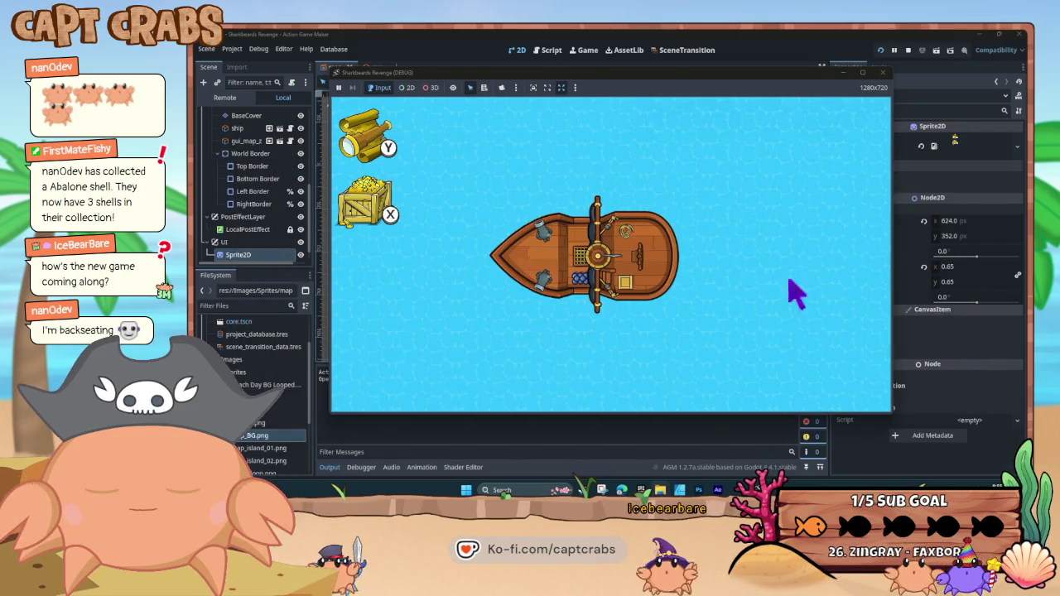
pyautogui.click(883, 72)
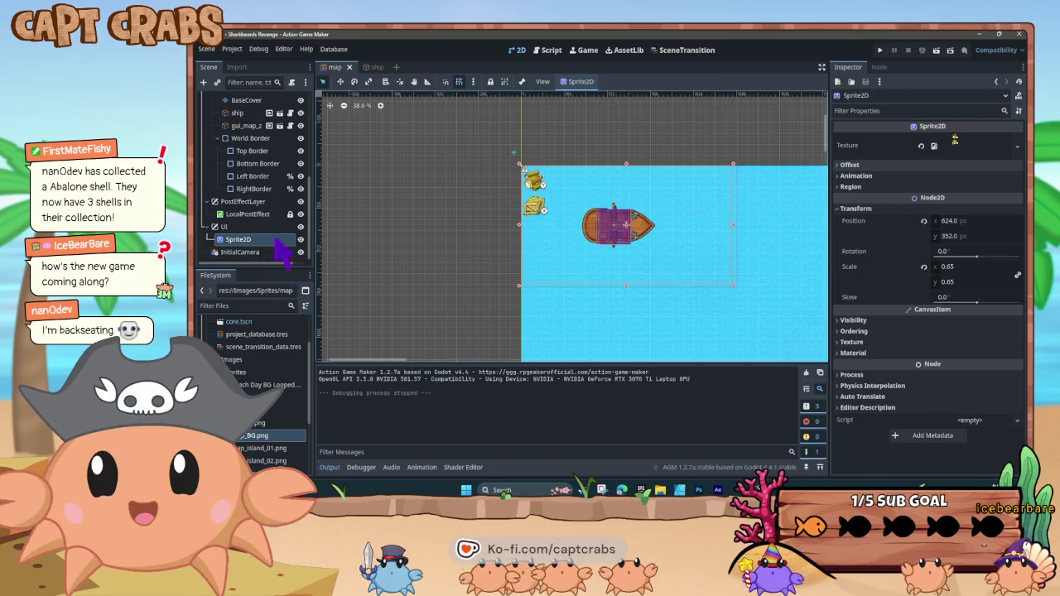
# Rename the Sprite2D node to UI Overlay and save the map scene
pyautogui.rightClick(253, 254)
pyautogui.click(281, 302)
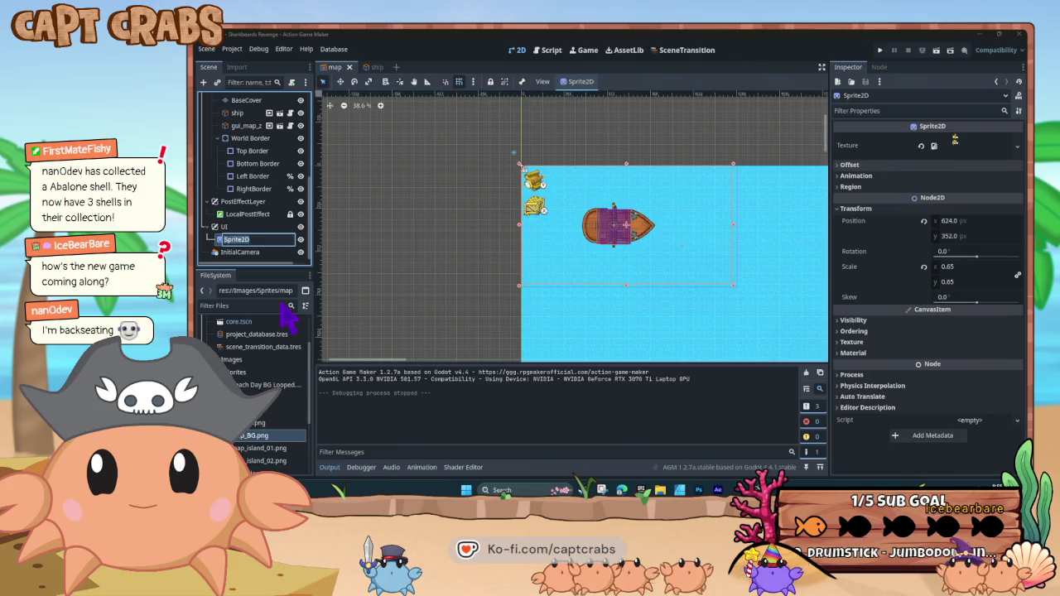
pyautogui.write('UIOverlay')
pyautogui.press('Return')
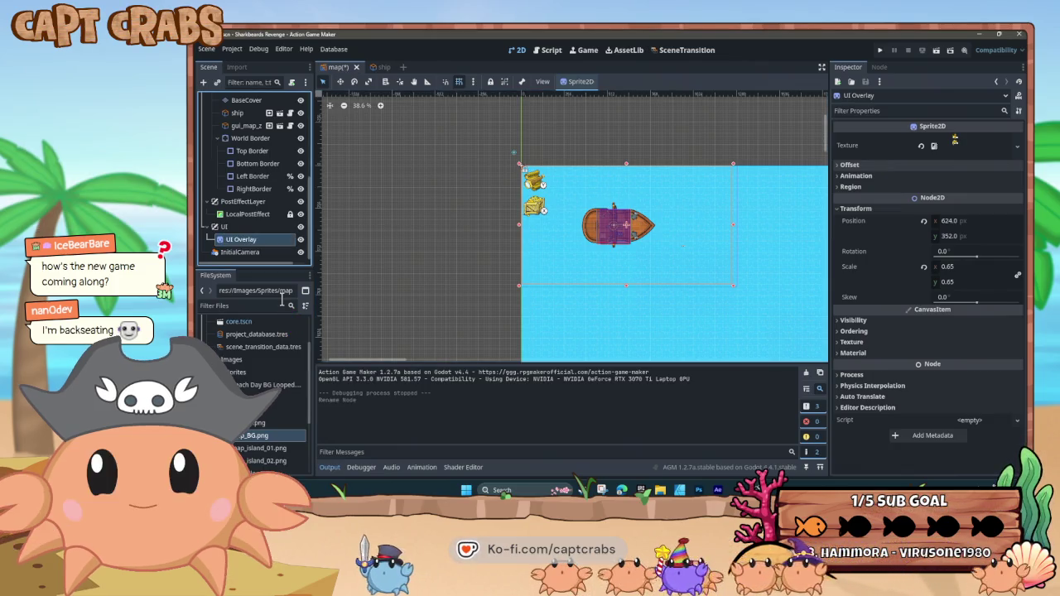
pyautogui.hotkey('ctrl', 's')
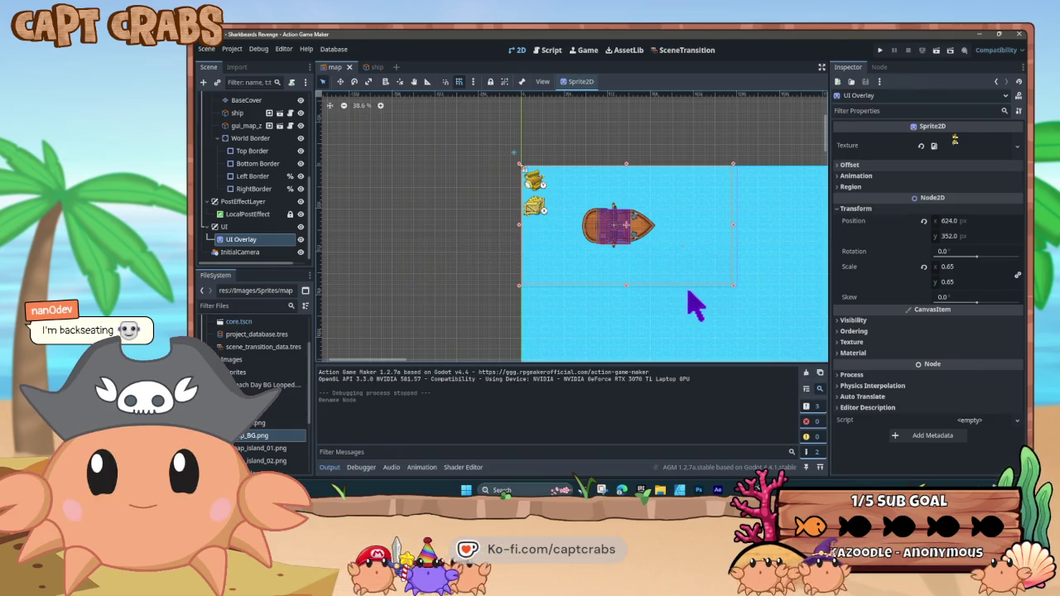
# Hide the grid over the map in the viewport
pyautogui.scroll(-10, 694, 305)
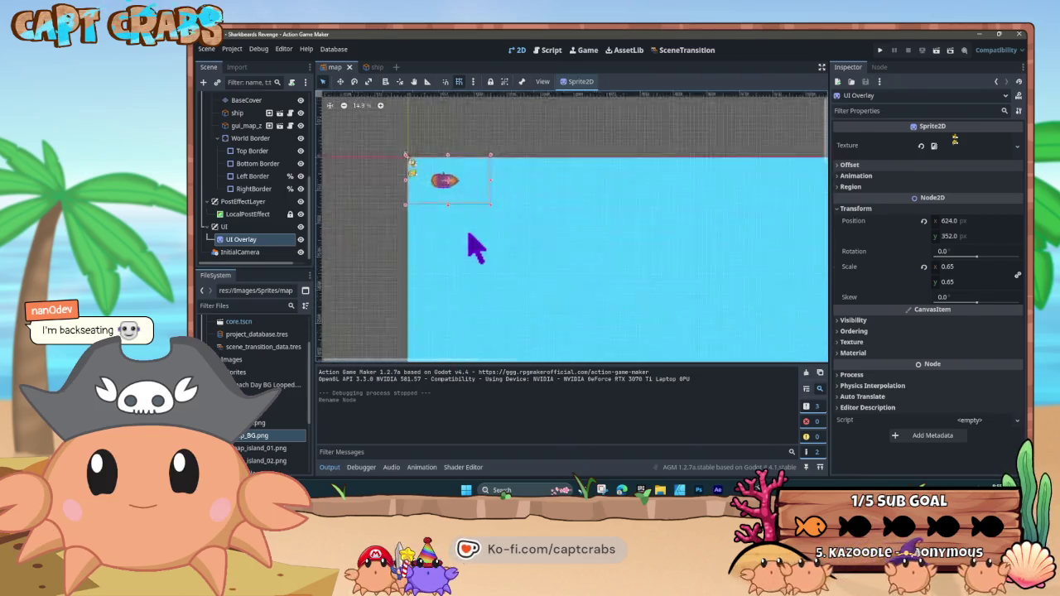
pyautogui.scroll(-3, 476, 248)
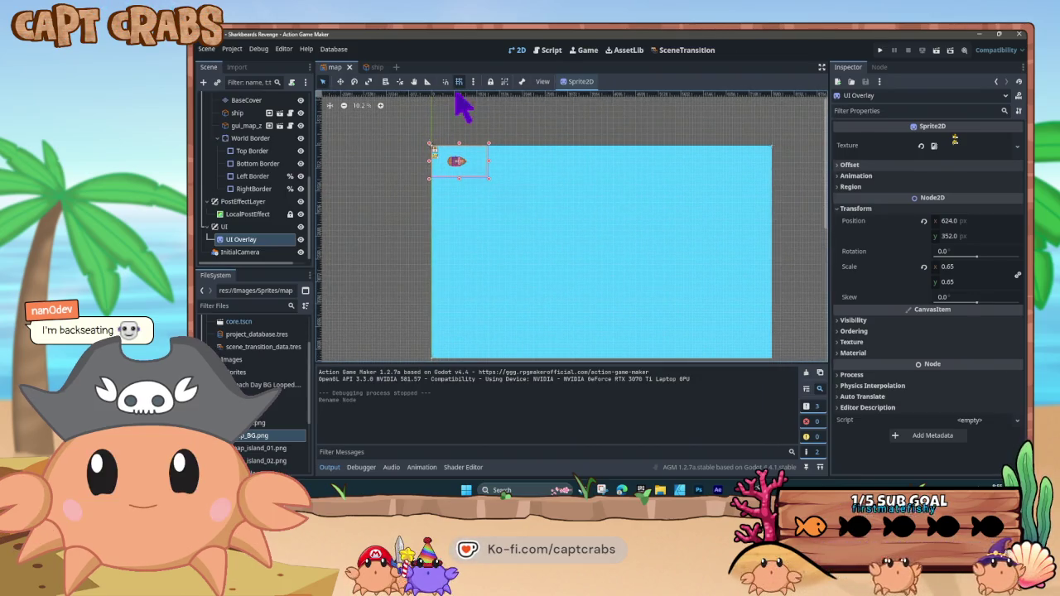
pyautogui.click(458, 85)
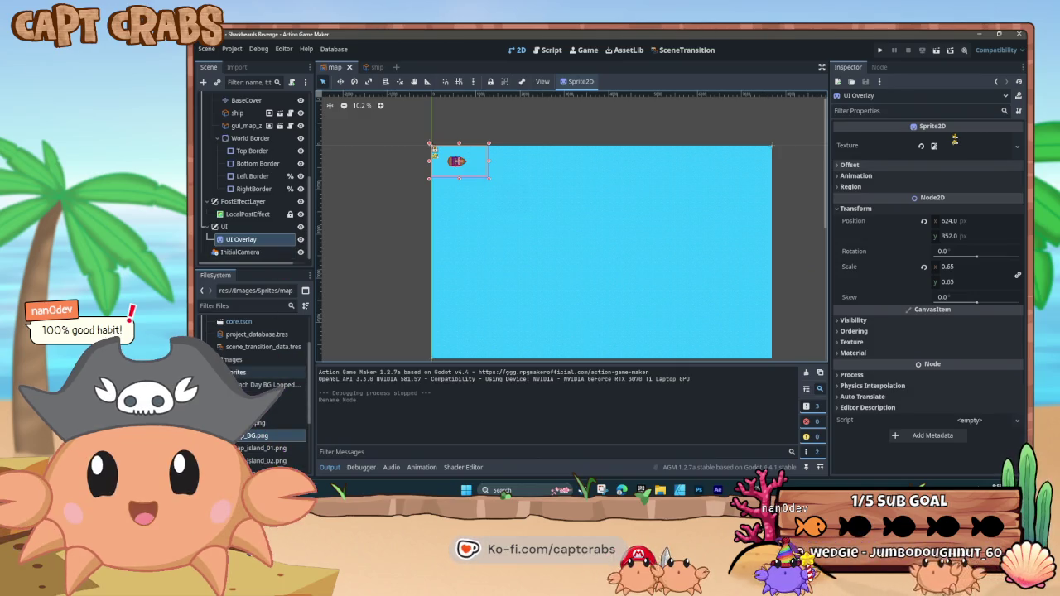
# Expand the Sprites folder in FileSystem and select map_island_01.png
pyautogui.click(238, 372)
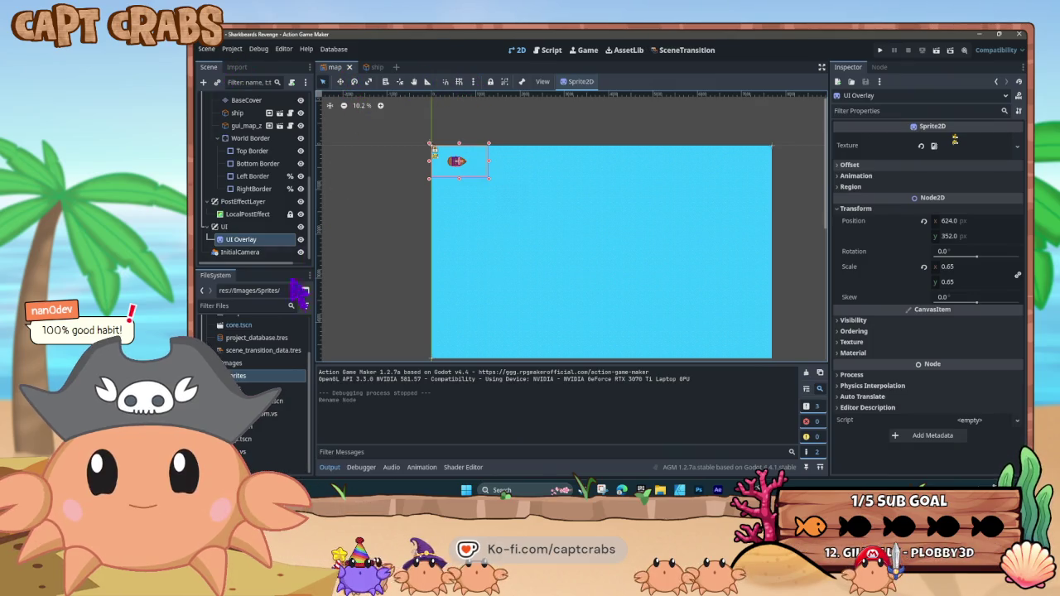
pyautogui.doubleClick(236, 376)
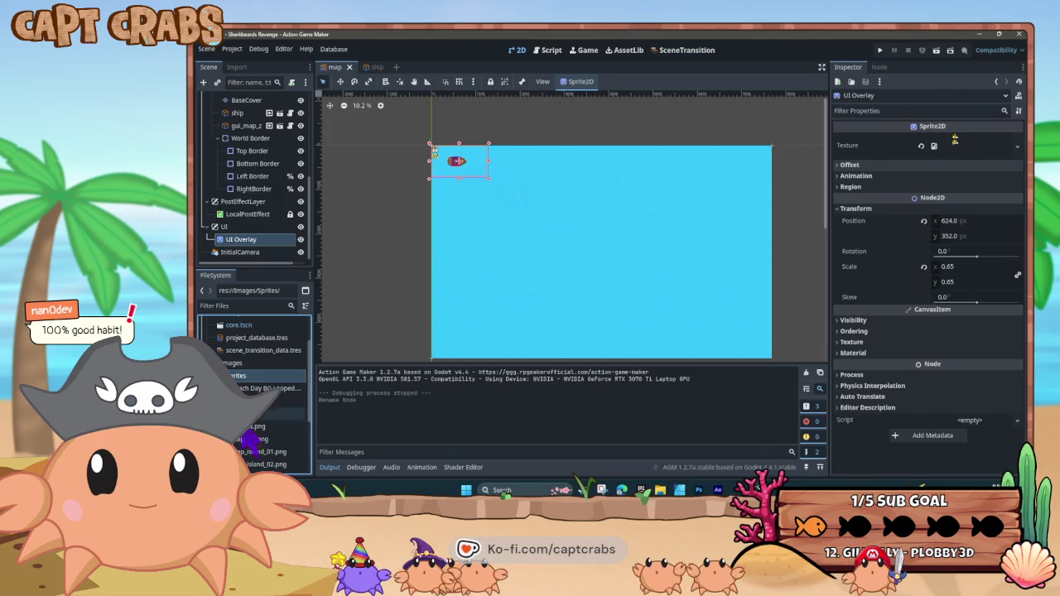
pyautogui.scroll(-2, 269, 427)
pyautogui.click(273, 414)
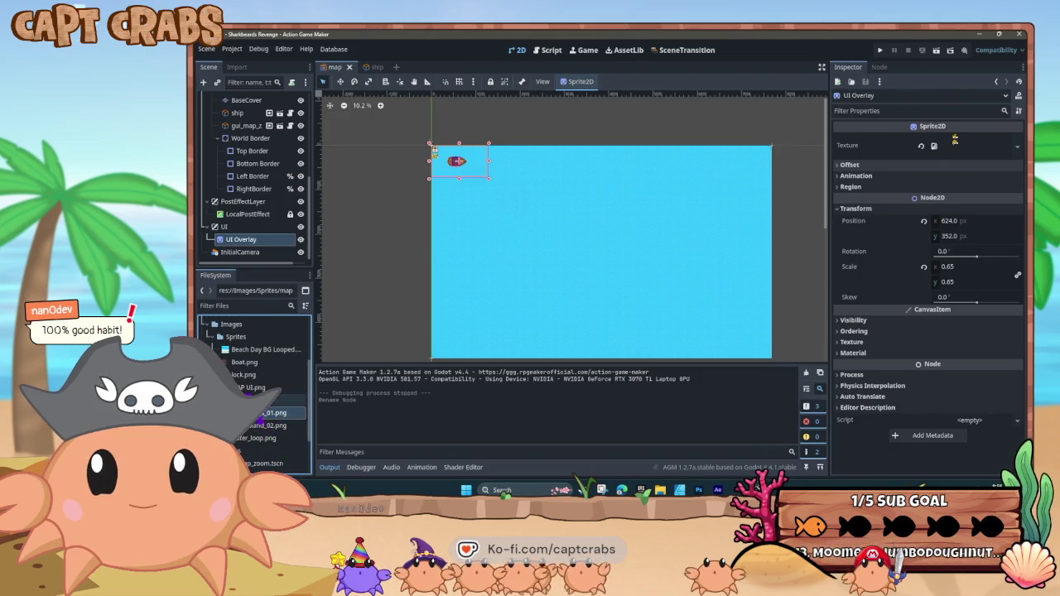
pyautogui.scroll(3, 260, 389)
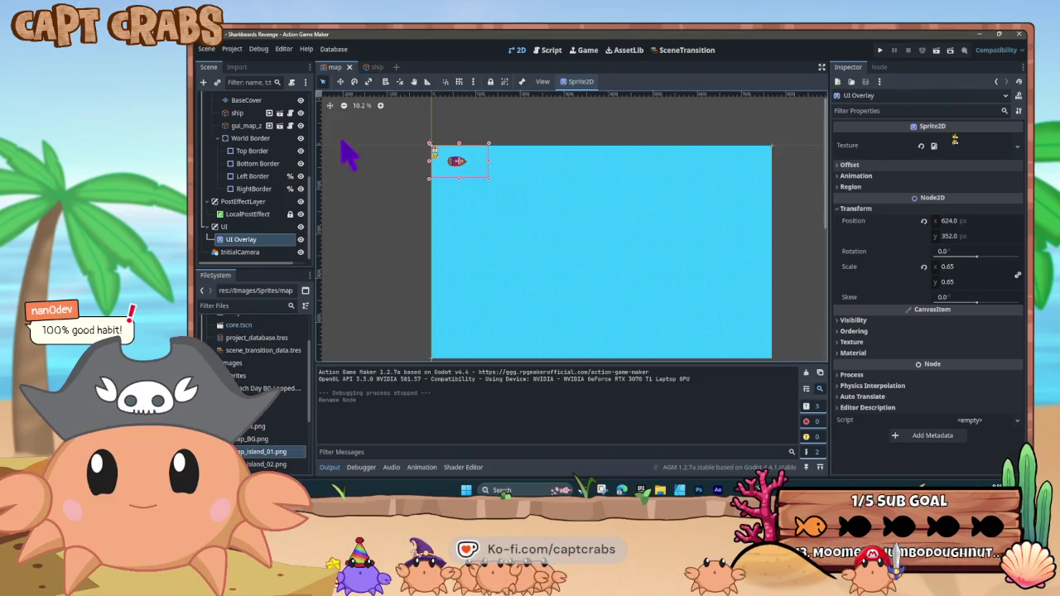
# Start a new Game Object scene named Island 01
pyautogui.click(396, 67)
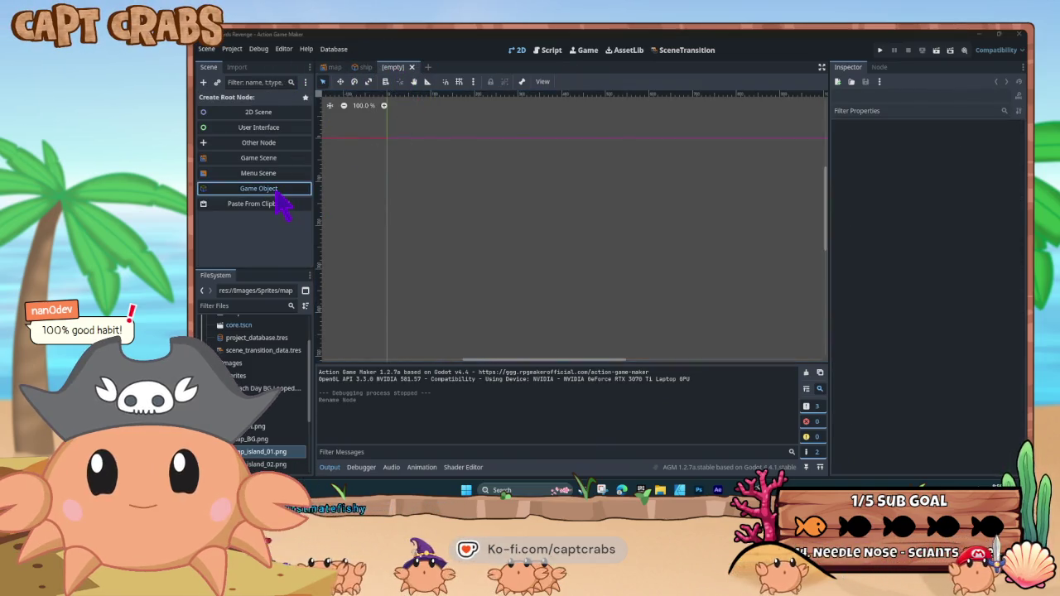
pyautogui.click(274, 191)
pyautogui.click(563, 144)
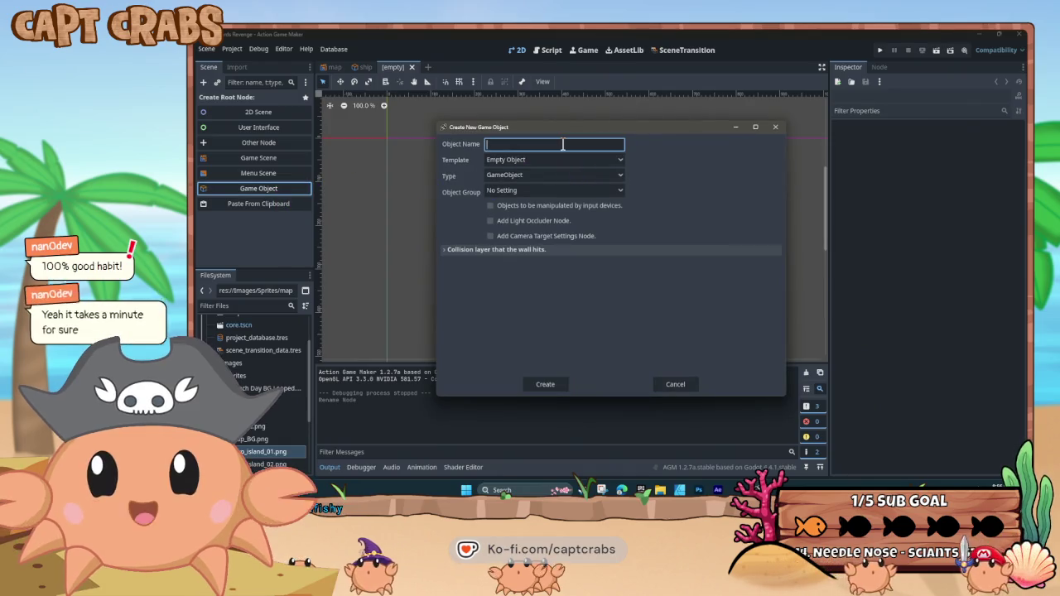
pyautogui.write('Island 01')
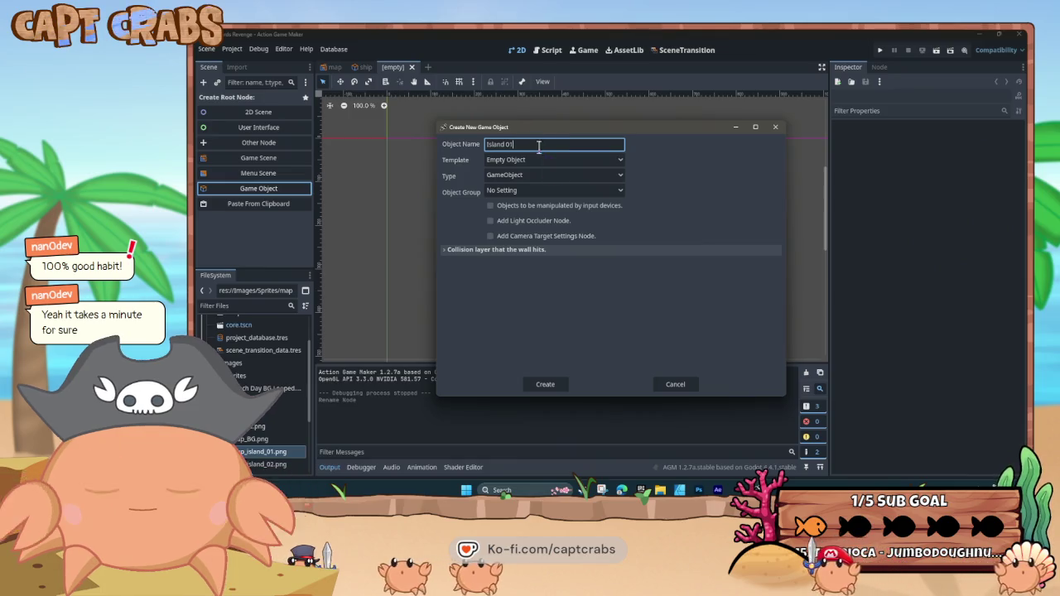
# Build it from the characters template in the Enemy group, without a light occluder
pyautogui.click(555, 160)
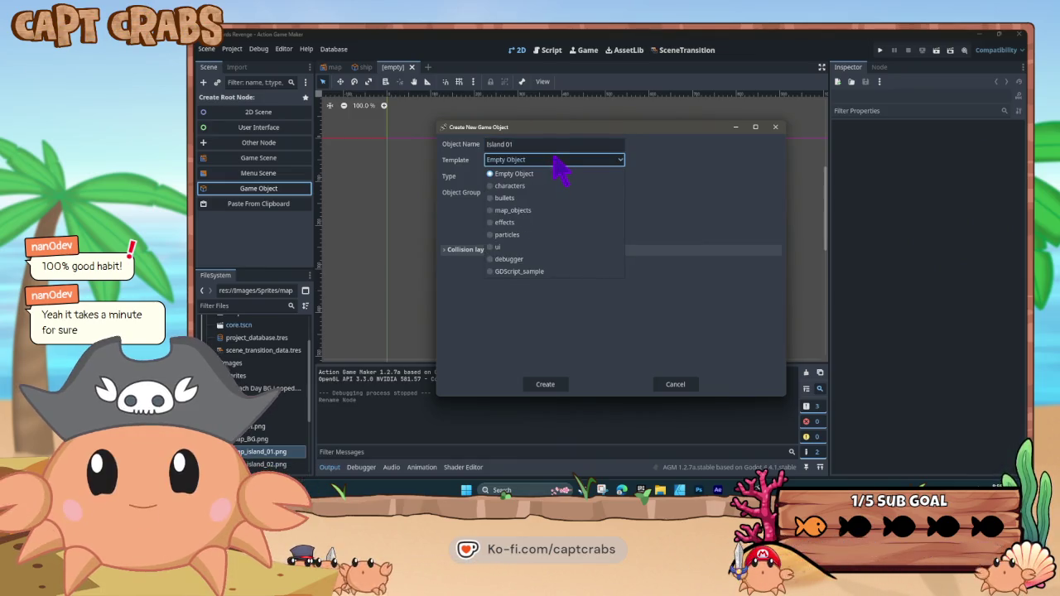
pyautogui.click(529, 189)
pyautogui.click(547, 220)
pyautogui.click(555, 191)
pyautogui.click(558, 230)
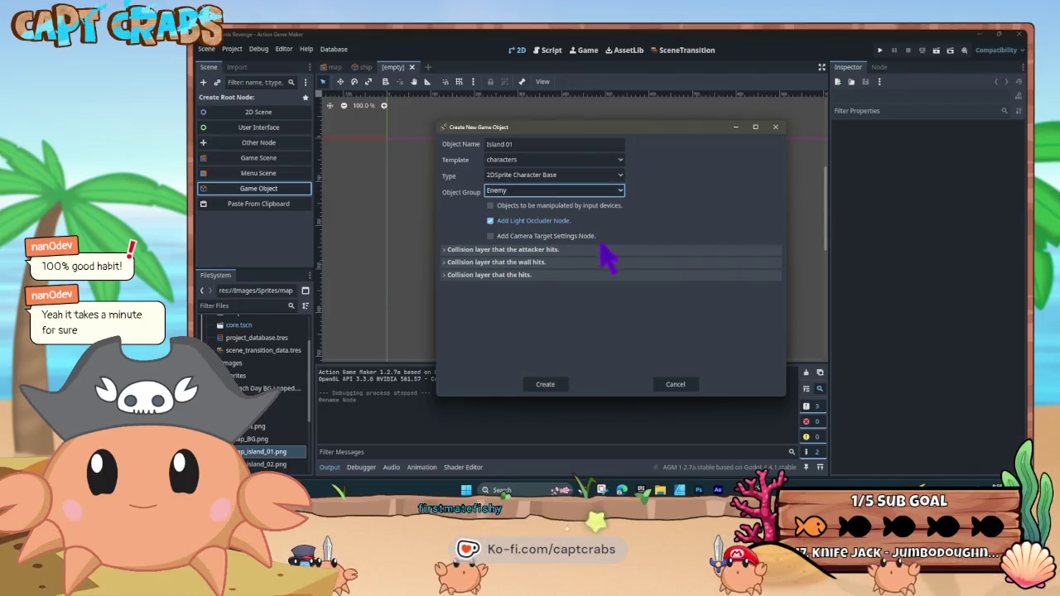
pyautogui.click(492, 221)
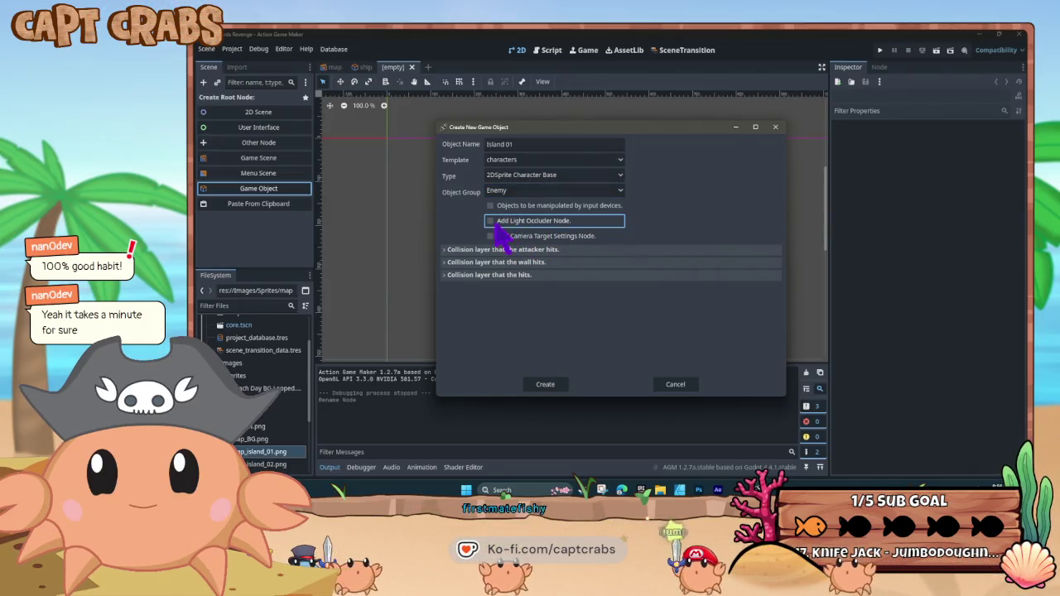
pyautogui.click(551, 386)
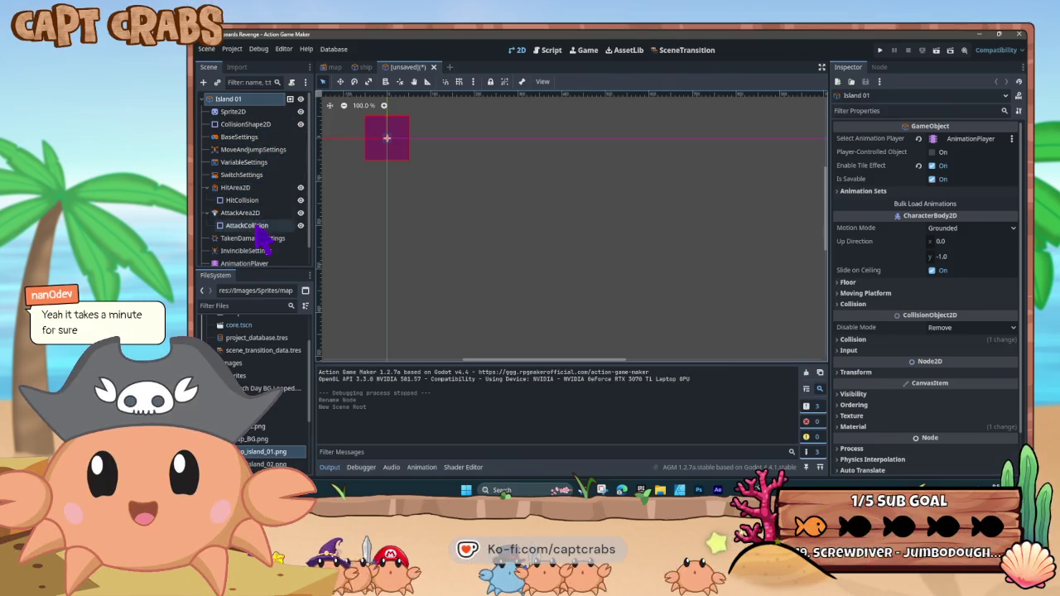
pyautogui.click(255, 175)
# Review the MoveAndJumpSettings properties, toggling the maximum fall speed limit
pyautogui.click(257, 162)
pyautogui.click(256, 149)
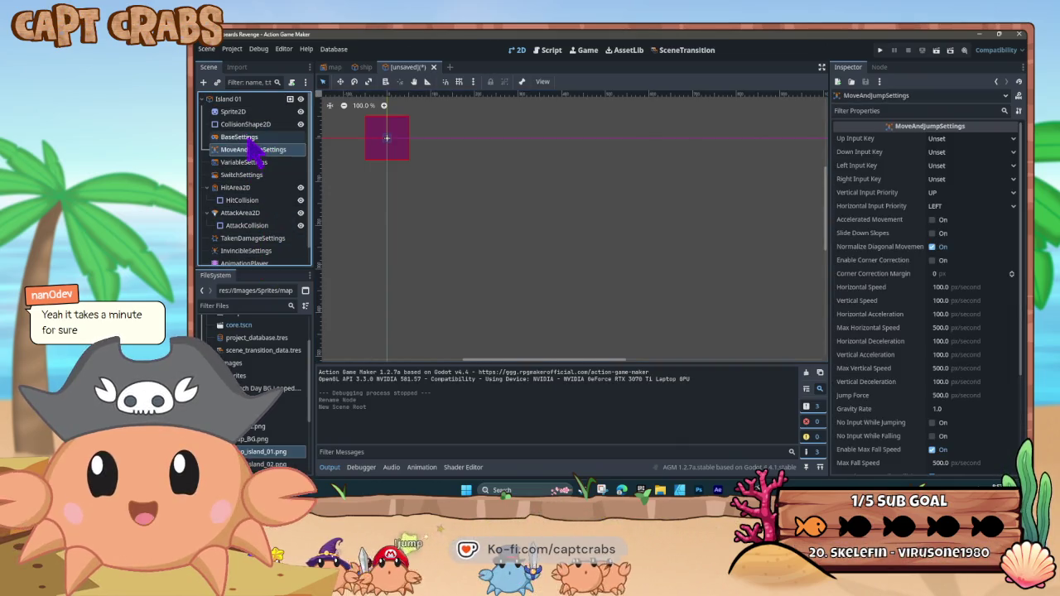
pyautogui.click(249, 137)
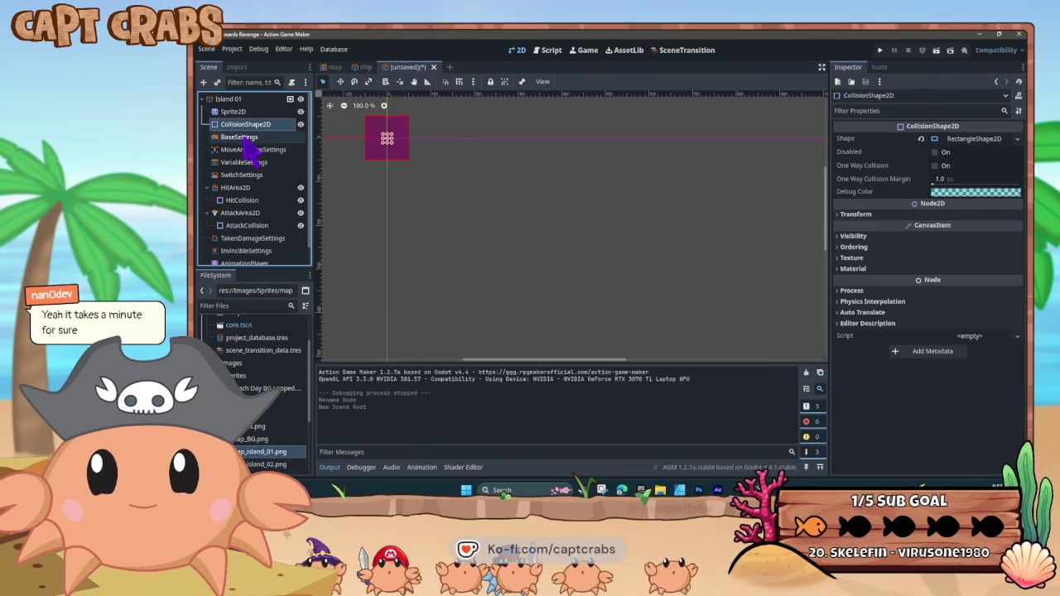
pyautogui.click(246, 138)
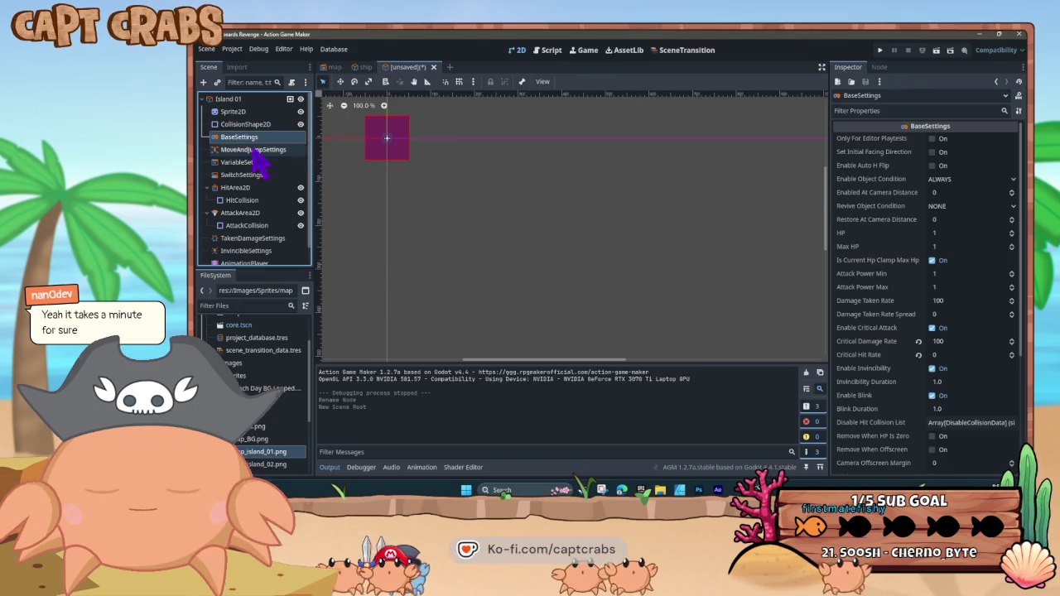
pyautogui.click(258, 151)
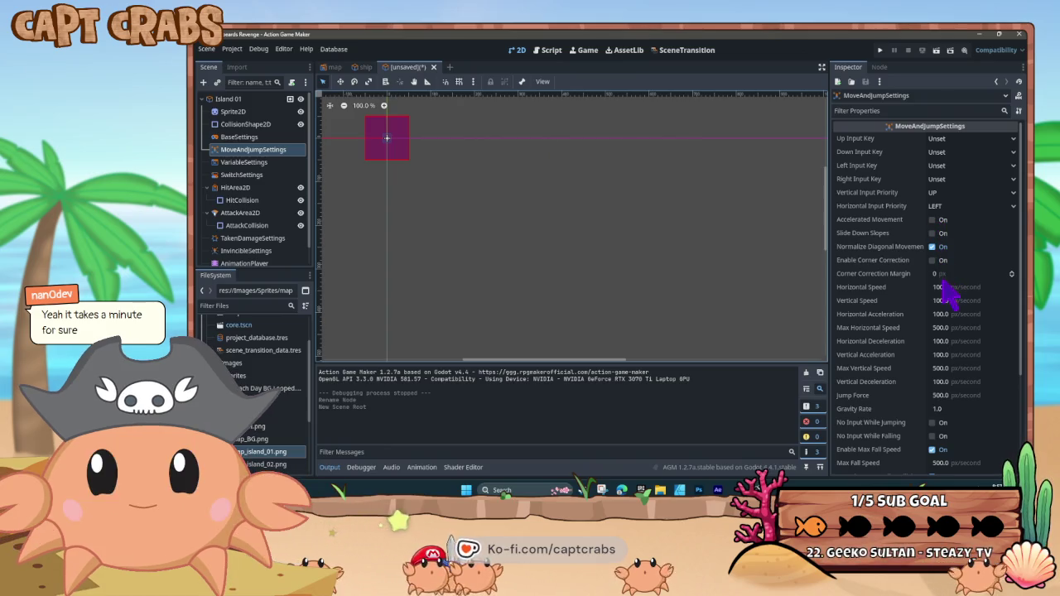
pyautogui.scroll(-3, 941, 364)
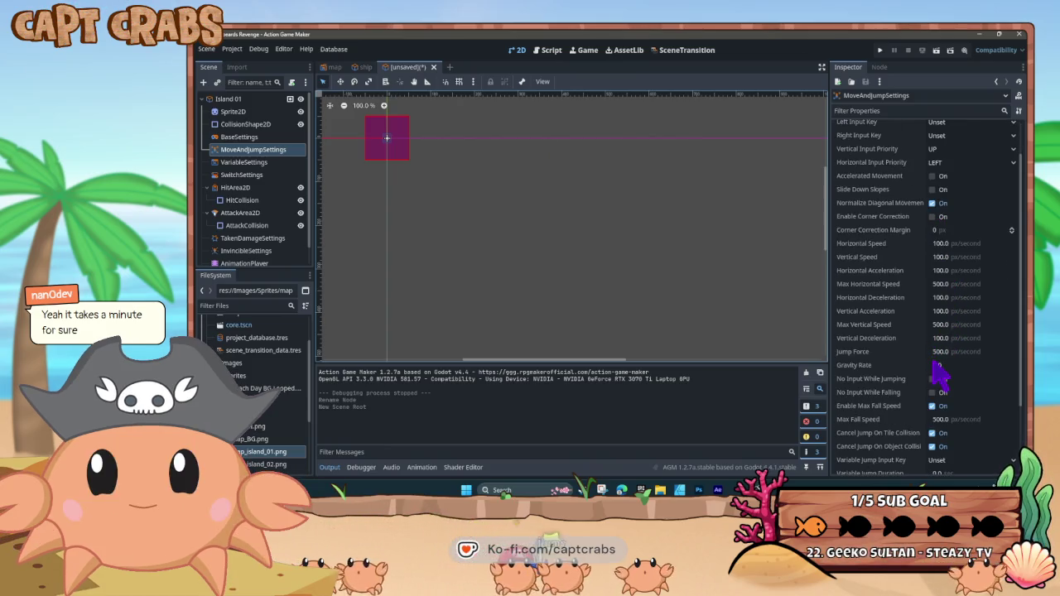
pyautogui.click(938, 363)
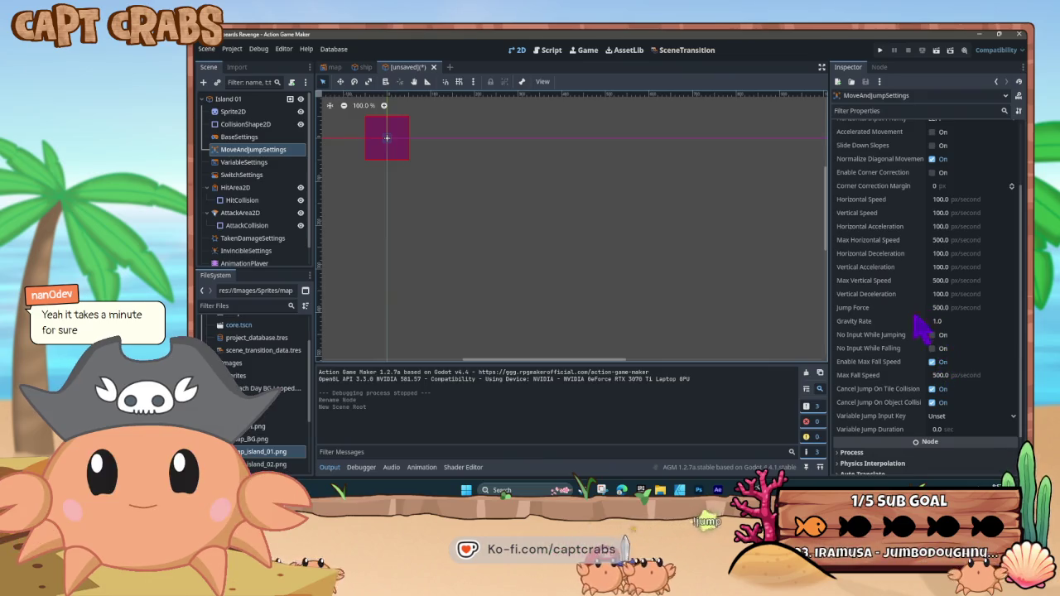
pyautogui.scroll(3, 914, 341)
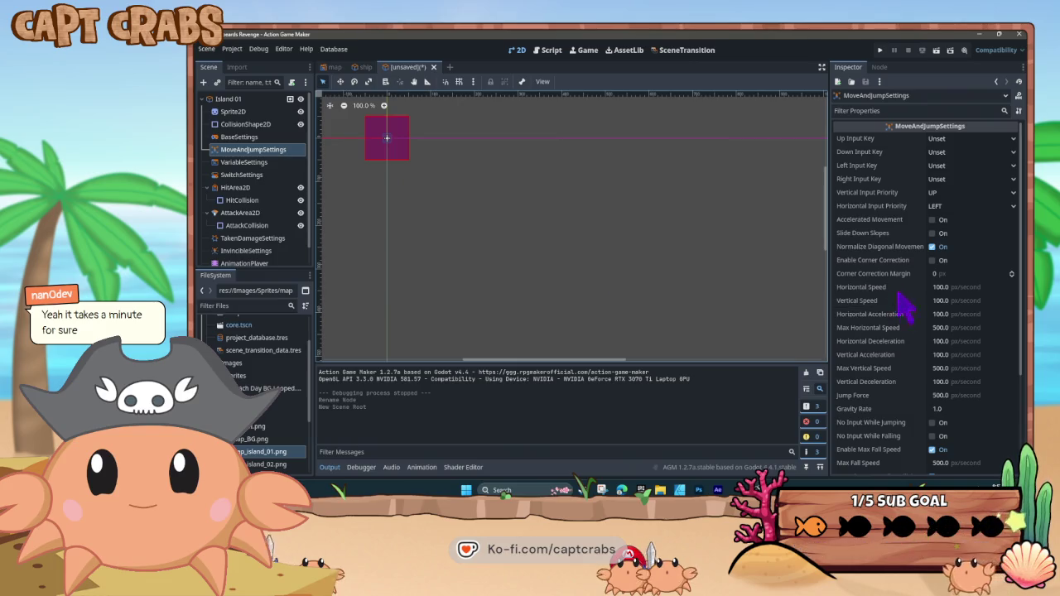
# Scroll through BaseSettings: HP 1, Max HP 1, invincibility enabled for 1.0
pyautogui.scroll(-3, 915, 375)
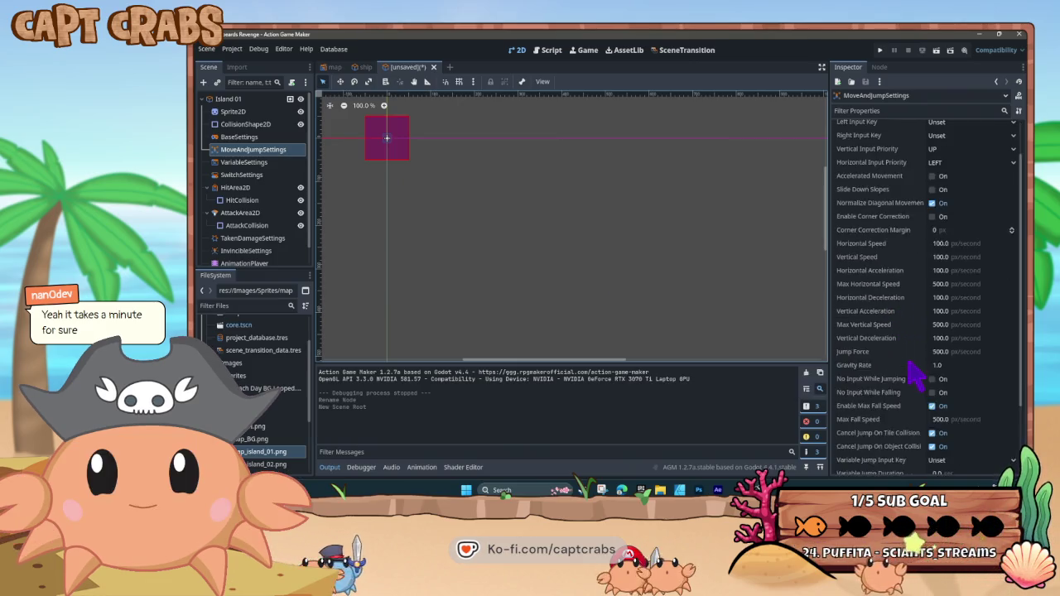
pyautogui.scroll(-2, 909, 352)
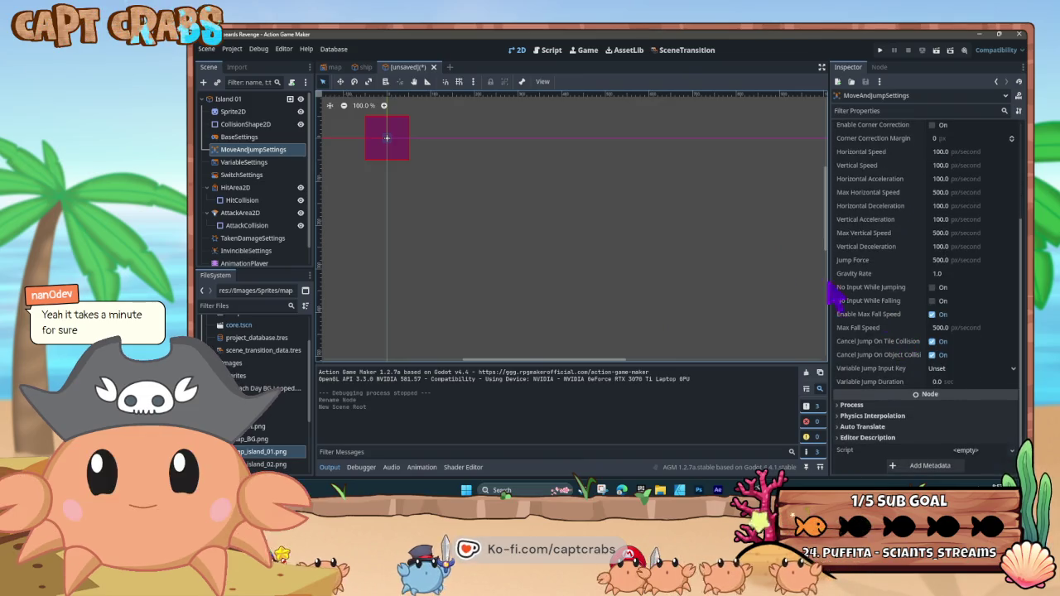
pyautogui.moveTo(257, 150); pyautogui.dragTo(255, 142)
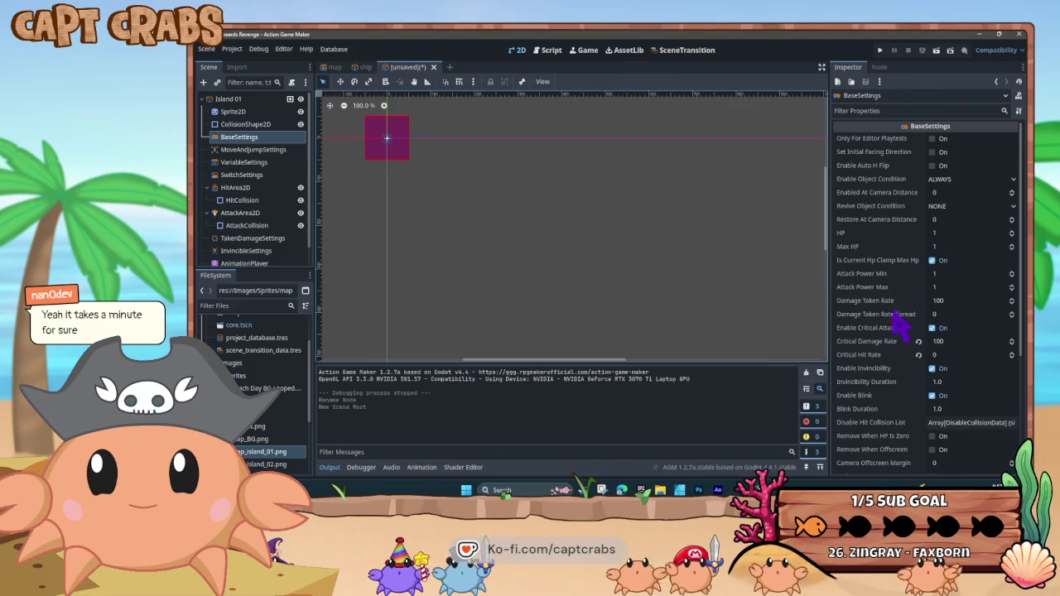
pyautogui.scroll(-3, 897, 358)
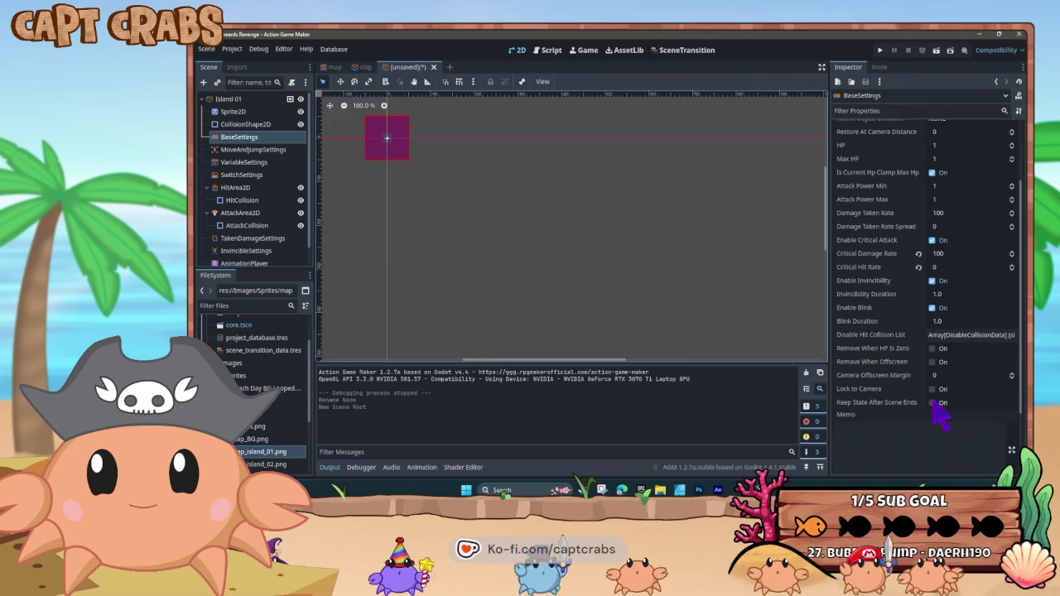
pyautogui.scroll(-3, 936, 364)
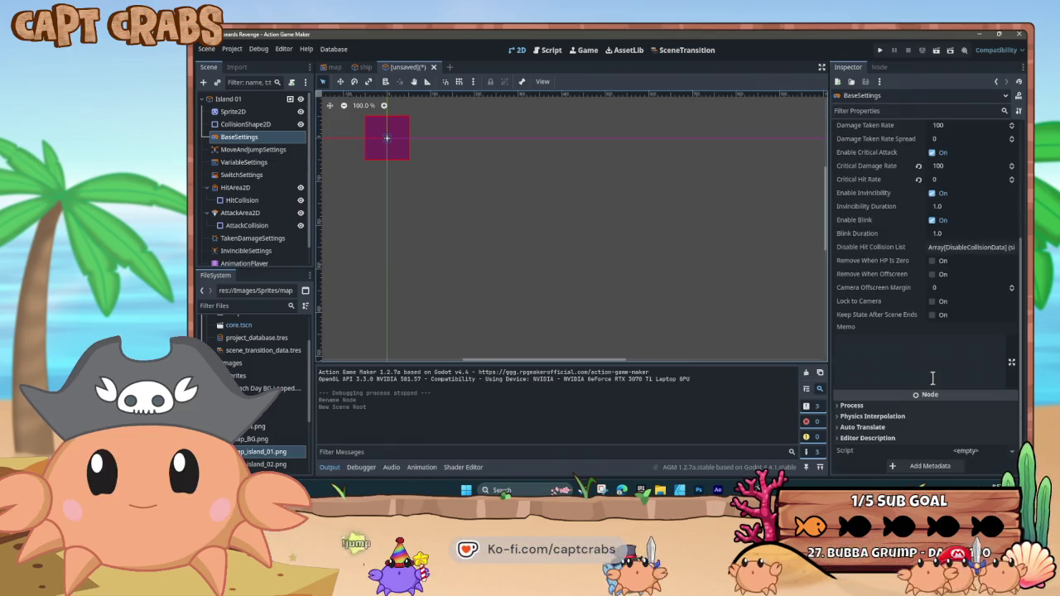
# Inspect SwitchSettings and VariableSettings, expanding and collapsing the Object ID variable
pyautogui.click(264, 176)
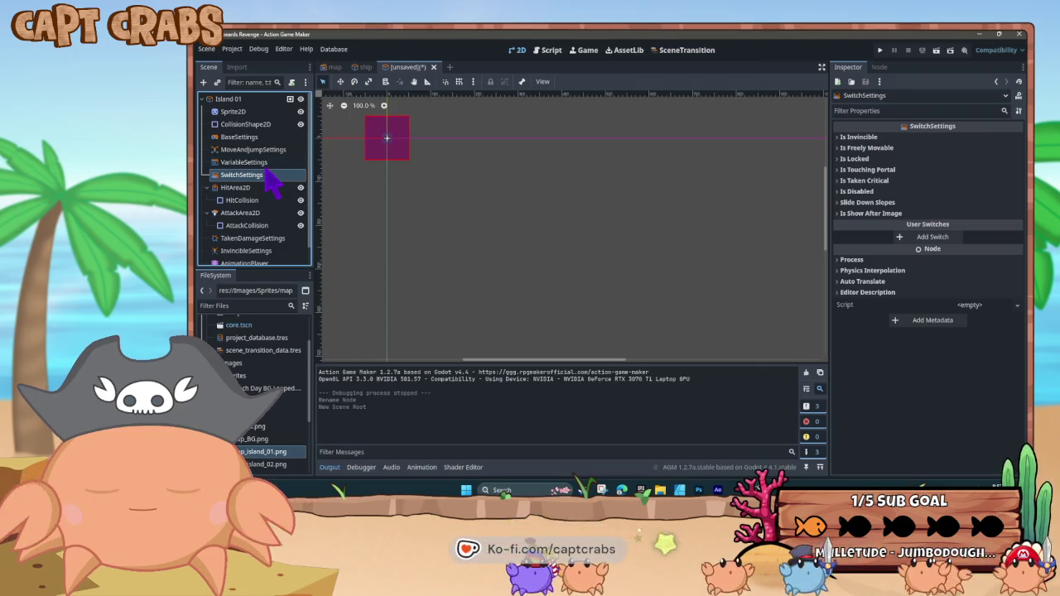
pyautogui.click(265, 164)
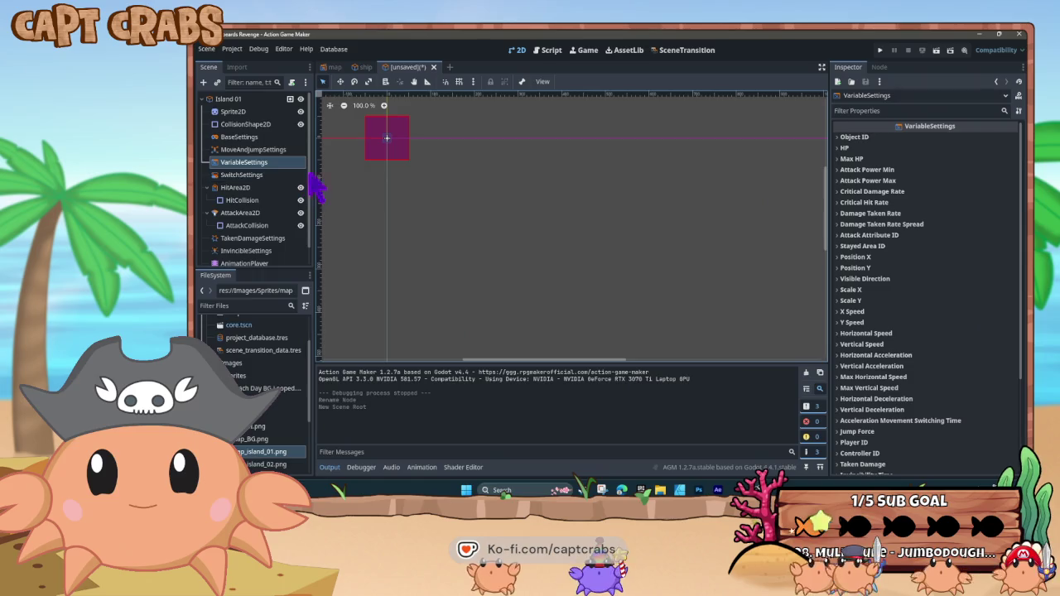
pyautogui.click(840, 138)
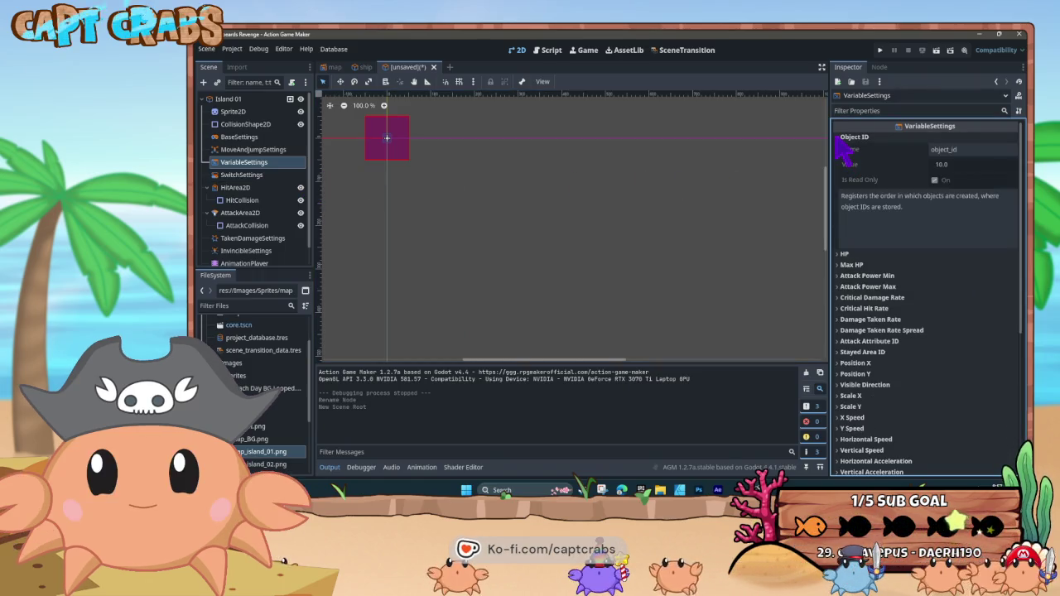
pyautogui.click(838, 137)
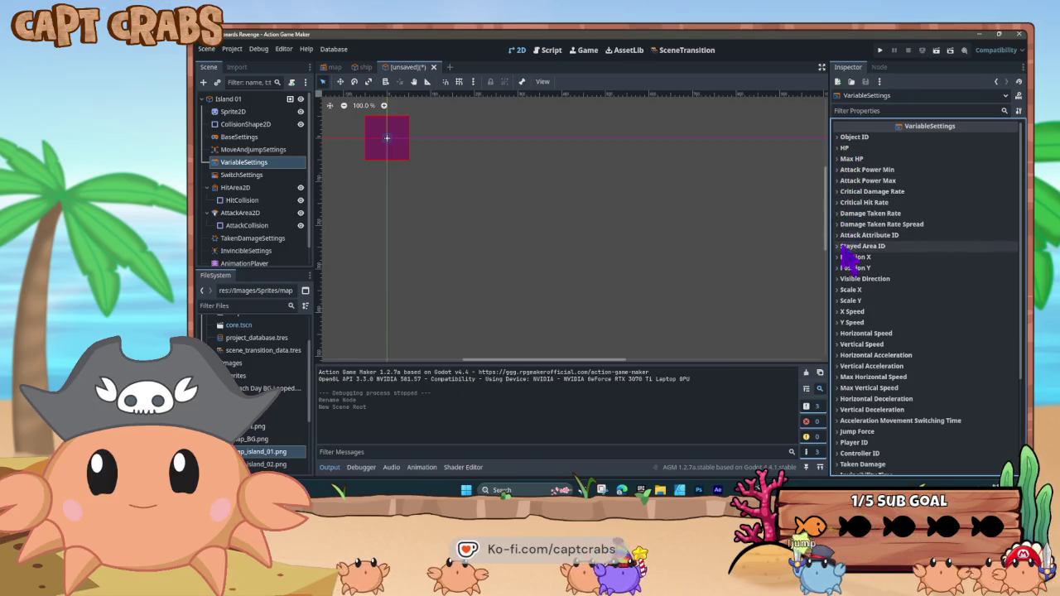
# Inspect the HitArea2D, InvincibleSettings and AnimationPlayer nodes
pyautogui.click(253, 189)
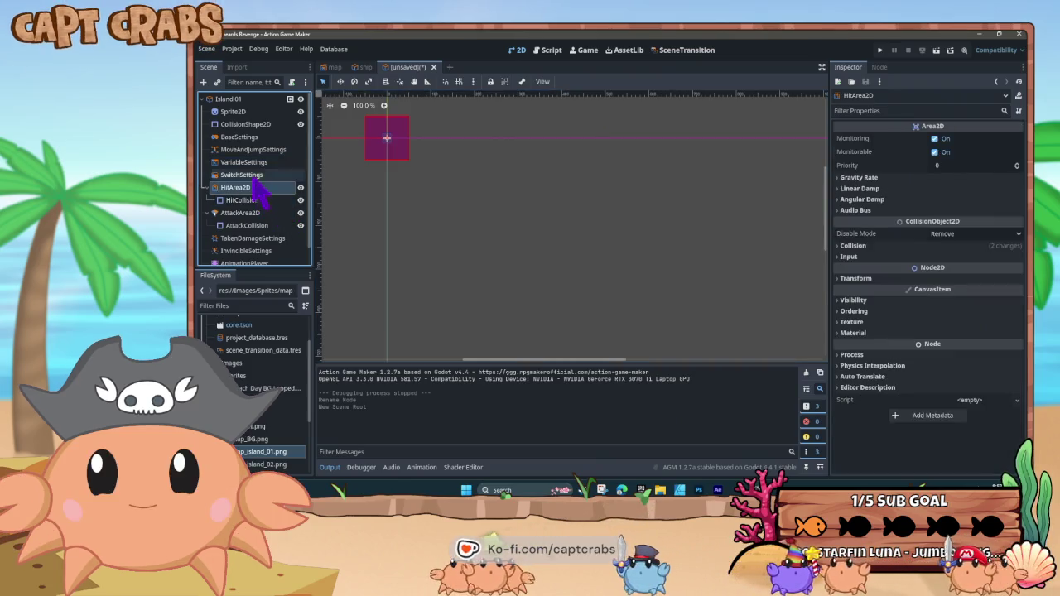
pyautogui.scroll(-1, 268, 231)
pyautogui.click(266, 232)
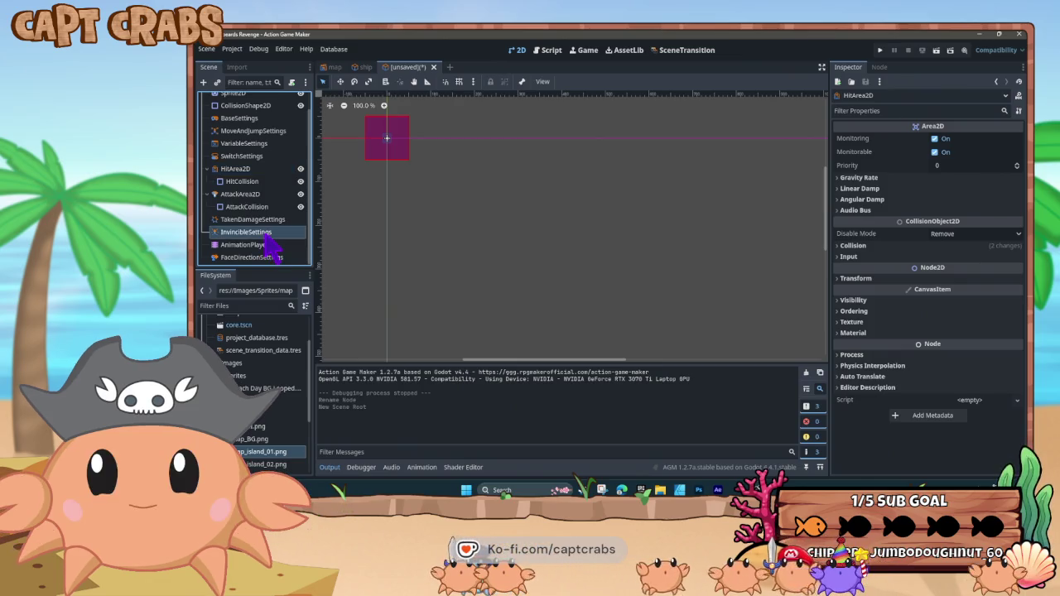
pyautogui.click(269, 245)
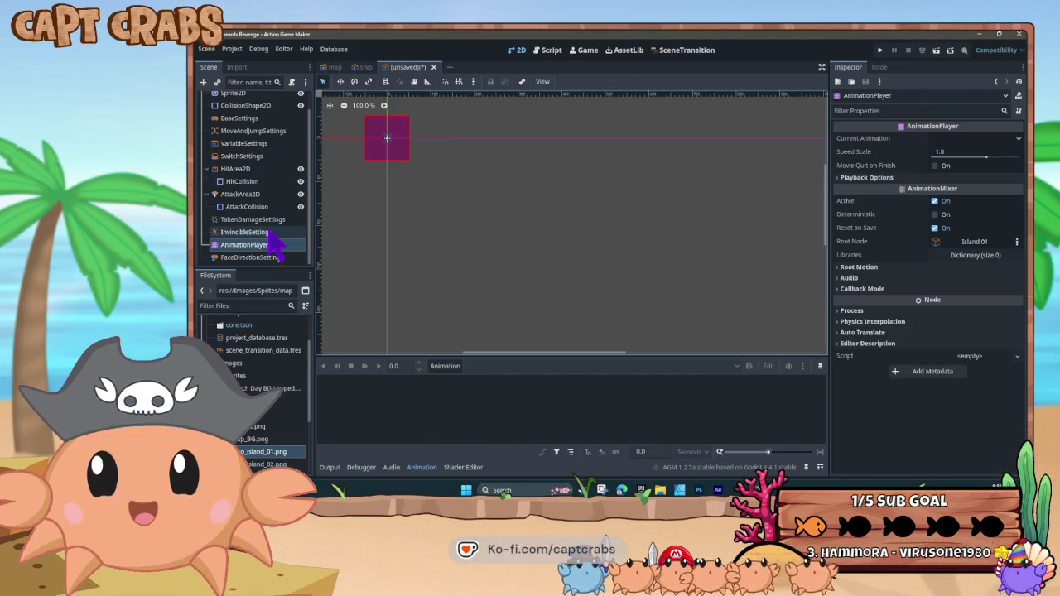
pyautogui.scroll(2, 272, 220)
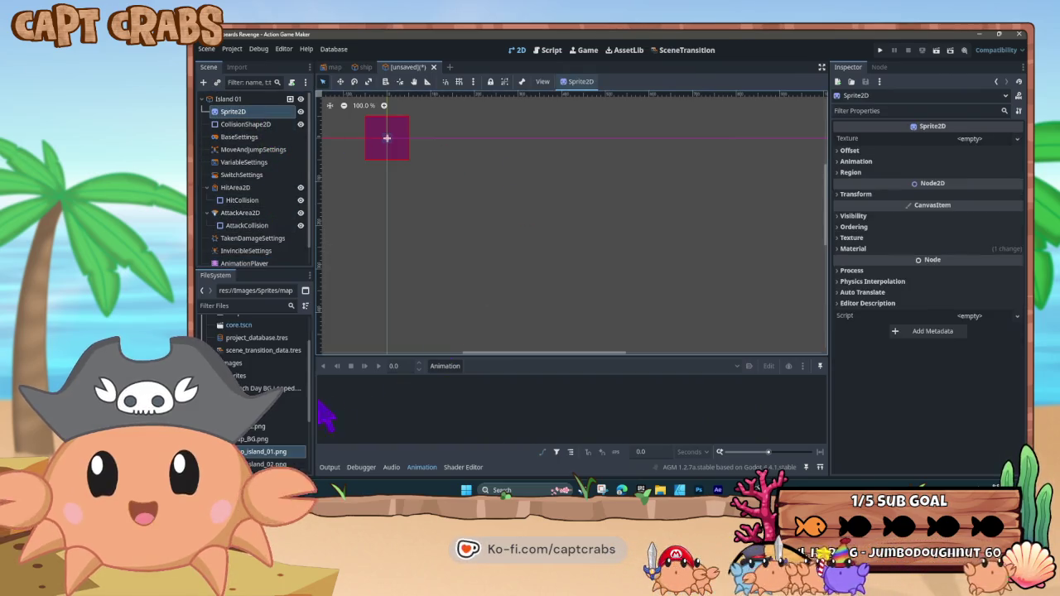
# Give Sprite2D the map_island_01.png texture and make AttackCollision a circle over the island
pyautogui.moveTo(280, 456)
pyautogui.mouseDown()
pyautogui.moveTo(674, 315)
pyautogui.moveTo(990, 145)
pyautogui.moveTo(976, 146)
pyautogui.mouseUp()
pyautogui.moveTo(414, 197)
pyautogui.mouseDown()
pyautogui.moveTo(592, 250)
pyautogui.moveTo(613, 267)
pyautogui.mouseUp()
pyautogui.click(598, 232)
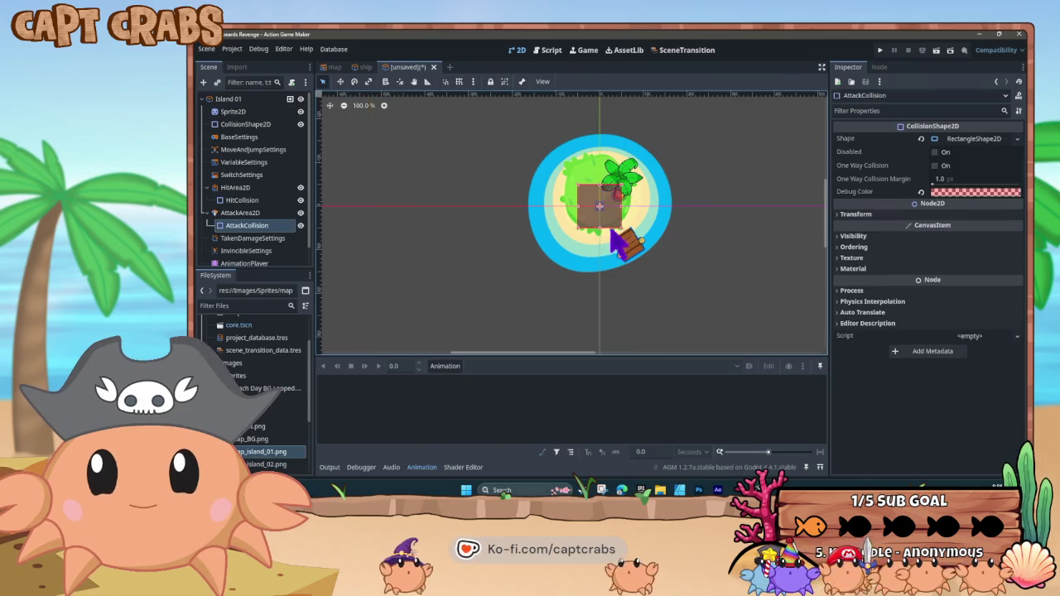
pyautogui.moveTo(612, 233); pyautogui.dragTo(647, 248)
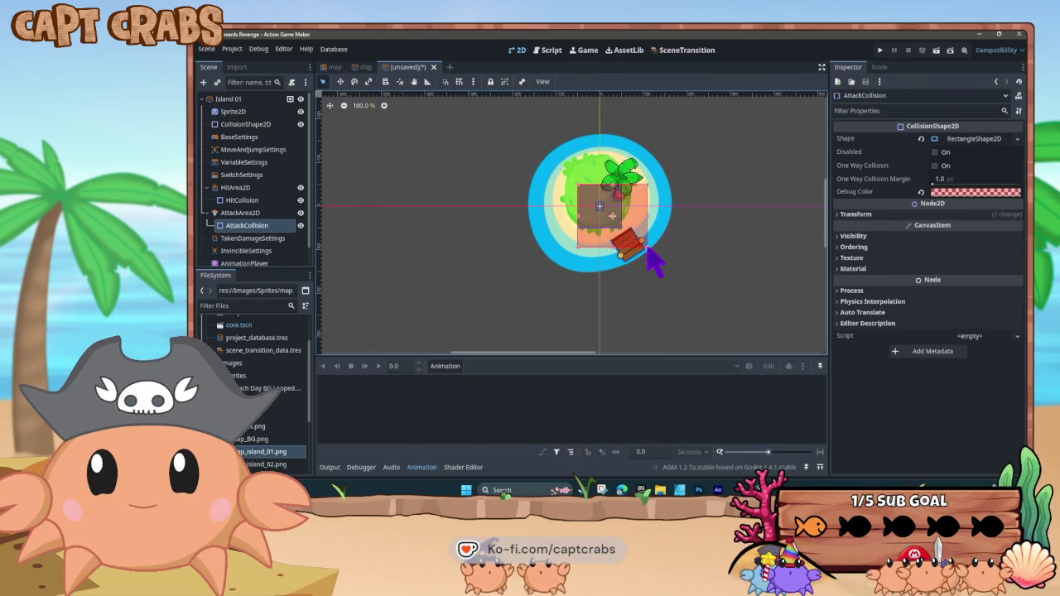
pyautogui.click(1016, 139)
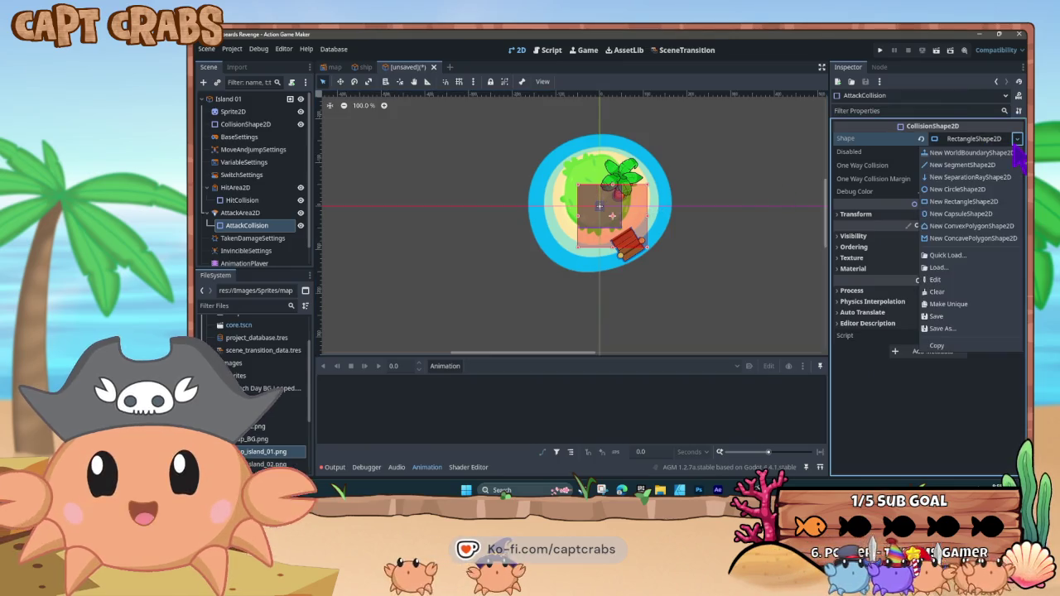
pyautogui.click(994, 190)
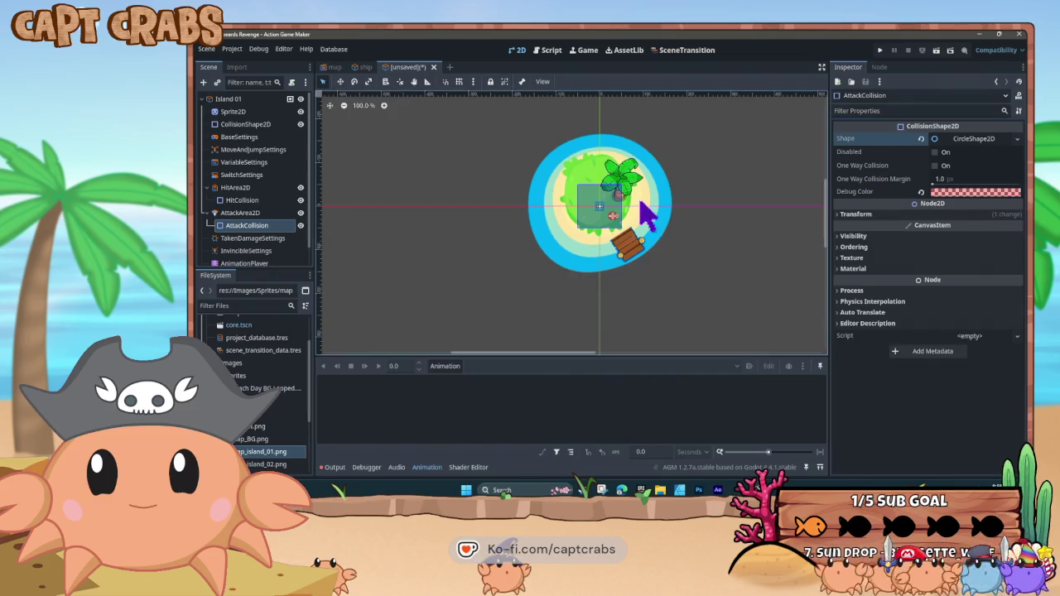
pyautogui.moveTo(615, 217)
pyautogui.mouseDown()
pyautogui.moveTo(657, 248)
pyautogui.moveTo(605, 220)
pyautogui.moveTo(587, 229)
pyautogui.mouseUp()
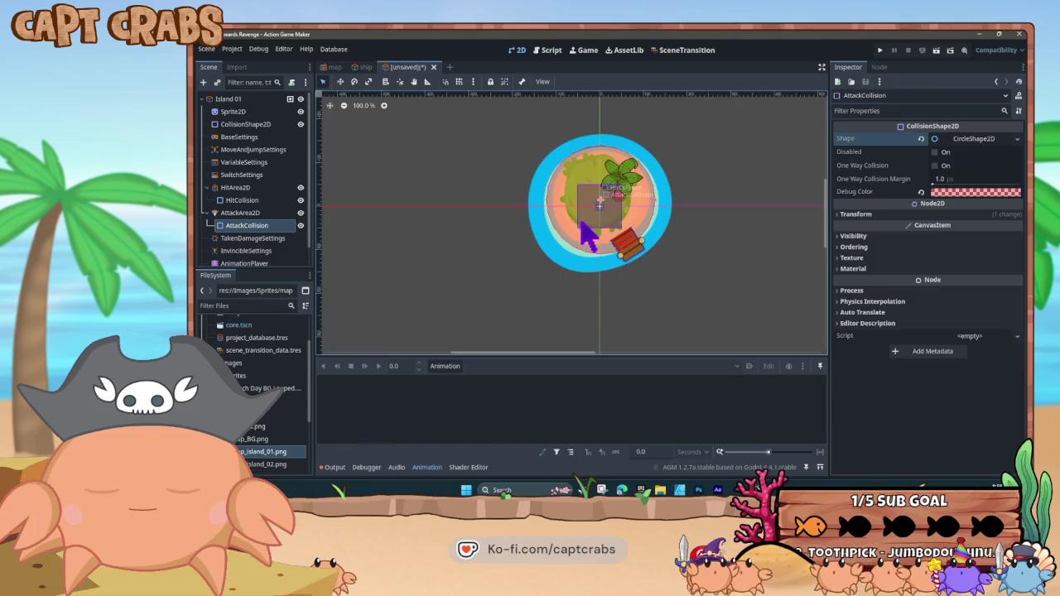
# Make HitCollision a CircleShape2D covering the island and recentre the attack circle
pyautogui.click(242, 200)
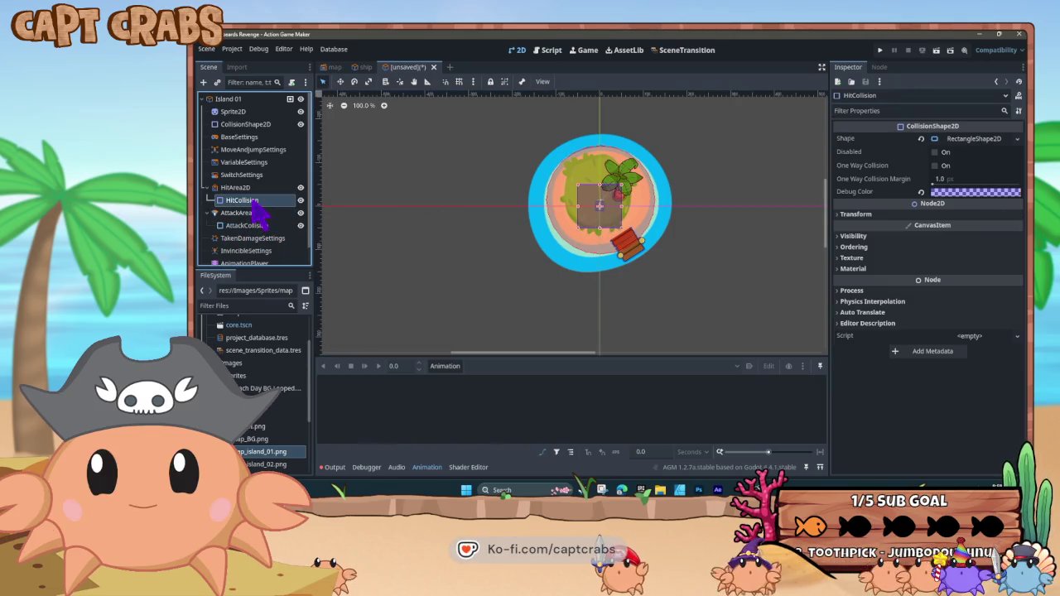
pyautogui.click(1017, 138)
pyautogui.click(984, 190)
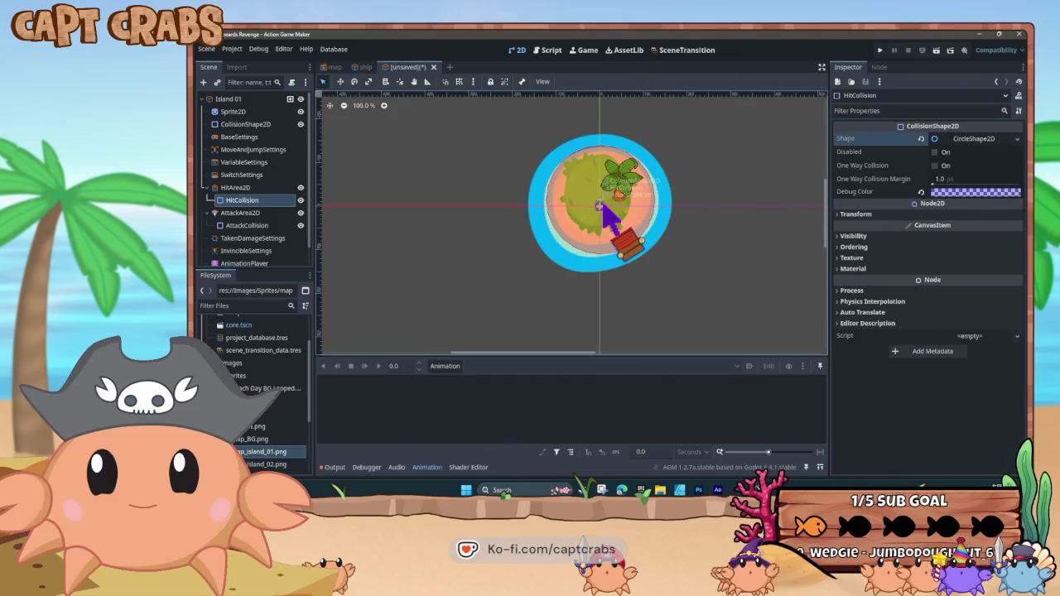
pyautogui.moveTo(603, 207)
pyautogui.mouseDown()
pyautogui.moveTo(627, 237)
pyautogui.moveTo(661, 241)
pyautogui.moveTo(628, 236)
pyautogui.moveTo(620, 217)
pyautogui.moveTo(611, 232)
pyautogui.mouseUp()
pyautogui.hotkey('ctrl', 'z')
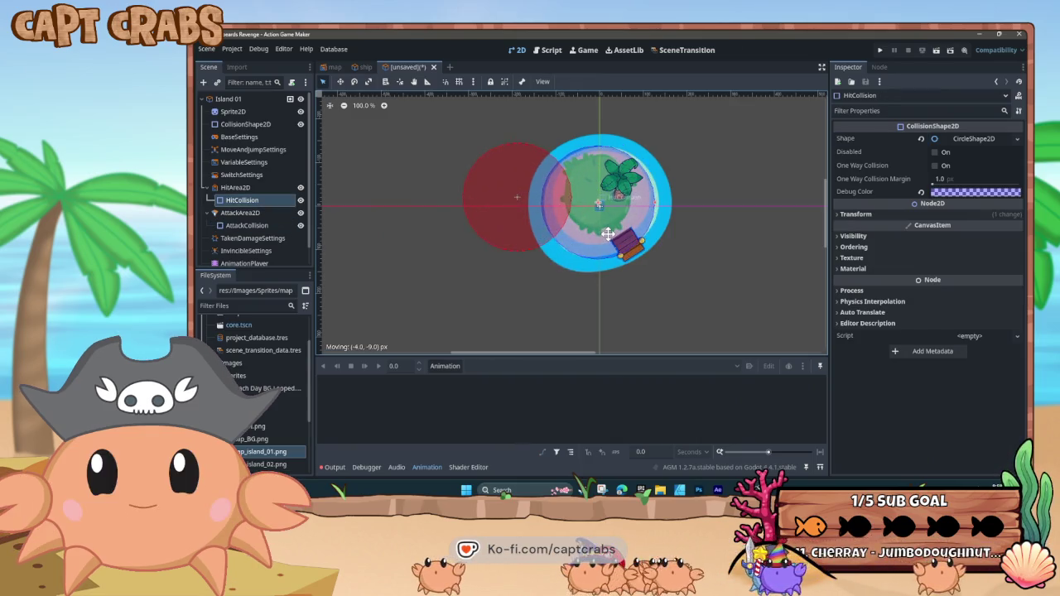
pyautogui.moveTo(521, 225); pyautogui.dragTo(599, 229)
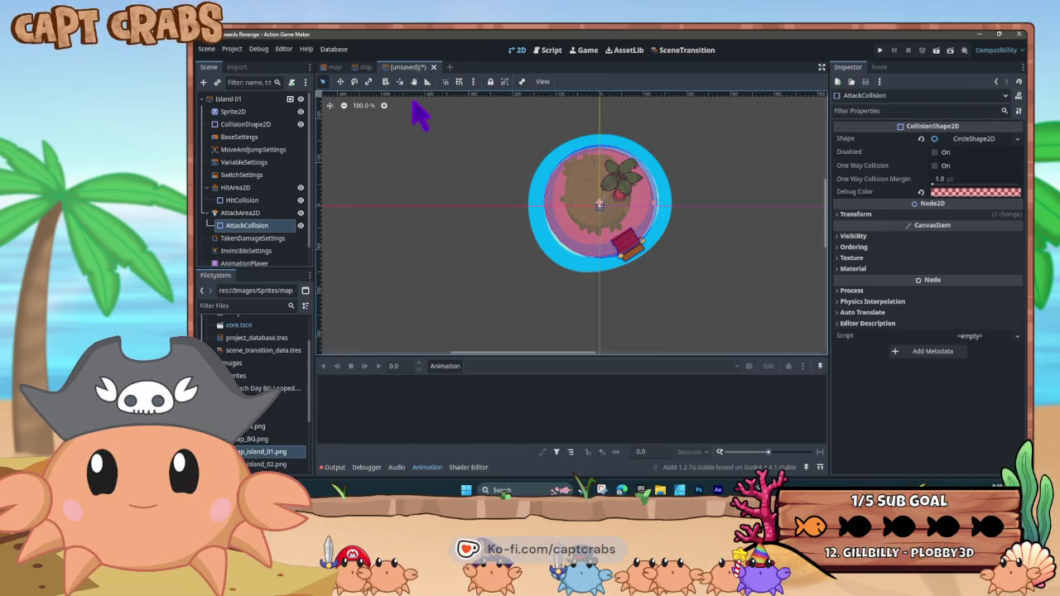
pyautogui.rightClick(406, 68)
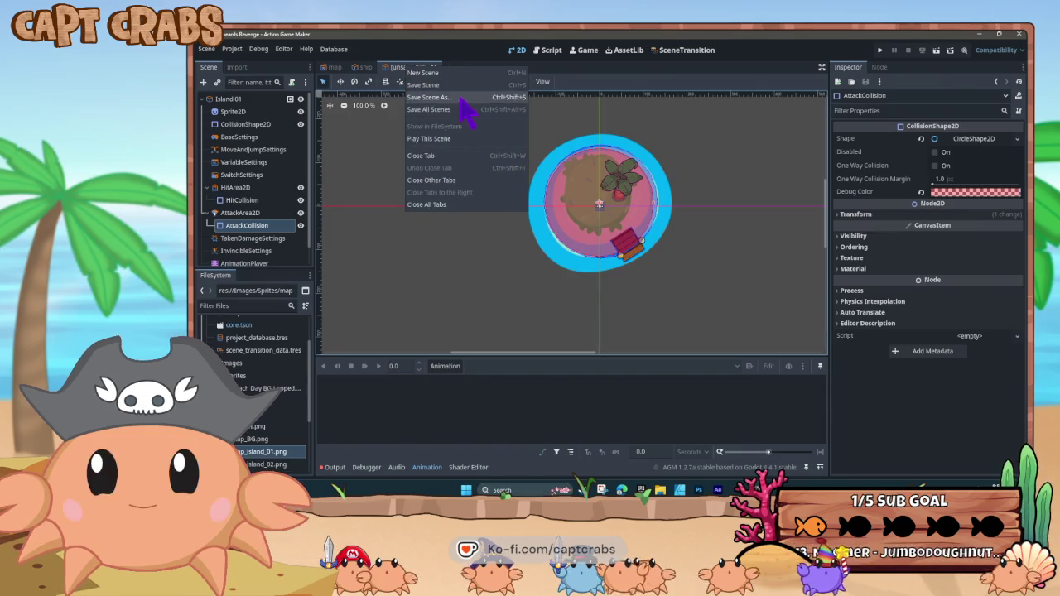
# Save the Island 01 scene as island_01.tscn inside the Scenes folder
pyautogui.click(466, 97)
pyautogui.click(568, 172)
pyautogui.doubleClick(568, 172)
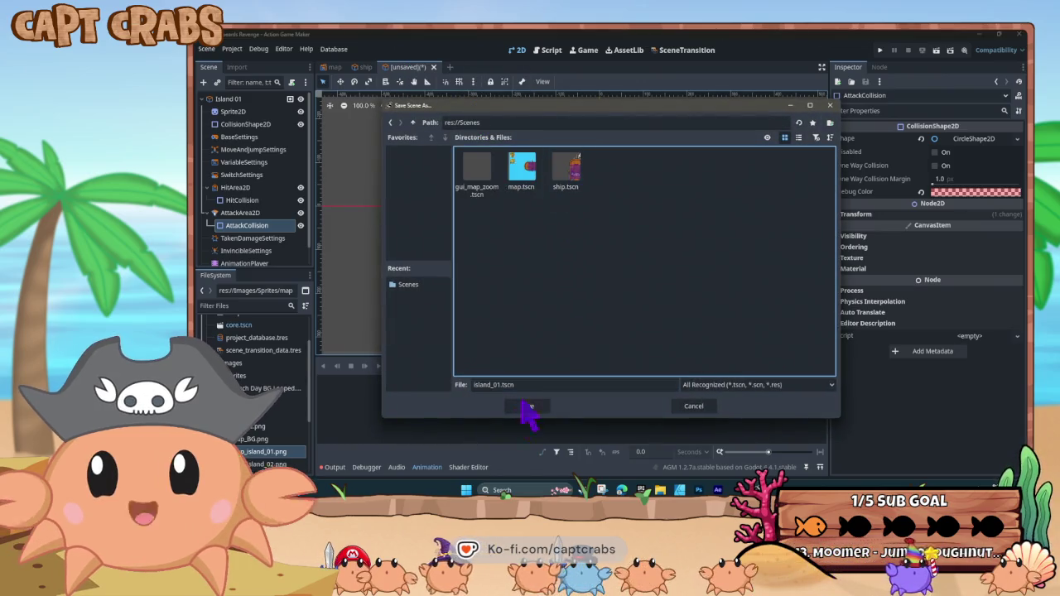
pyautogui.click(525, 385)
pyautogui.click(529, 406)
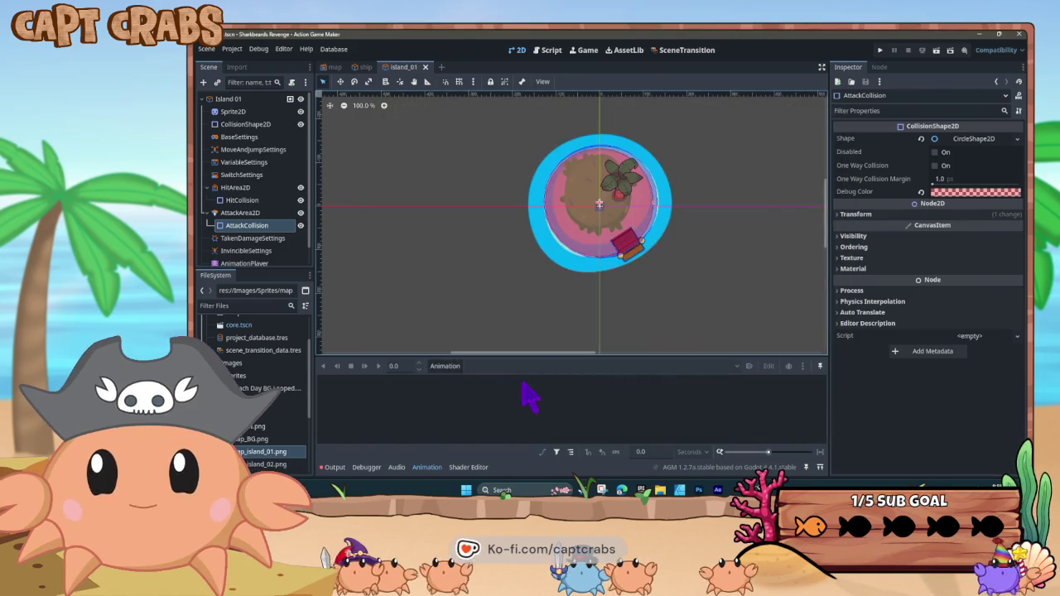
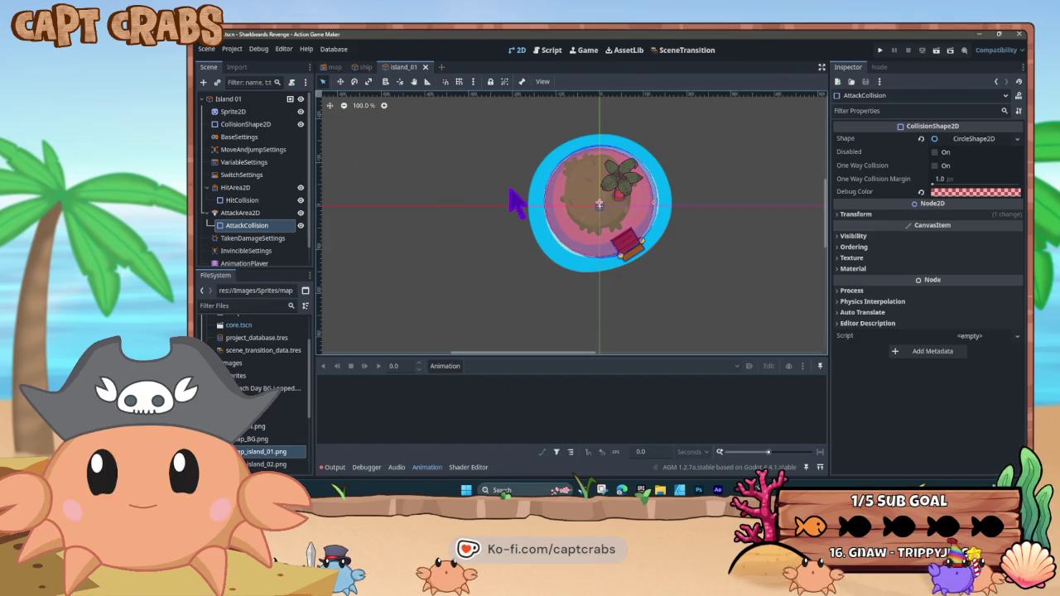
# Attach a new island_01.vs visual script to Island 01 and rename its State001 to IDLE
pyautogui.click(552, 51)
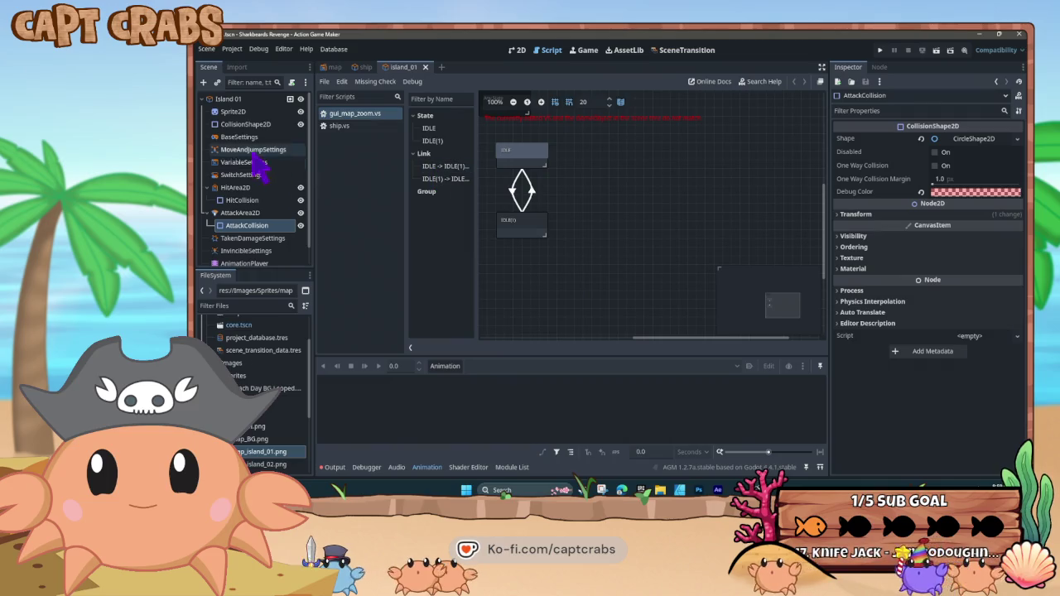
pyautogui.click(237, 99)
pyautogui.click(292, 83)
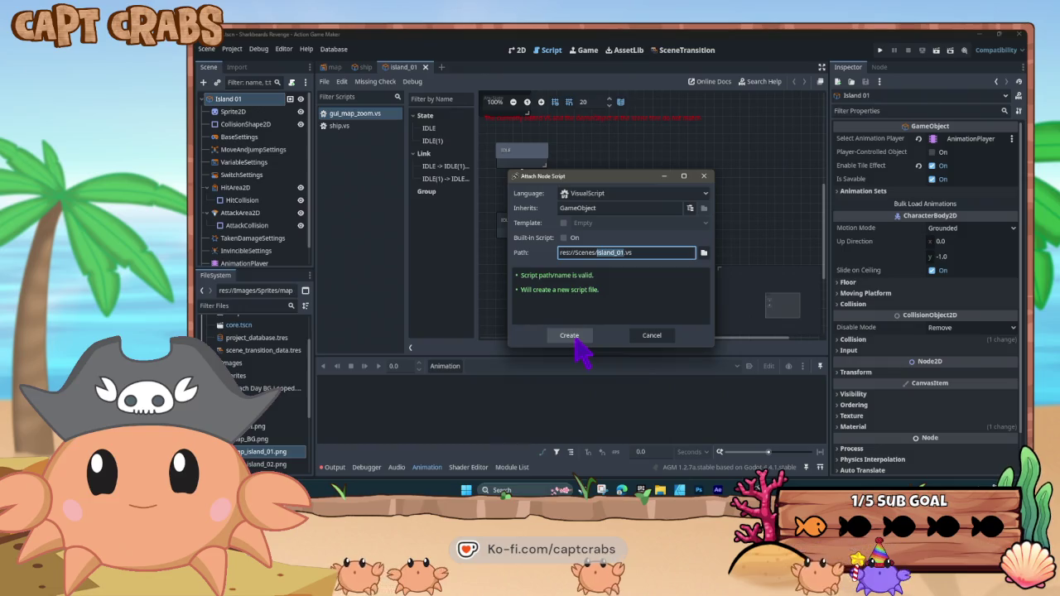
pyautogui.click(569, 335)
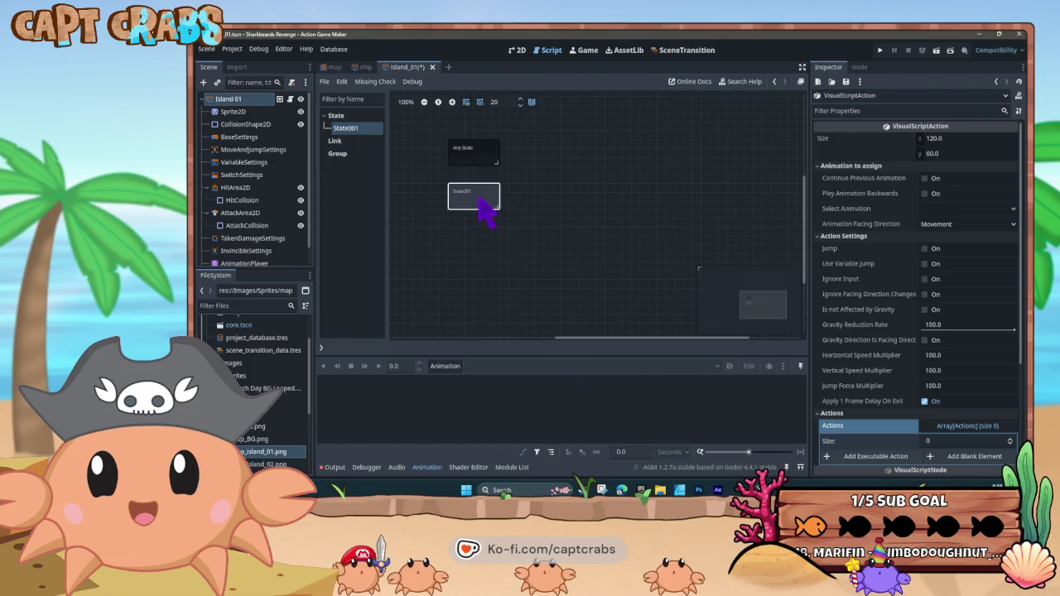
pyautogui.scroll(-4, 840, 355)
pyautogui.click(961, 336)
pyautogui.write('IDLE')
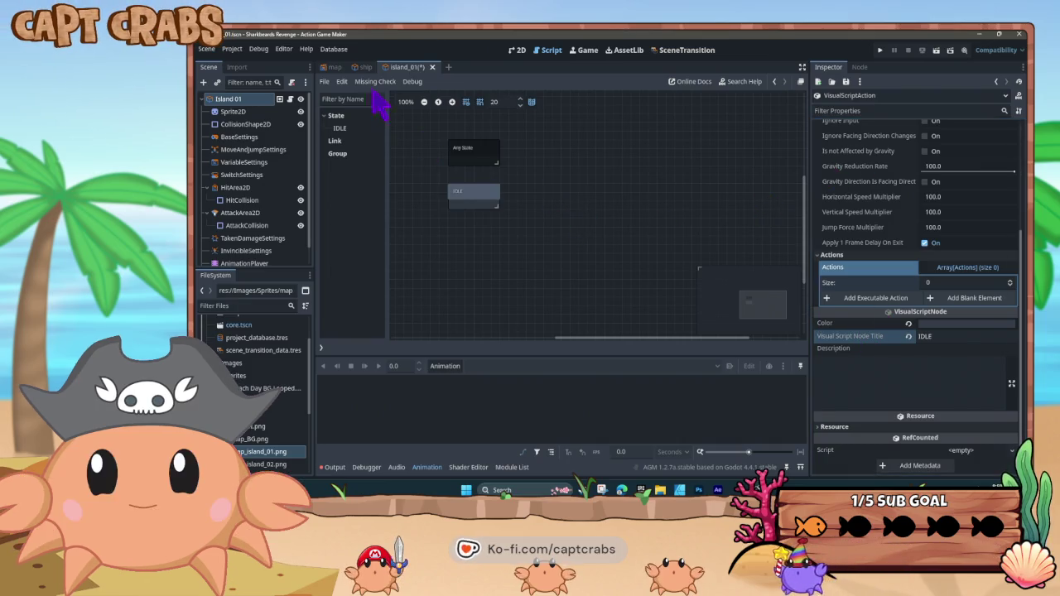
# Save the island_01 scene and switch to the map scene
pyautogui.rightClick(404, 71)
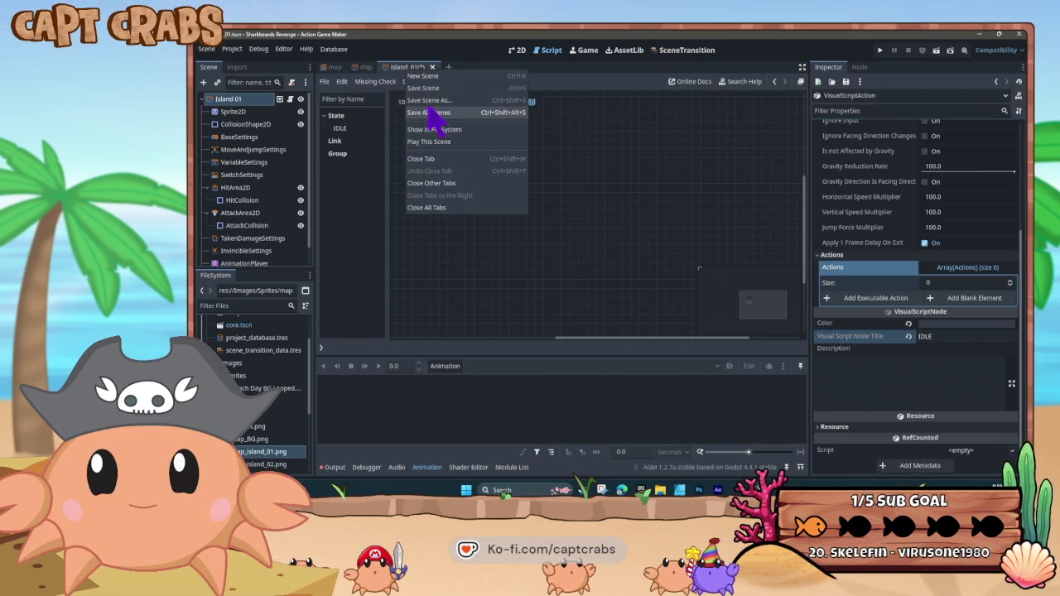
pyautogui.click(428, 88)
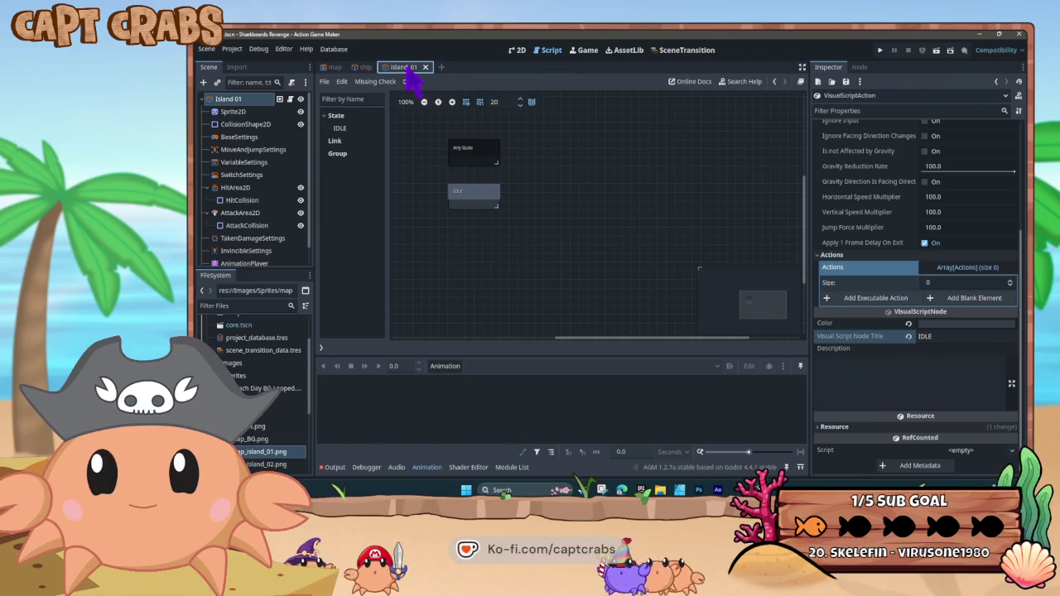
pyautogui.click(336, 68)
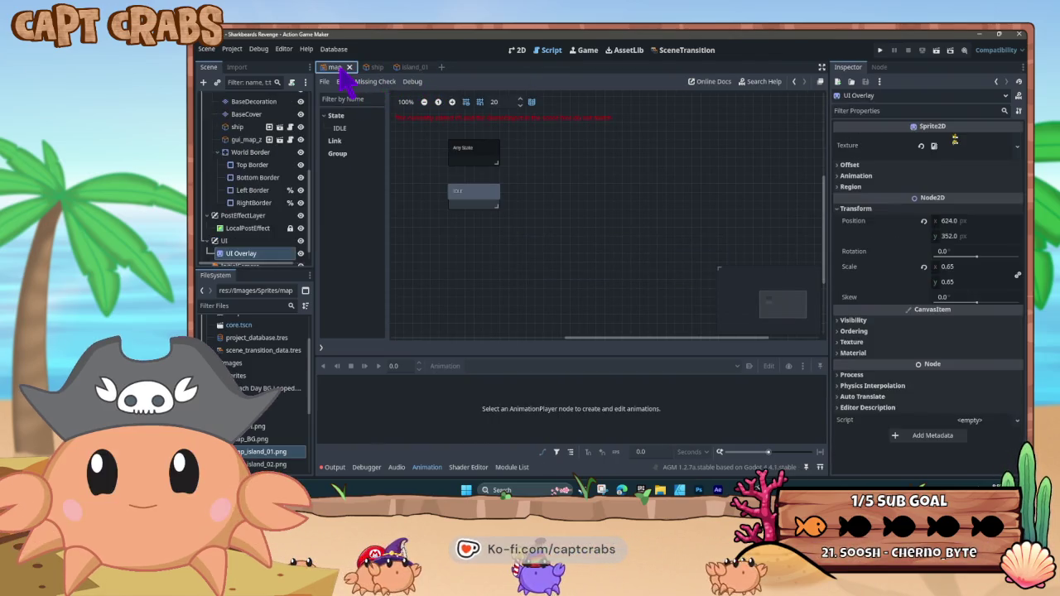
# Drop an island_01.tscn instance into the 2D map just right of the ship and run the game with F5
pyautogui.click(525, 52)
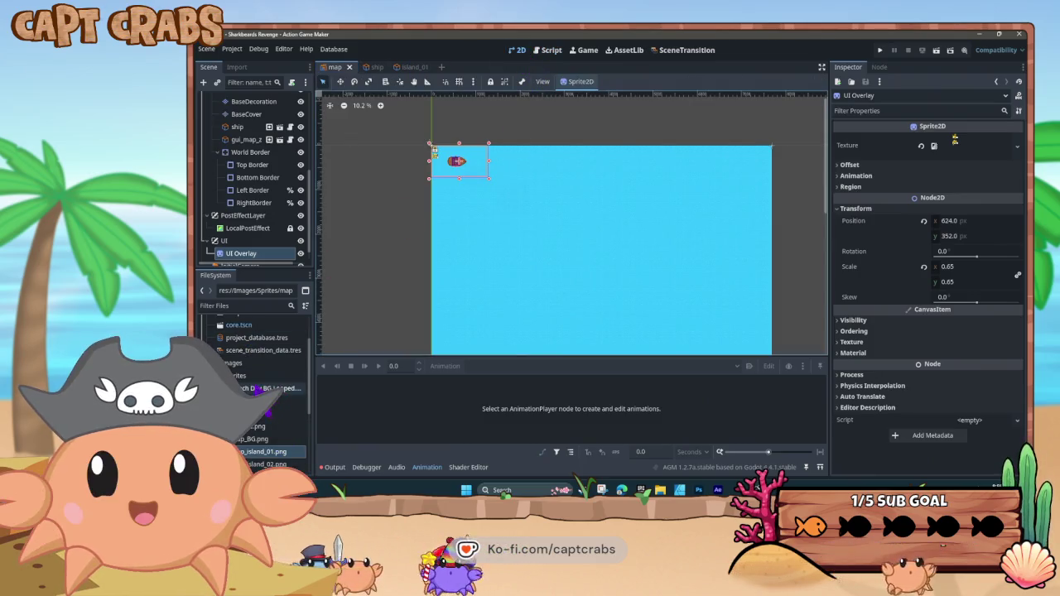
pyautogui.scroll(-3, 269, 431)
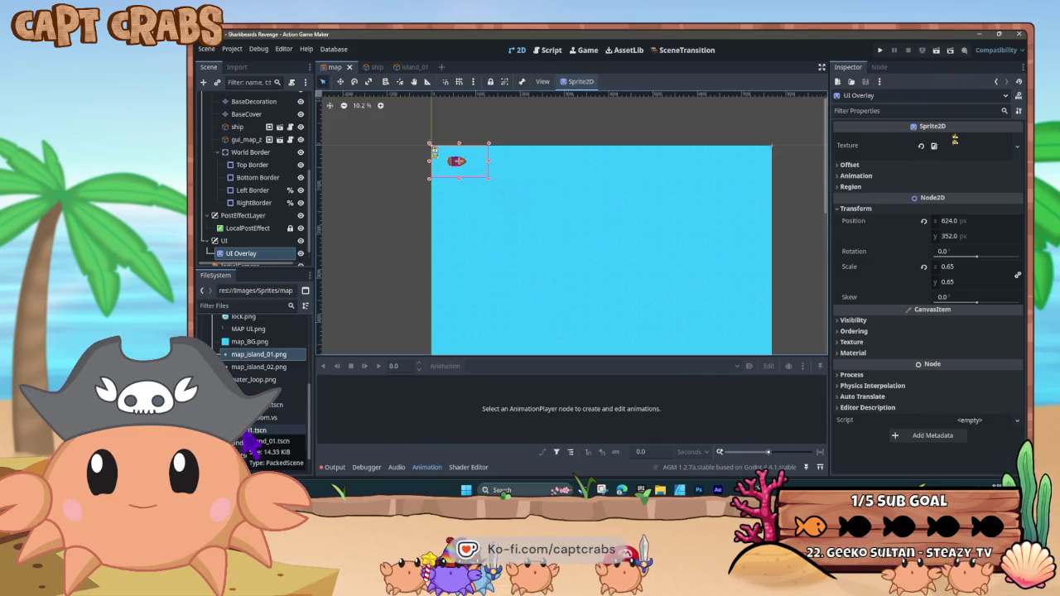
pyautogui.moveTo(246, 438)
pyautogui.mouseDown()
pyautogui.moveTo(435, 257)
pyautogui.moveTo(487, 161)
pyautogui.mouseUp()
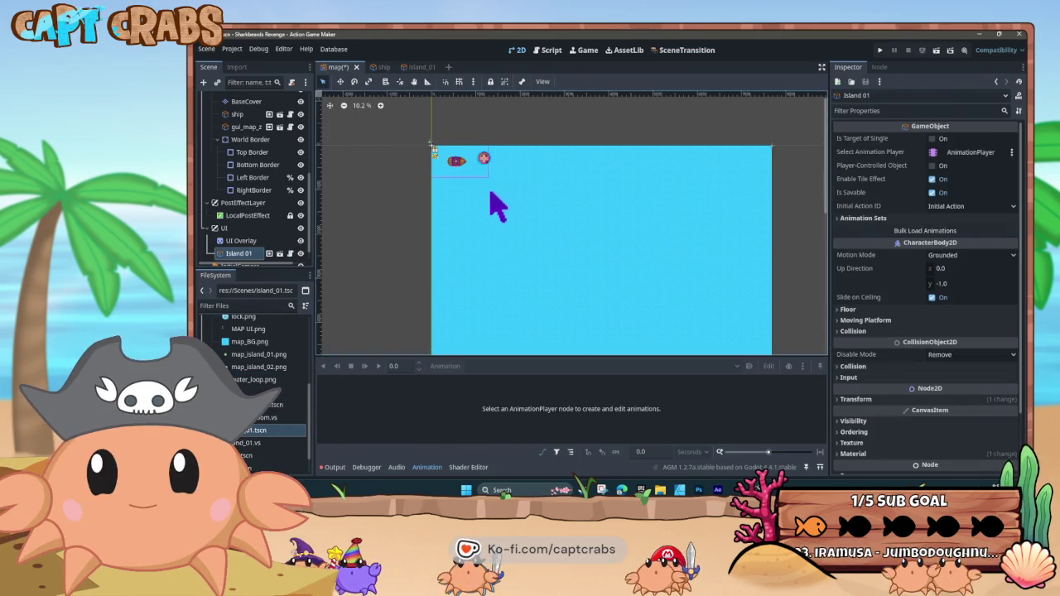
pyautogui.scroll(5, 469, 199)
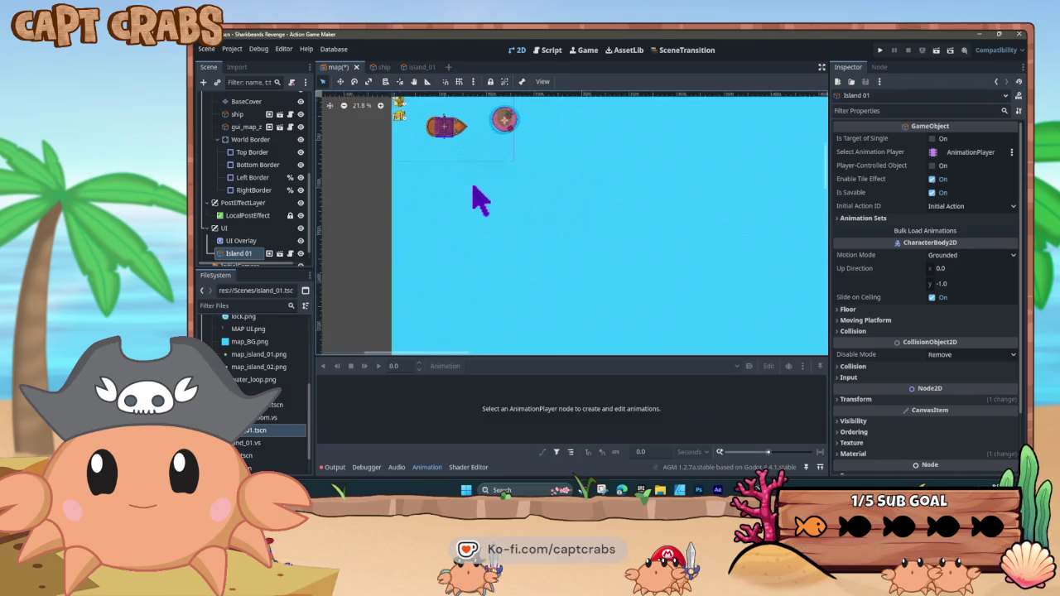
pyautogui.scroll(2, 507, 278)
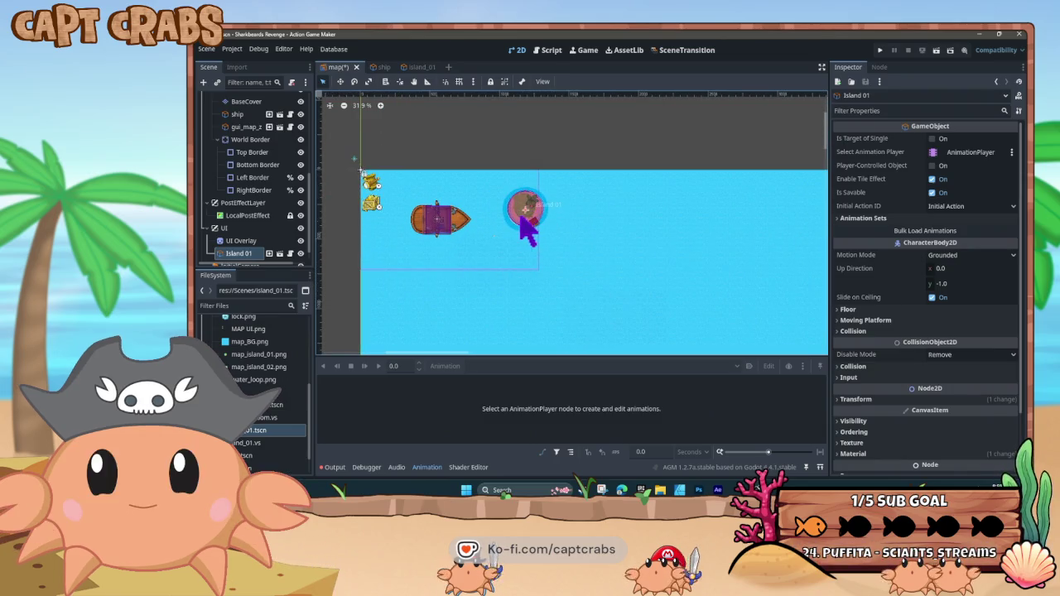
pyautogui.moveTo(553, 208); pyautogui.dragTo(533, 209)
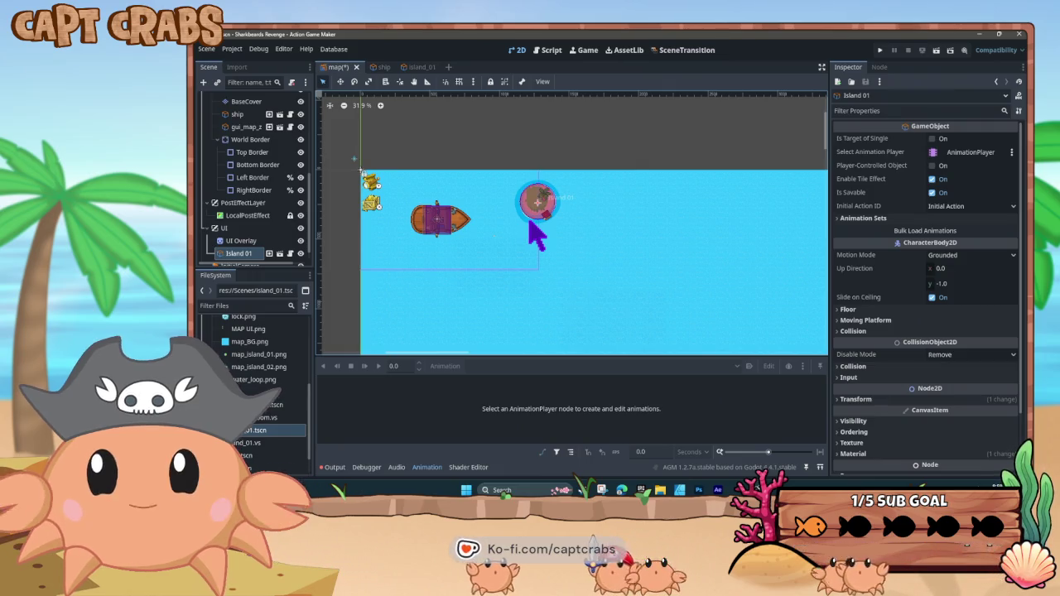
pyautogui.press('F5')
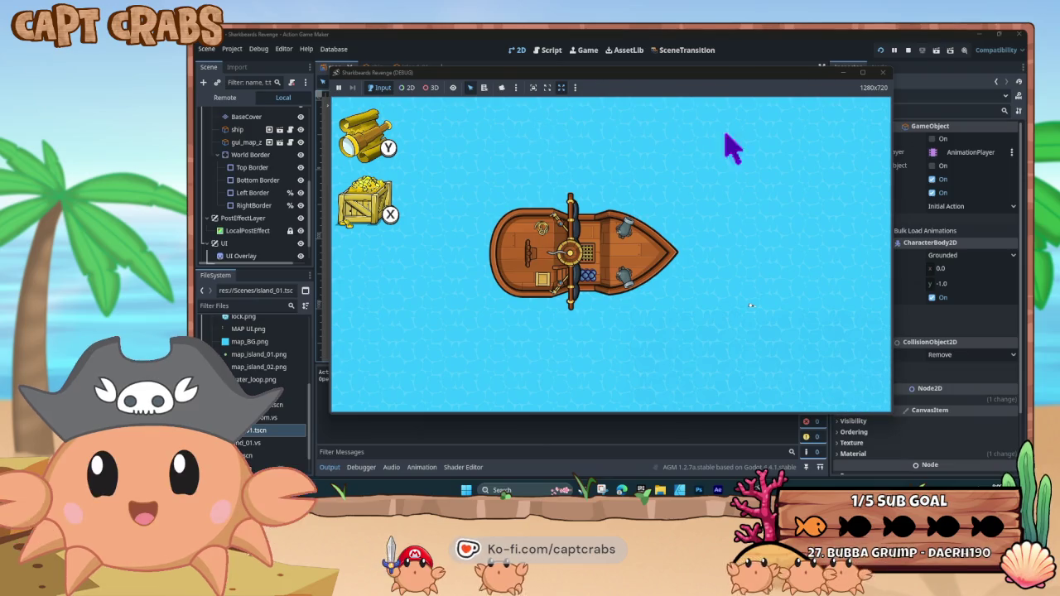
# Close the debug game window and return to the island_01 scene tab
pyautogui.click(883, 73)
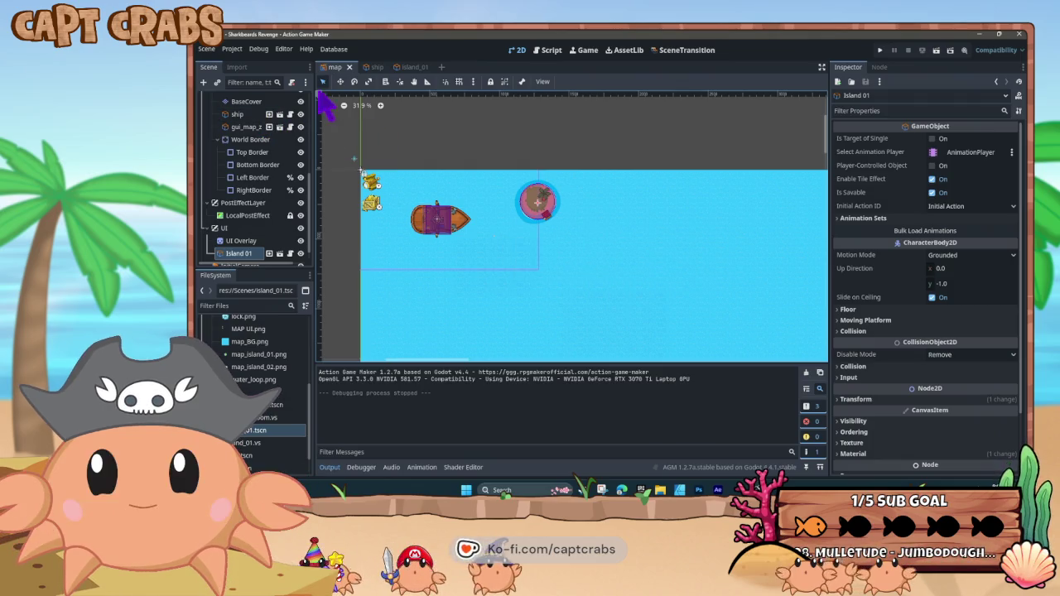
pyautogui.click(399, 70)
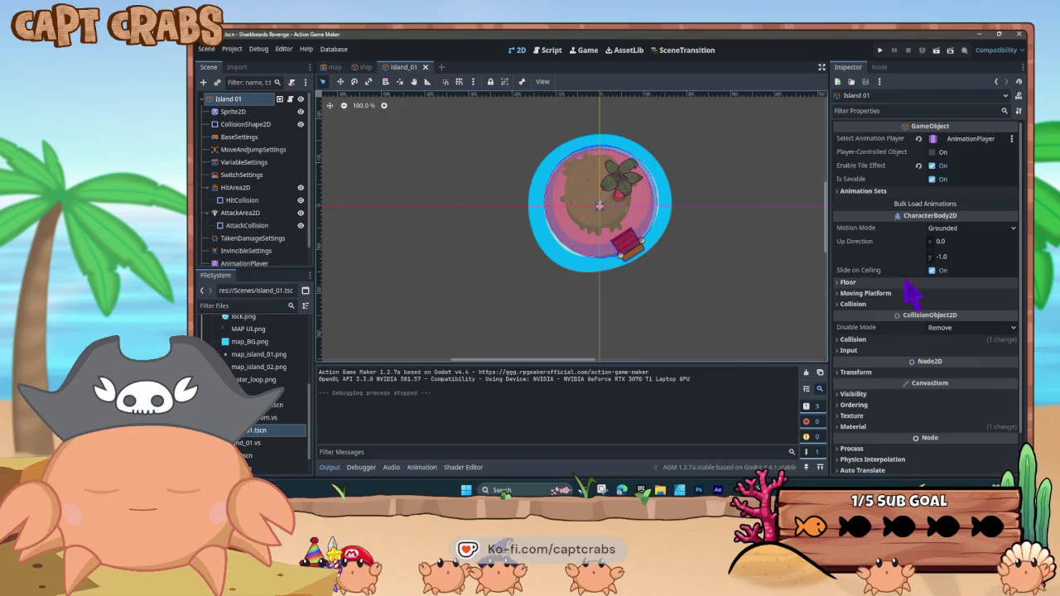
pyautogui.scroll(-2, 914, 292)
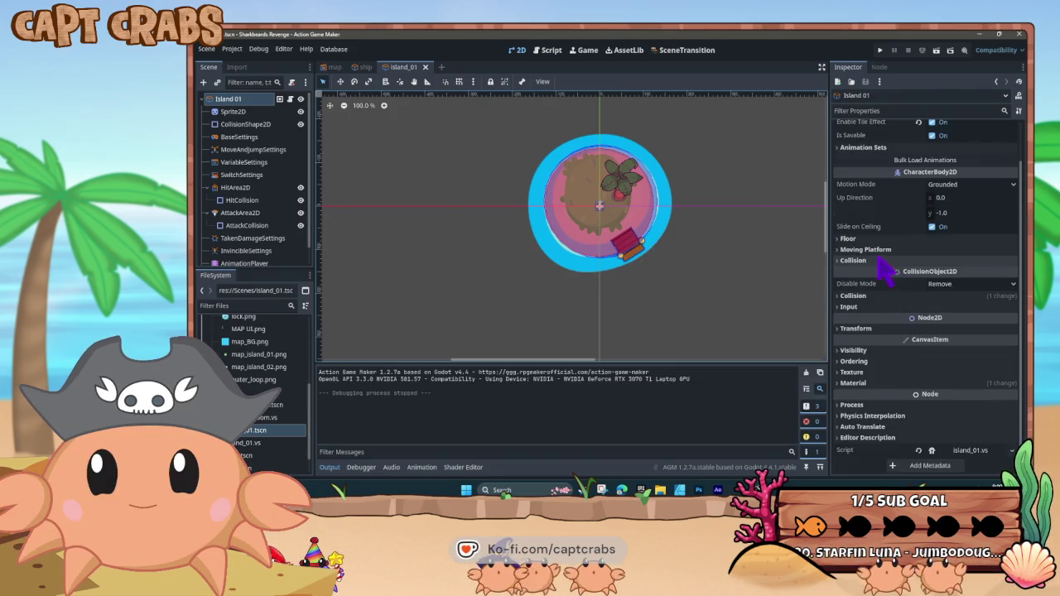
pyautogui.click(845, 240)
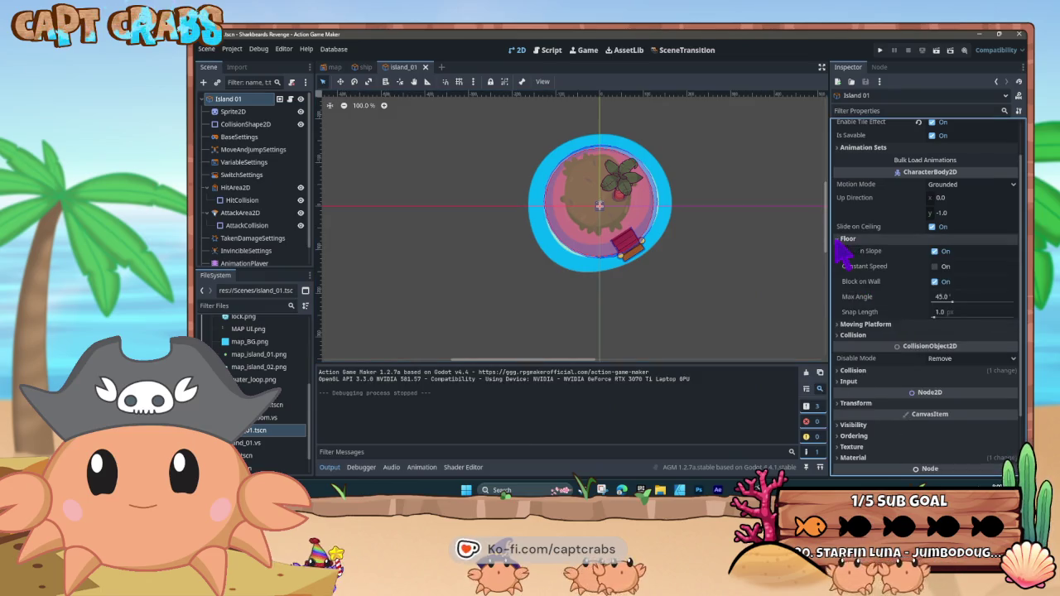
pyautogui.click(839, 239)
pyautogui.click(839, 250)
pyautogui.click(837, 251)
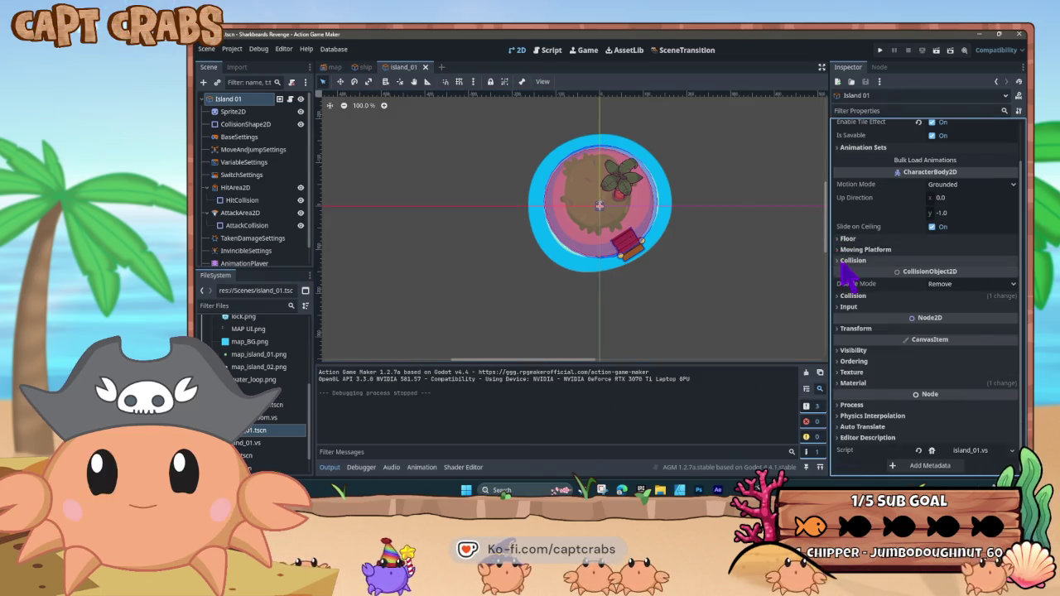
pyautogui.click(835, 261)
pyautogui.click(835, 261)
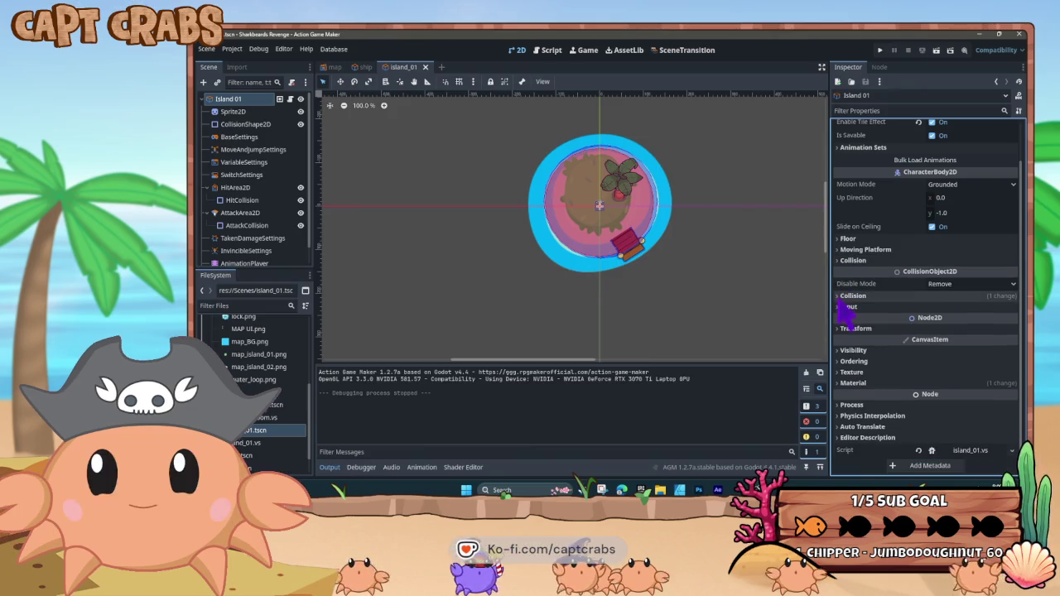
pyautogui.click(839, 296)
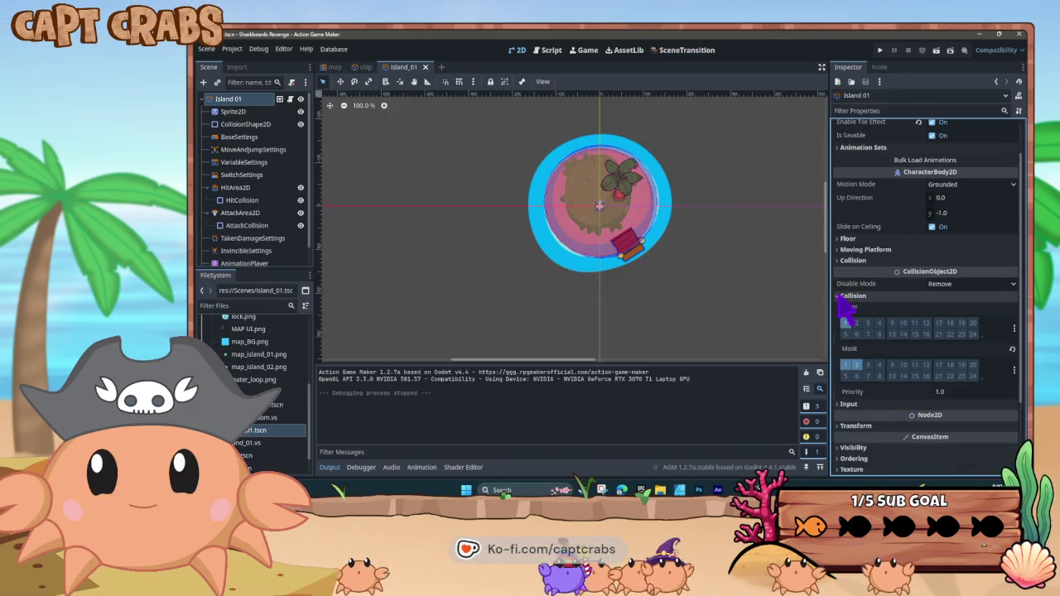
pyautogui.click(839, 295)
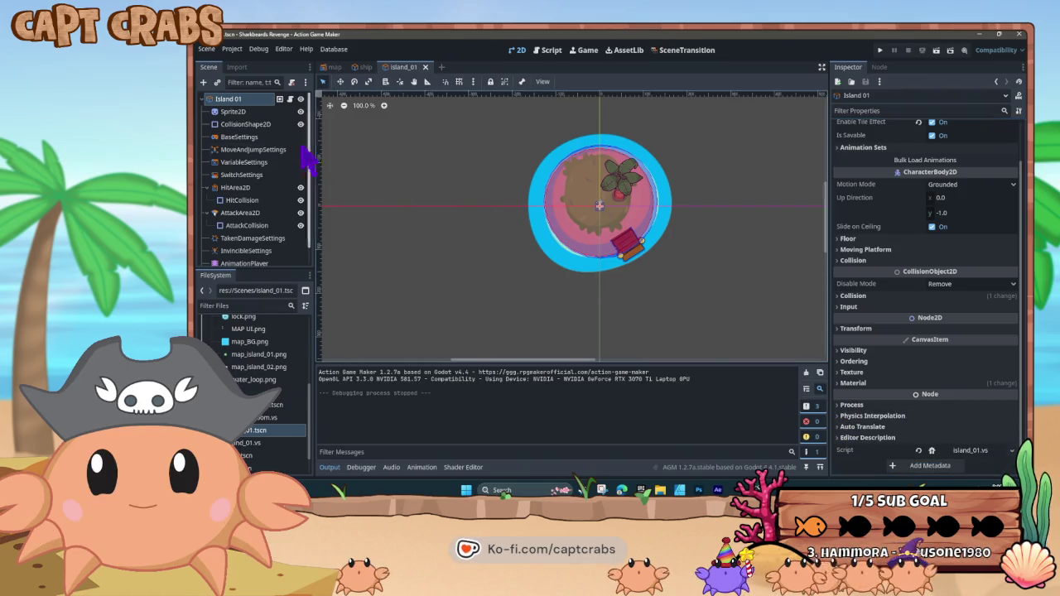
pyautogui.click(234, 112)
pyautogui.click(265, 125)
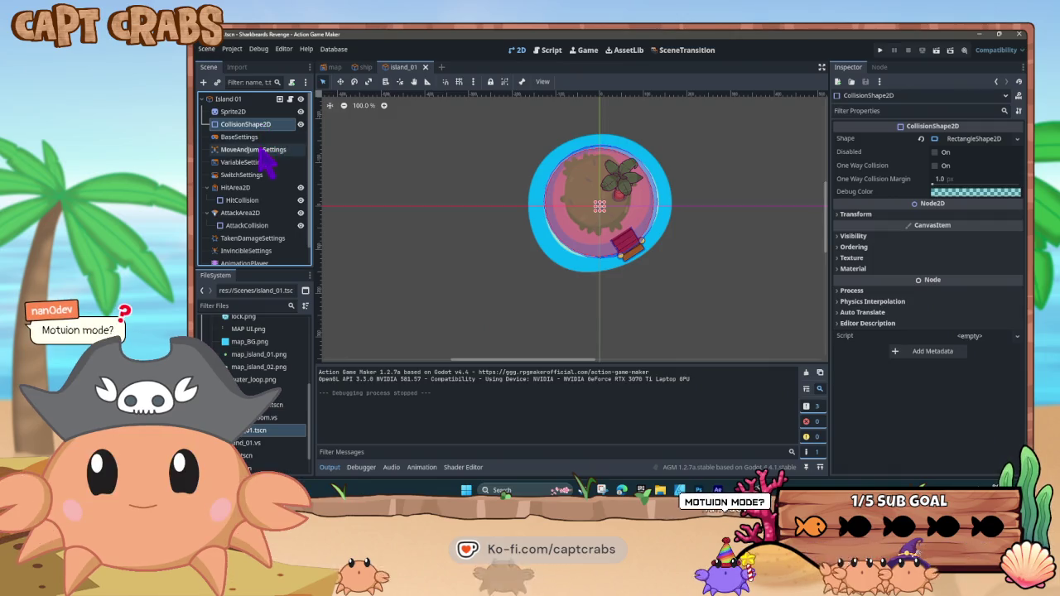
pyautogui.click(248, 138)
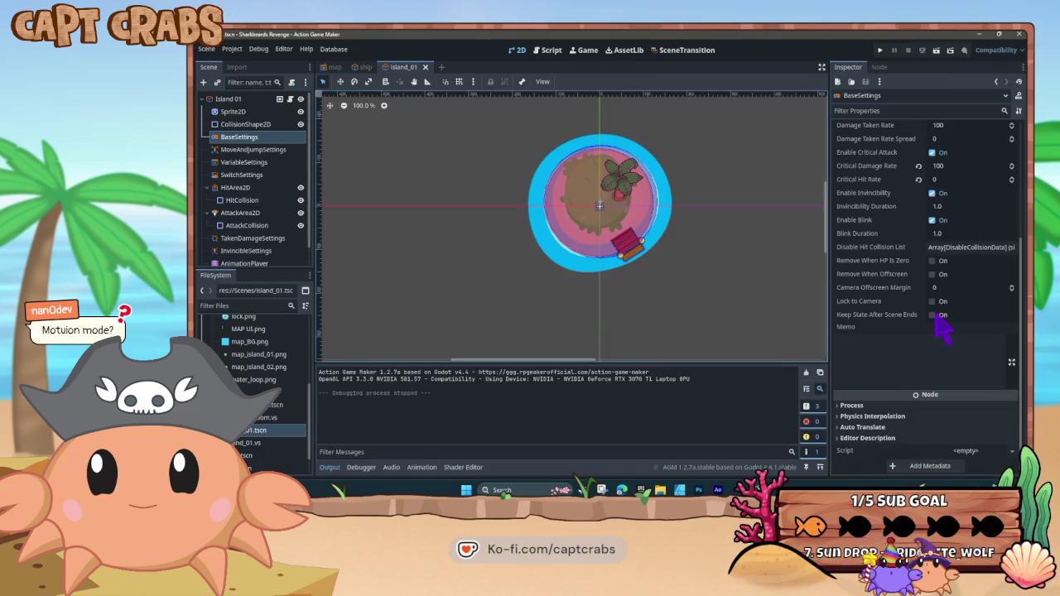
pyautogui.click(252, 150)
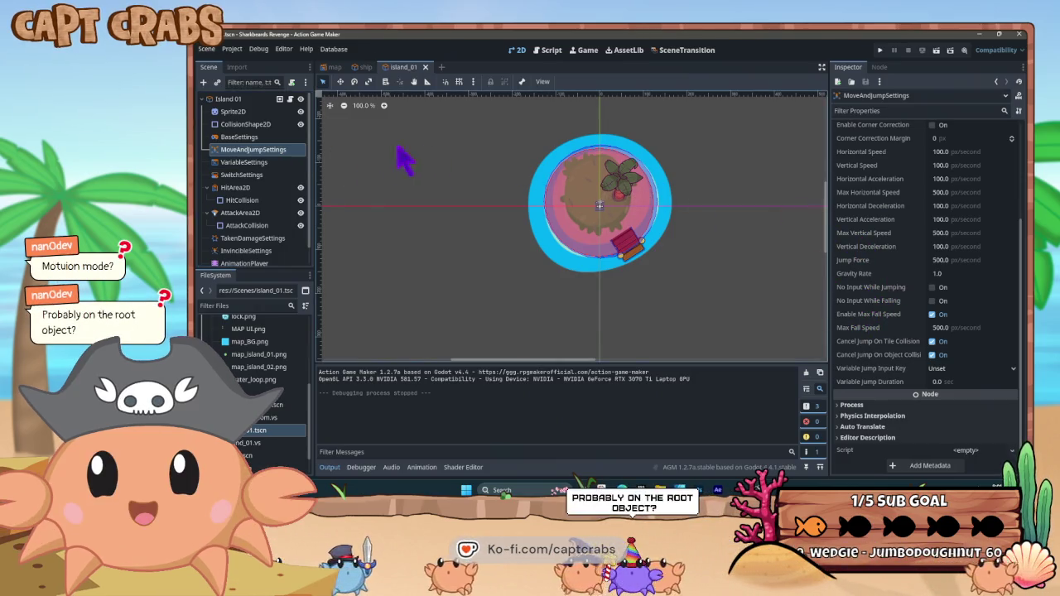
pyautogui.click(241, 99)
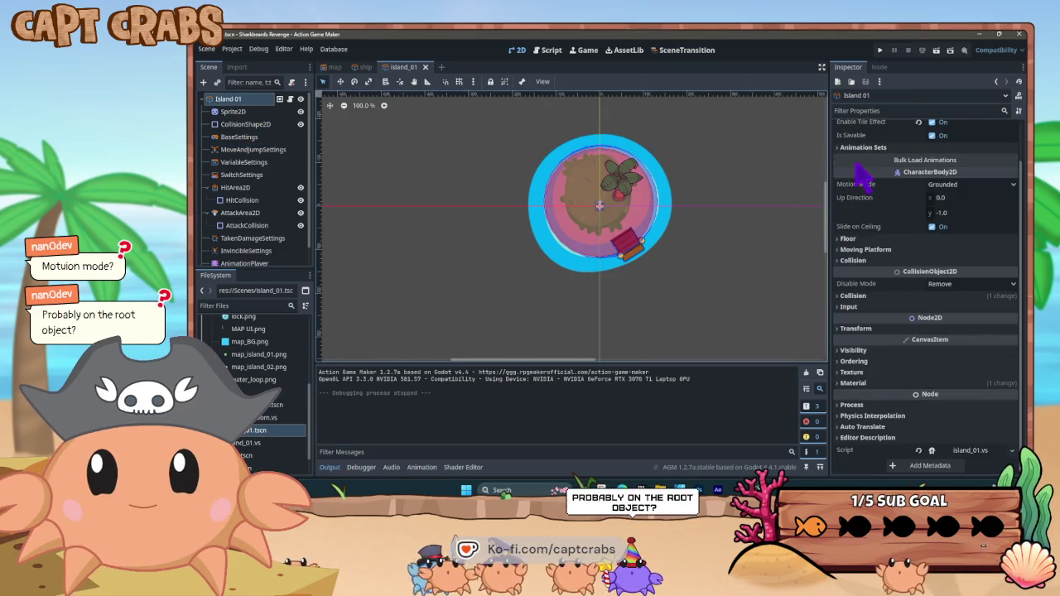
# Change Island 01's CharacterBody2D Motion Mode from Grounded to Floating
pyautogui.click(842, 250)
pyautogui.click(838, 250)
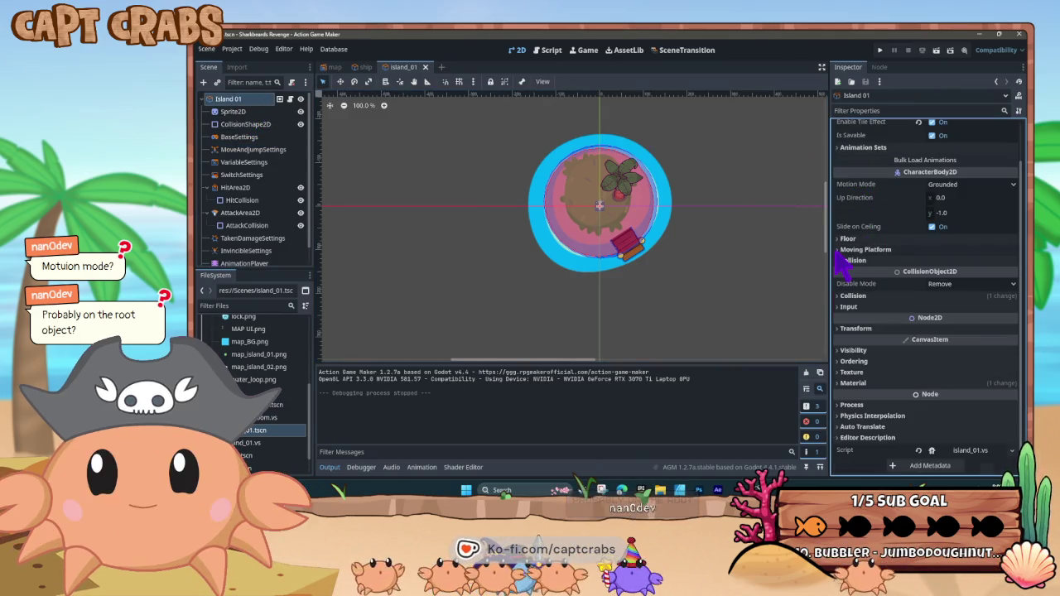
pyautogui.scroll(2, 861, 263)
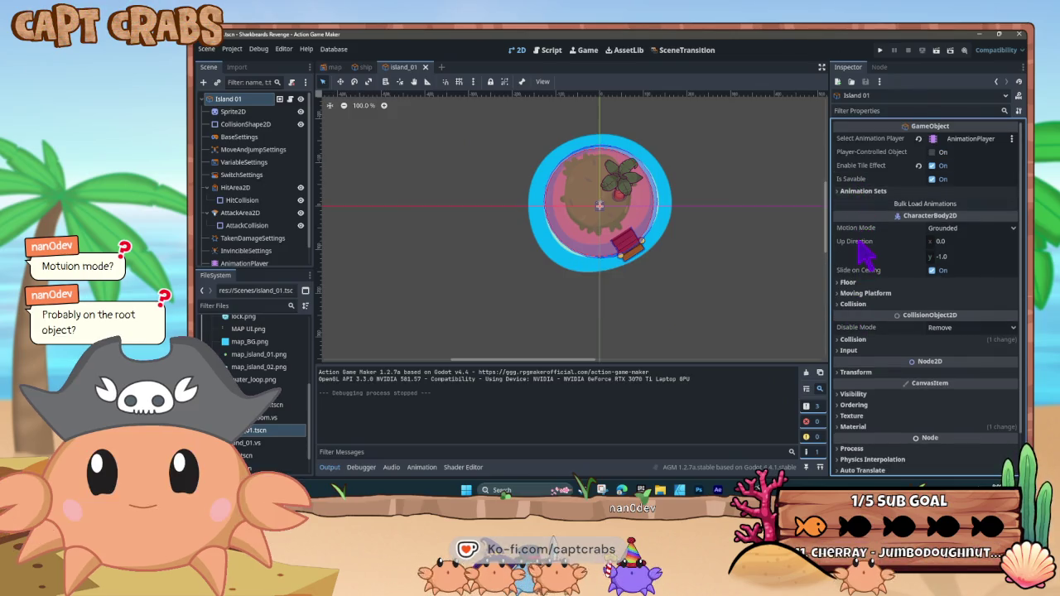
pyautogui.click(971, 228)
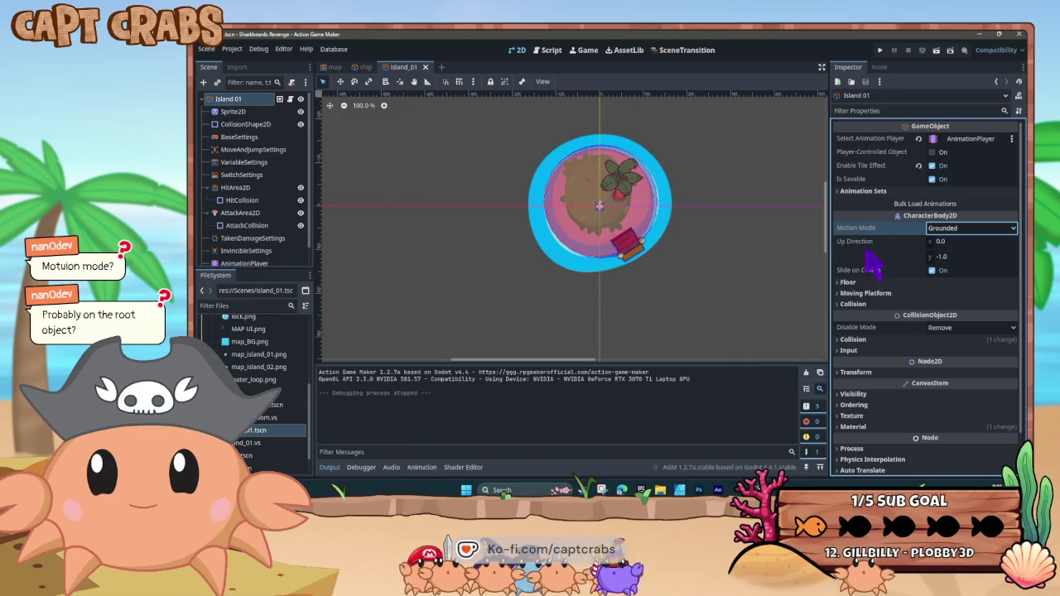
pyautogui.moveTo(874, 239)
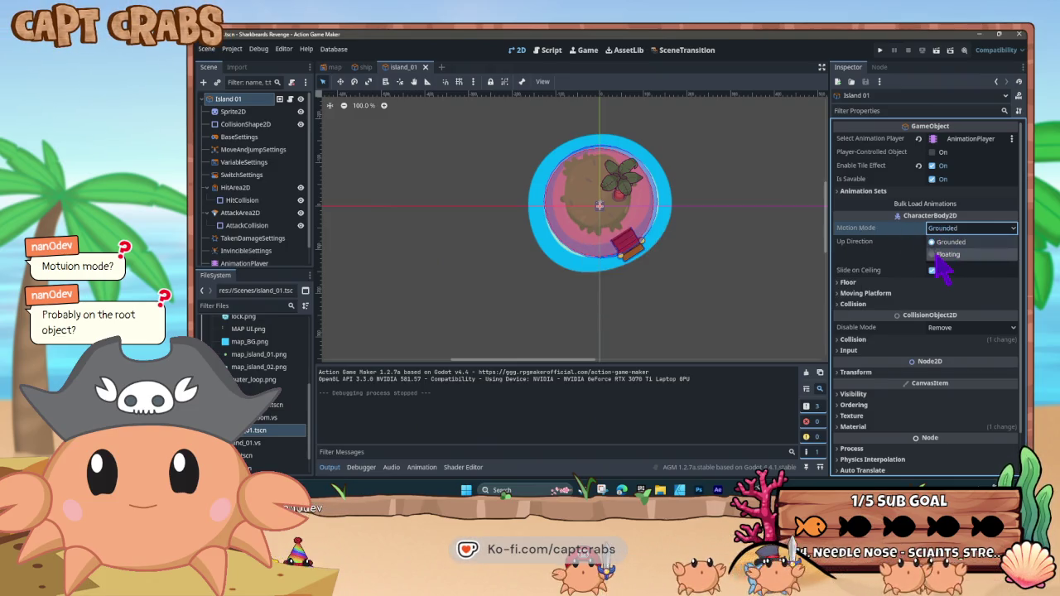
pyautogui.click(938, 254)
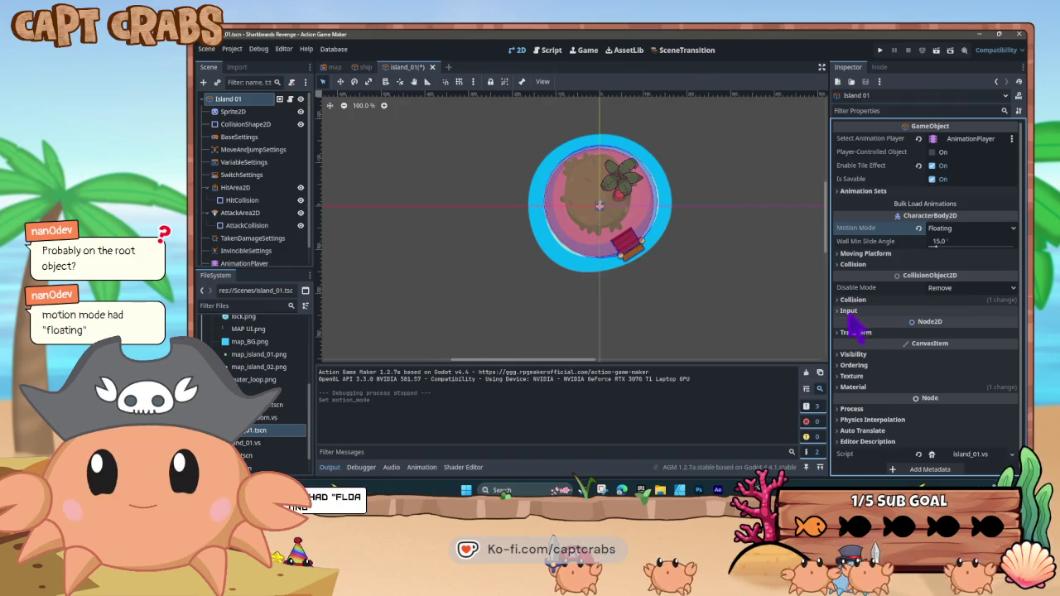
# Review the Collision, Transform, Visibility, Ordering, Texture and Material sections of the Inspector
pyautogui.click(838, 302)
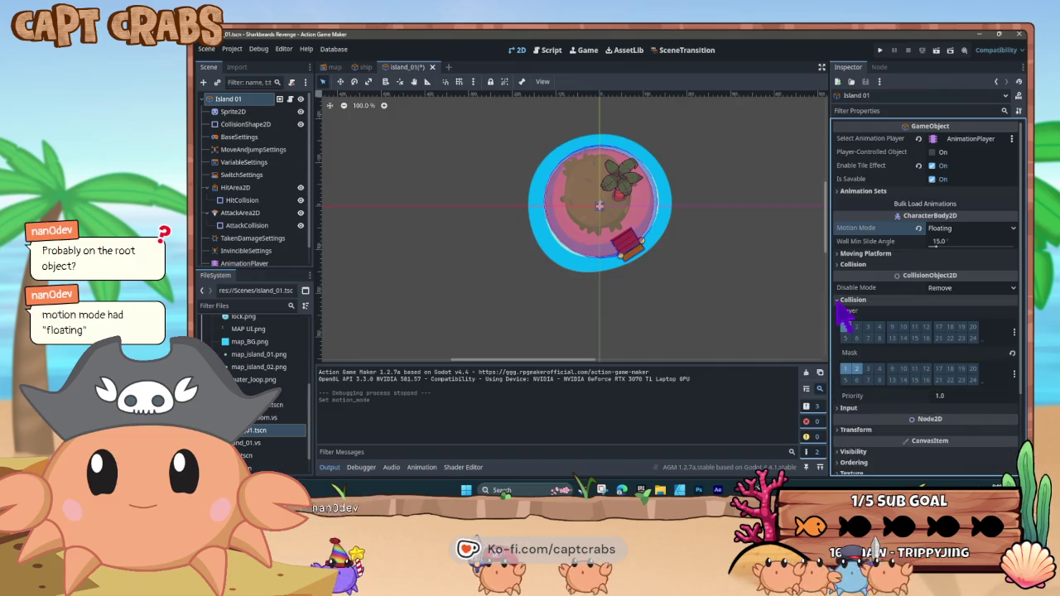
pyautogui.click(839, 301)
pyautogui.click(838, 333)
pyautogui.click(837, 334)
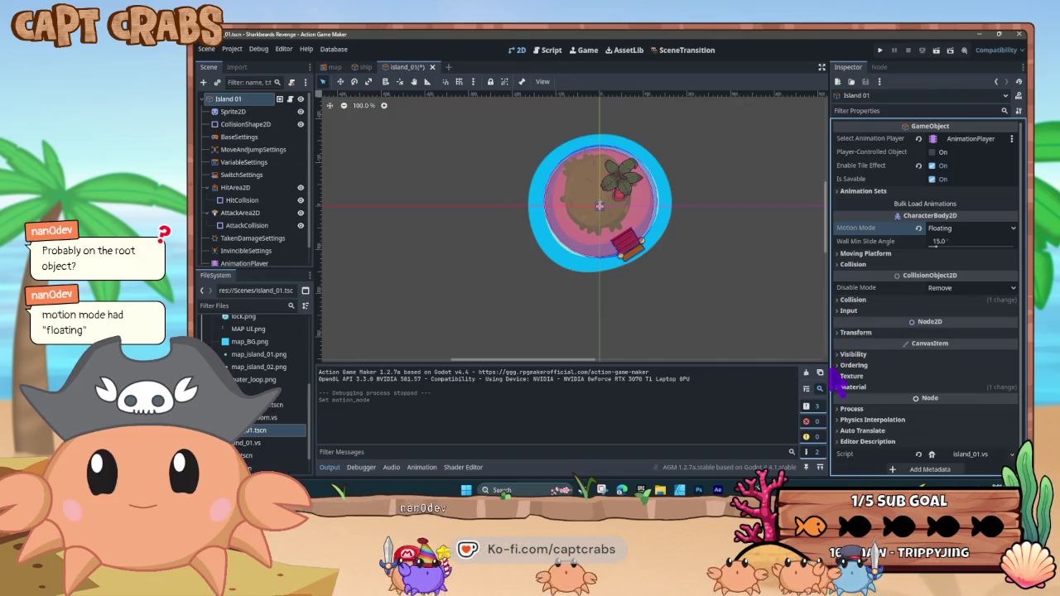
pyautogui.click(838, 355)
pyautogui.click(838, 355)
pyautogui.click(838, 365)
pyautogui.click(838, 365)
pyautogui.click(837, 376)
pyautogui.click(837, 377)
pyautogui.click(838, 387)
pyautogui.click(838, 386)
pyautogui.scroll(-1, 878, 410)
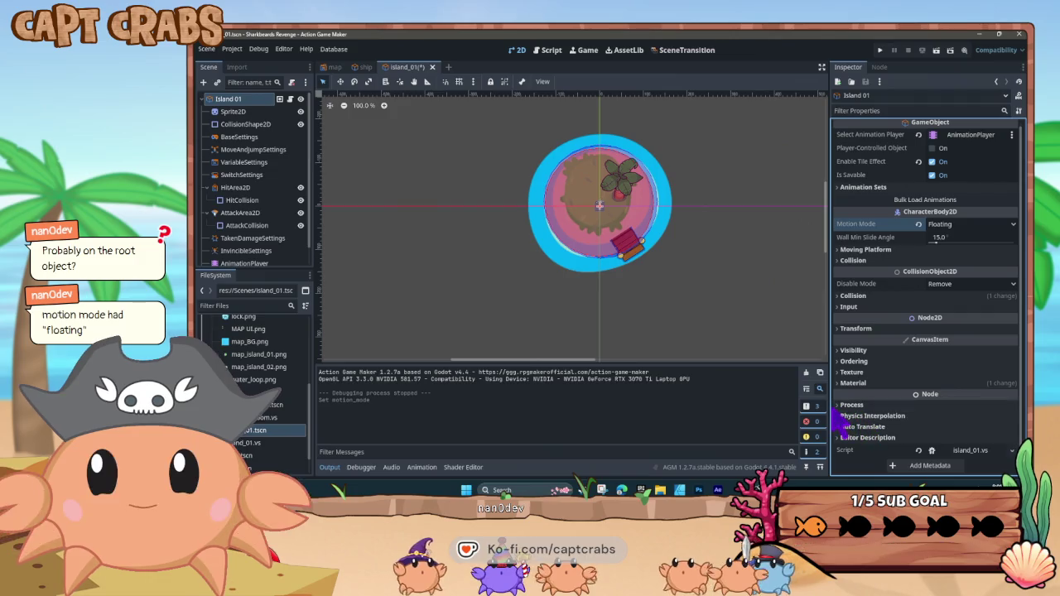
# Inspect BaseSettings, MoveAndJumpSettings and SwitchSettings, including the Is Invincible and Is Freely Movable switches
pyautogui.click(267, 139)
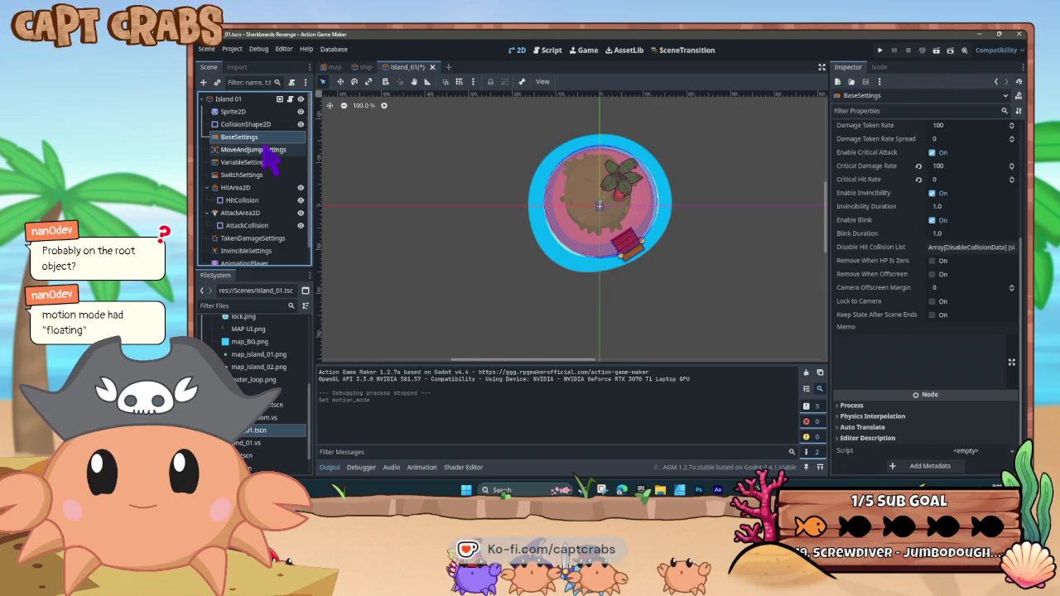
pyautogui.click(266, 152)
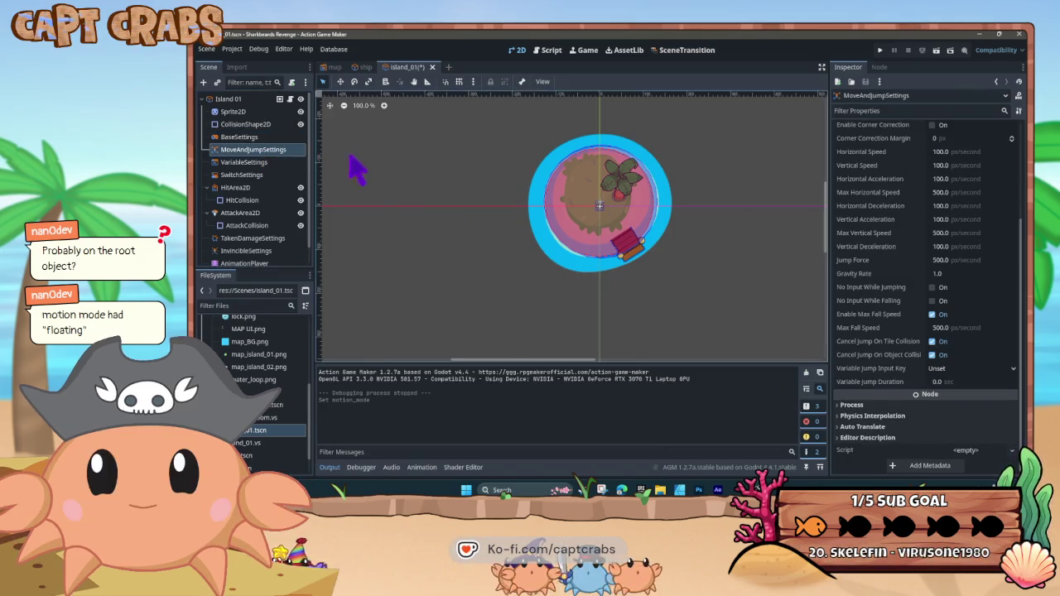
pyautogui.click(267, 176)
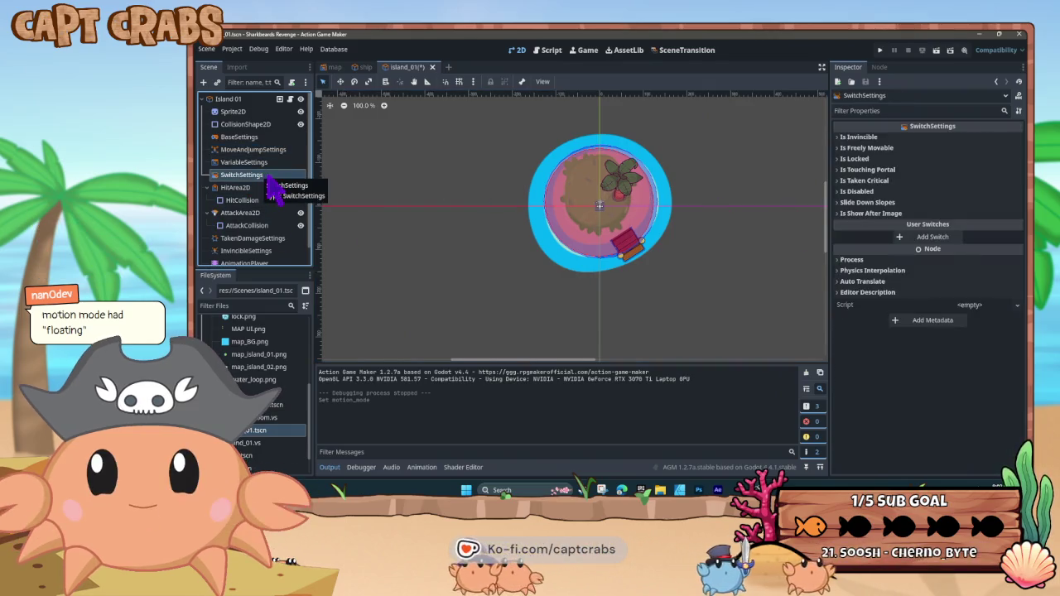
pyautogui.click(841, 137)
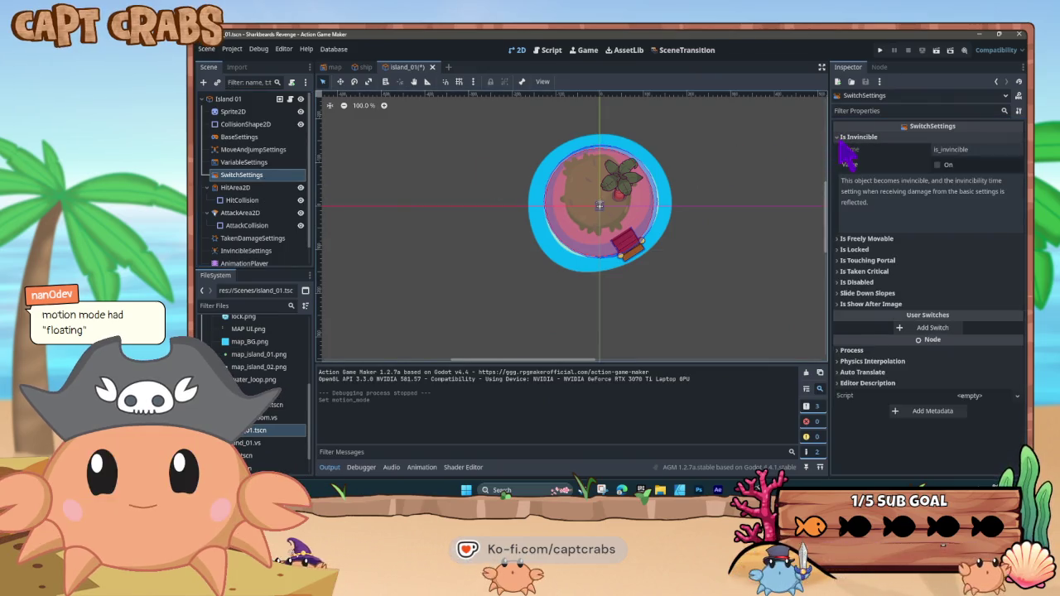
pyautogui.click(840, 138)
pyautogui.click(839, 149)
pyautogui.click(839, 149)
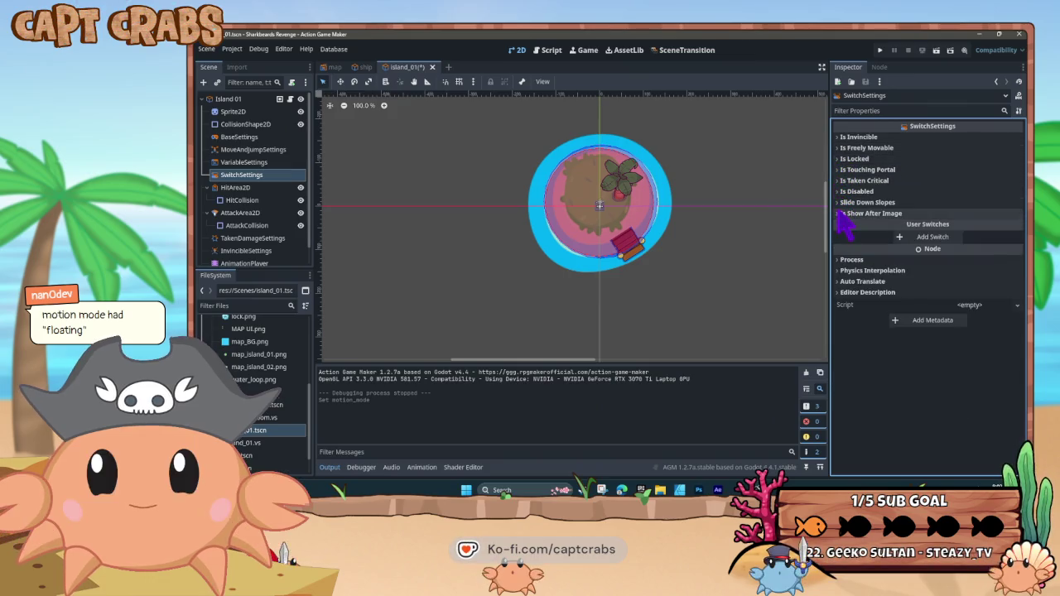
# Check HitArea2D, TakenDamageSettings, InvincibleSettings and FaceDirectionSettings, then reselect the Island 01 root
pyautogui.click(236, 188)
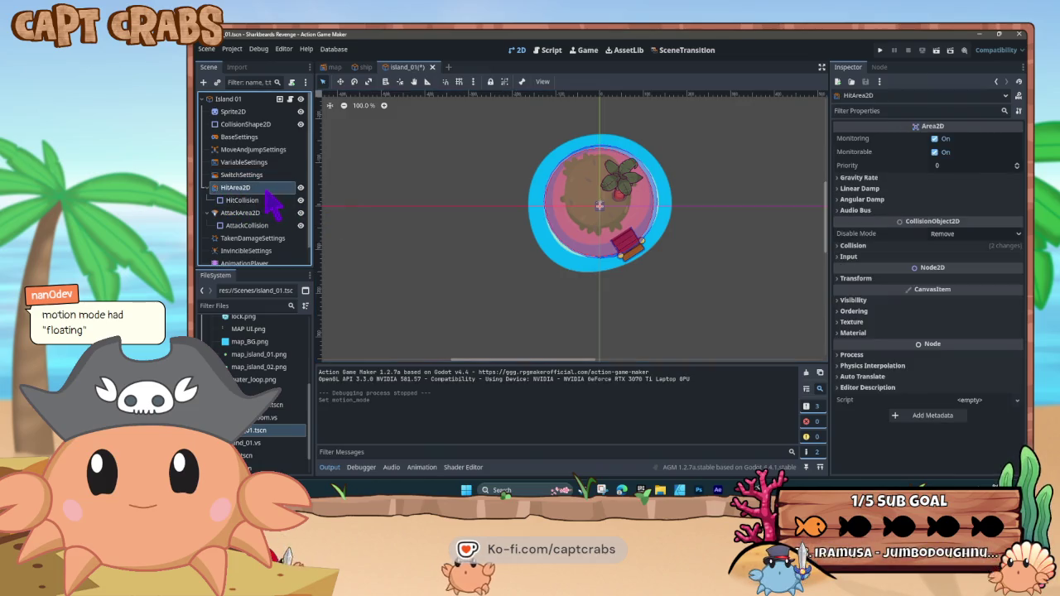
pyautogui.click(252, 239)
pyautogui.click(276, 251)
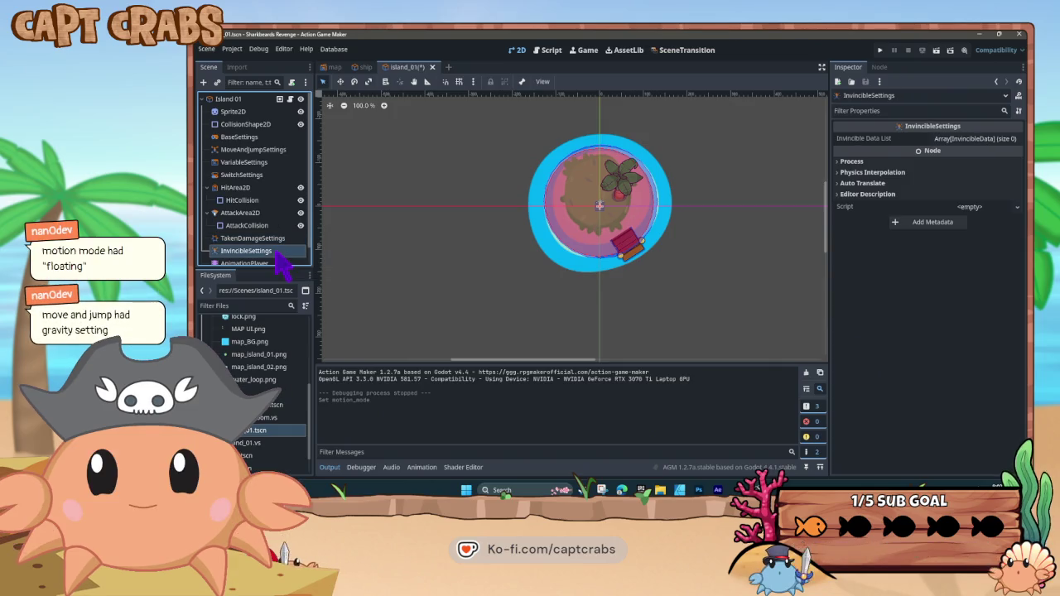
pyautogui.scroll(-1, 279, 249)
pyautogui.click(280, 260)
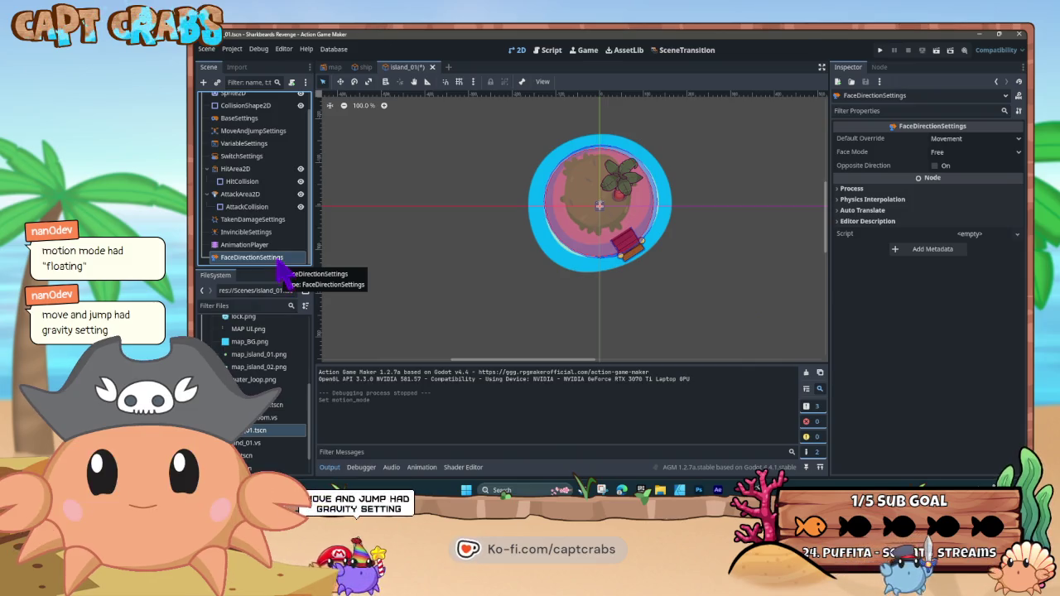
pyautogui.scroll(1, 273, 250)
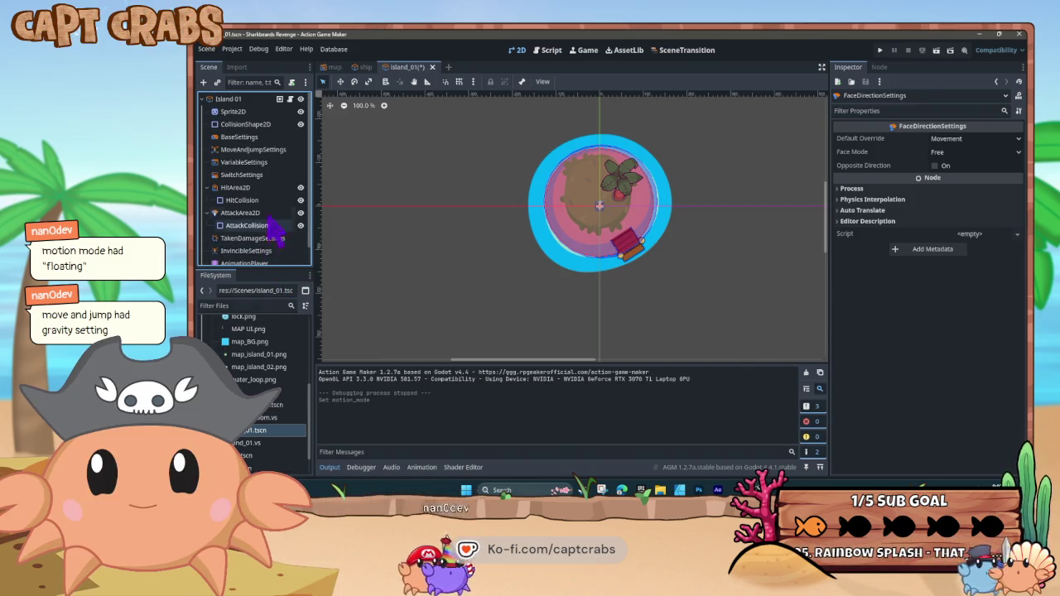
pyautogui.click(240, 100)
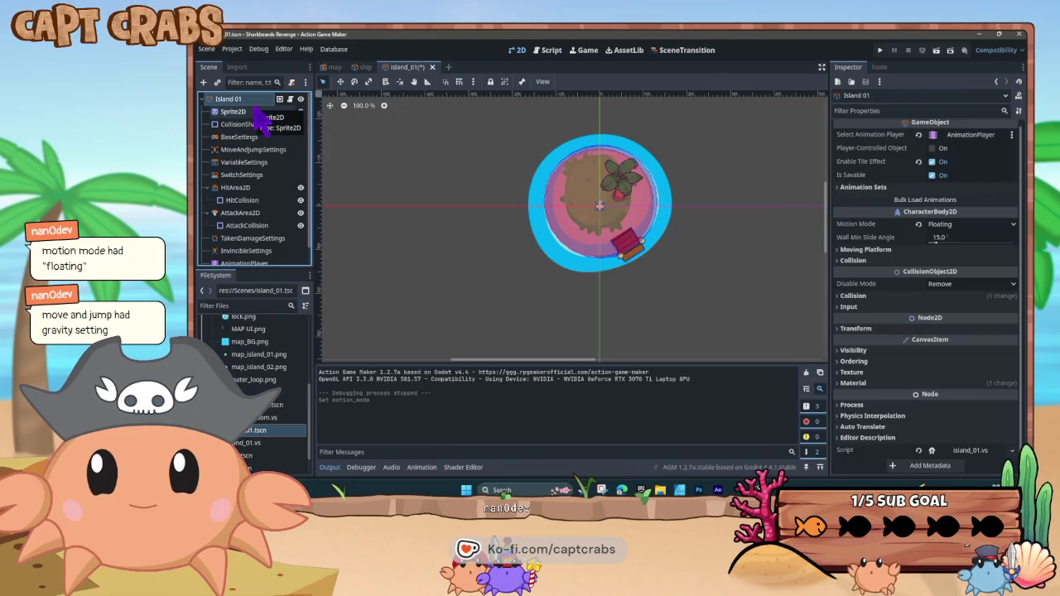
# Expand Island 01's Collision section, save the island_01 scene, and switch to the ship scene
pyautogui.click(838, 261)
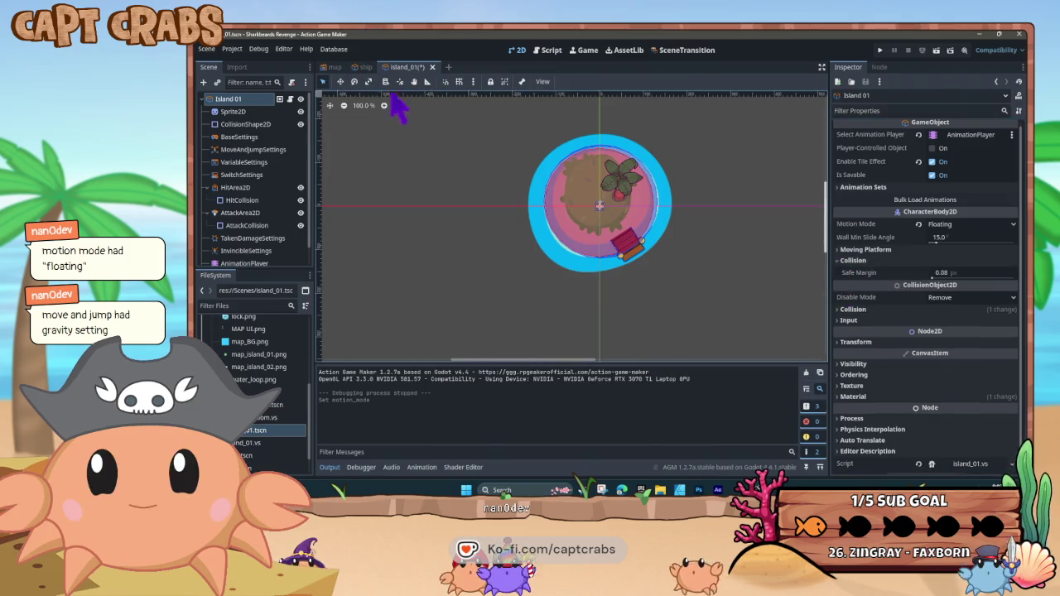
pyautogui.rightClick(405, 68)
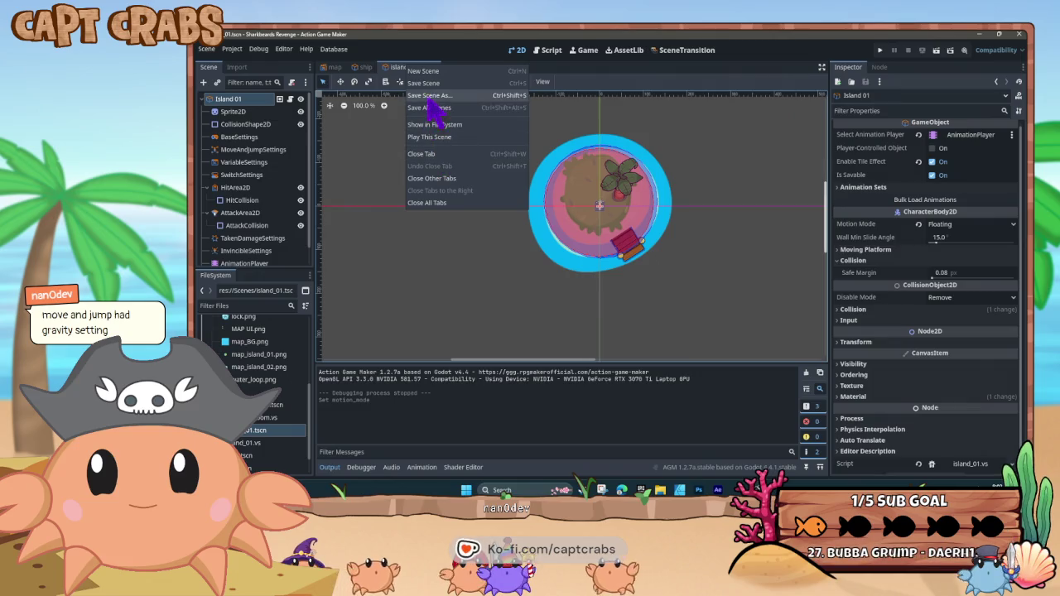
pyautogui.click(426, 84)
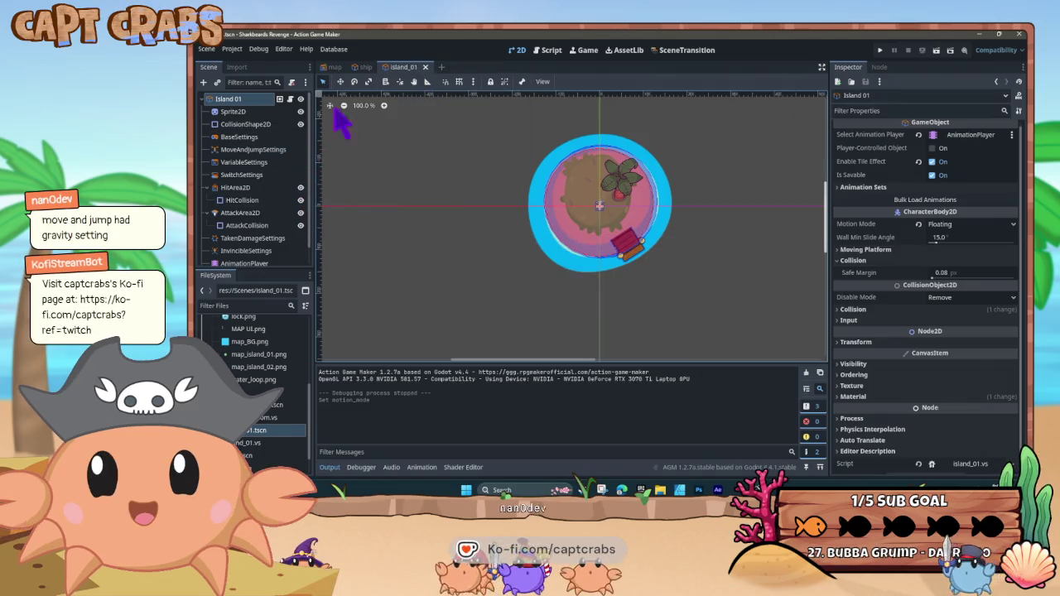
pyautogui.click(366, 69)
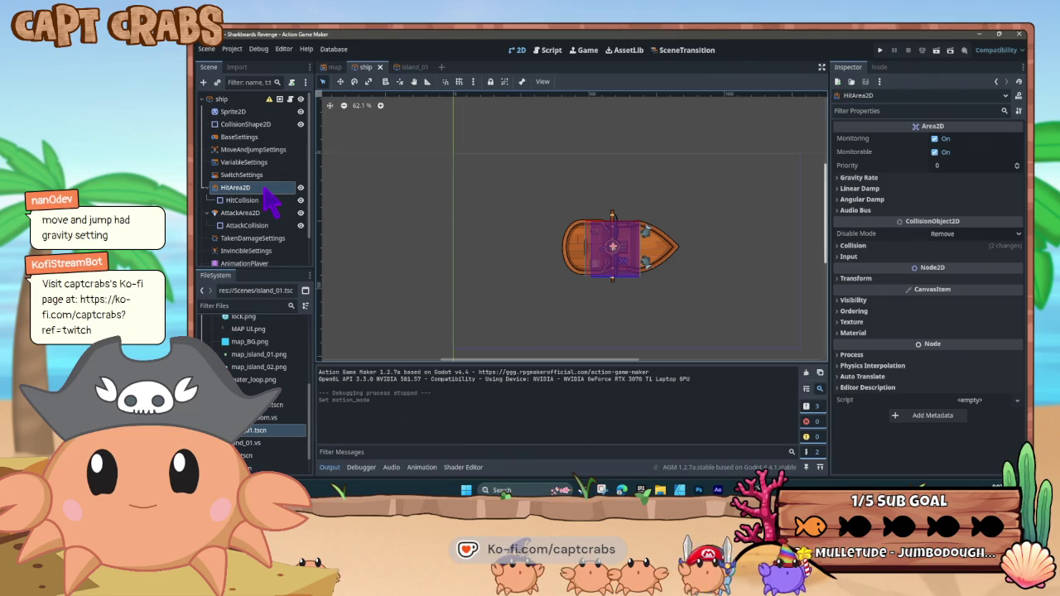
pyautogui.click(265, 174)
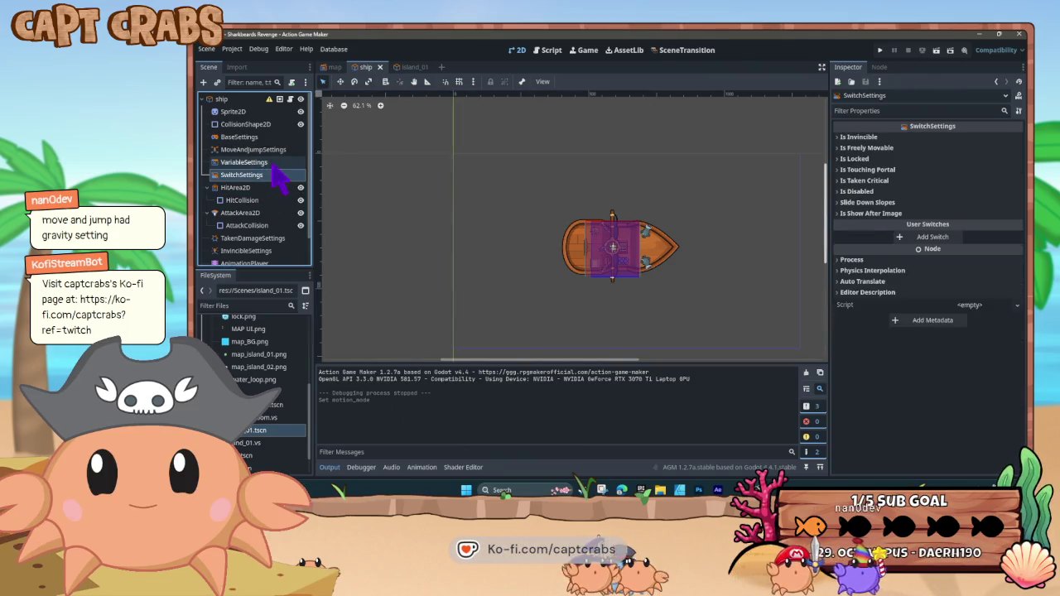
pyautogui.click(273, 163)
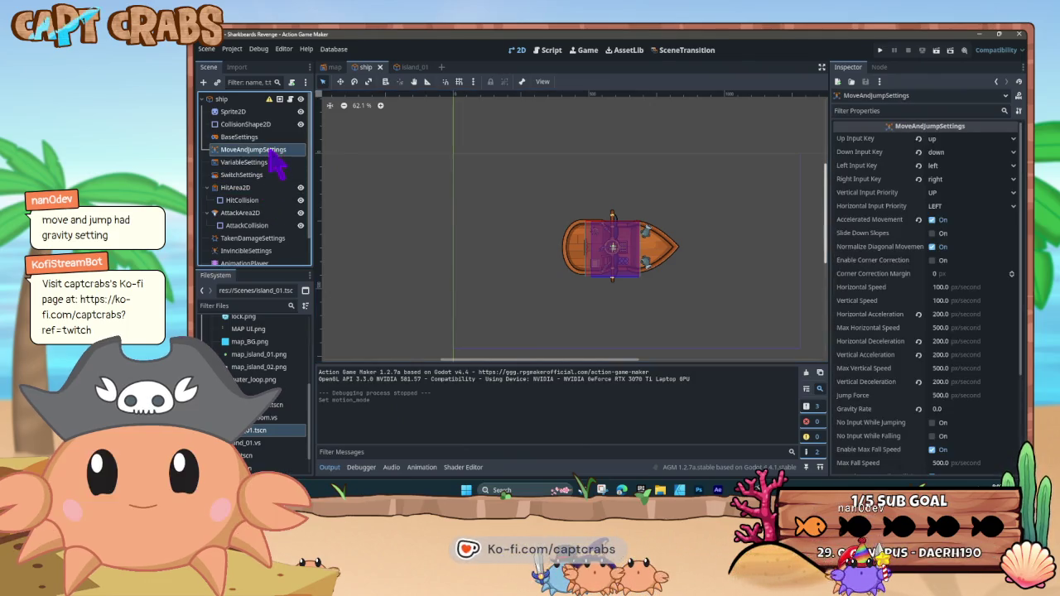
pyautogui.click(273, 162)
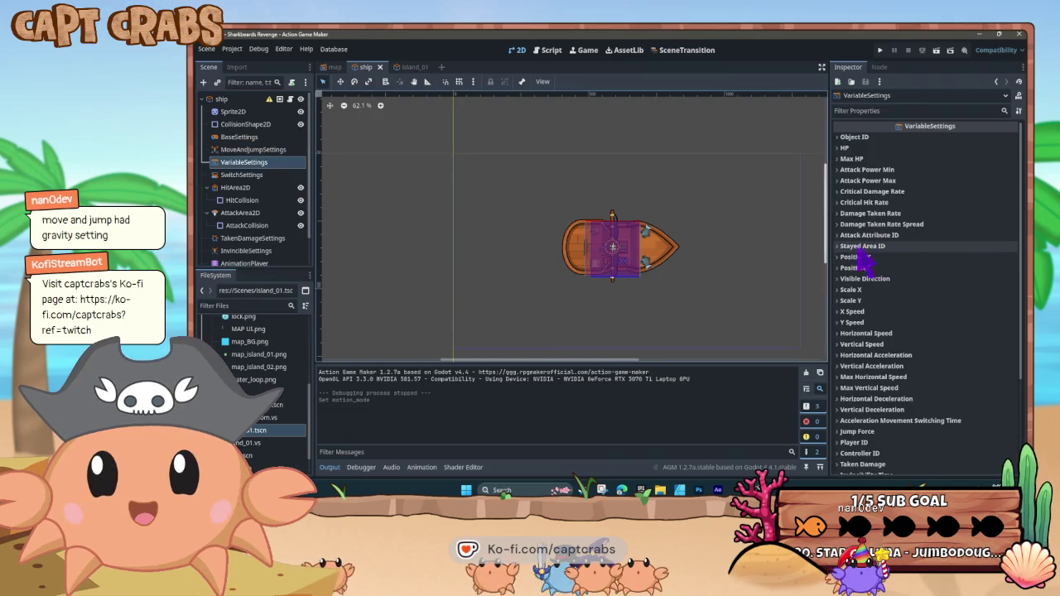
pyautogui.click(838, 247)
pyautogui.click(838, 247)
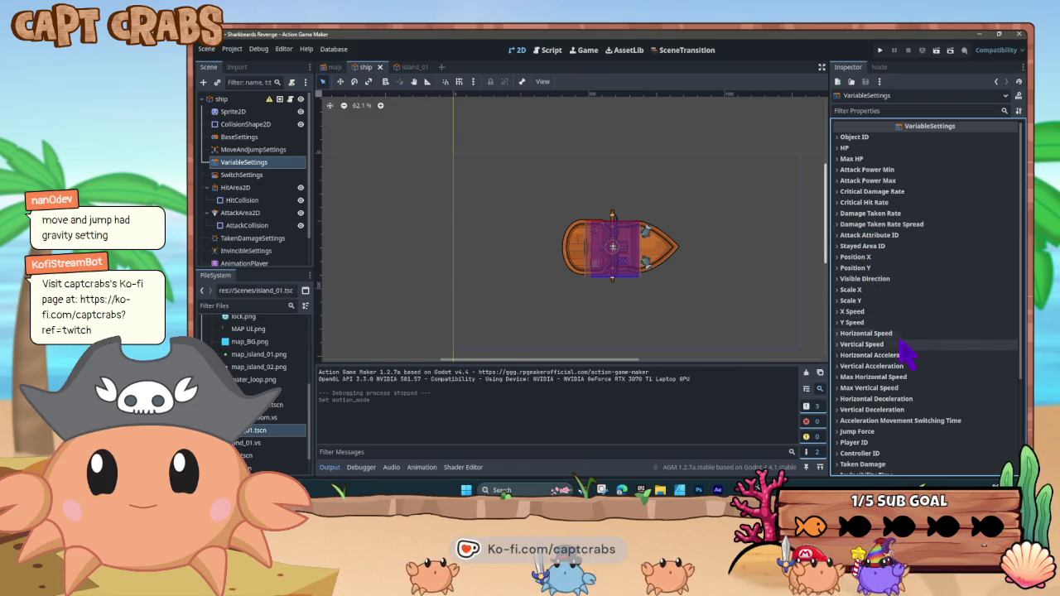
pyautogui.scroll(-2, 906, 352)
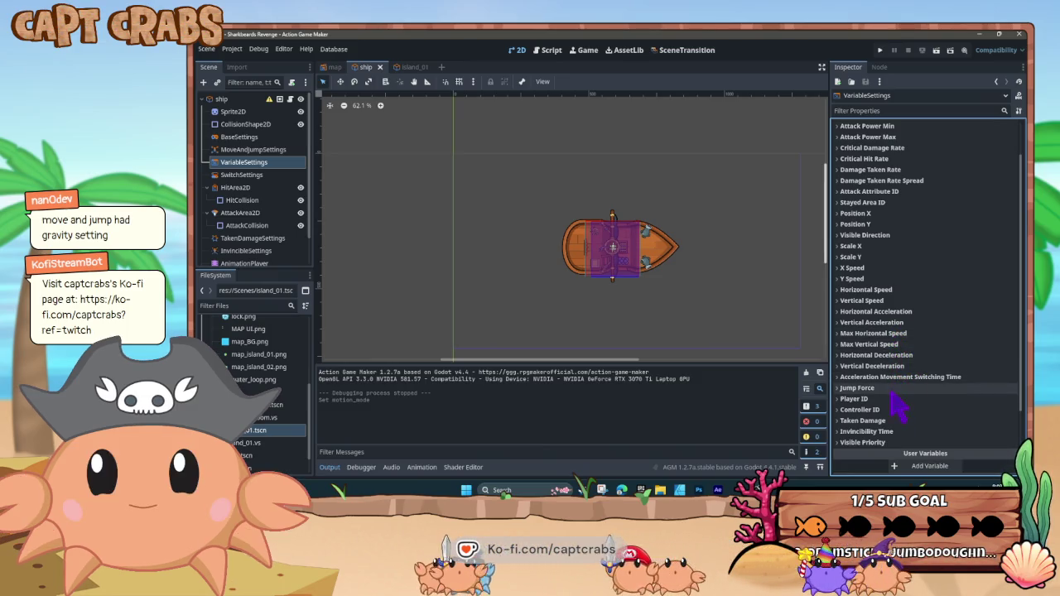
pyautogui.scroll(-4, 905, 451)
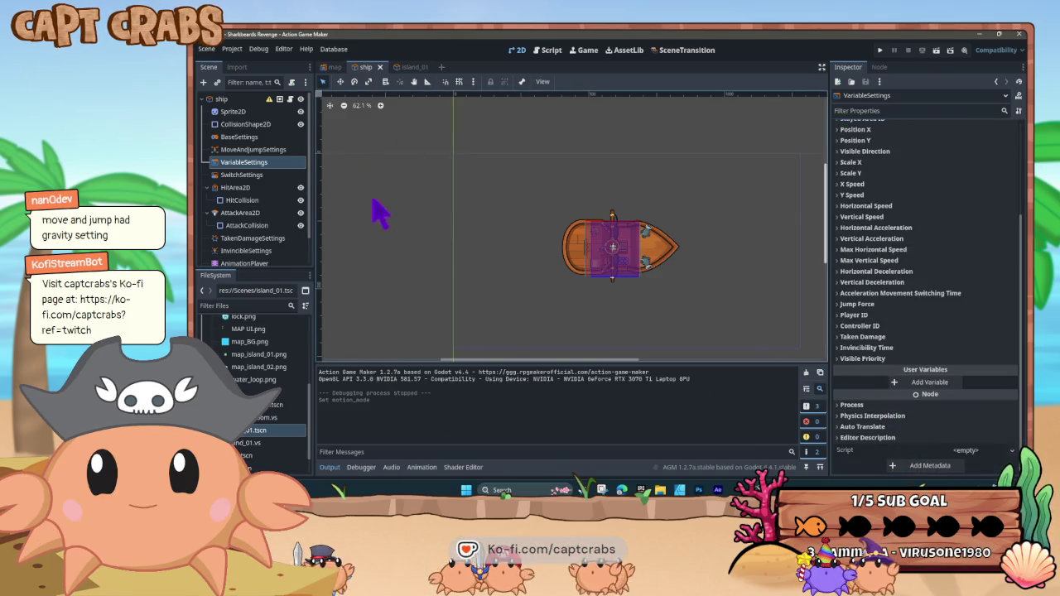
pyautogui.click(252, 149)
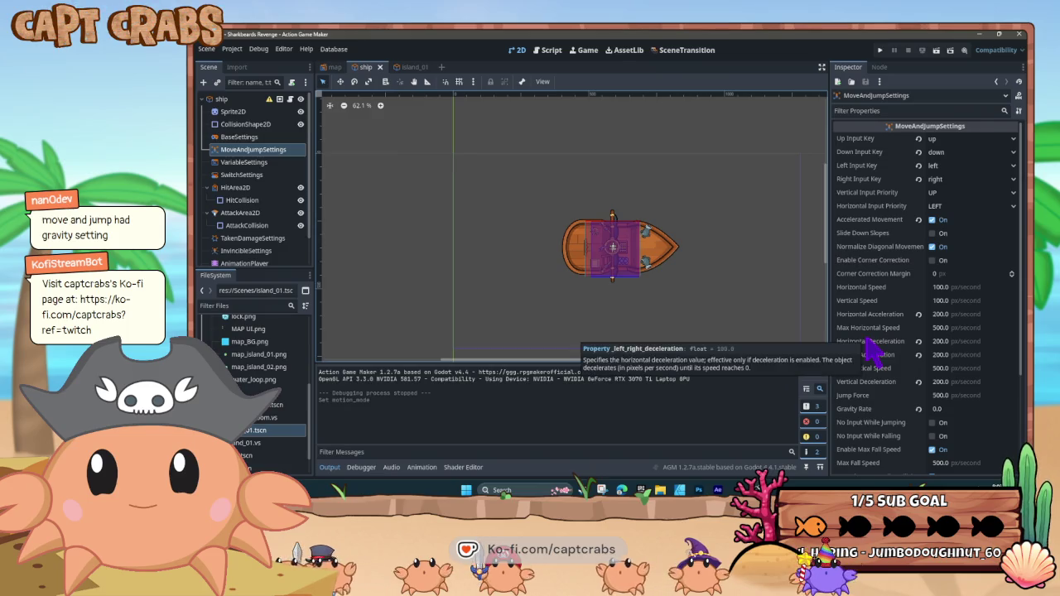
pyautogui.scroll(-5, 874, 349)
pyautogui.scroll(5, 874, 352)
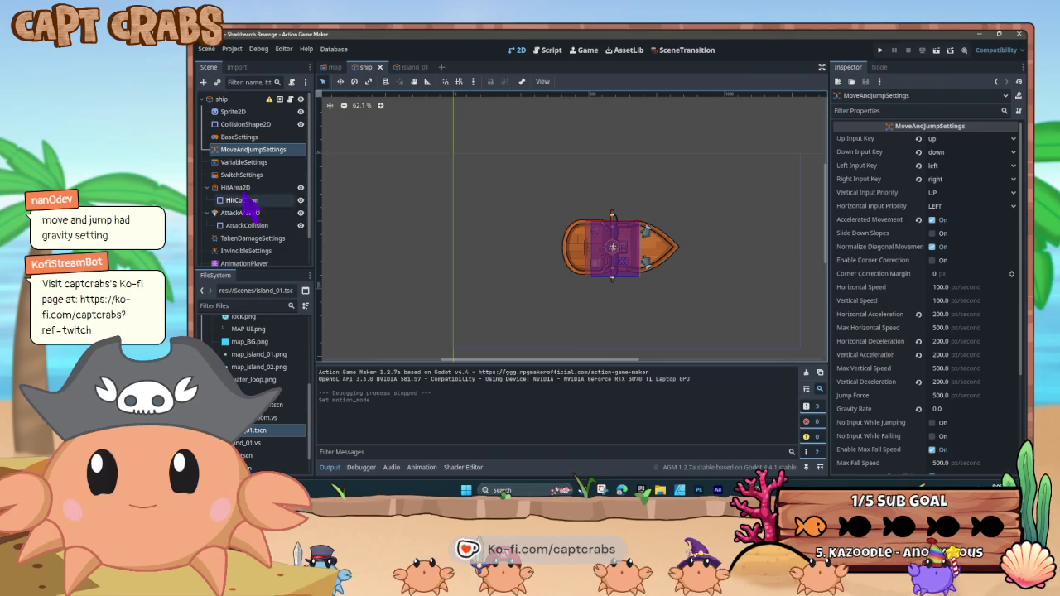
pyautogui.click(263, 165)
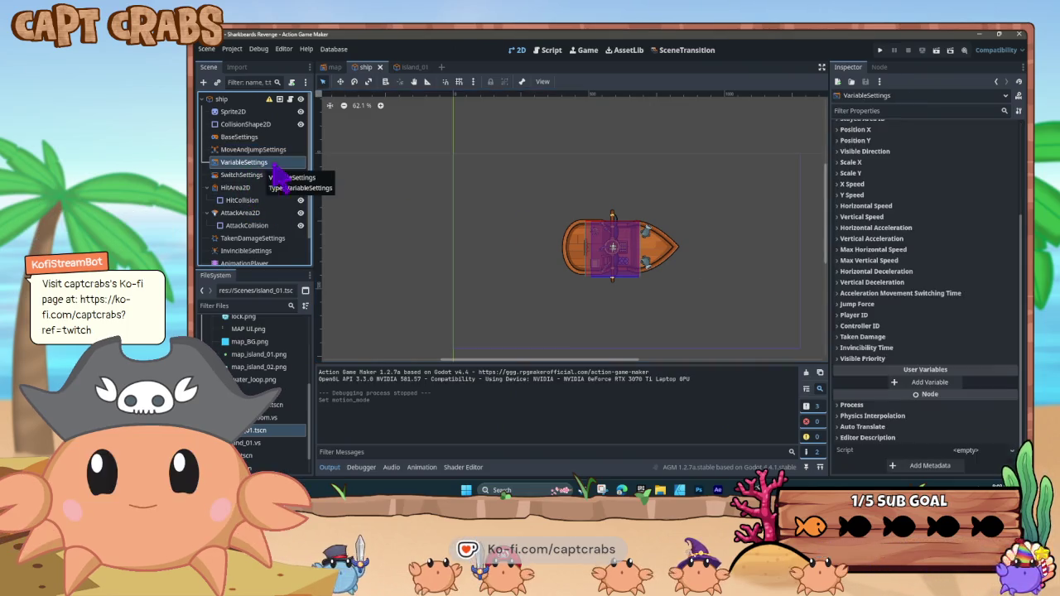
pyautogui.scroll(5, 878, 234)
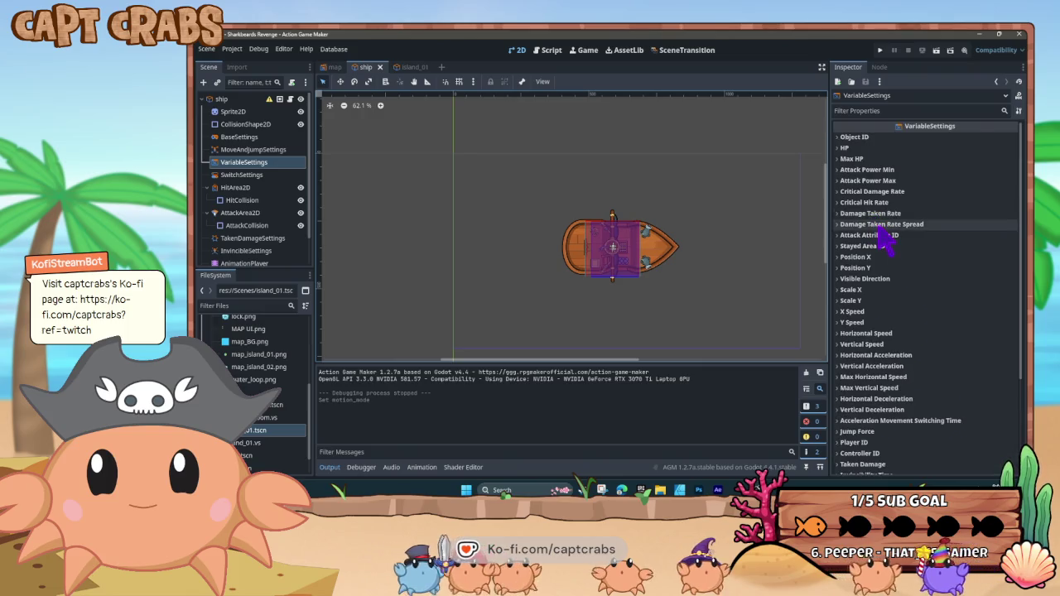
pyautogui.scroll(-5, 914, 328)
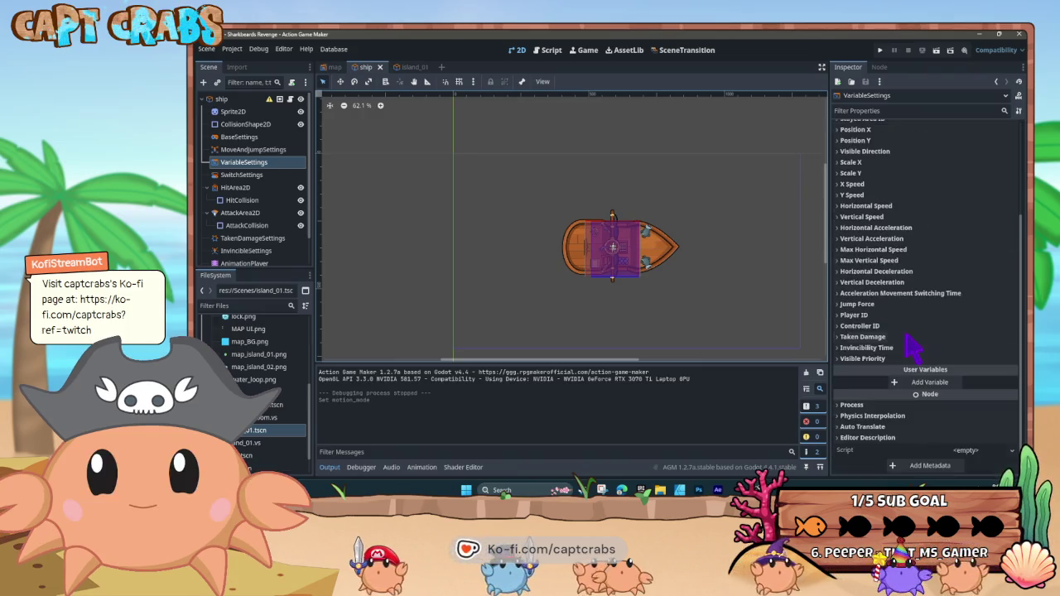
pyautogui.click(266, 176)
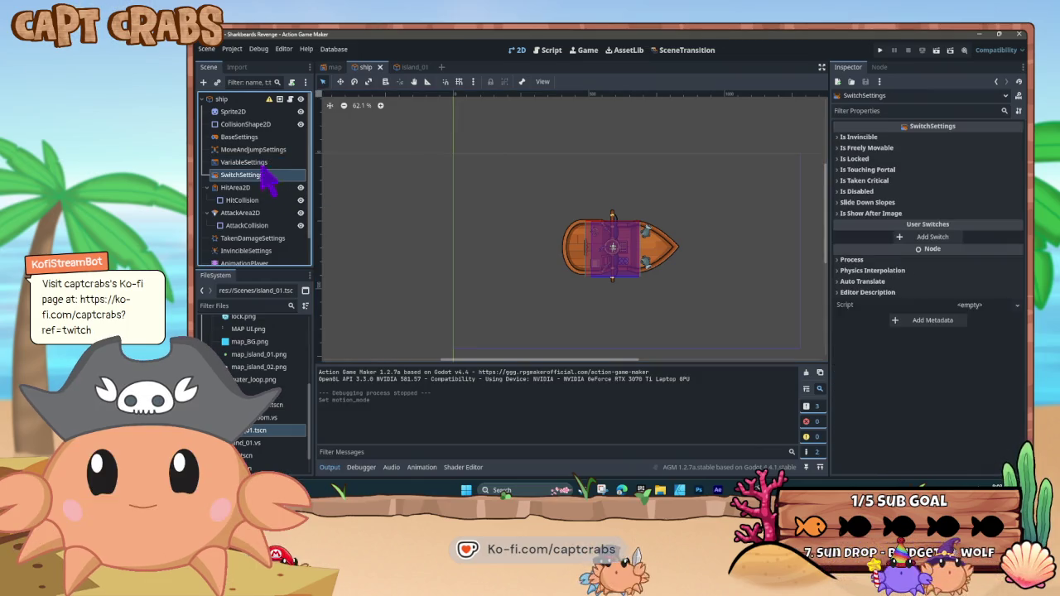
pyautogui.click(245, 100)
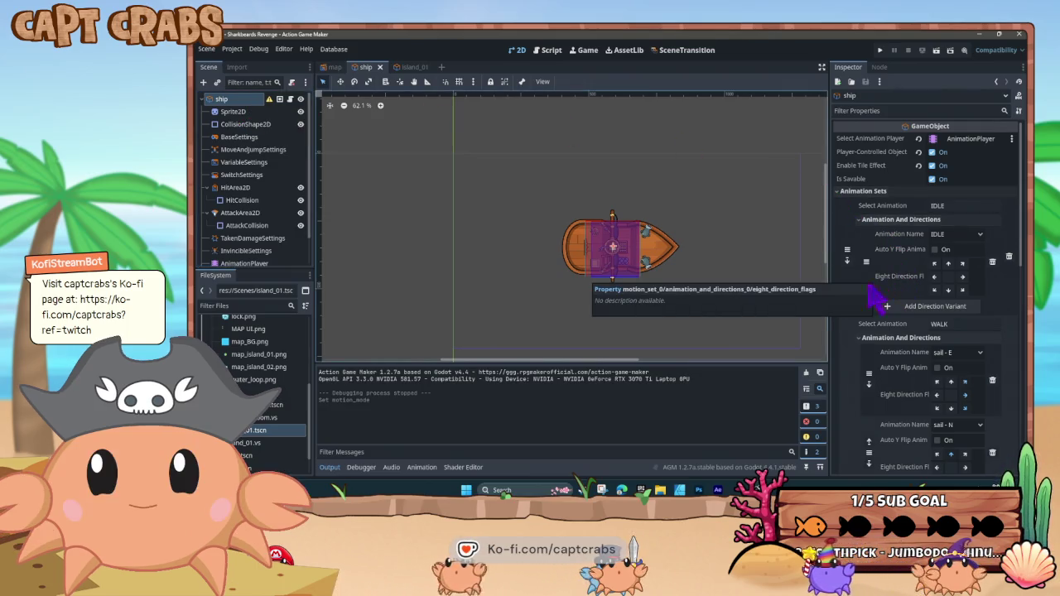
pyautogui.scroll(-10, 865, 340)
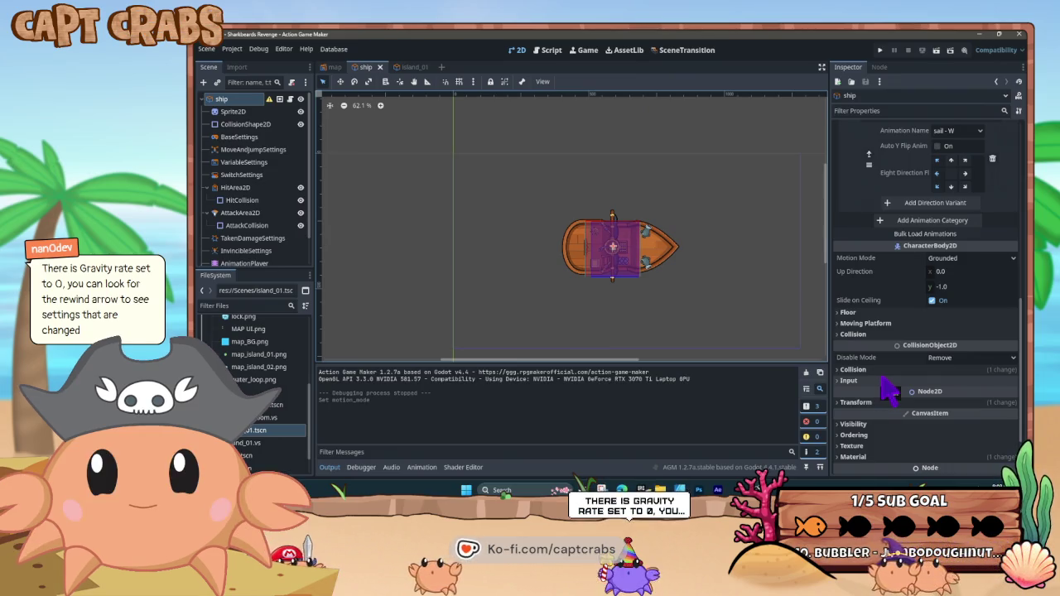
# Filter the ship's Inspector for 'Gra' to look up its MoveAndJumpSettings Gravity Rate
pyautogui.click(893, 110)
pyautogui.write('grav')
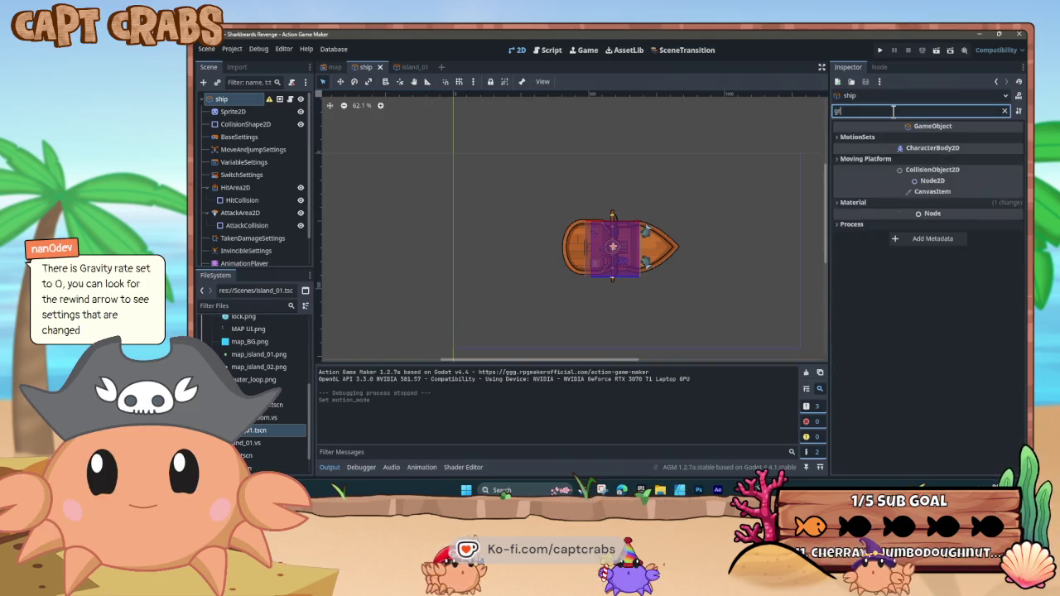
pyautogui.press('BackSpace')
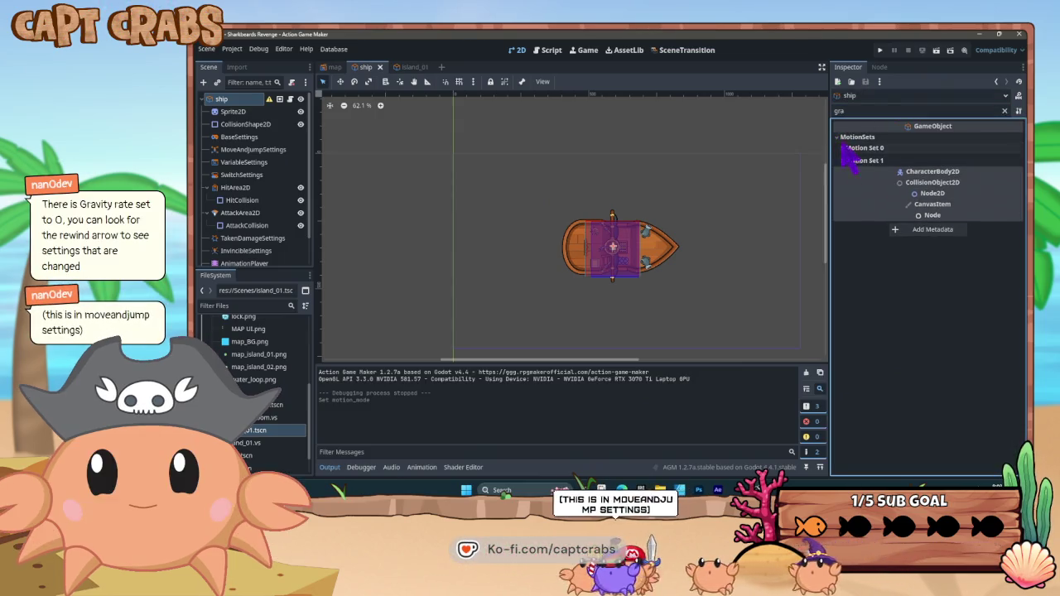
pyautogui.press('BackSpace')
pyautogui.press('BackSpace')
pyautogui.press('BackSpace')
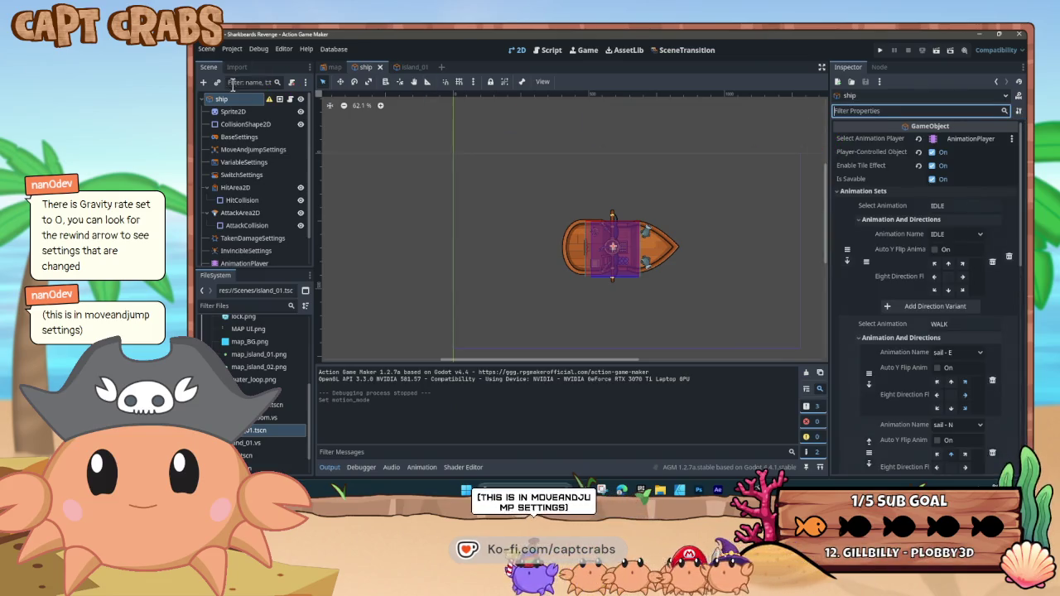
pyautogui.click(276, 148)
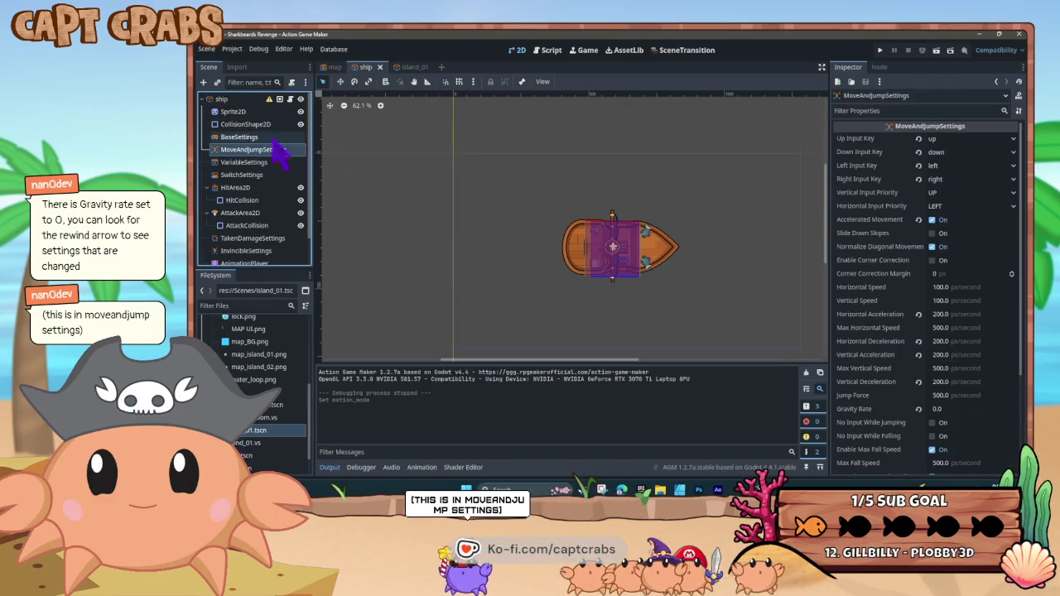
pyautogui.click(864, 111)
pyautogui.write('Gra')
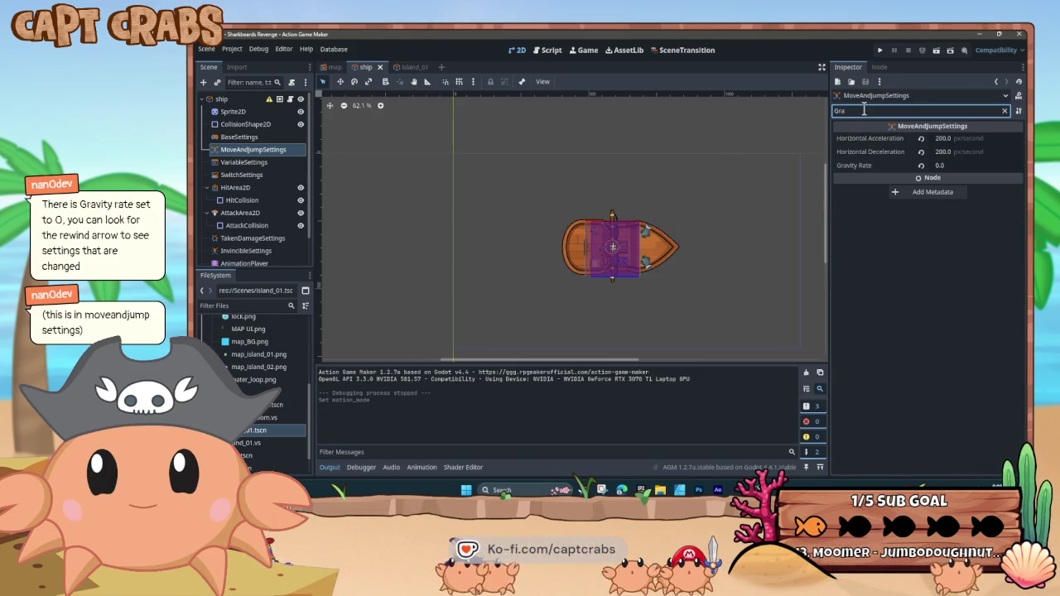
pyautogui.press('BackSpace')
pyautogui.press('BackSpace')
pyautogui.press('BackSpace')
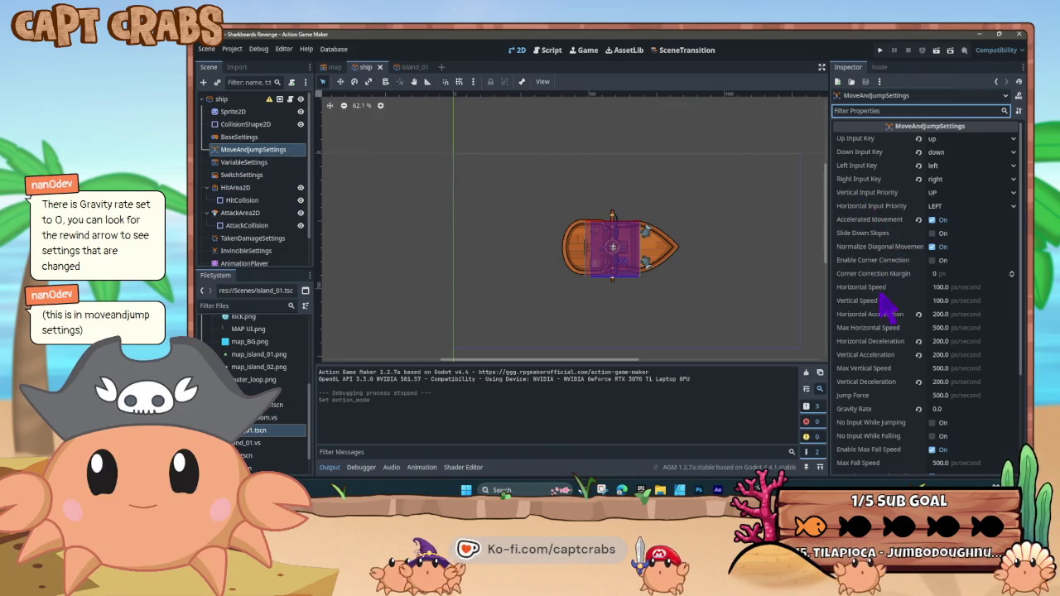
pyautogui.scroll(-4, 885, 308)
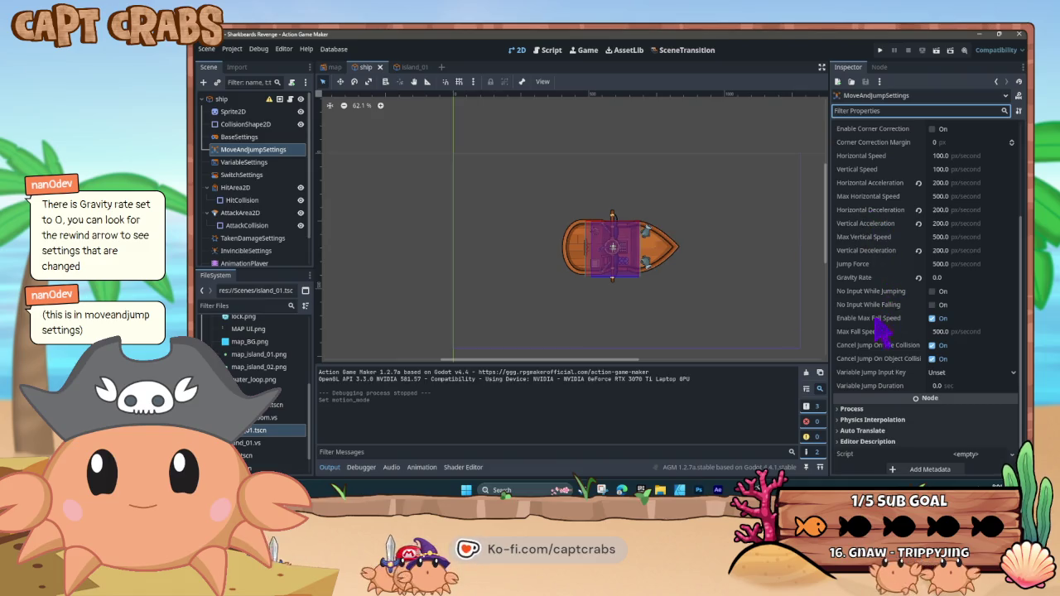
pyautogui.scroll(2, 874, 331)
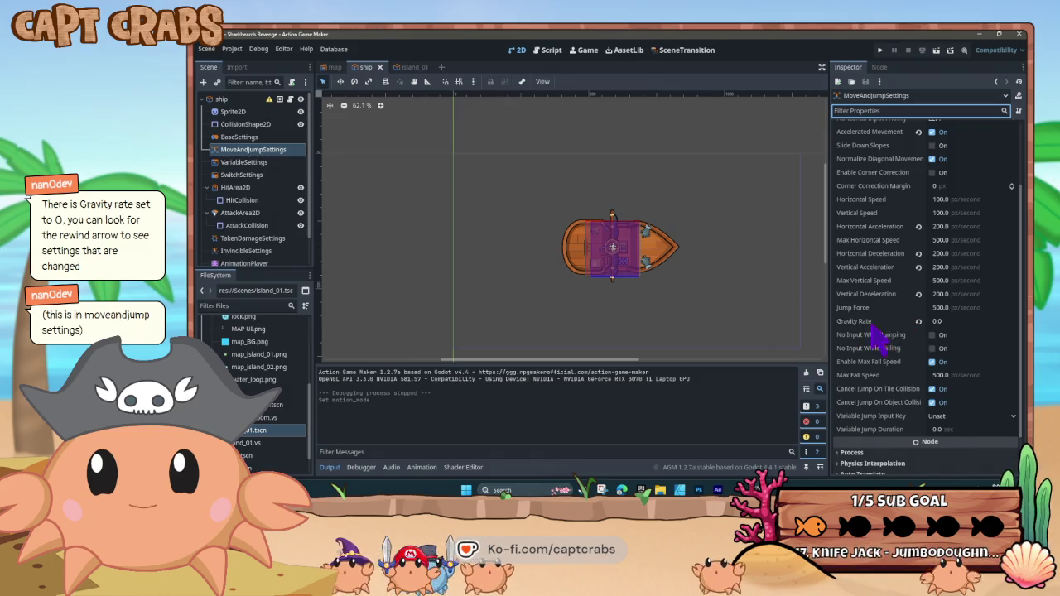
# Set Island 01's MoveAndJumpSettings Gravity Rate to 0 and run the game with F5
pyautogui.click(412, 66)
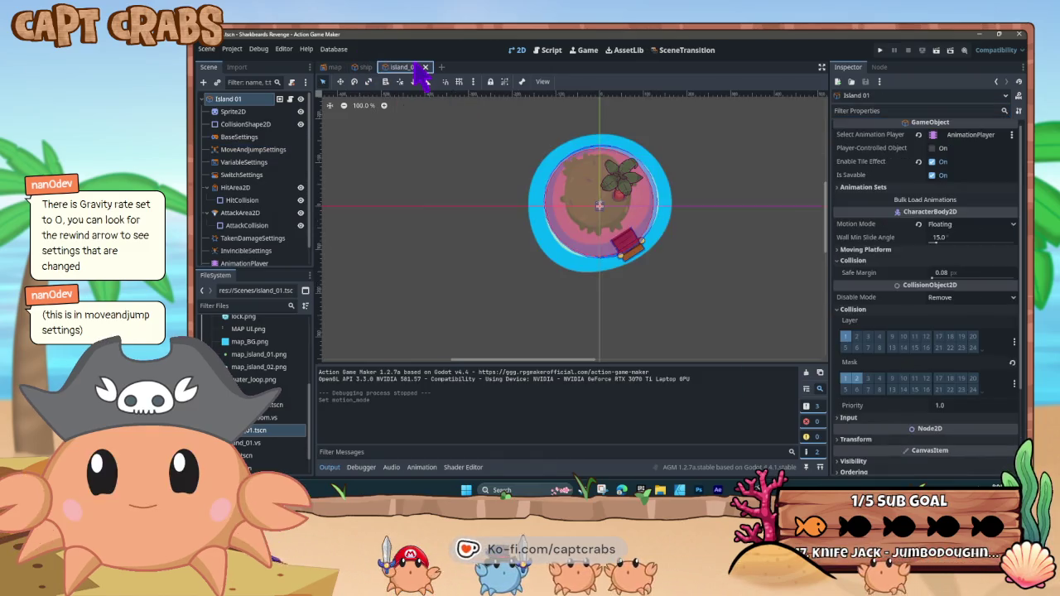
pyautogui.click(266, 151)
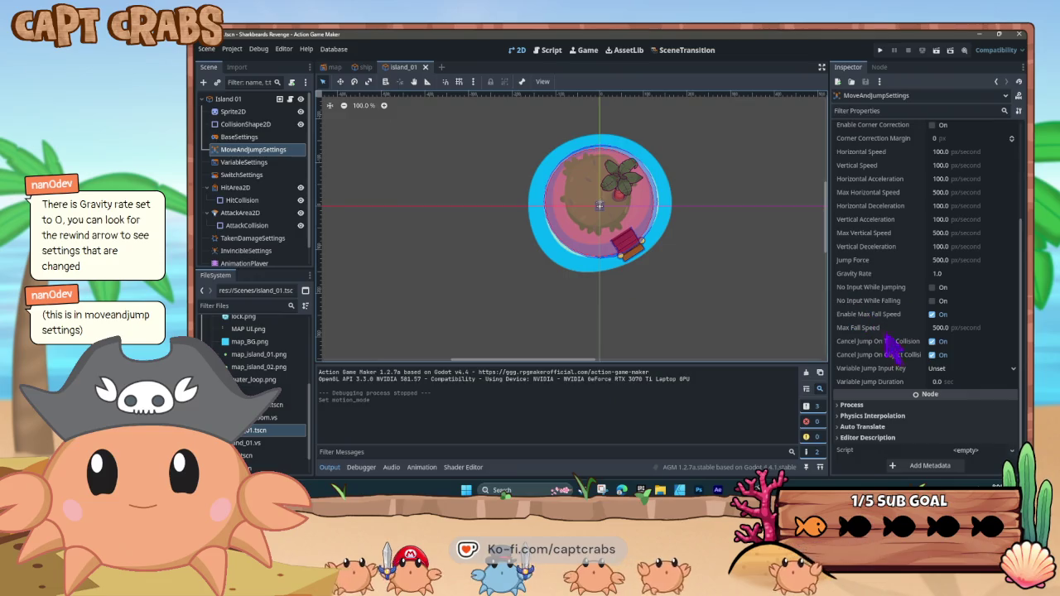
pyautogui.click(952, 273)
pyautogui.write('0')
pyautogui.press('Return')
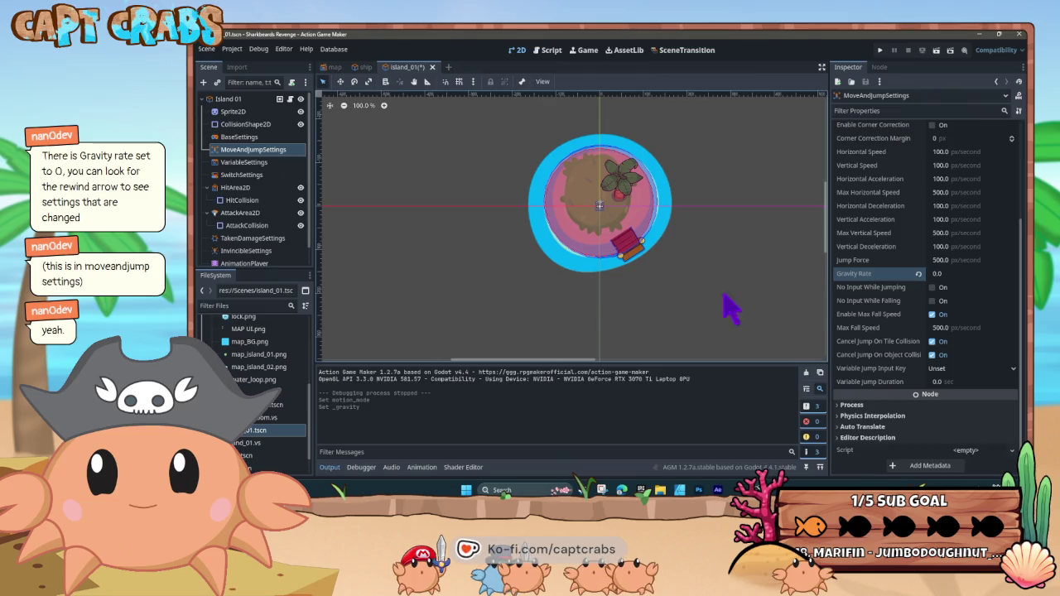
pyautogui.press('F5')
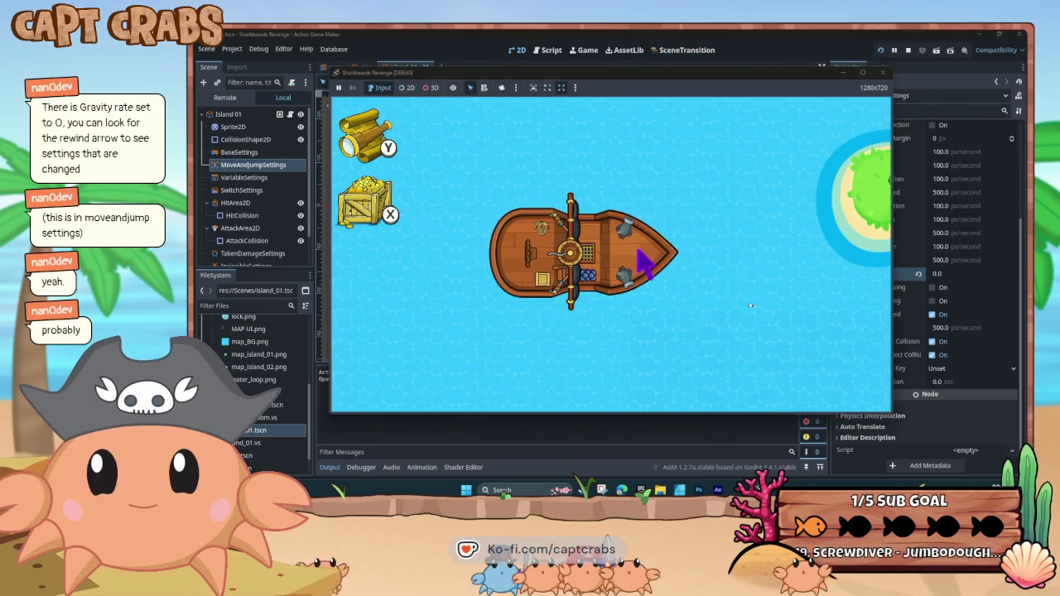
# Steer the ship up-right, left and upward with the arrow keys, then close the game and return to the map
pyautogui.press('Up')
pyautogui.press('Right')
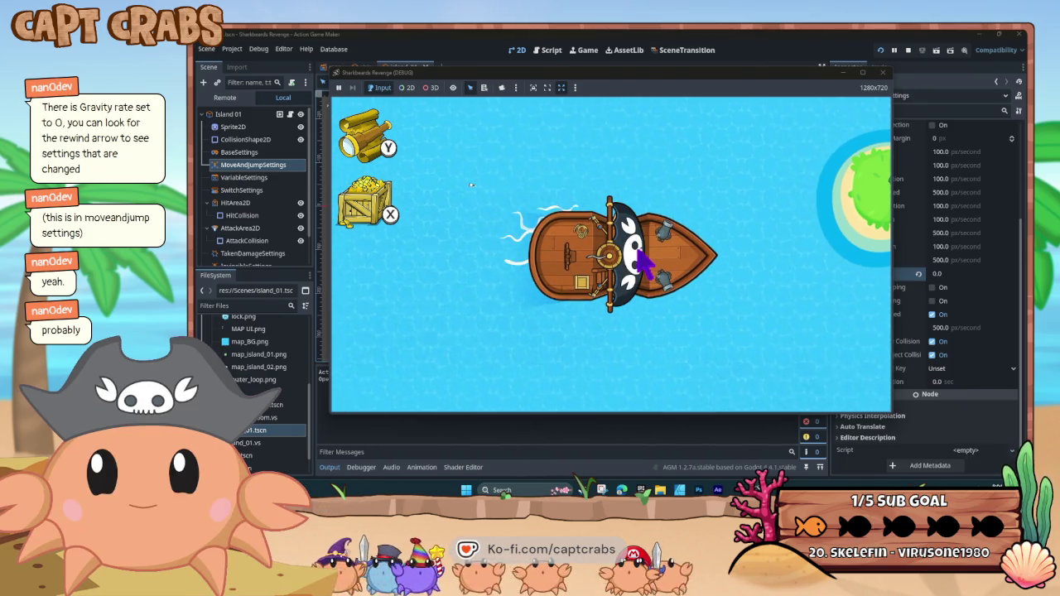
pyautogui.press('Left')
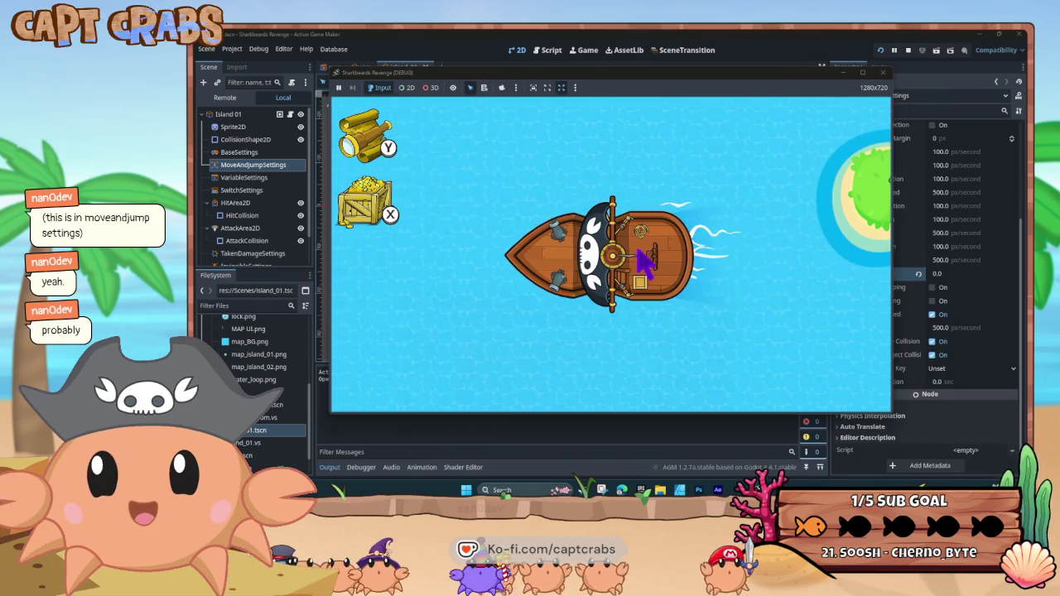
pyautogui.press('Up')
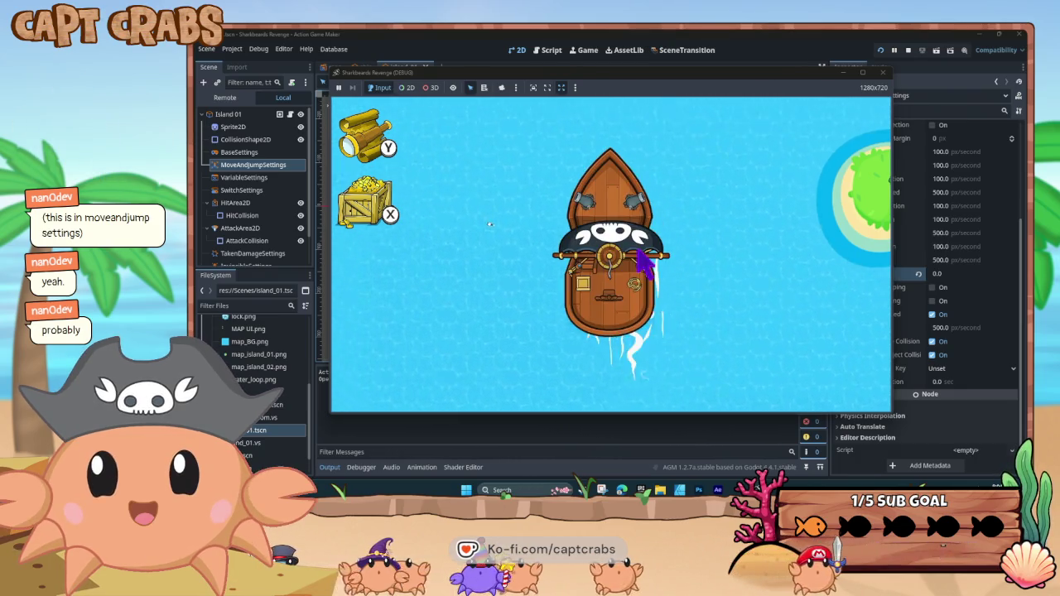
pyautogui.press('Left')
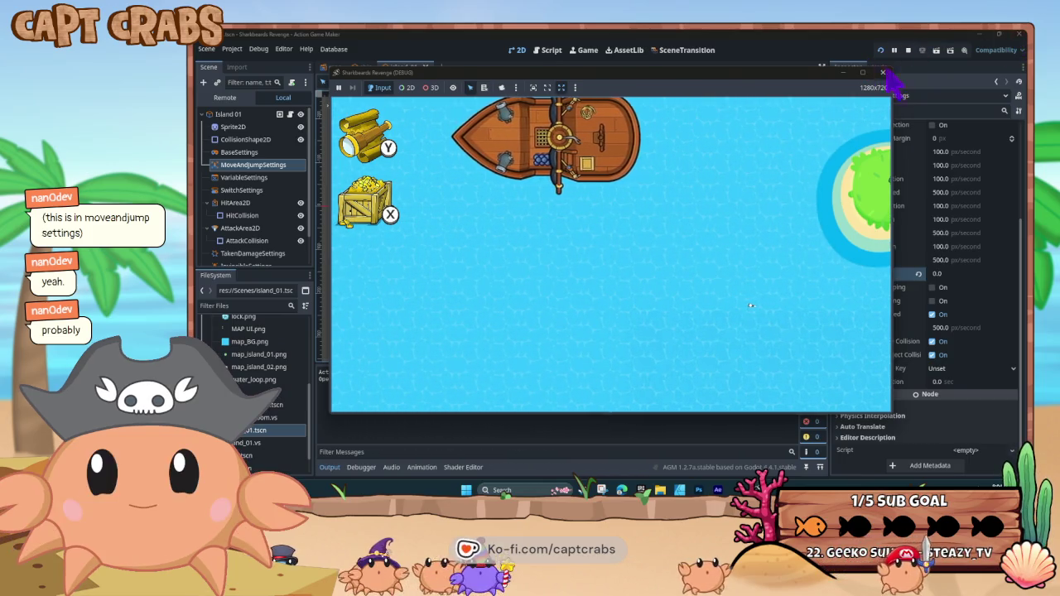
pyautogui.click(883, 73)
pyautogui.click(334, 66)
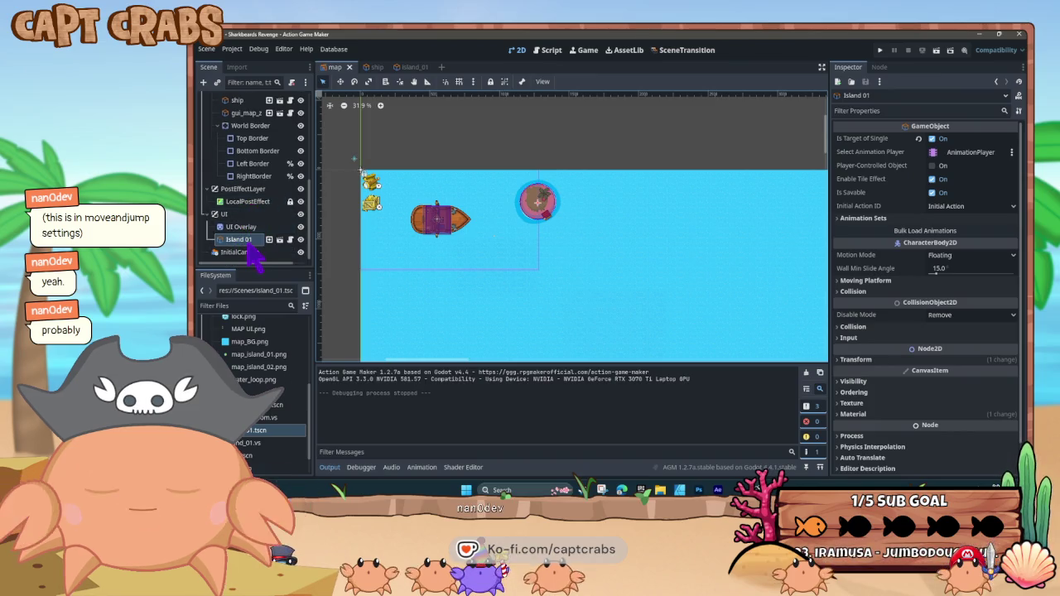
# Drag Island 01 up the map's Scene tree to sit just above ship, then run with F5
pyautogui.scroll(1, 241, 248)
pyautogui.hscroll(1, 257, 227)
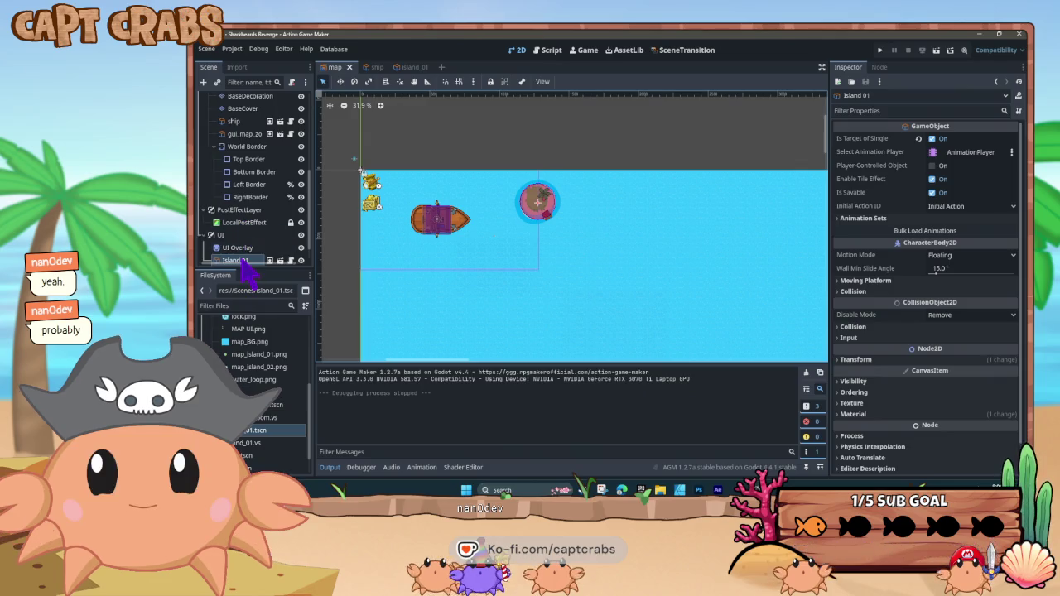
pyautogui.moveTo(249, 264); pyautogui.dragTo(242, 187)
pyautogui.moveTo(234, 150); pyautogui.dragTo(235, 144)
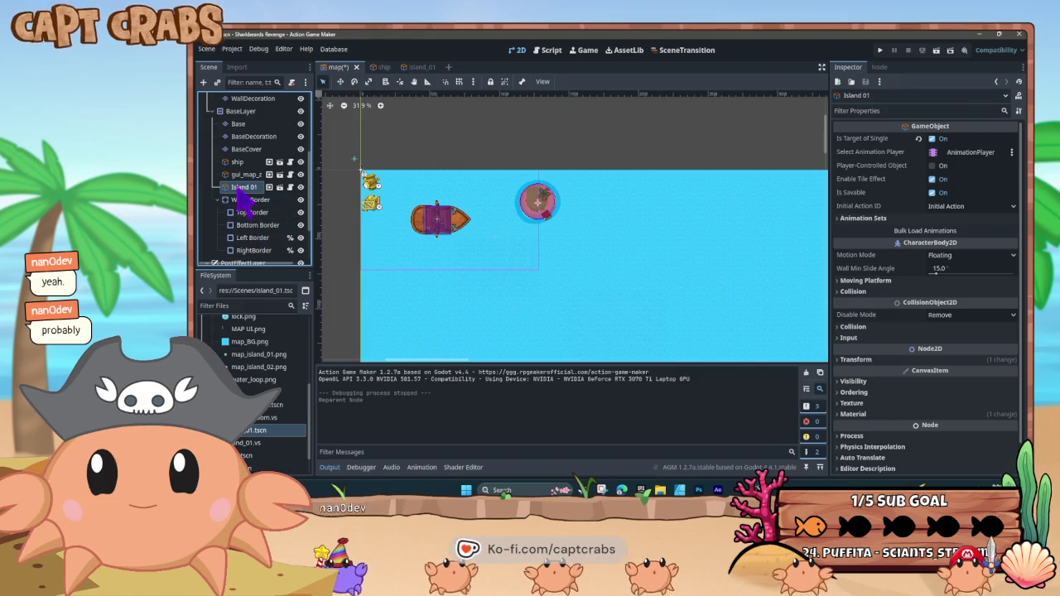
pyautogui.moveTo(243, 188); pyautogui.dragTo(247, 163)
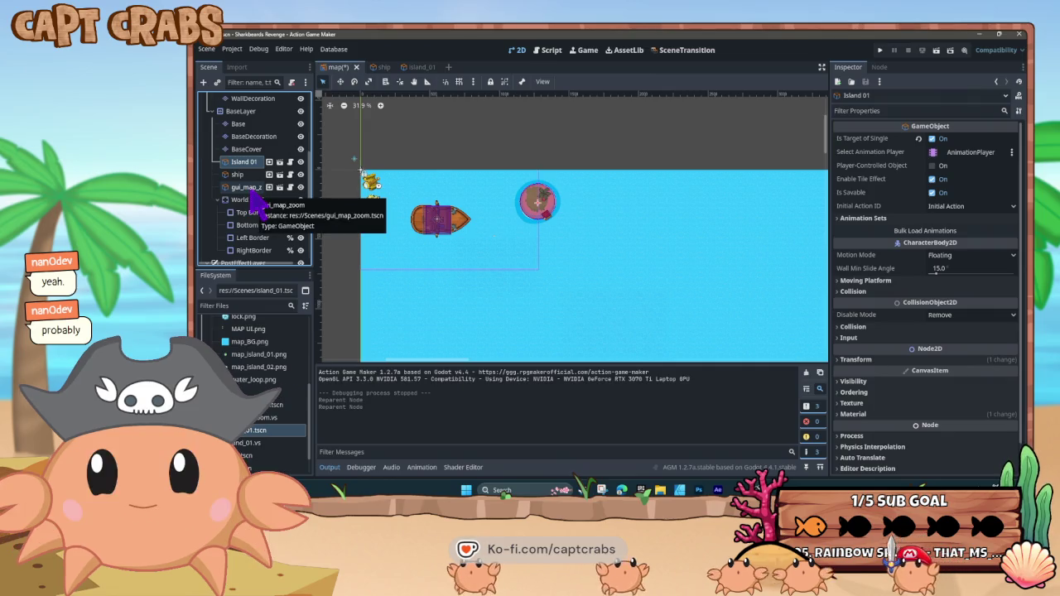
pyautogui.press('F5')
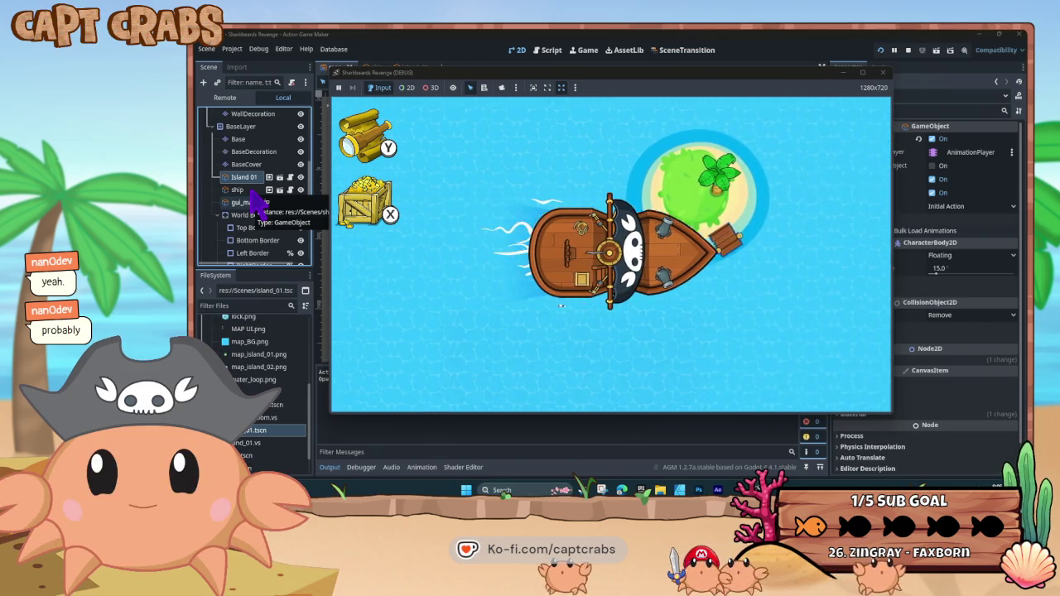
# Sail the ship left, up-right, down-left and back toward Island 01 with arrow keys, then close the game
pyautogui.press('Left')
pyautogui.press('Up')
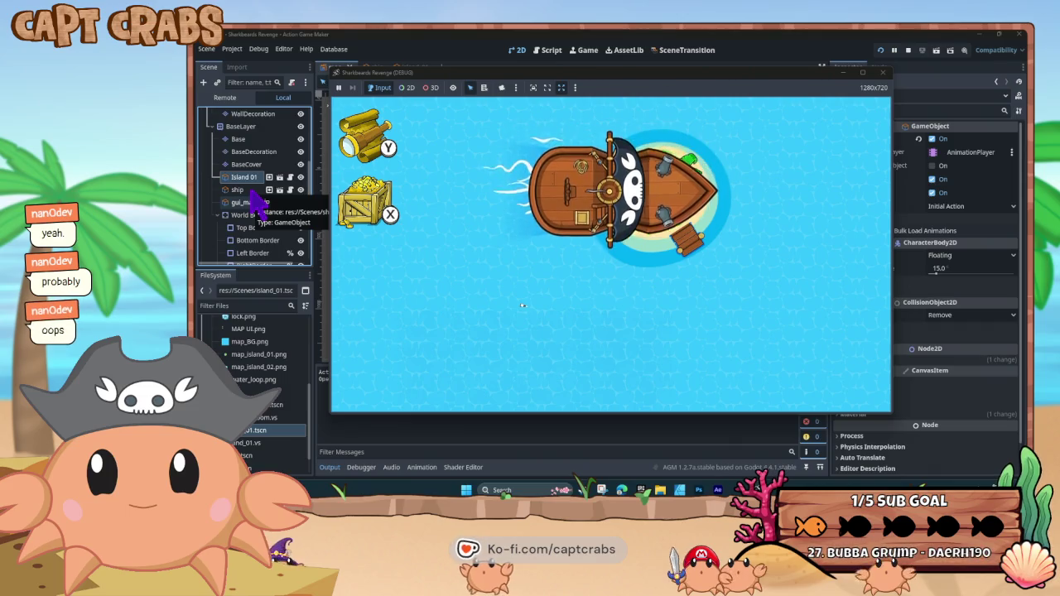
pyautogui.press('Right')
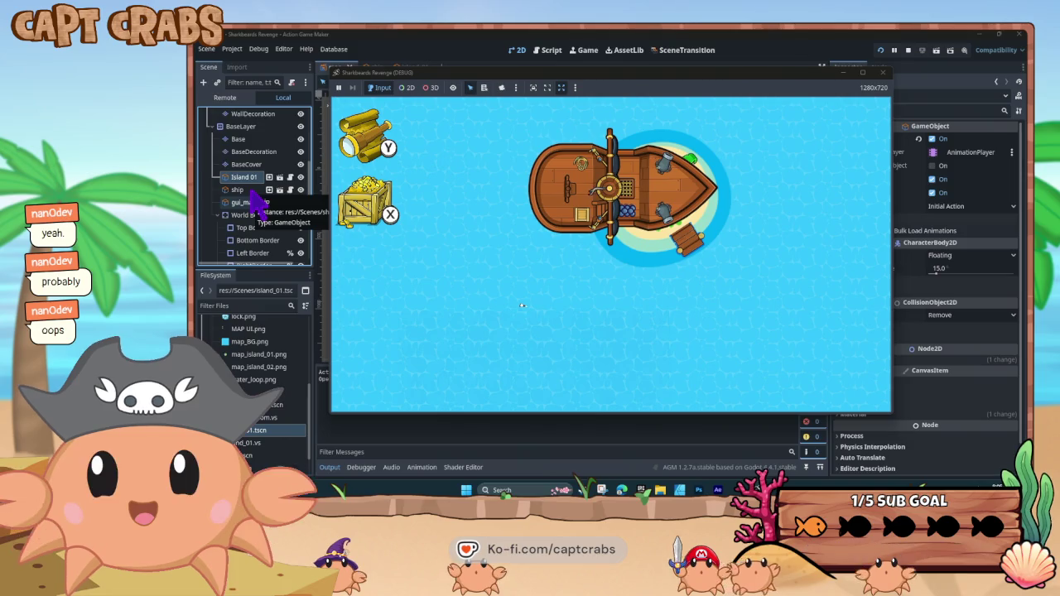
pyautogui.press('Right')
pyautogui.press('Right')
pyautogui.press('Right')
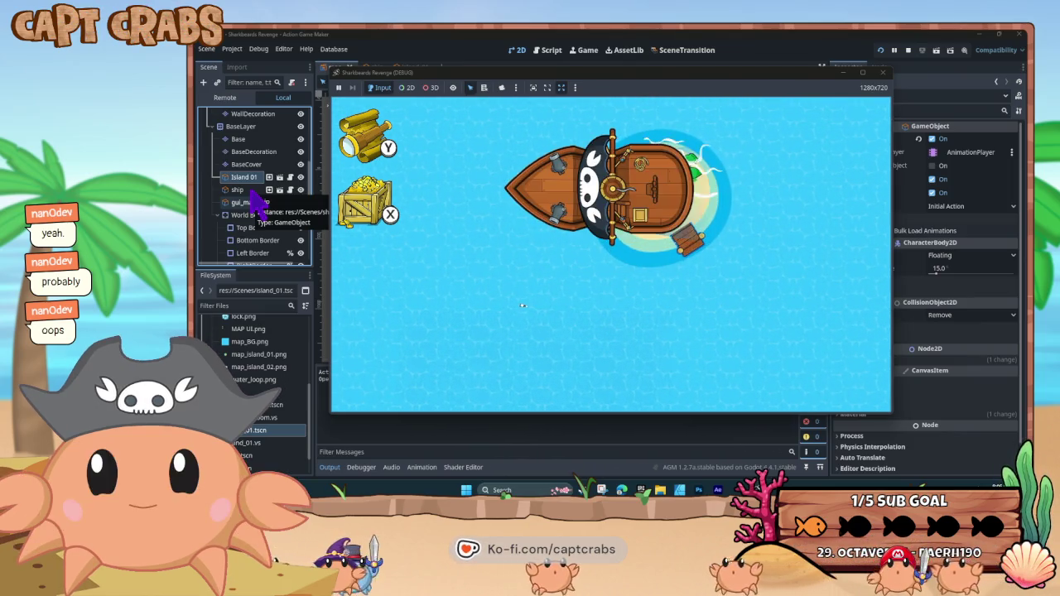
pyautogui.press('Left')
pyautogui.press('Down')
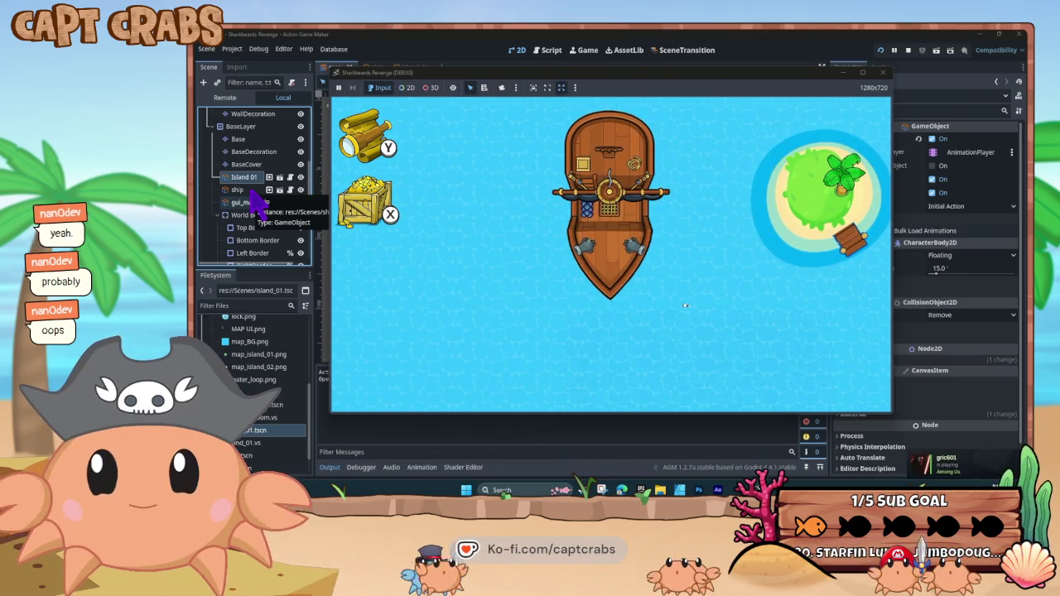
pyautogui.press('Right')
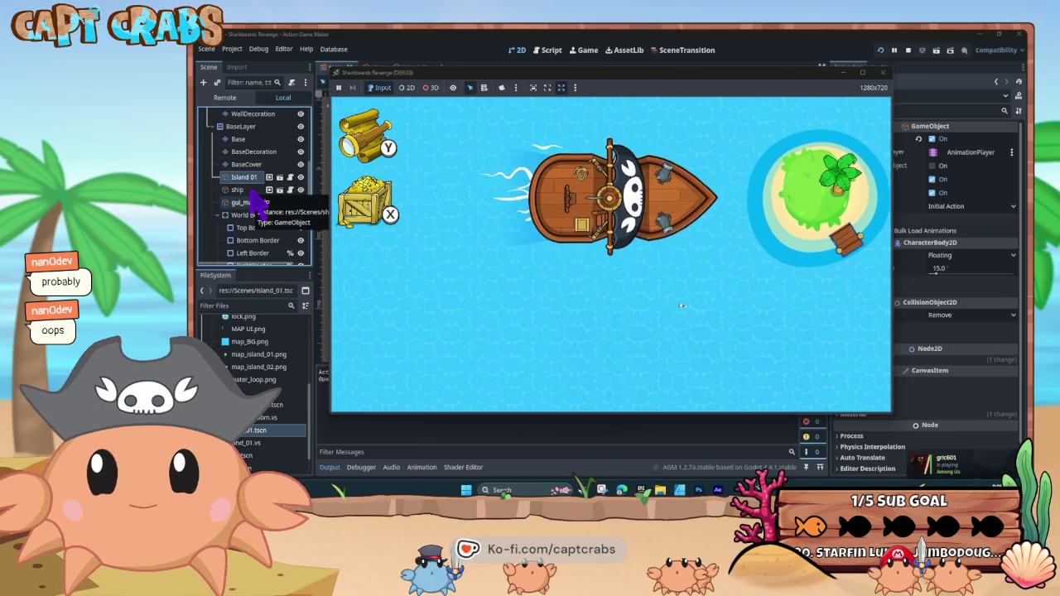
pyautogui.press('Up')
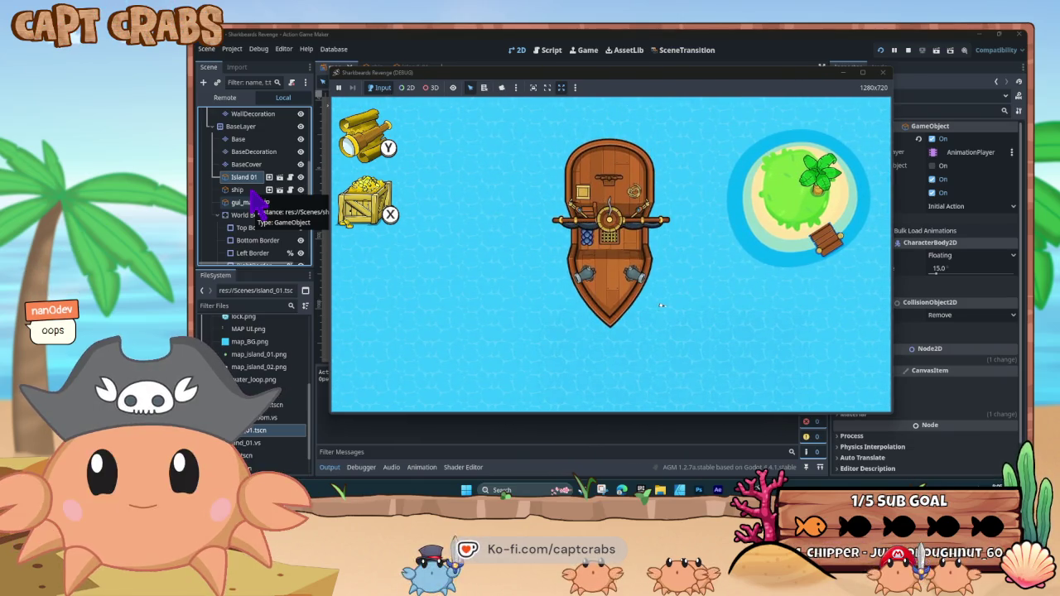
pyautogui.press('Right')
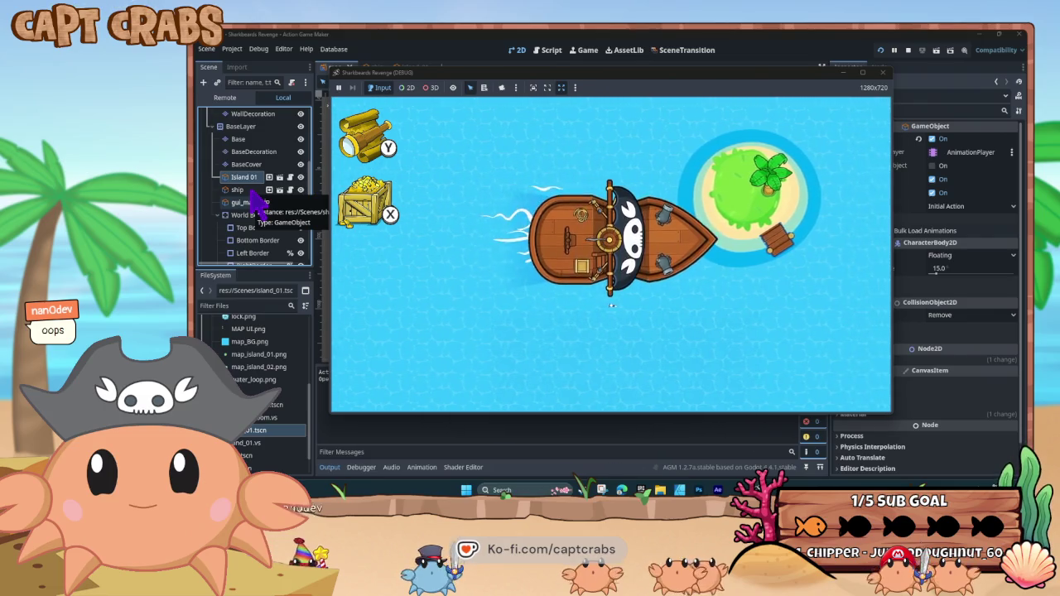
pyautogui.press('Right')
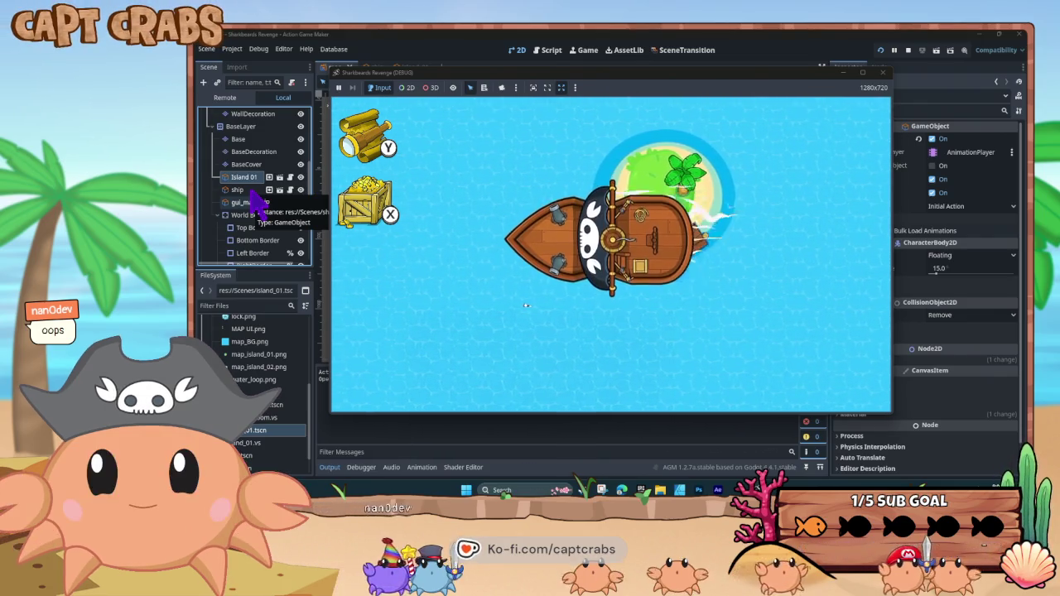
pyautogui.press('Right')
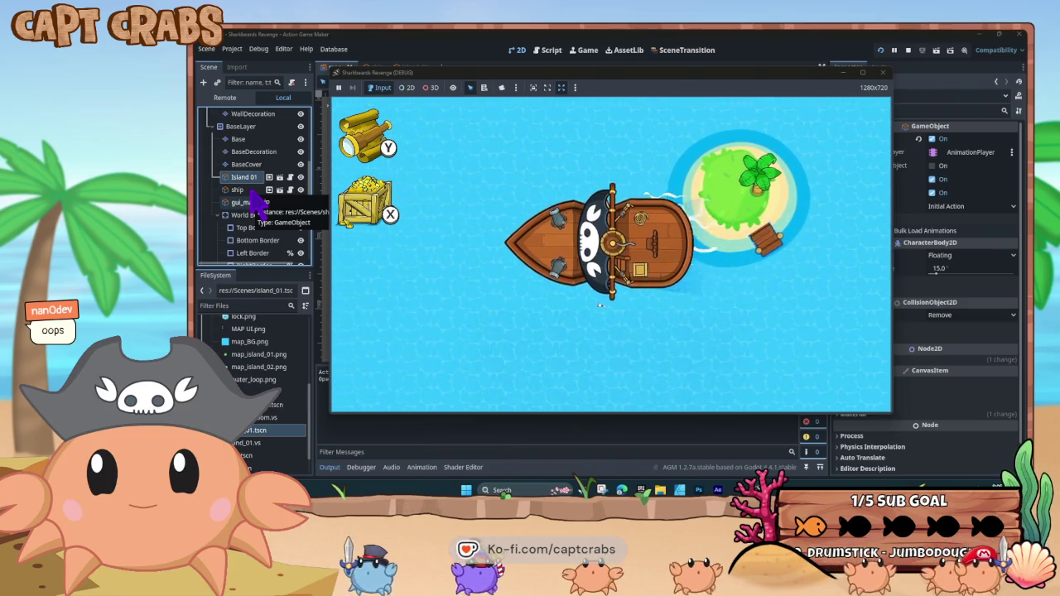
pyautogui.click(883, 72)
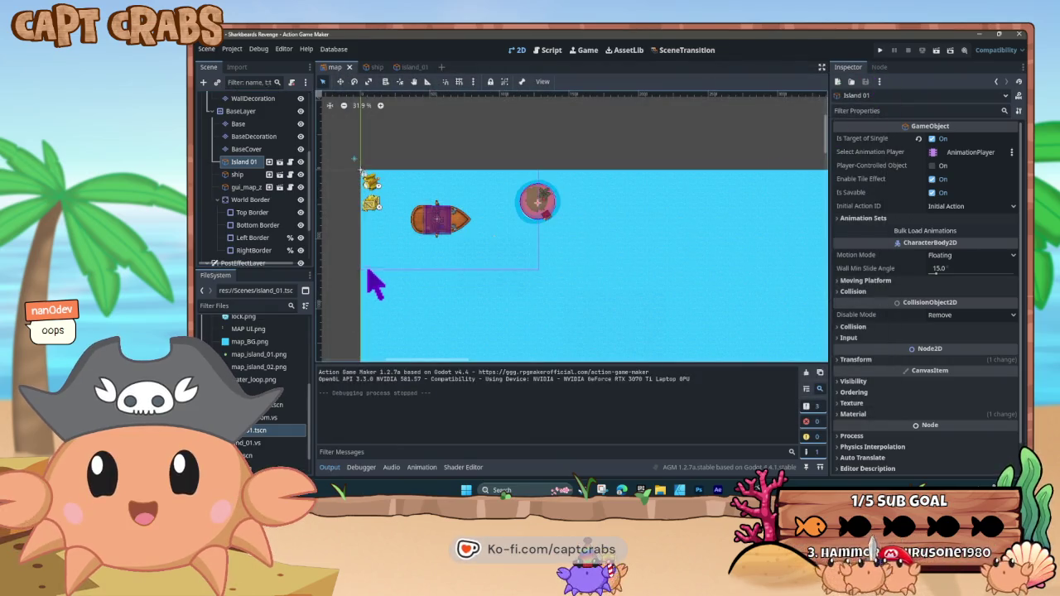
# In the ship scene, stretch the AttackCollision rectangle forward over the bow and back to the stern
pyautogui.click(367, 67)
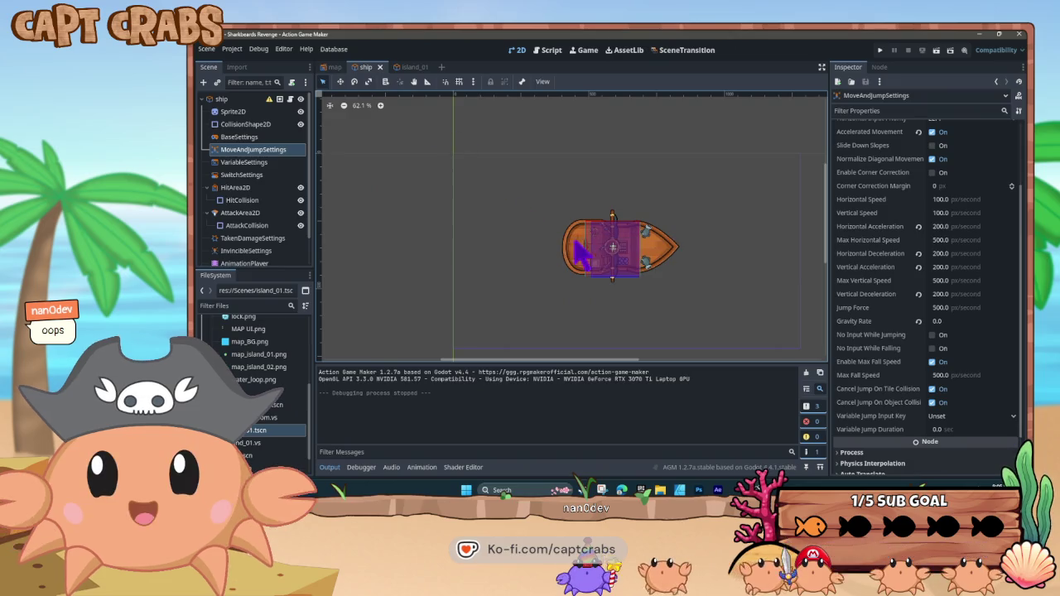
pyautogui.click(608, 265)
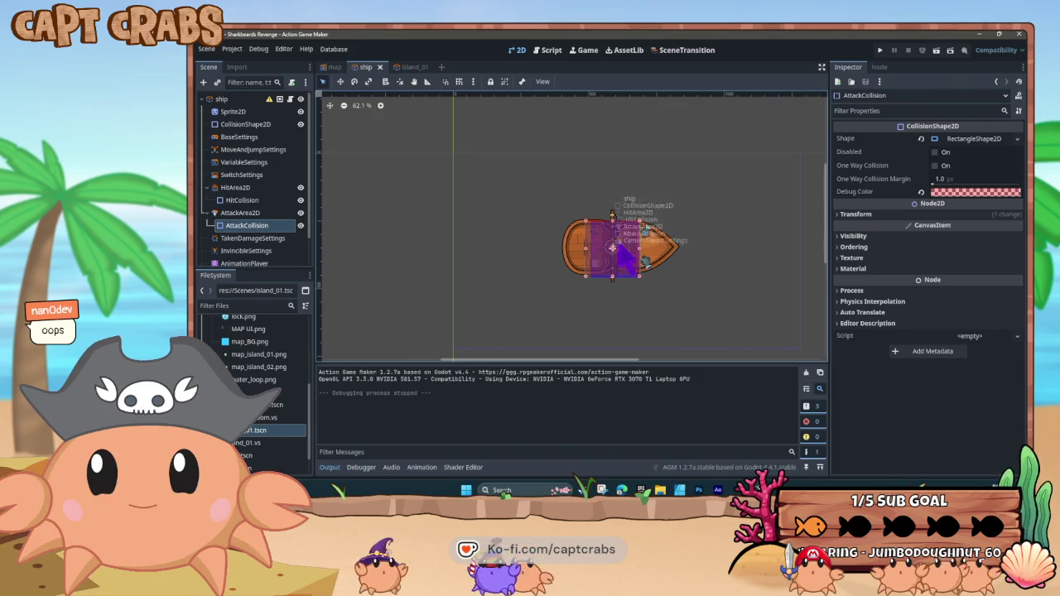
pyautogui.scroll(8, 629, 248)
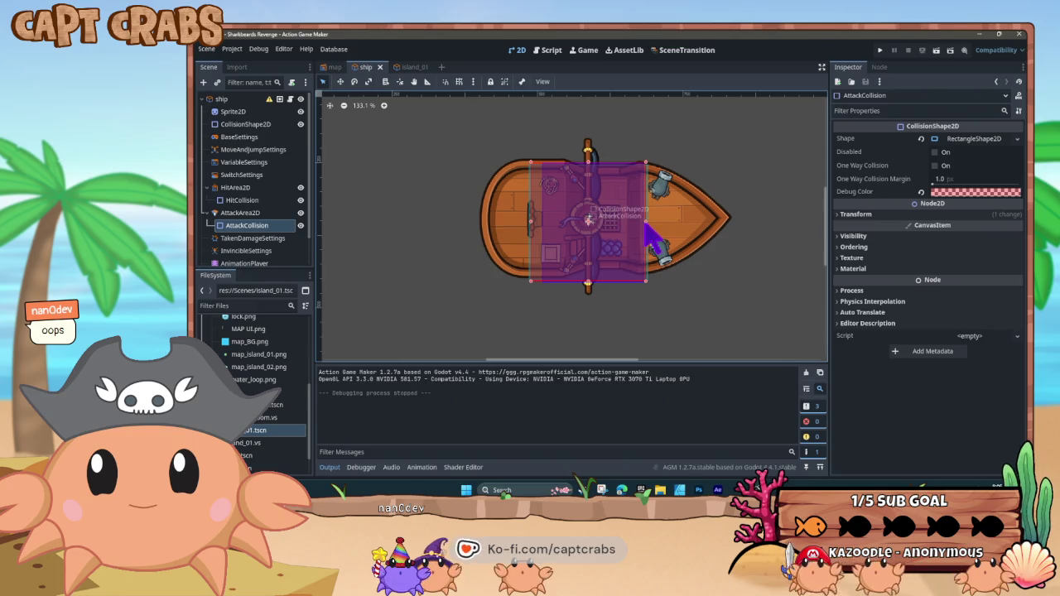
pyautogui.moveTo(646, 221); pyautogui.dragTo(713, 221)
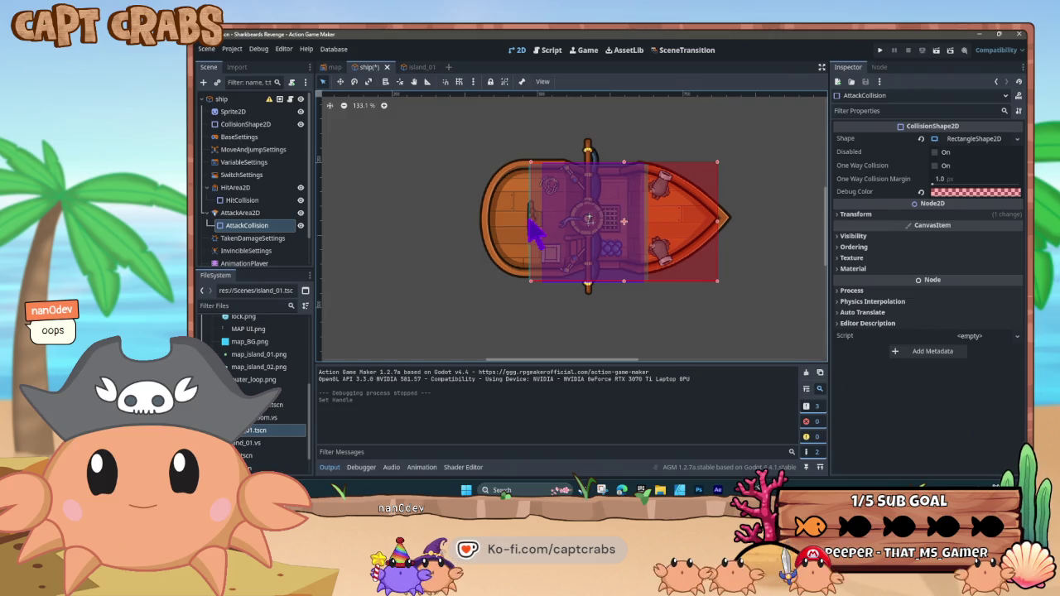
pyautogui.moveTo(530, 221); pyautogui.dragTo(489, 223)
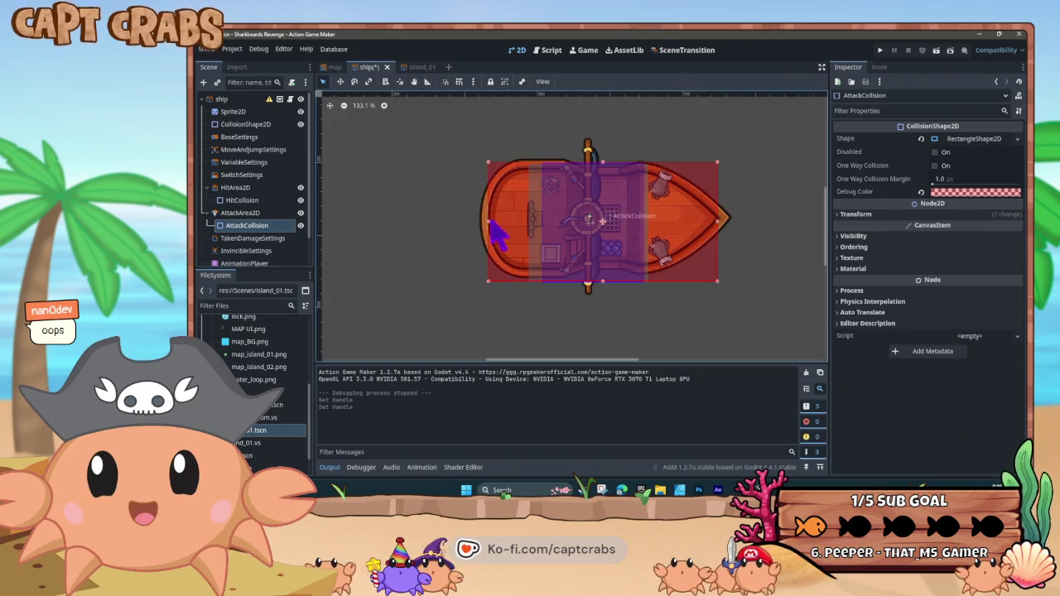
# Stretch the HitCollision rectangle from stern to bow, then inspect the HitArea2D and attack collision nodes
pyautogui.click(242, 199)
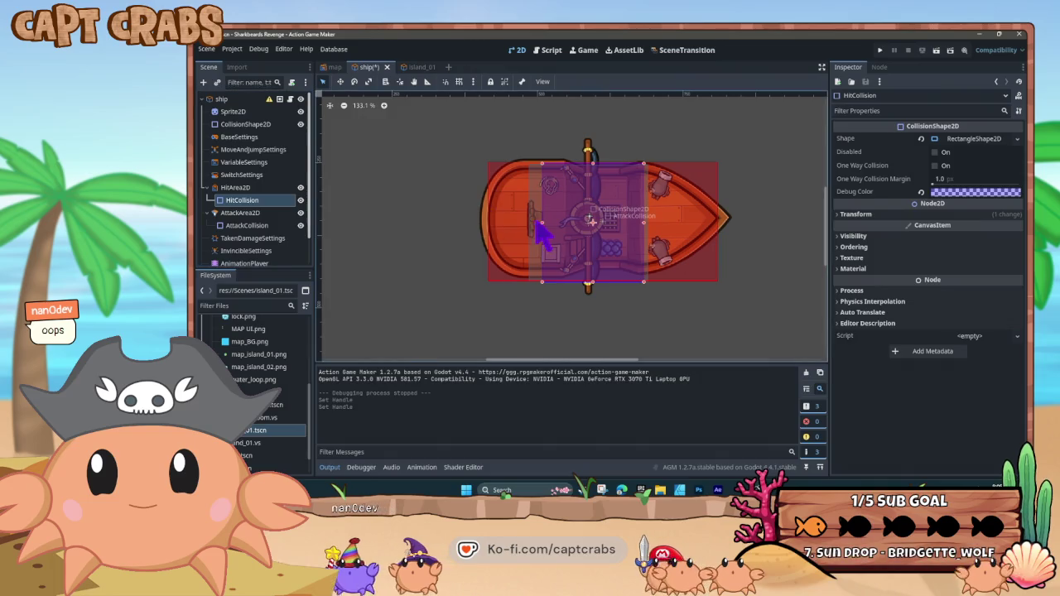
pyautogui.moveTo(542, 222); pyautogui.dragTo(489, 222)
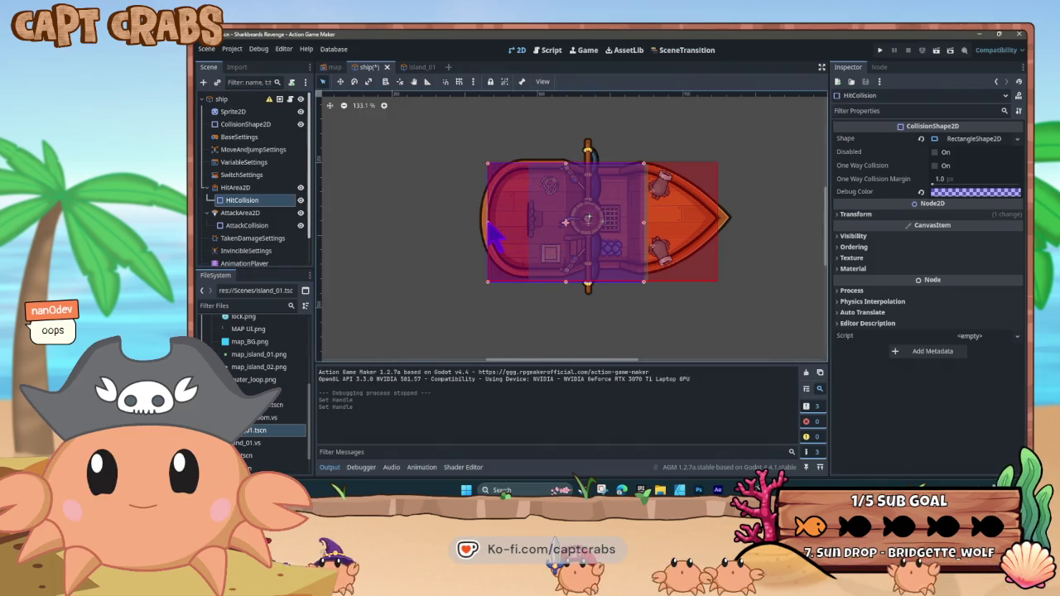
pyautogui.moveTo(644, 222); pyautogui.dragTo(716, 224)
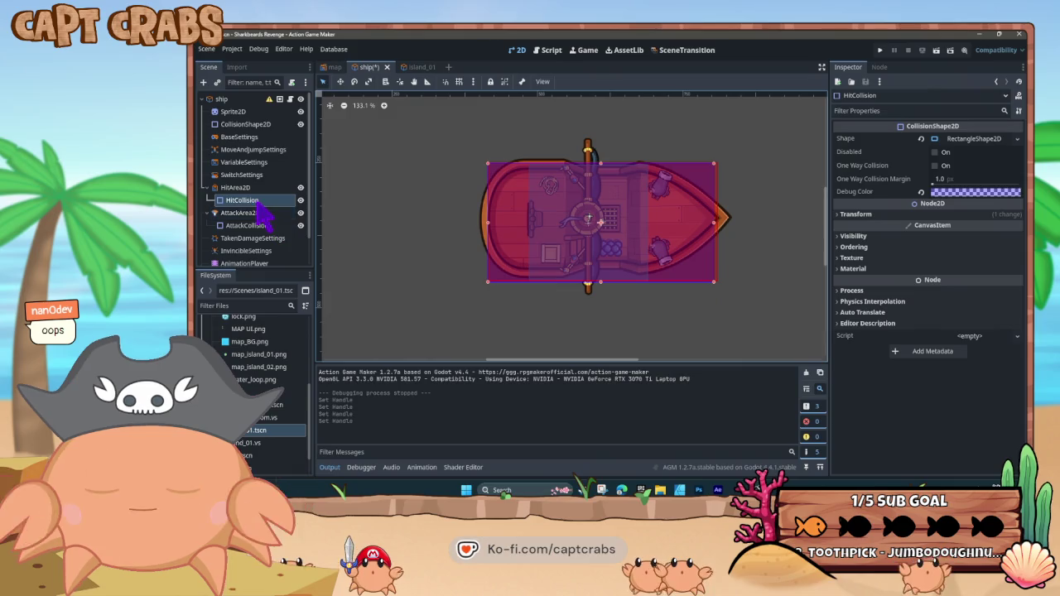
pyautogui.click(271, 214)
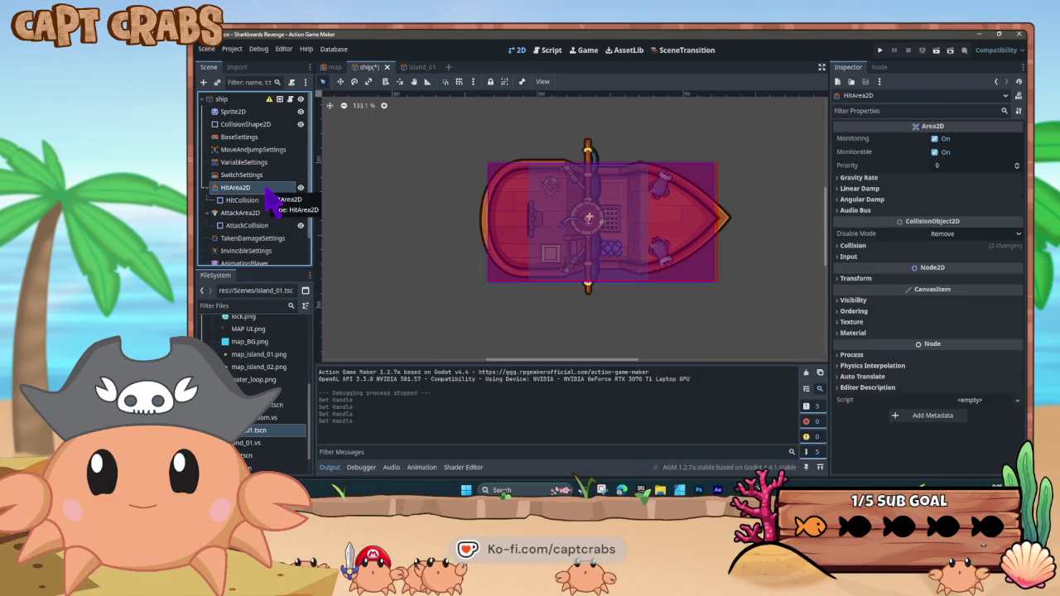
pyautogui.click(265, 200)
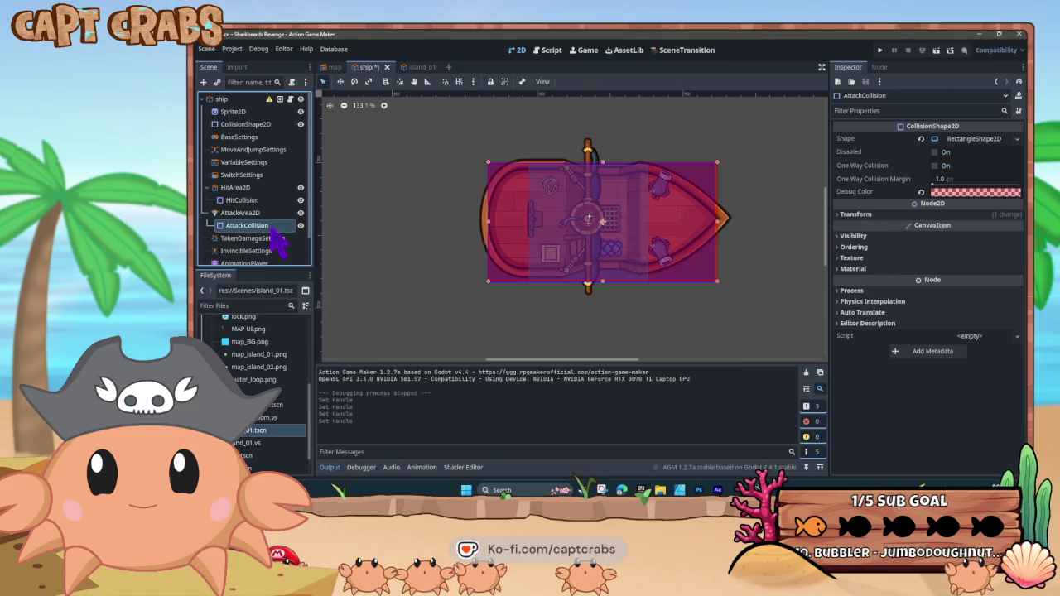
pyautogui.scroll(-2, 278, 242)
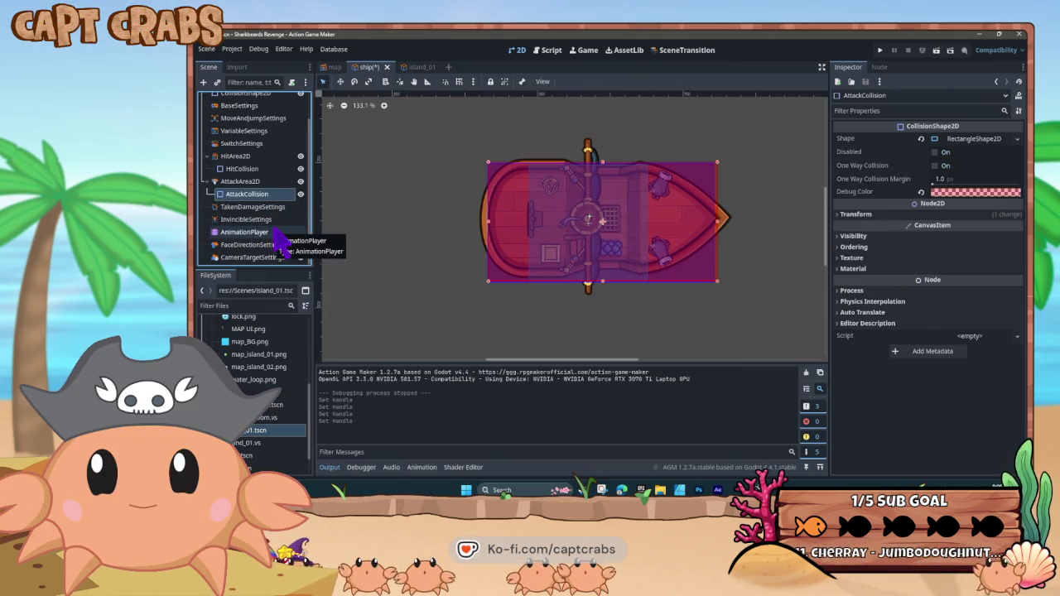
pyautogui.scroll(2, 276, 240)
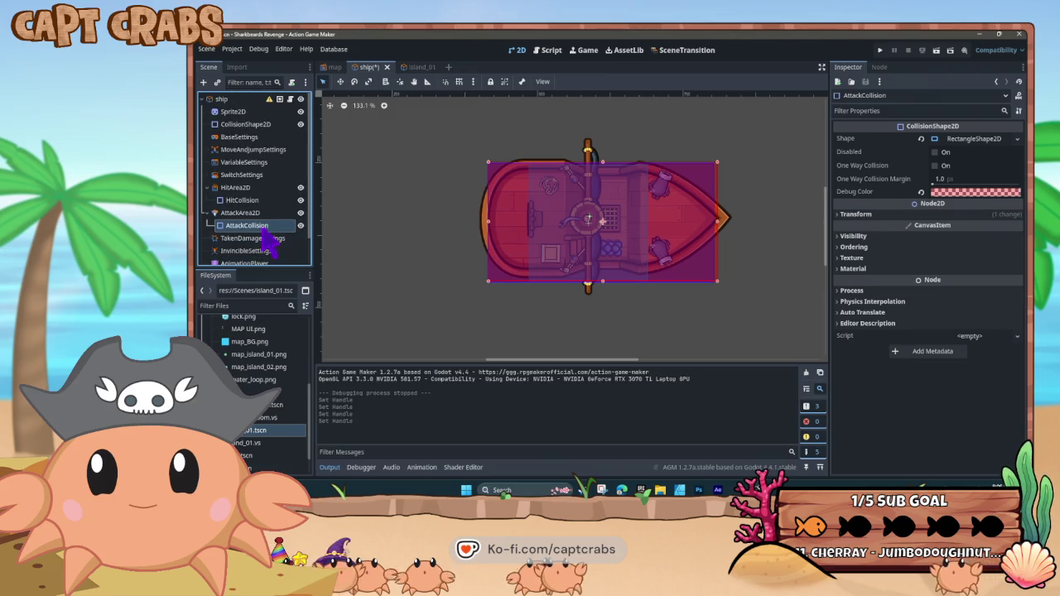
pyautogui.click(248, 188)
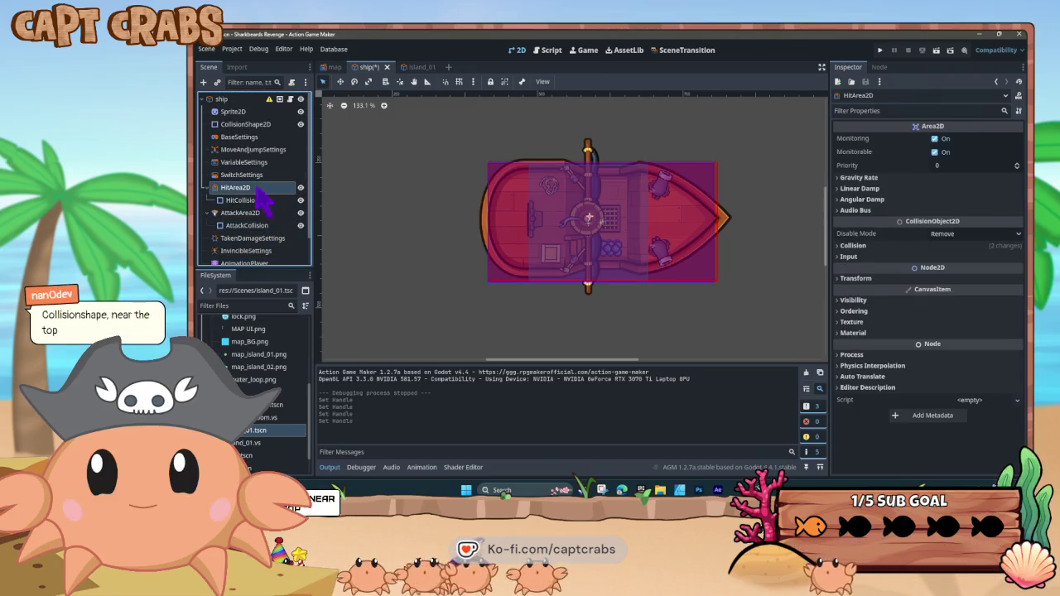
# Raise the collision rectangles and widen CollisionShape2D across the hull from stern to bow
pyautogui.click(547, 267)
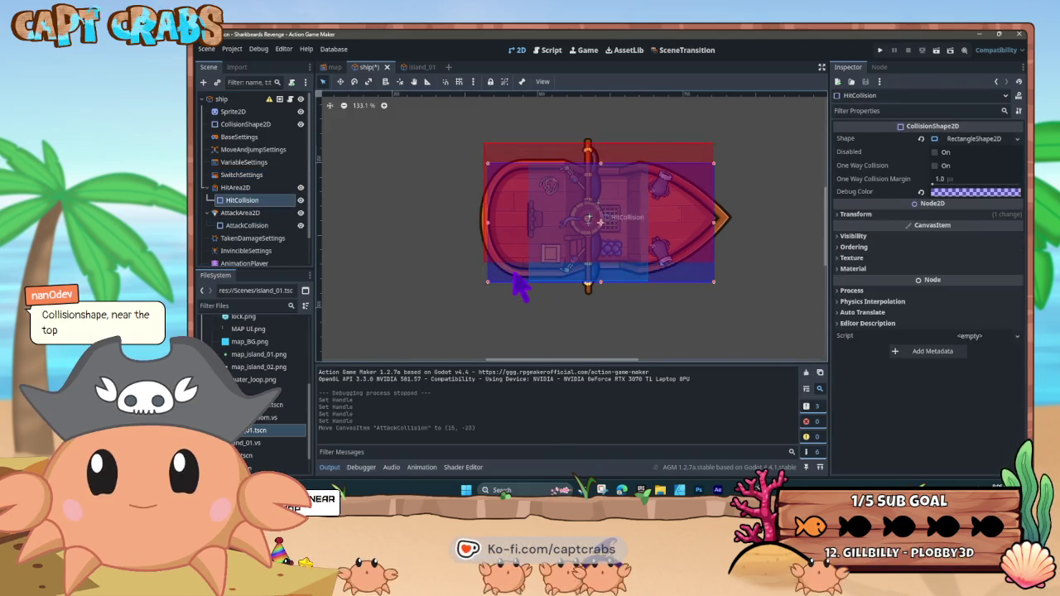
pyautogui.moveTo(530, 273); pyautogui.dragTo(530, 254)
pyautogui.click(545, 280)
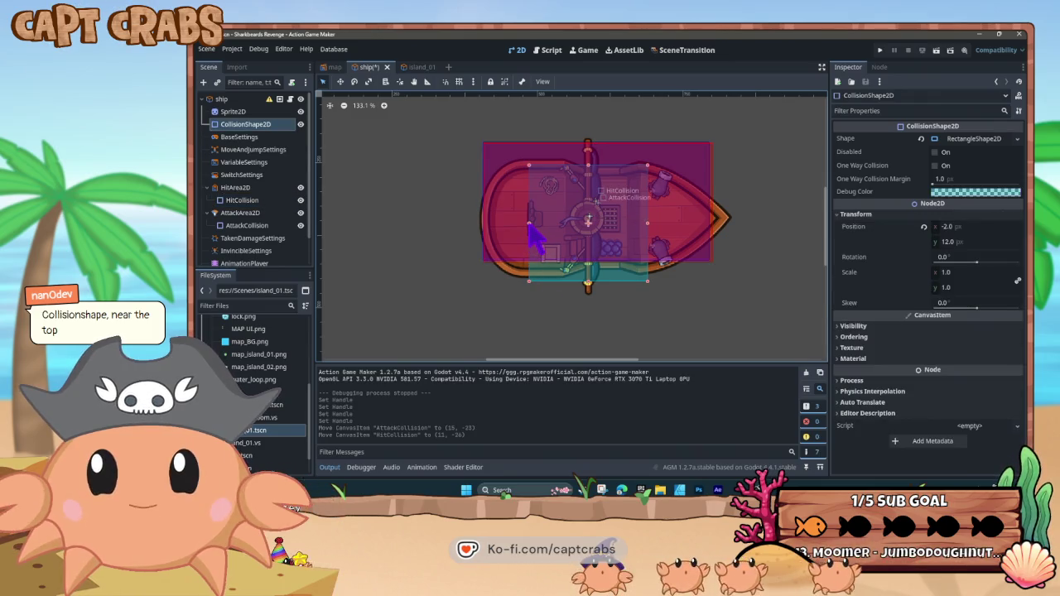
pyautogui.moveTo(528, 225); pyautogui.dragTo(484, 225)
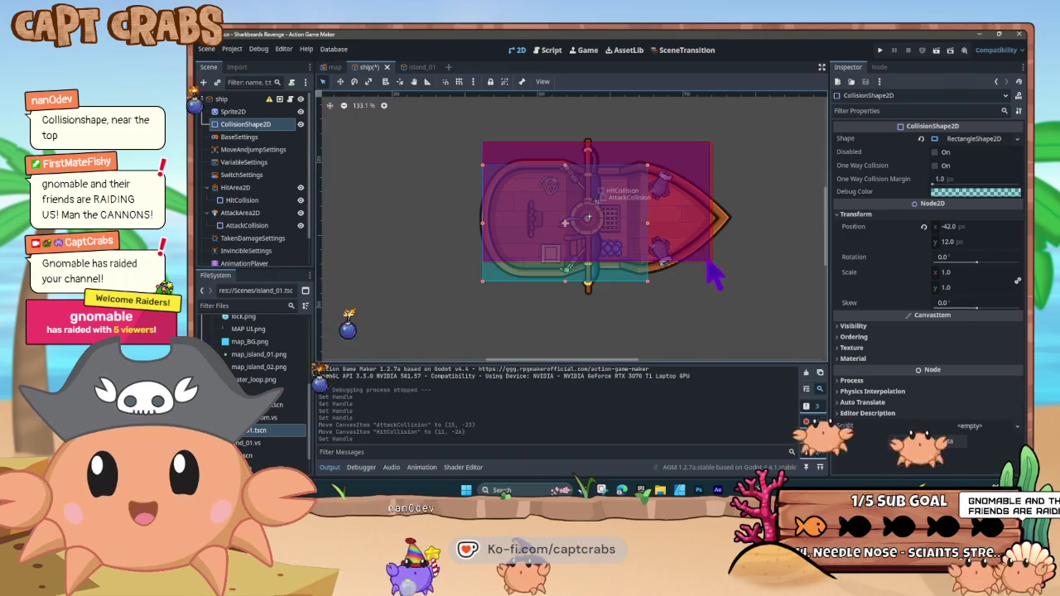
pyautogui.moveTo(649, 223); pyautogui.dragTo(716, 225)
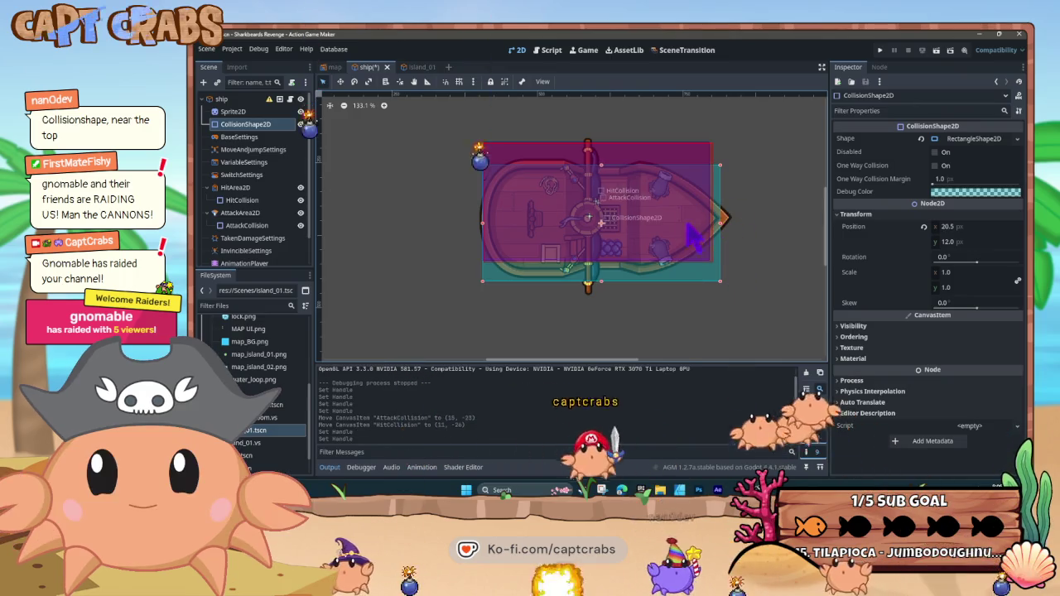
# Move the AttackCollision rectangle down over the hull
pyautogui.click(621, 166)
pyautogui.moveTo(621, 167)
pyautogui.mouseDown()
pyautogui.moveTo(619, 185)
pyautogui.moveTo(636, 200)
pyautogui.mouseUp()
pyautogui.click(627, 159)
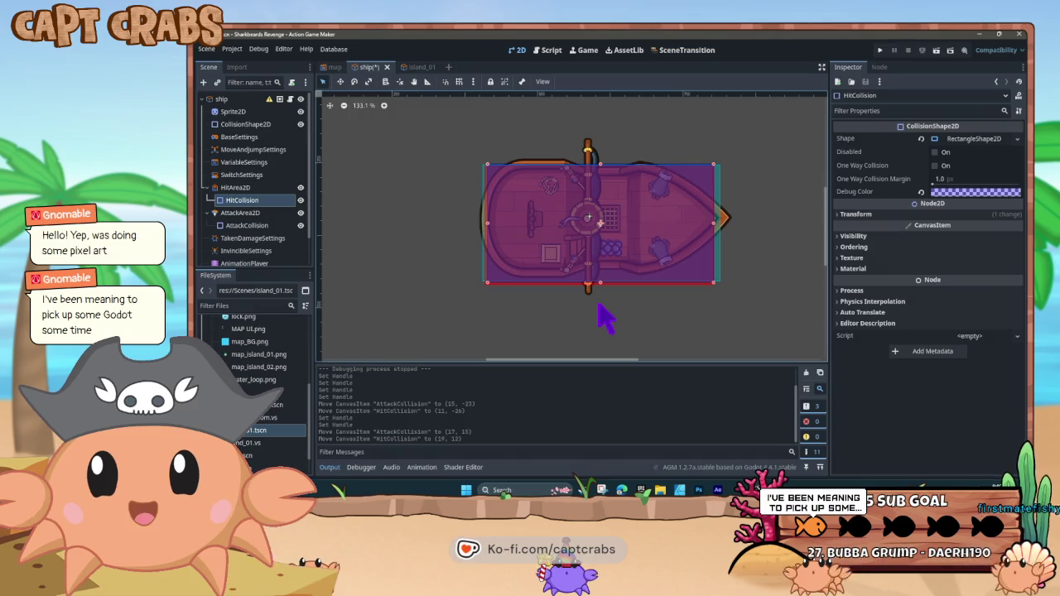
# Save the ship scene and launch a test run with F5
pyautogui.press('F5')
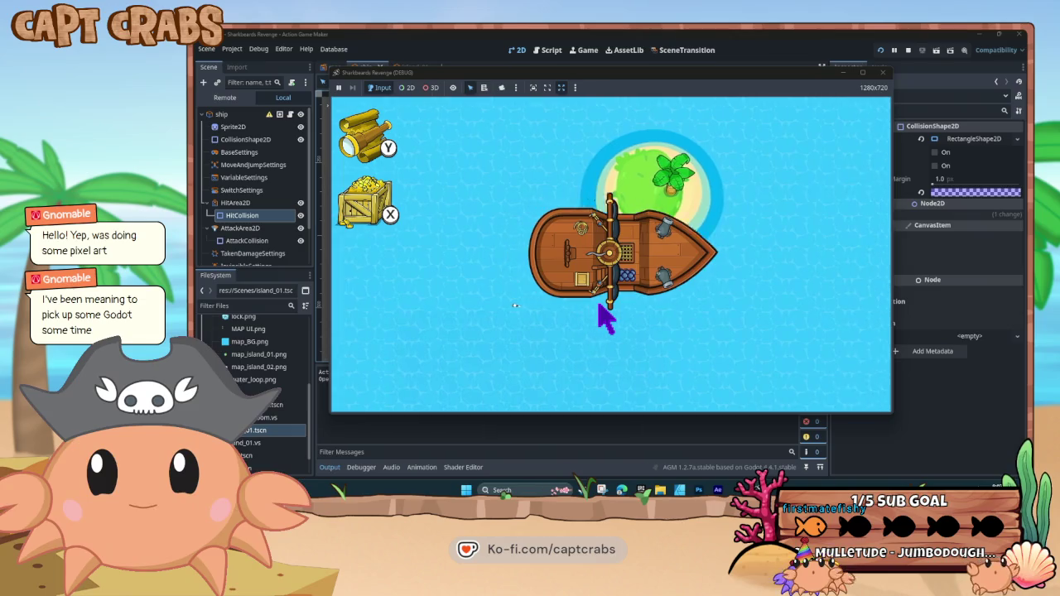
# Sail the ship left, right and upward past the island to test its turning animations
pyautogui.press('Left')
pyautogui.press('Right')
pyautogui.press('Up')
pyautogui.press('Right')
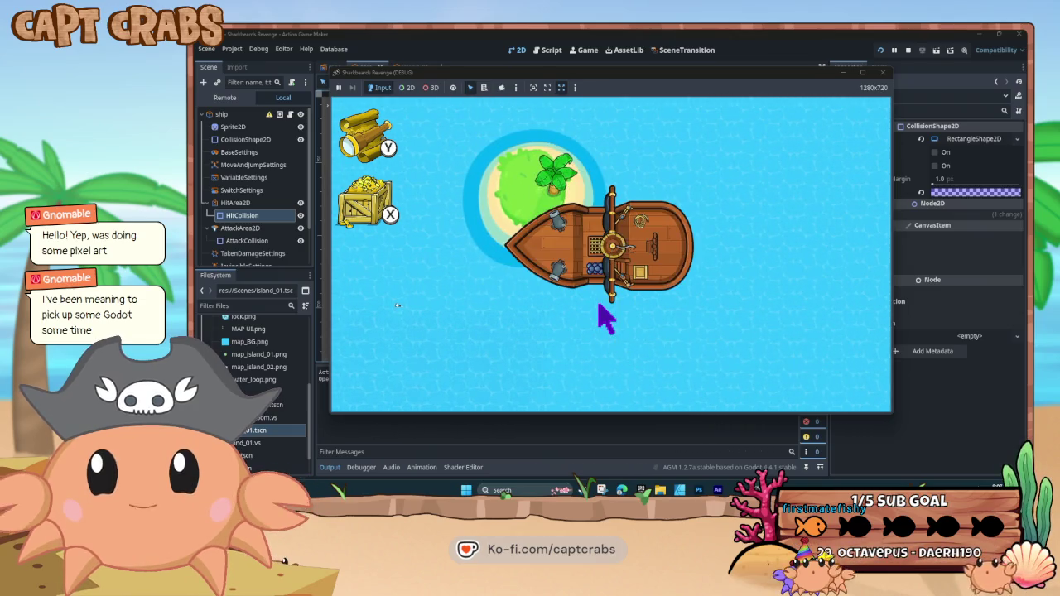
pyautogui.press('Up')
pyautogui.press('Right')
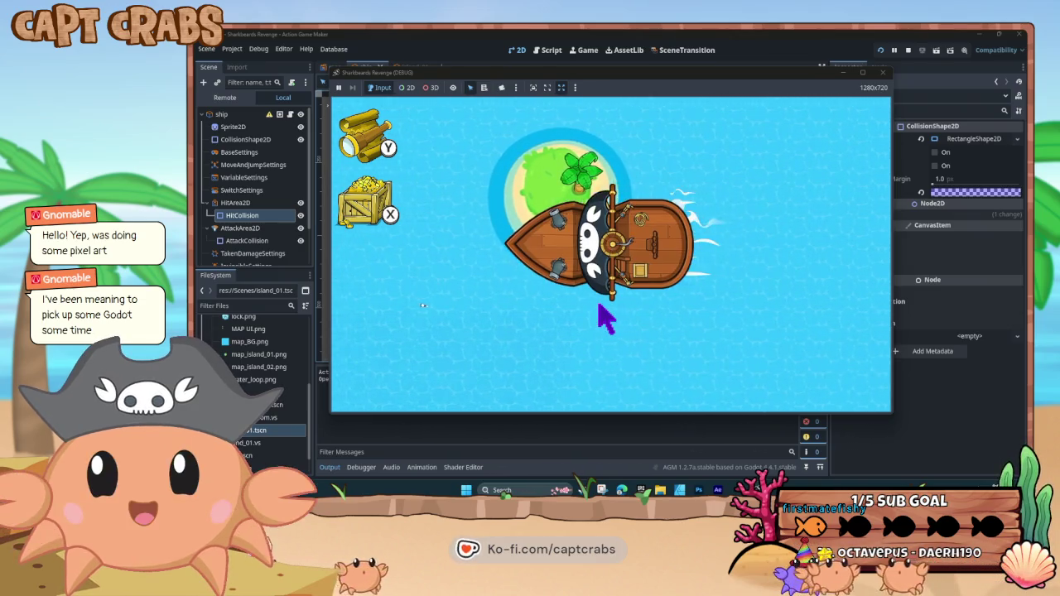
pyautogui.press('Up')
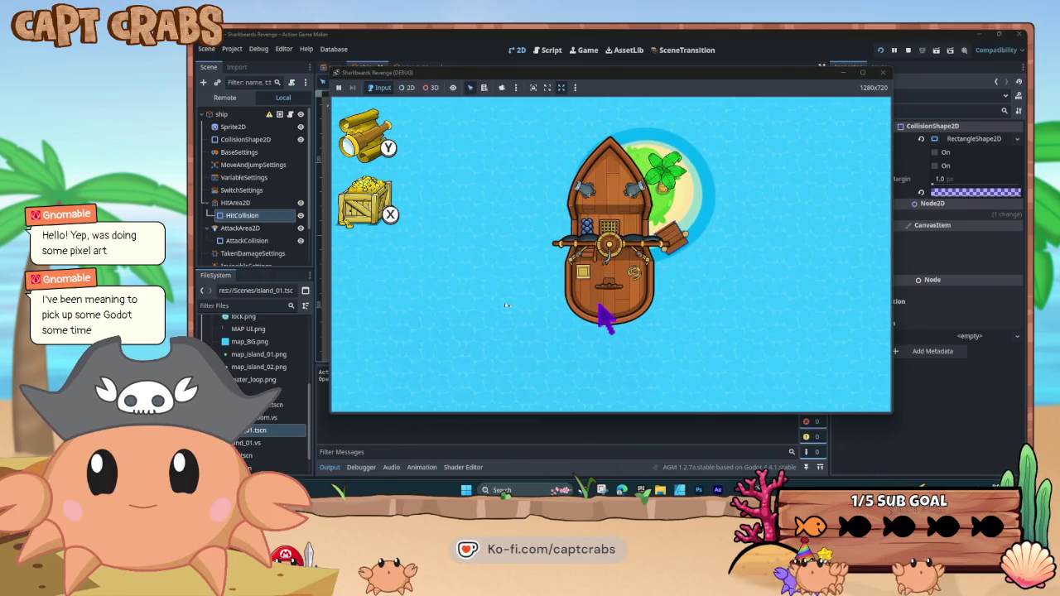
pyautogui.press('Up')
pyautogui.press('Up')
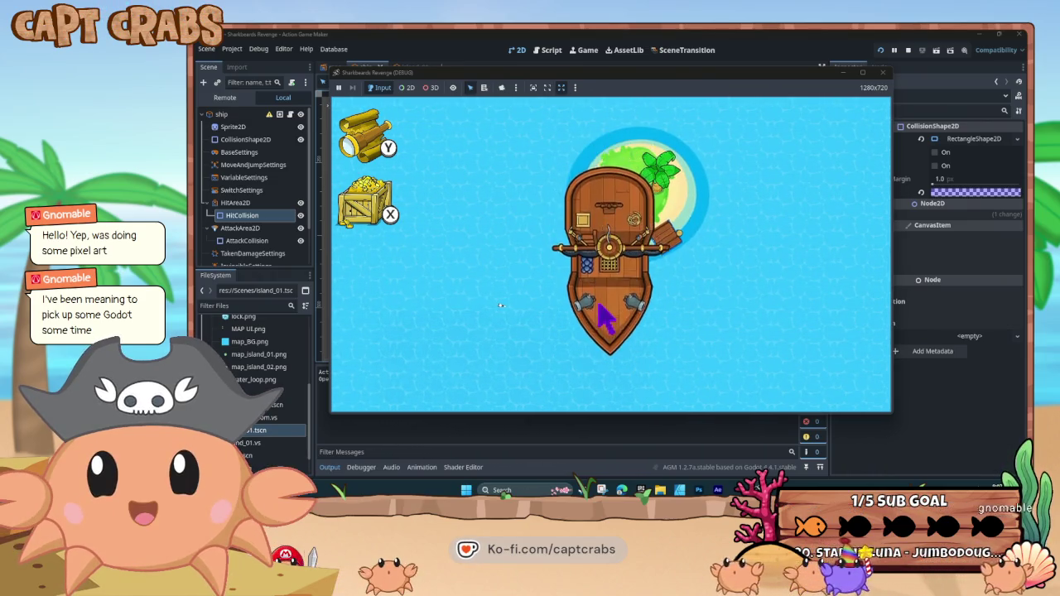
pyautogui.press('Up')
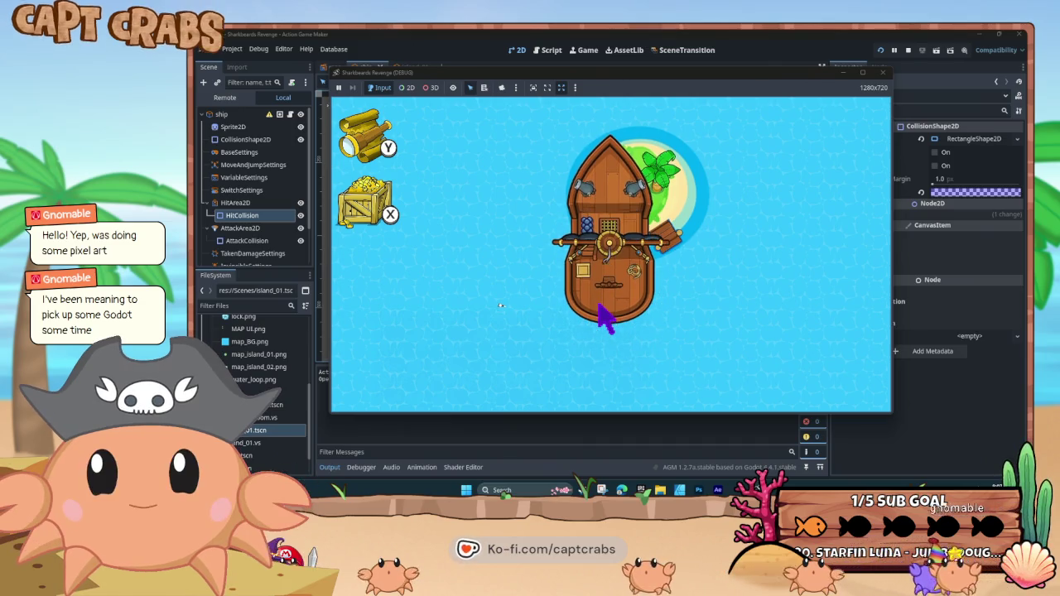
# Turn the ship down, up, left and right near the island, then close the test game
pyautogui.press('Down')
pyautogui.press('Up')
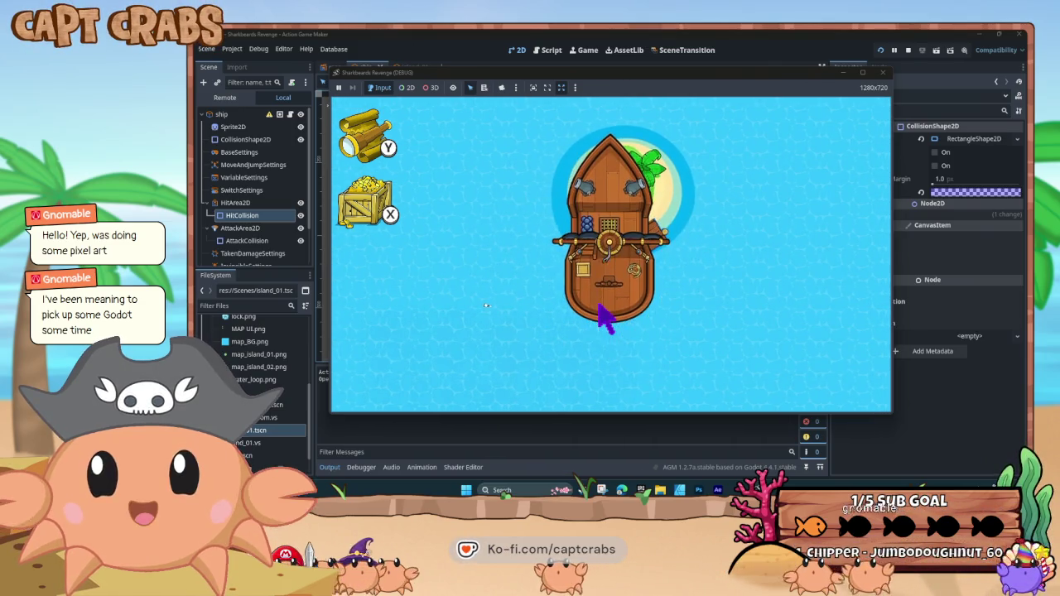
pyautogui.press('Left')
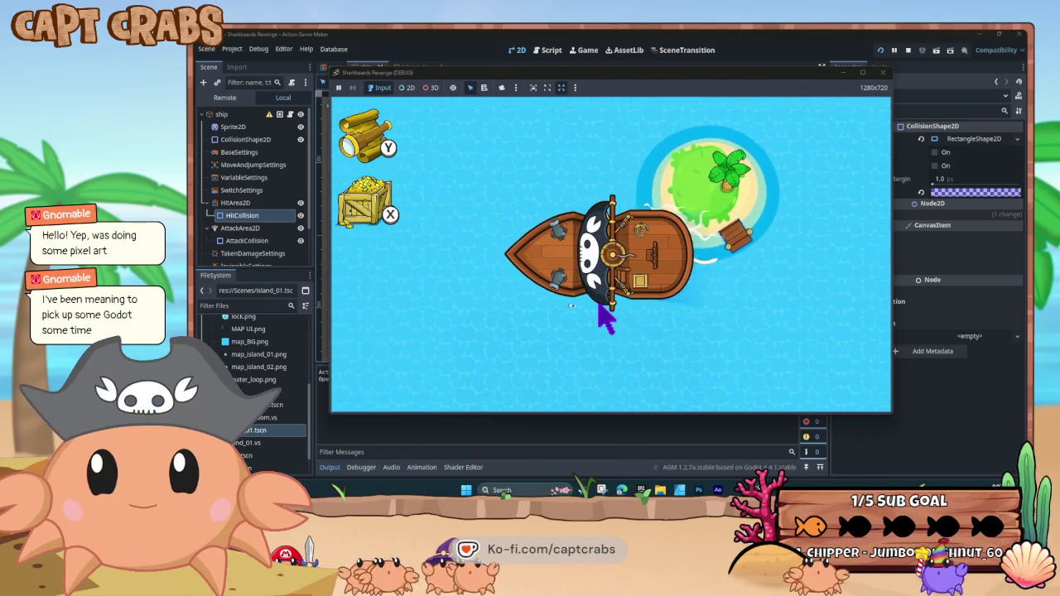
pyautogui.press('Right')
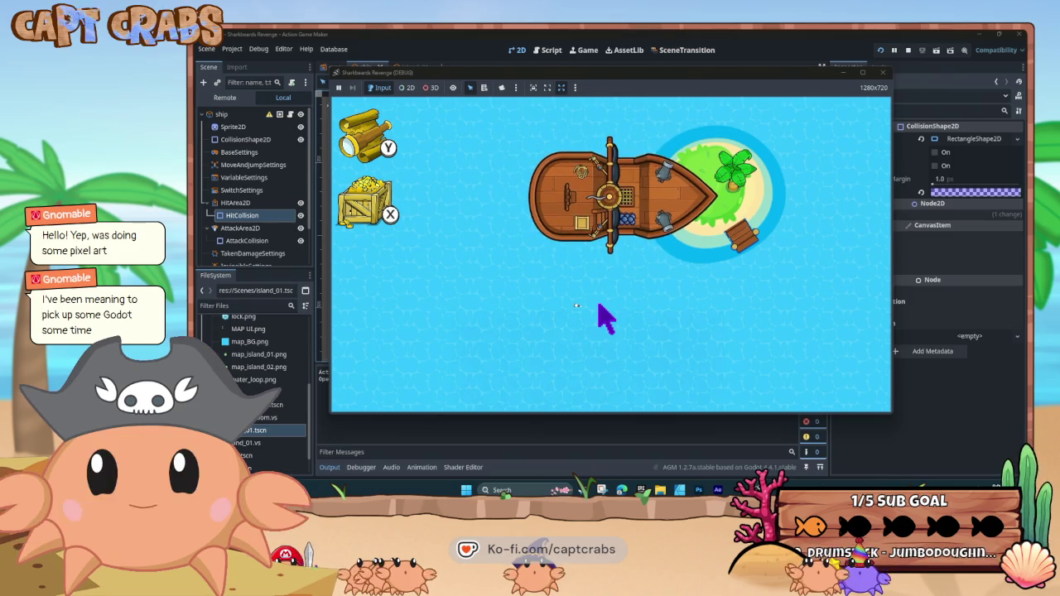
pyautogui.press('Left')
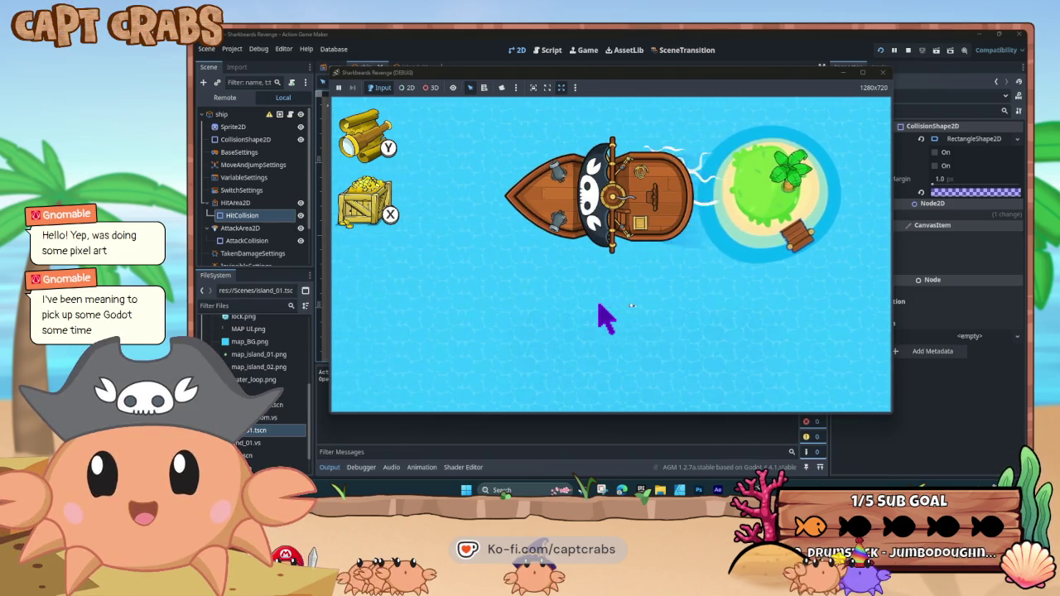
pyautogui.press('Right')
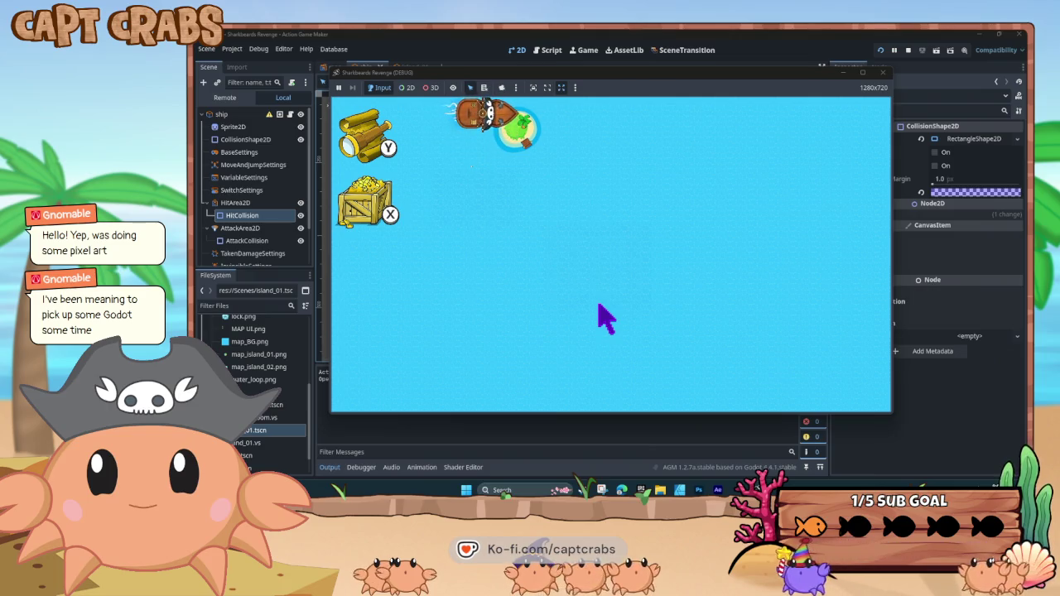
pyautogui.press('Left')
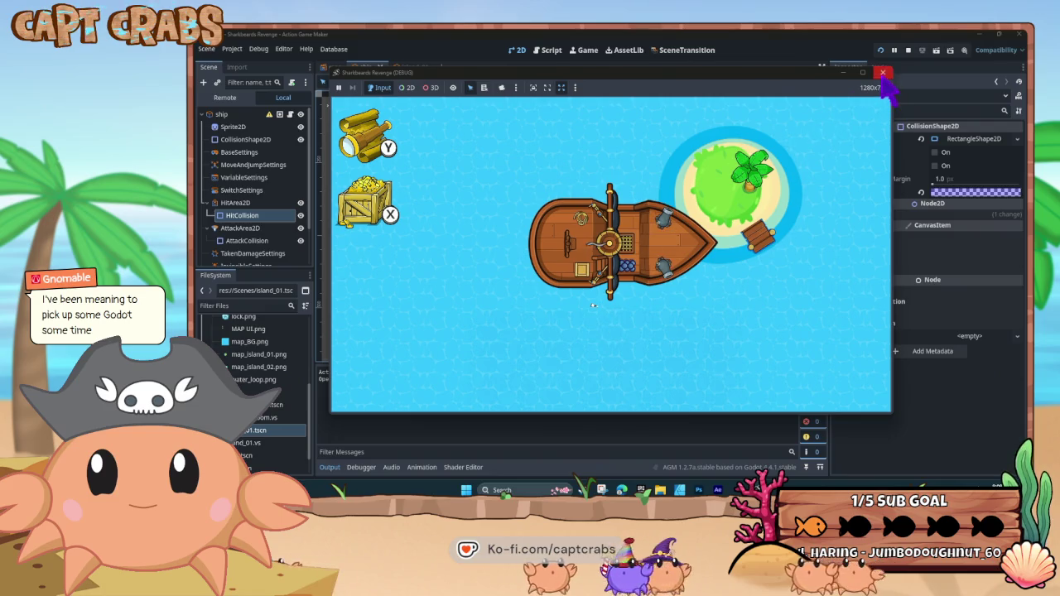
pyautogui.click(882, 72)
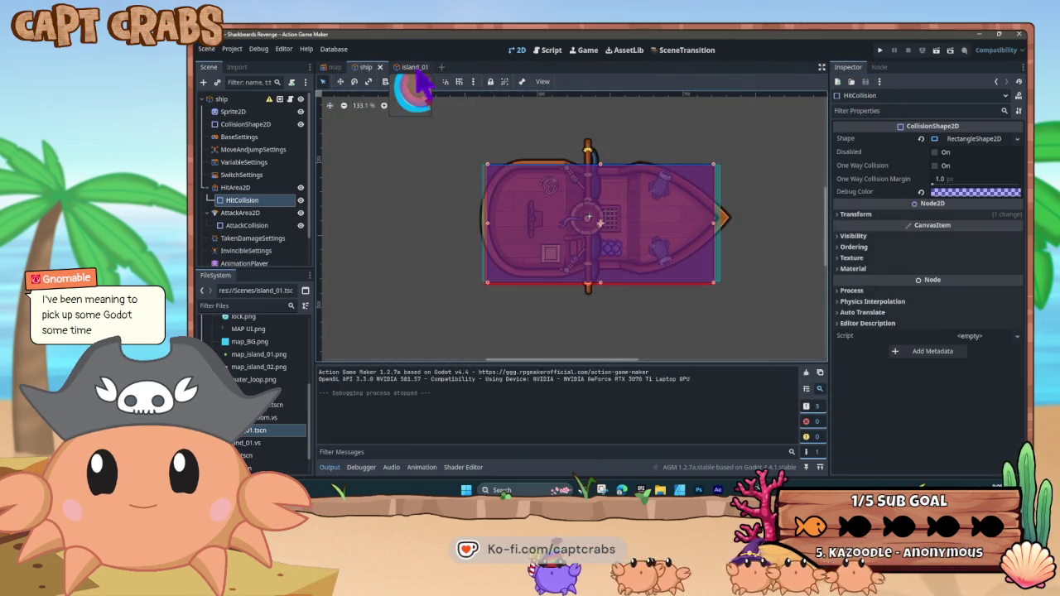
# In island_01's state graph, set the IDLE state to not be affected by gravity
pyautogui.click(416, 68)
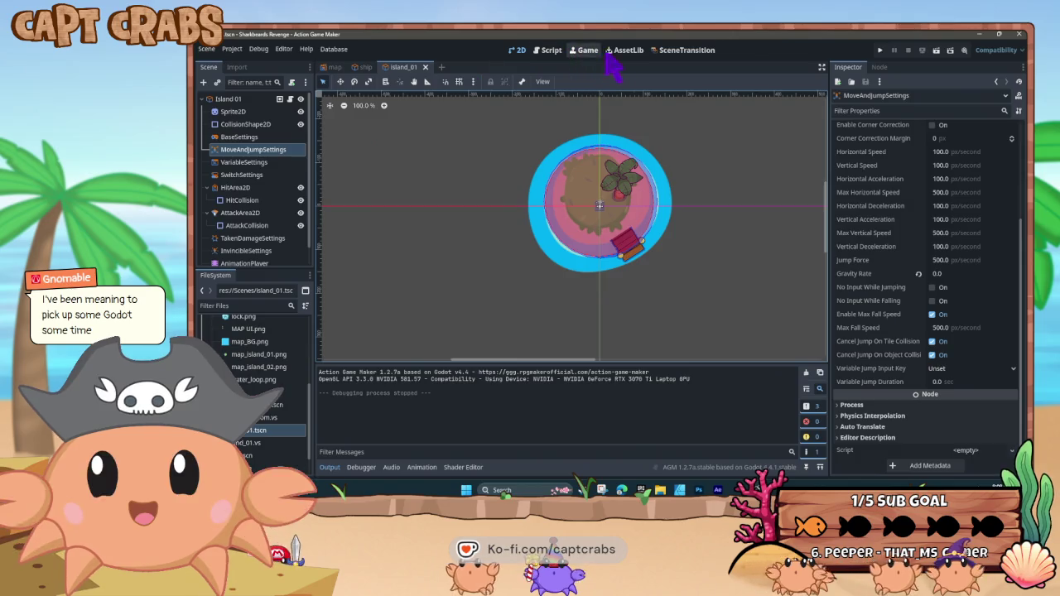
pyautogui.click(549, 51)
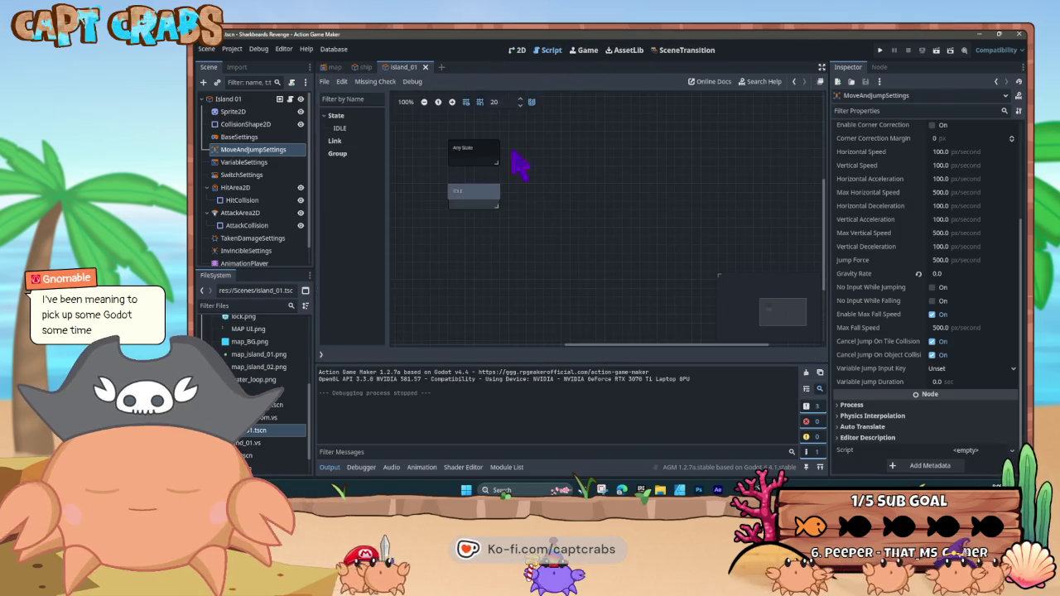
pyautogui.click(480, 210)
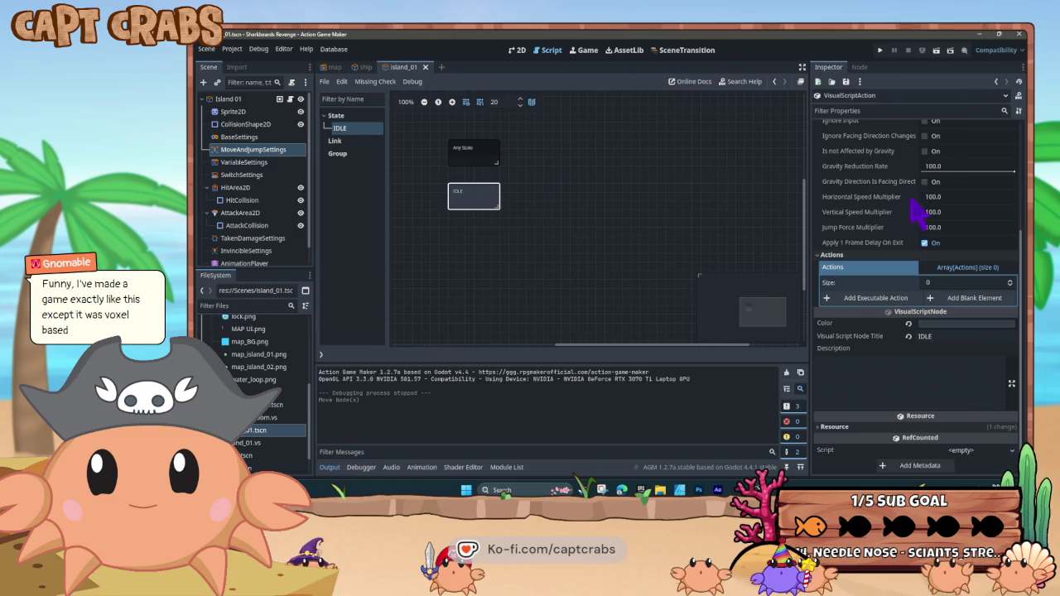
pyautogui.scroll(5, 920, 211)
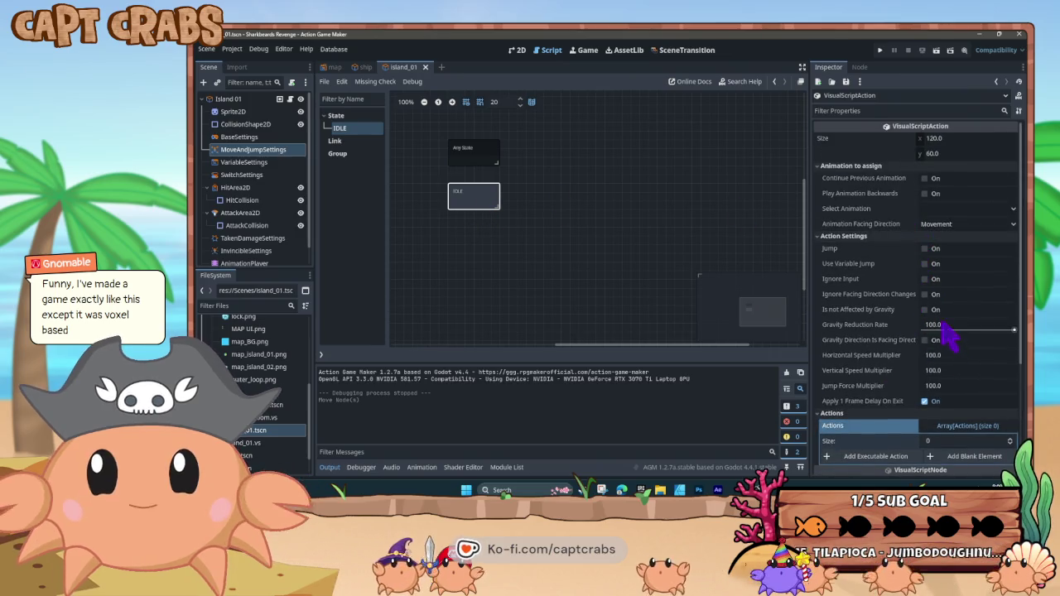
pyautogui.click(925, 310)
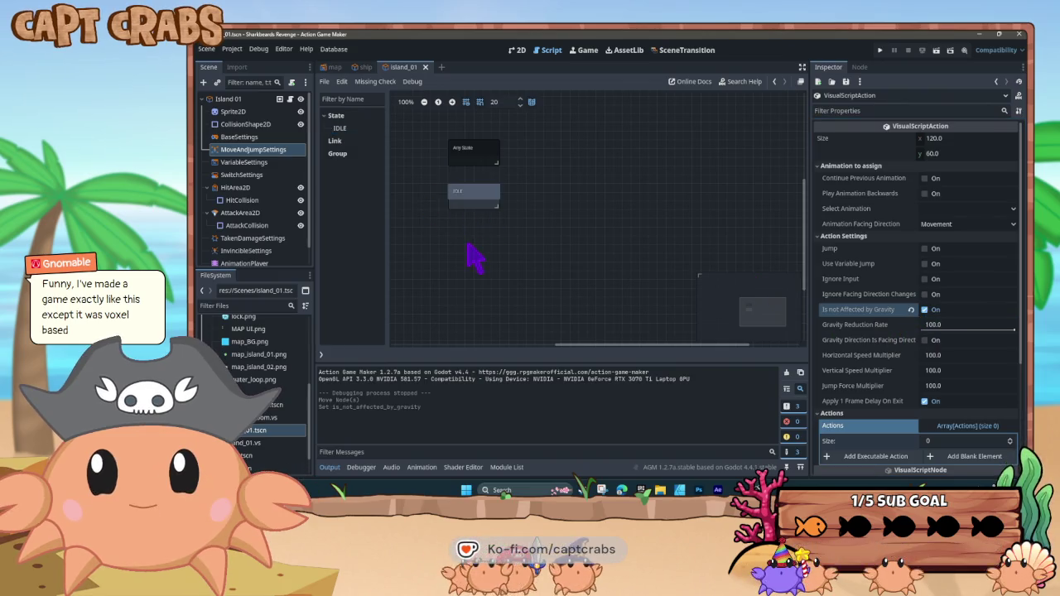
# Paste a copy of IDLE as IDLE(1) and add a link from IDLE to it
pyautogui.hotkey('ctrl', 'v')
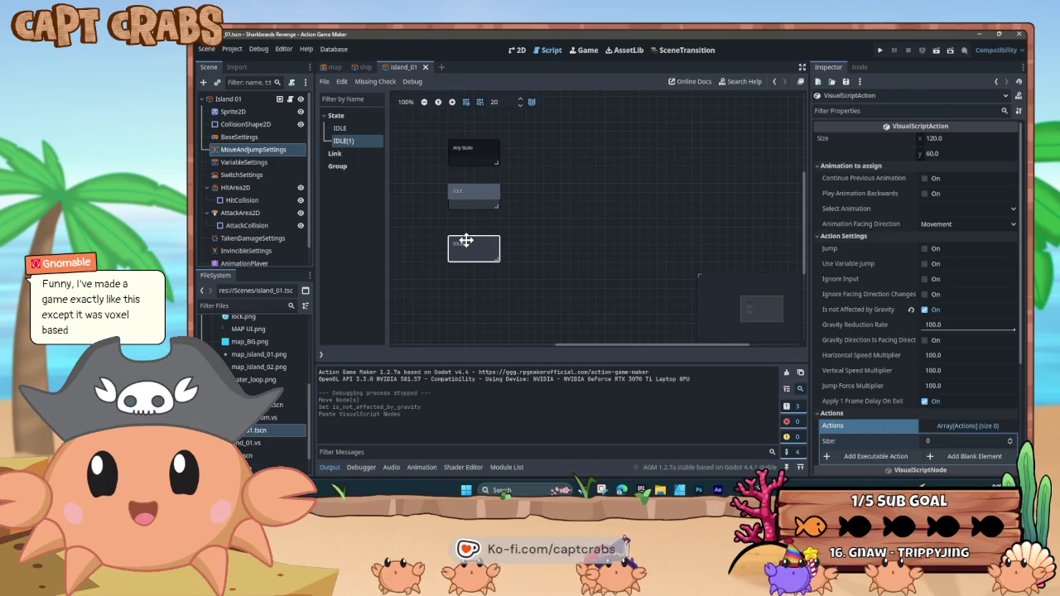
pyautogui.rightClick(464, 217)
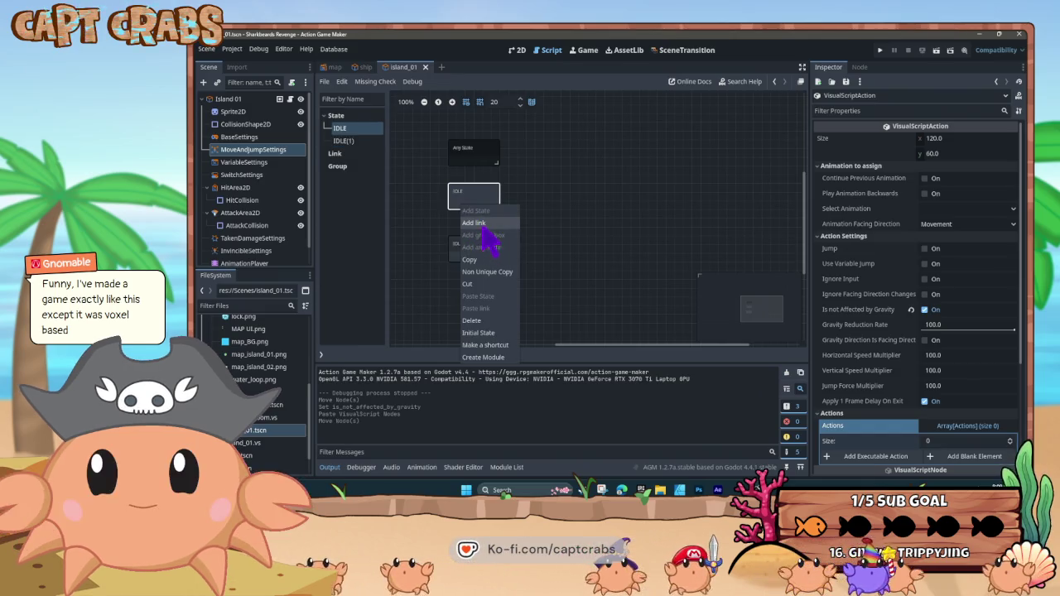
pyautogui.click(469, 220)
pyautogui.click(473, 249)
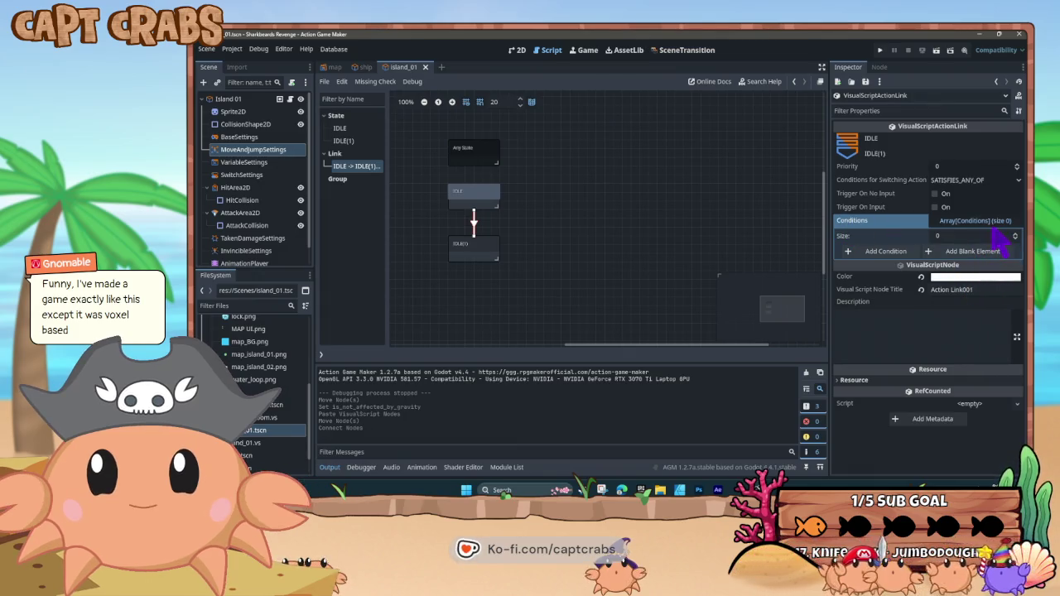
# Add a ContactWithWallArea condition on all sides, targeting the Player object group, to the link
pyautogui.click(896, 253)
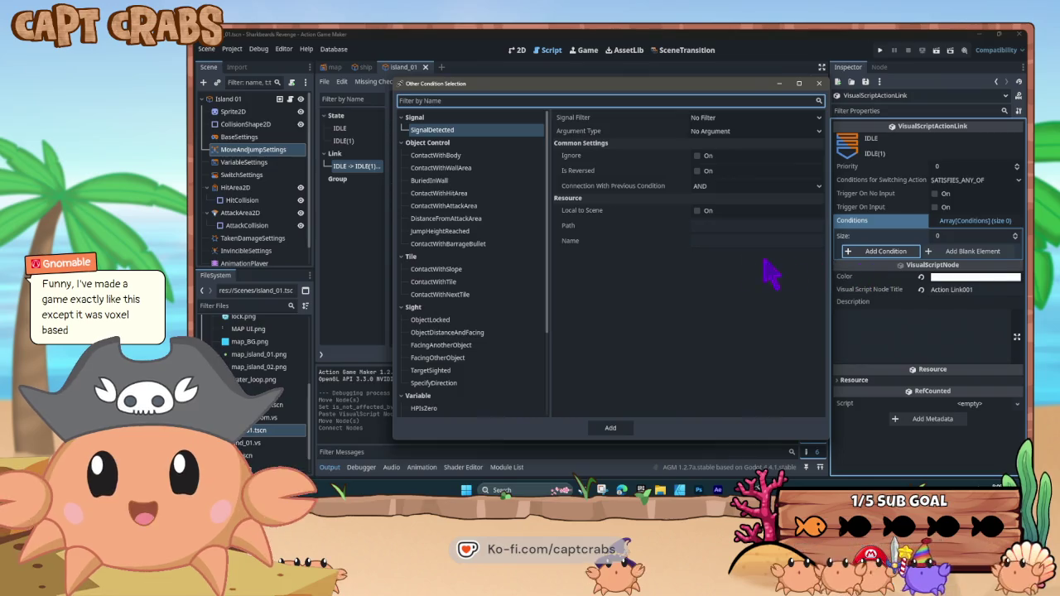
pyautogui.click(472, 167)
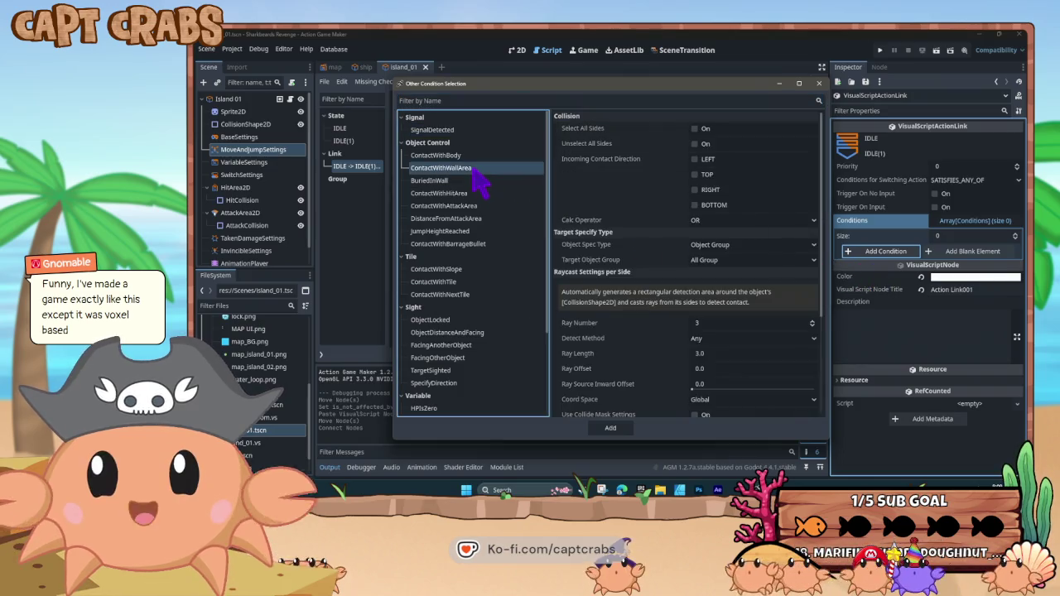
pyautogui.click(696, 130)
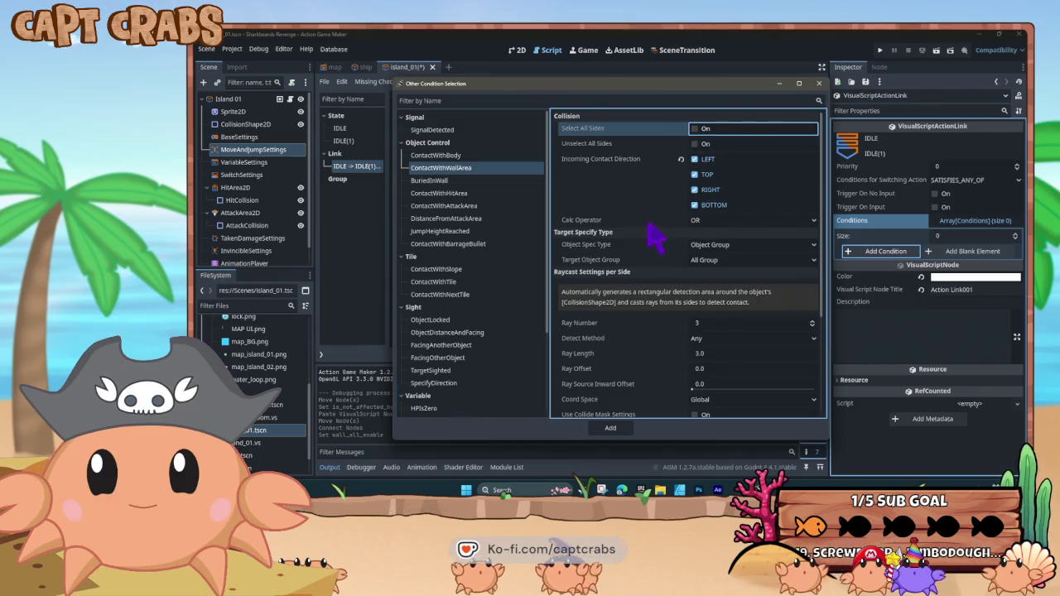
pyautogui.click(712, 246)
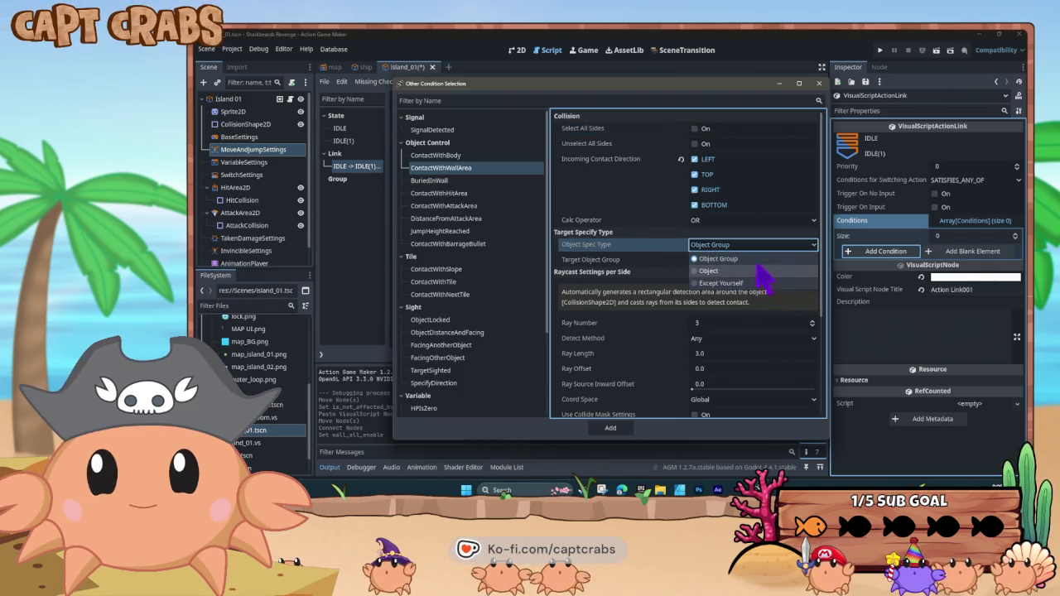
pyautogui.click(736, 263)
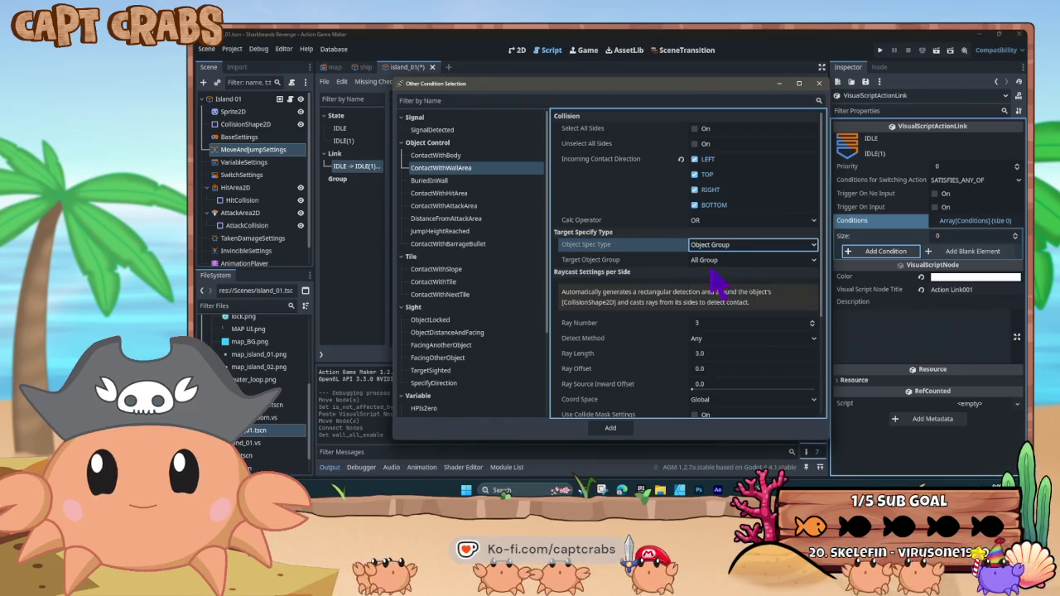
pyautogui.click(727, 262)
pyautogui.click(711, 286)
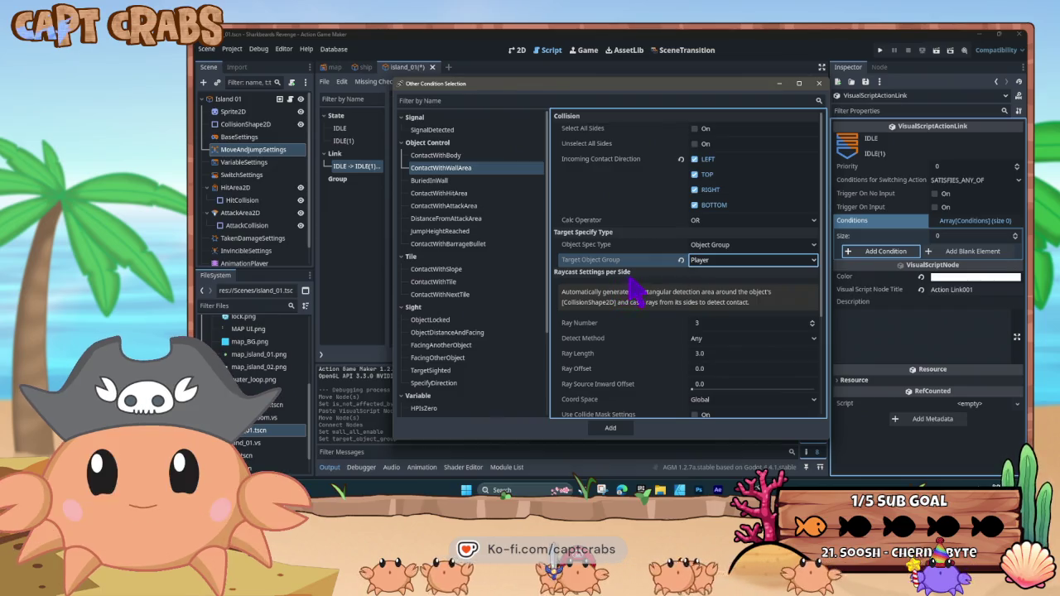
pyautogui.click(625, 426)
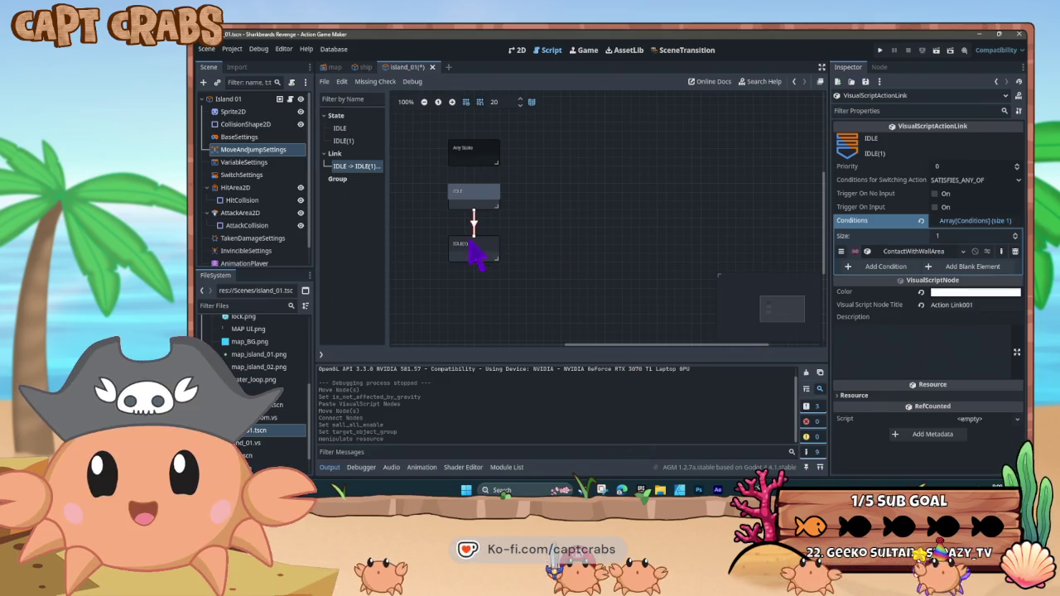
# Add a return link from IDLE(1) to IDLE with the contact condition reversed
pyautogui.rightClick(473, 220)
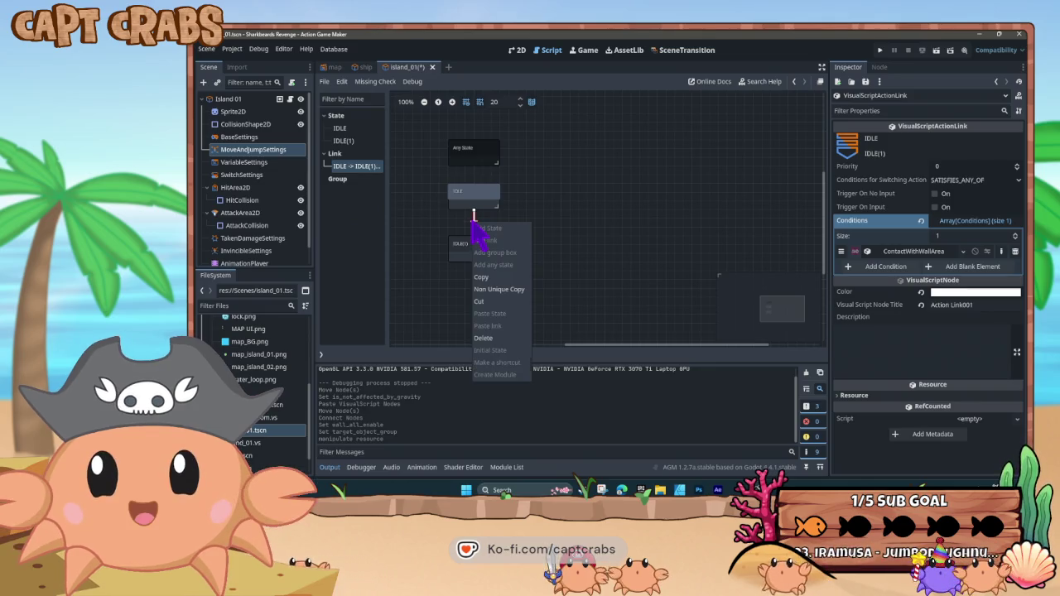
pyautogui.rightClick(473, 242)
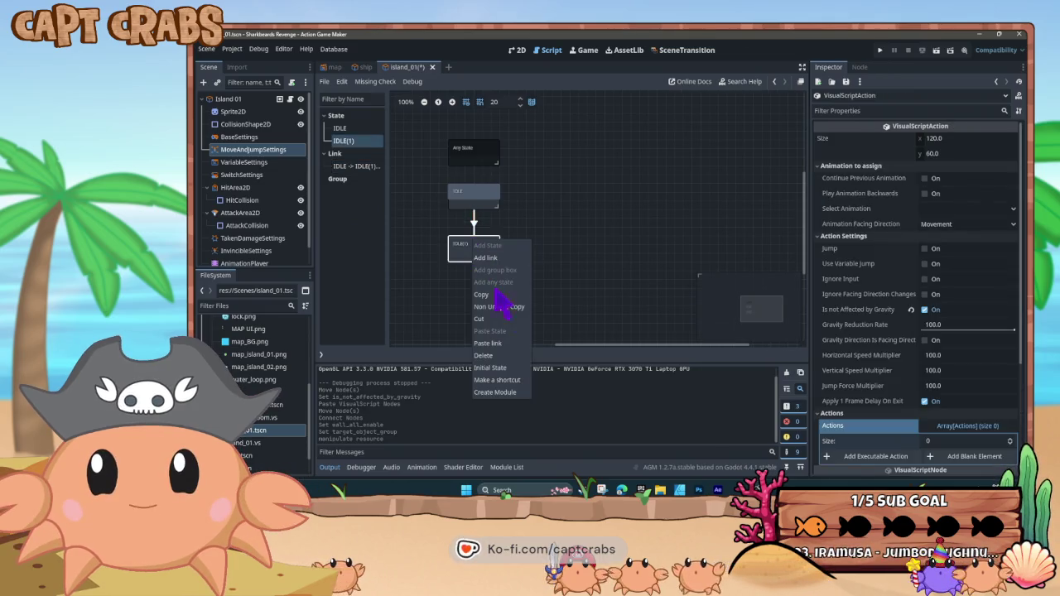
pyautogui.click(488, 343)
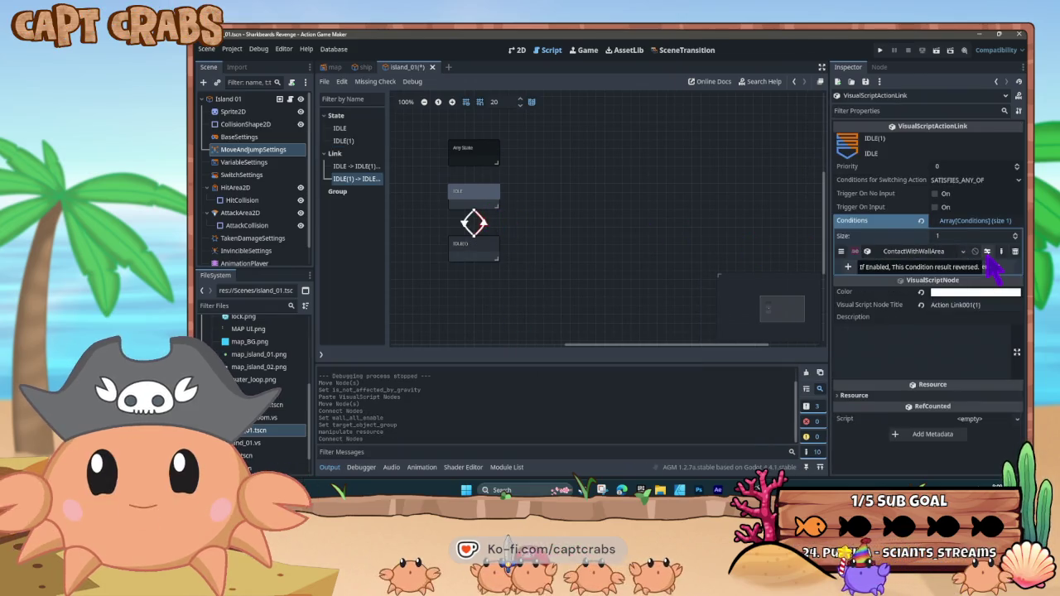
pyautogui.click(987, 251)
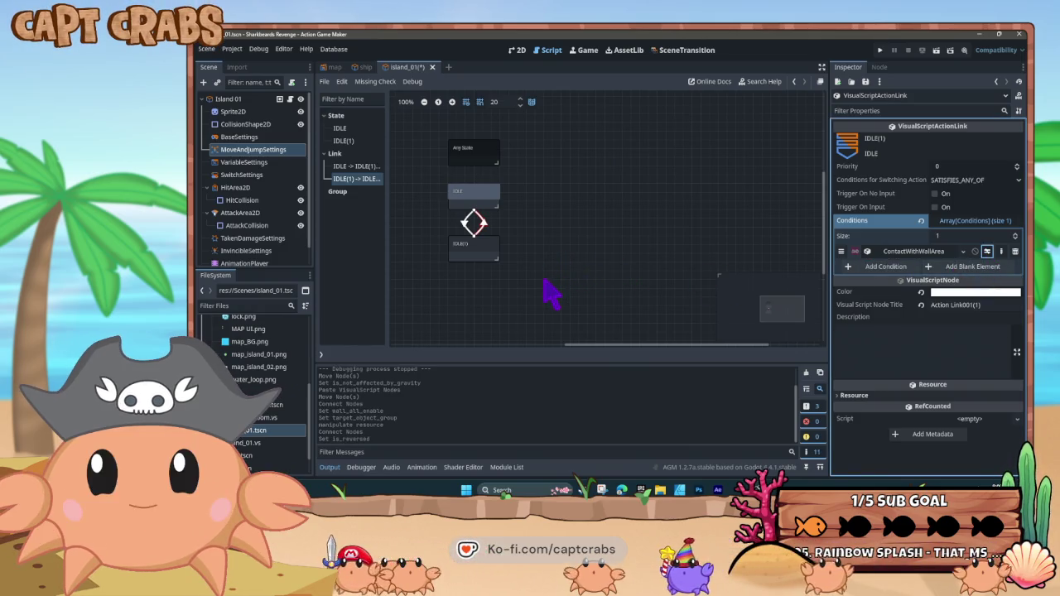
# Rename the IDLE(1) state to CONTACT and colour its node brown
pyautogui.click(490, 259)
pyautogui.scroll(-5, 917, 389)
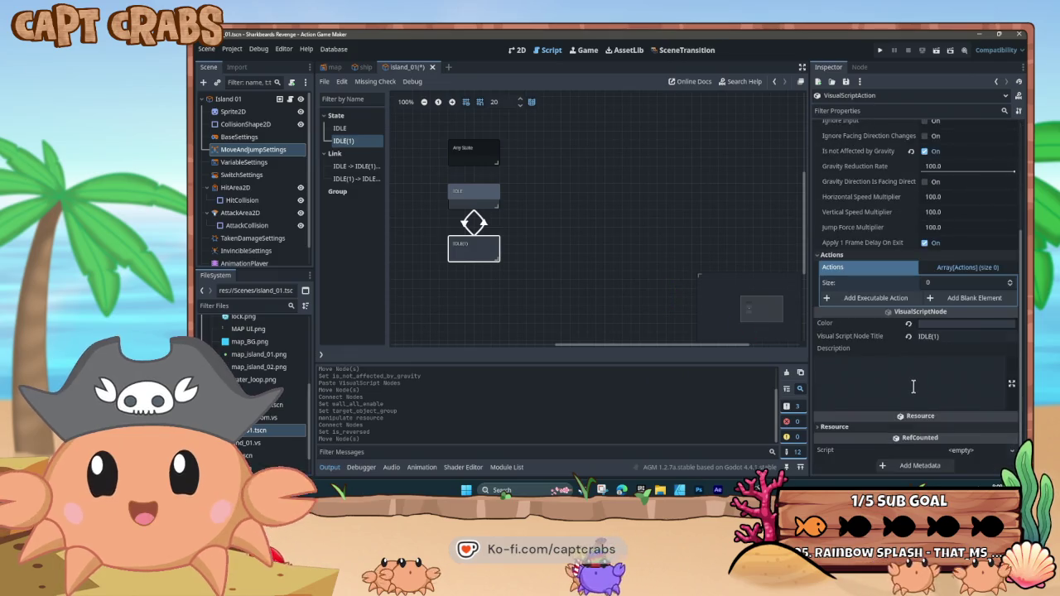
pyautogui.click(926, 336)
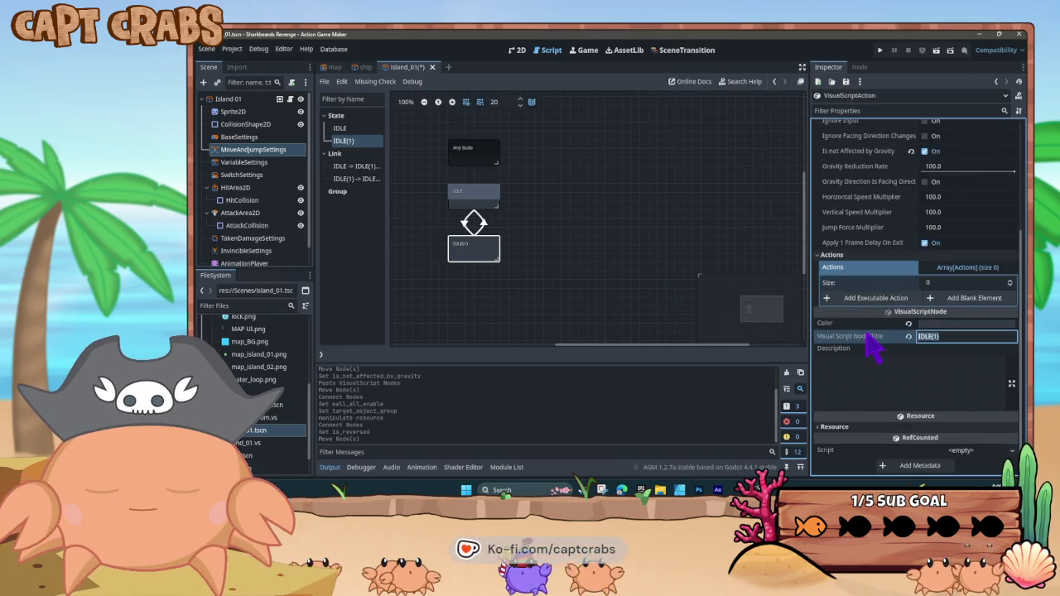
pyautogui.write('CONTACT')
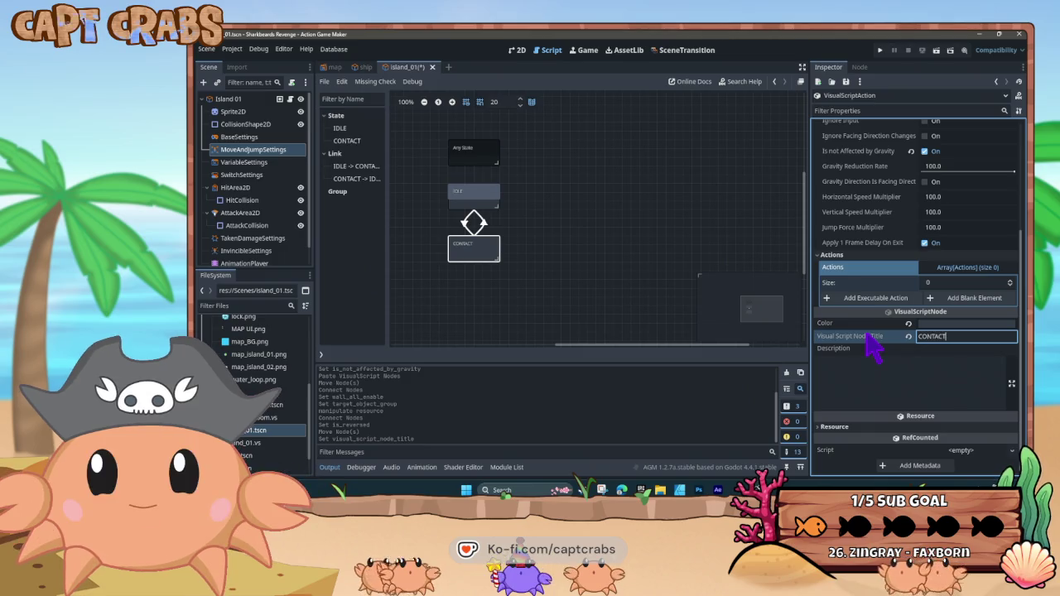
pyautogui.click(939, 325)
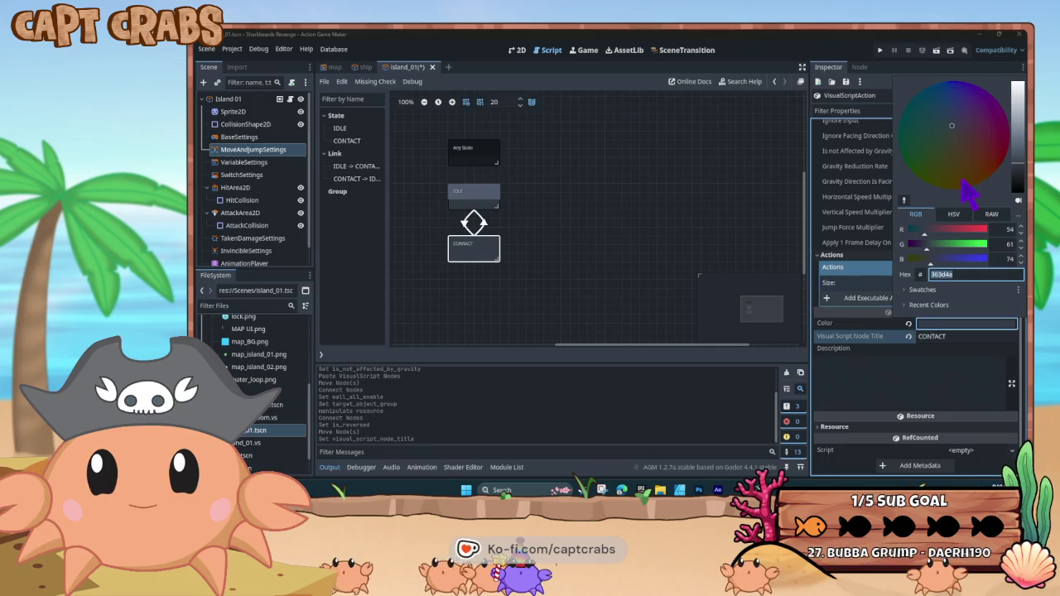
pyautogui.click(978, 165)
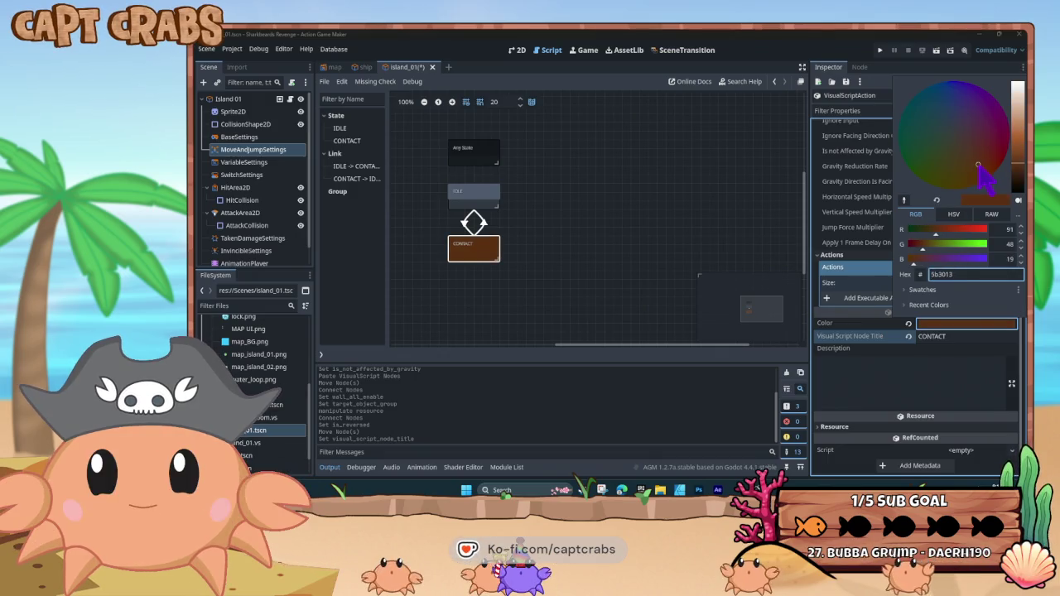
pyautogui.click(558, 257)
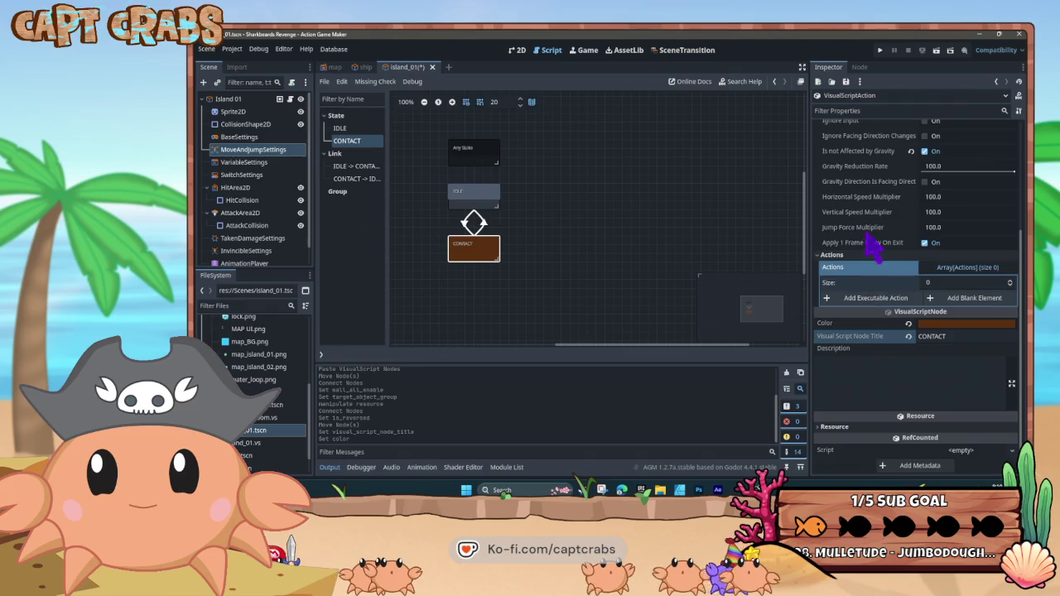
# Give the CONTACT state an ApplyObjectFilter action with filter type Mosaic
pyautogui.click(876, 300)
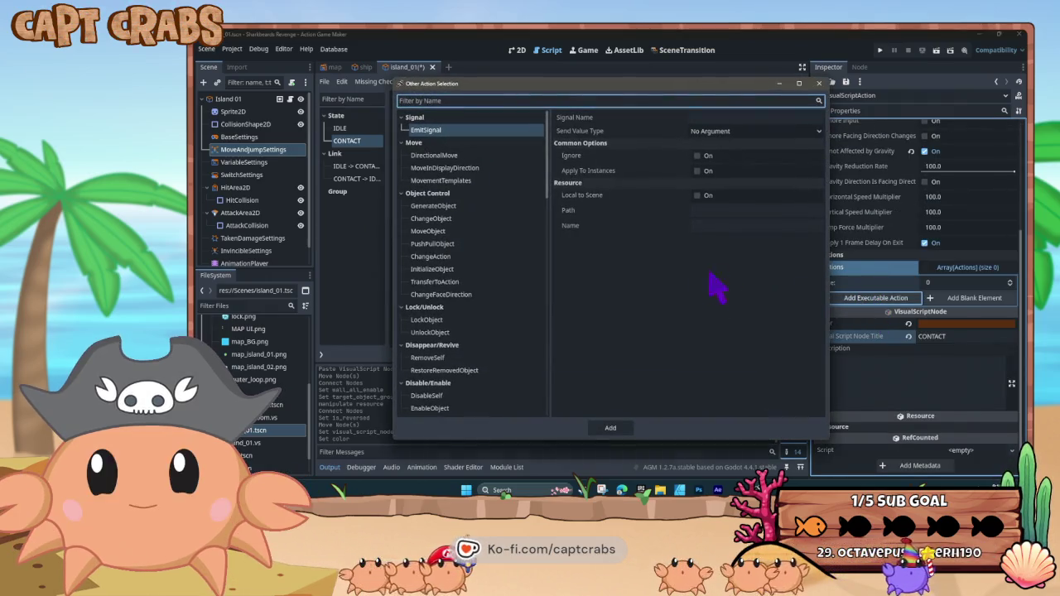
pyautogui.scroll(-5, 496, 287)
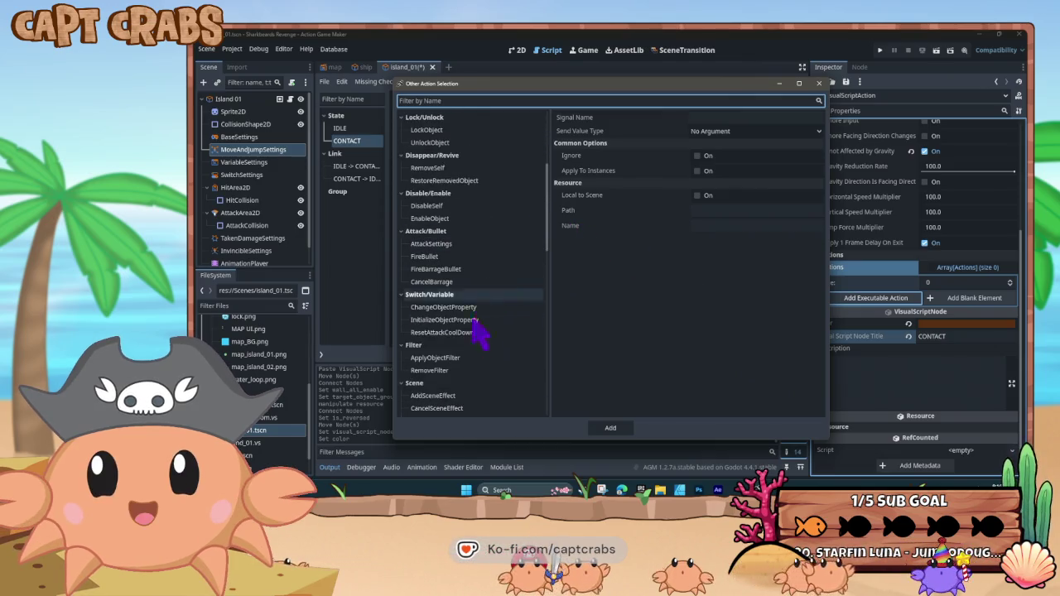
pyautogui.click(469, 359)
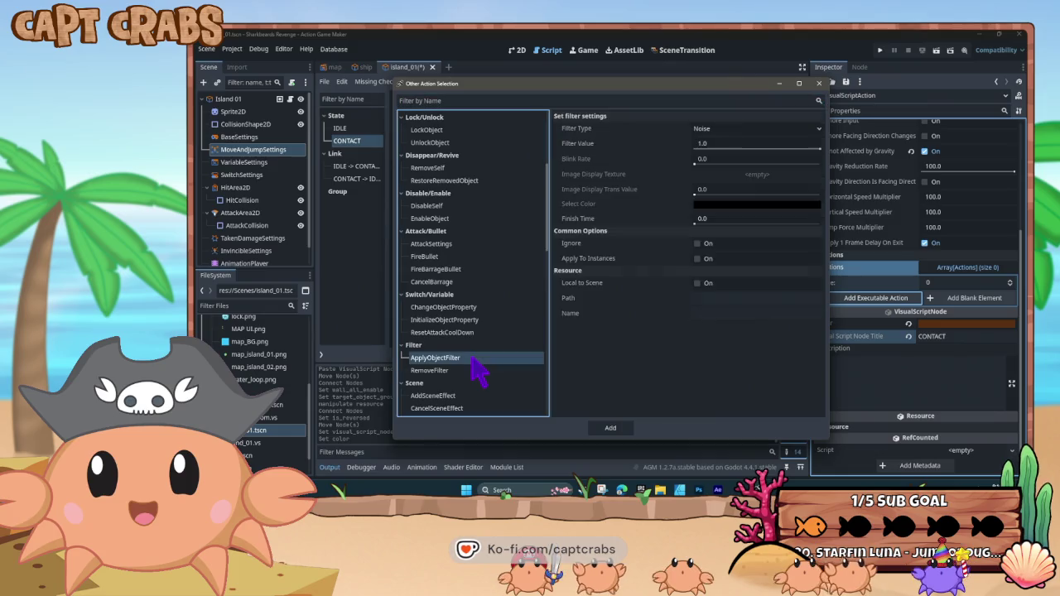
pyautogui.click(734, 131)
pyautogui.click(728, 155)
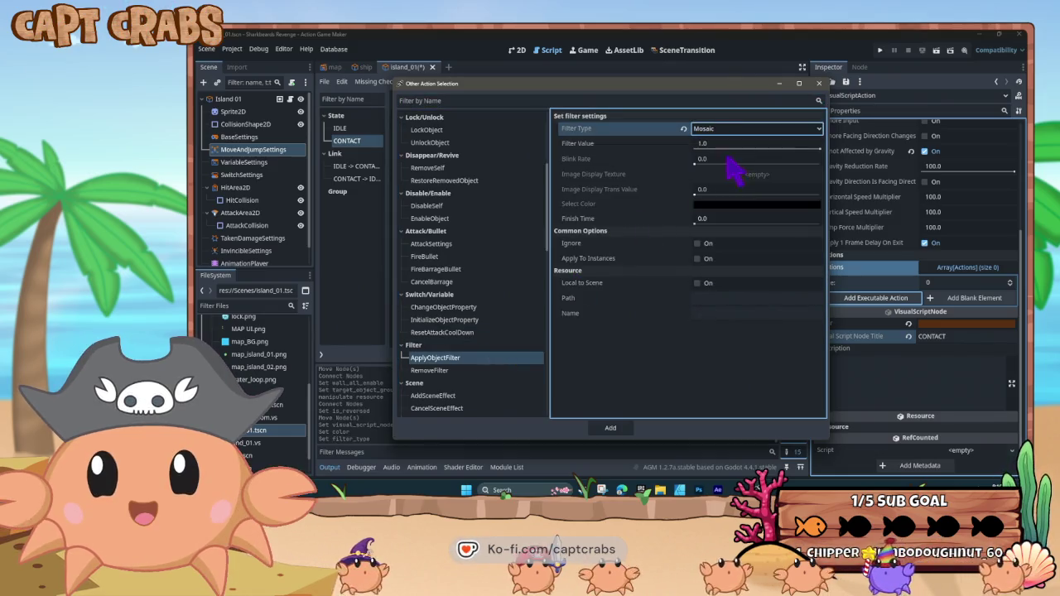
pyautogui.click(611, 429)
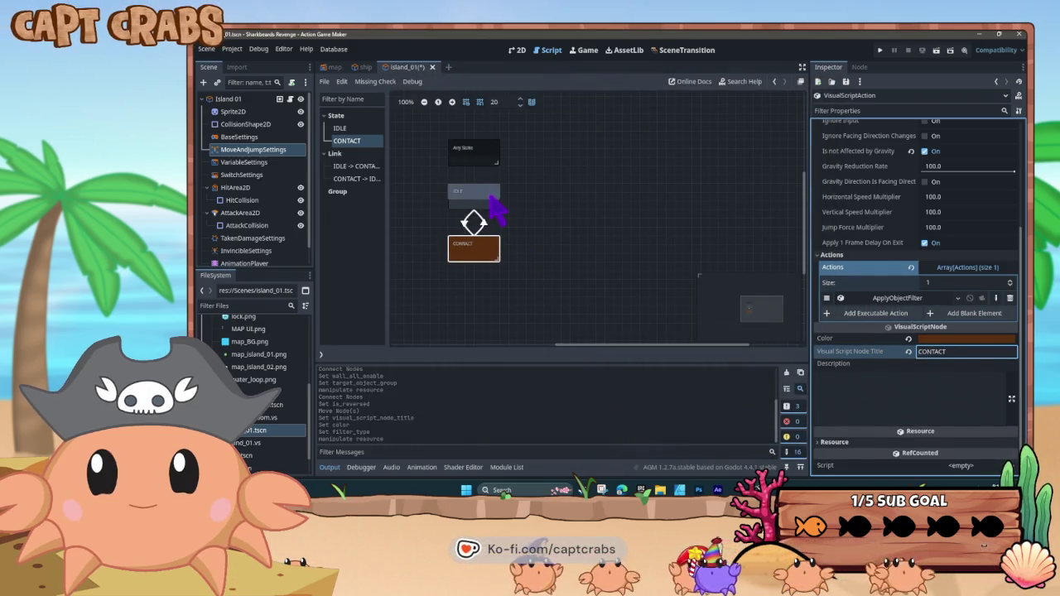
# Give the IDLE state a RemoveFilter action that removes all filter types
pyautogui.click(490, 195)
pyautogui.click(875, 370)
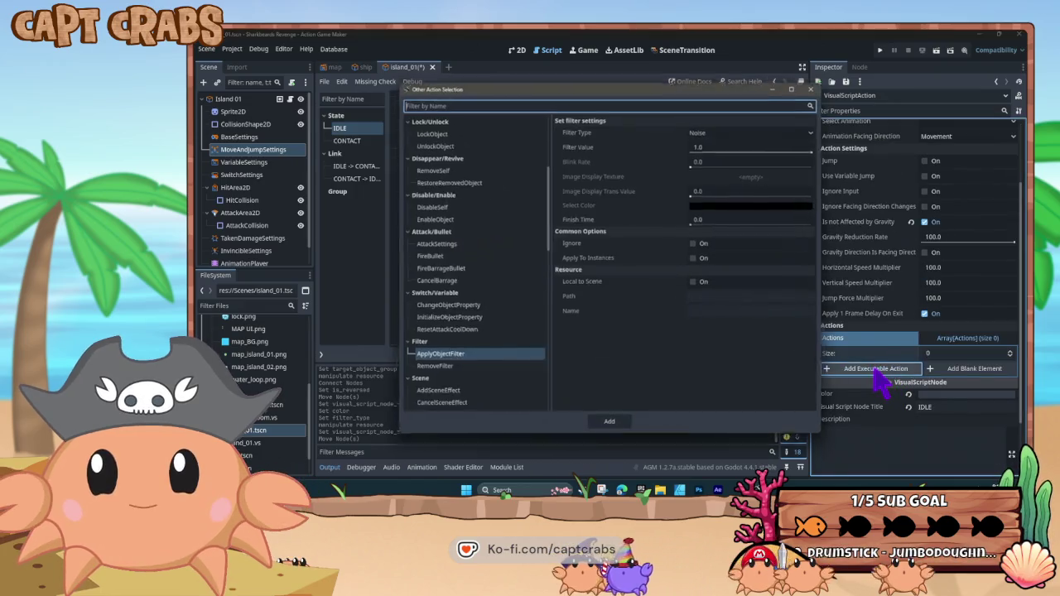
pyautogui.click(447, 370)
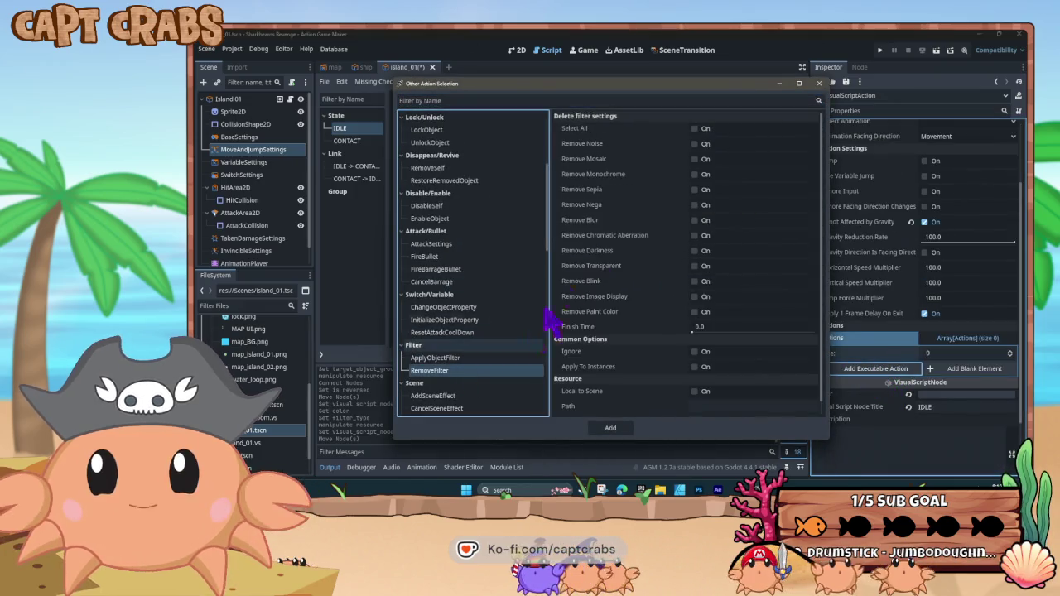
pyautogui.click(695, 129)
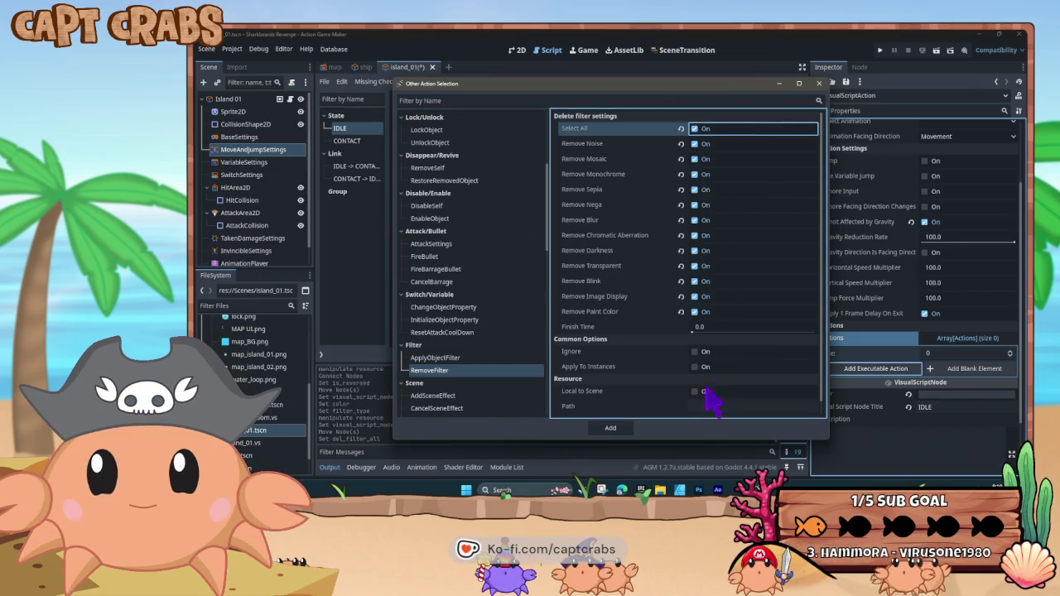
pyautogui.click(610, 429)
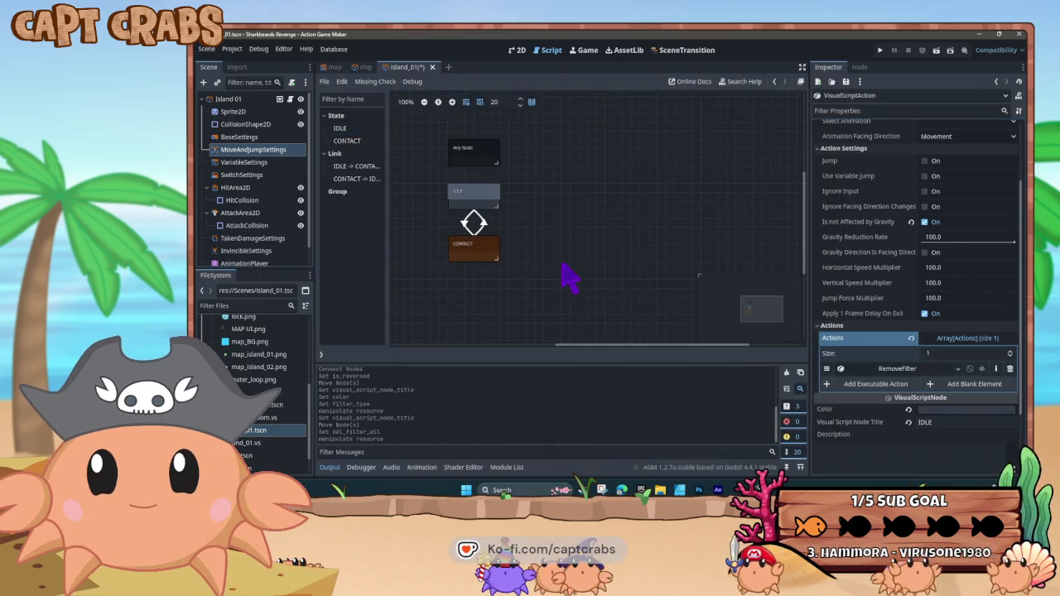
pyautogui.click(478, 255)
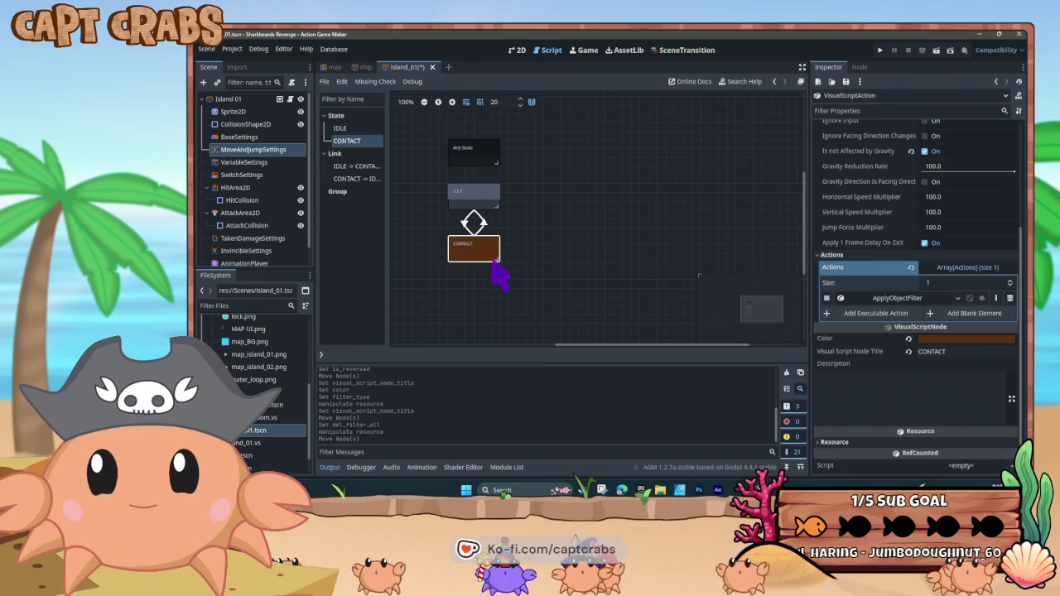
# Run the game with F5, sail the ship into and away from the island repeatedly, then stop it
pyautogui.press('F5')
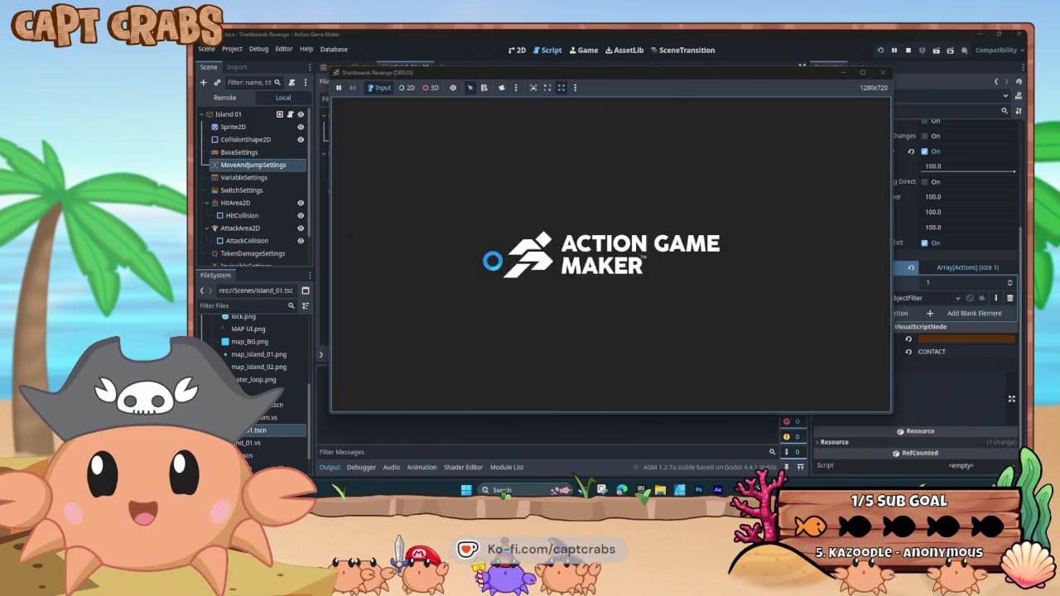
pyautogui.press('Up')
pyautogui.press('Right')
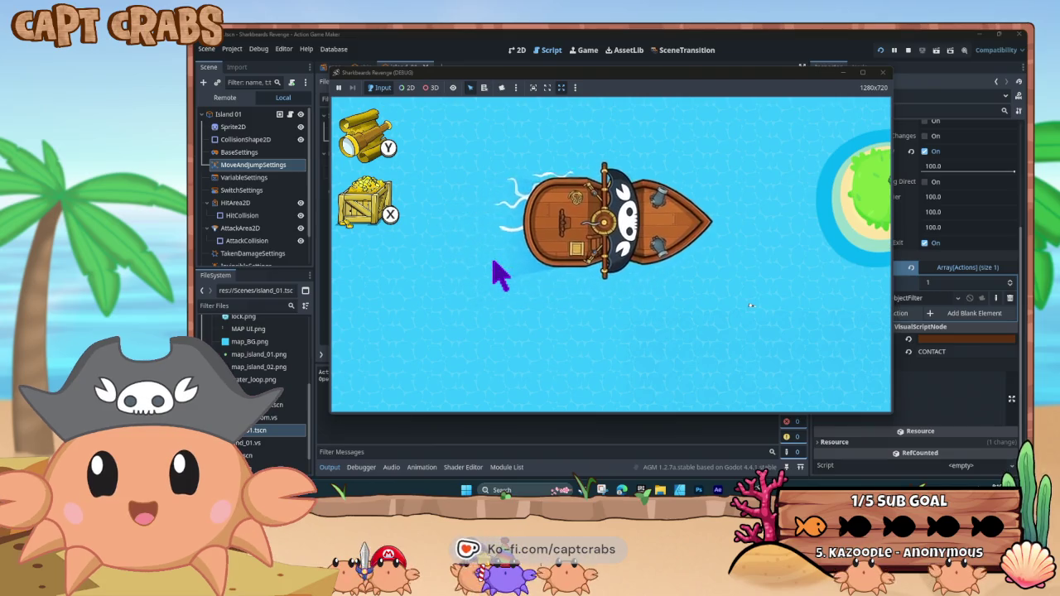
pyautogui.press('Left')
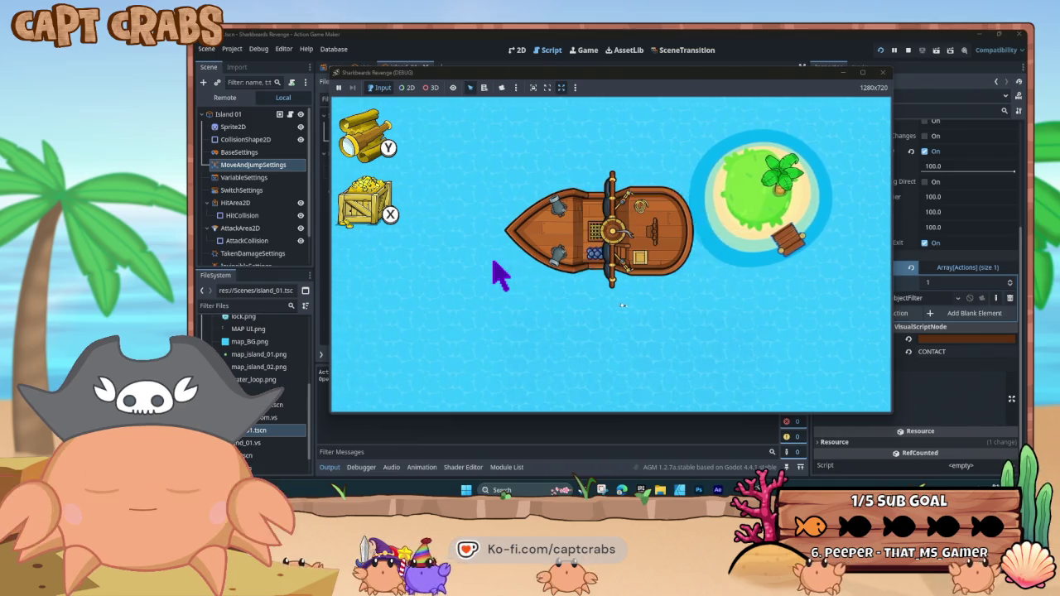
pyautogui.press('Right')
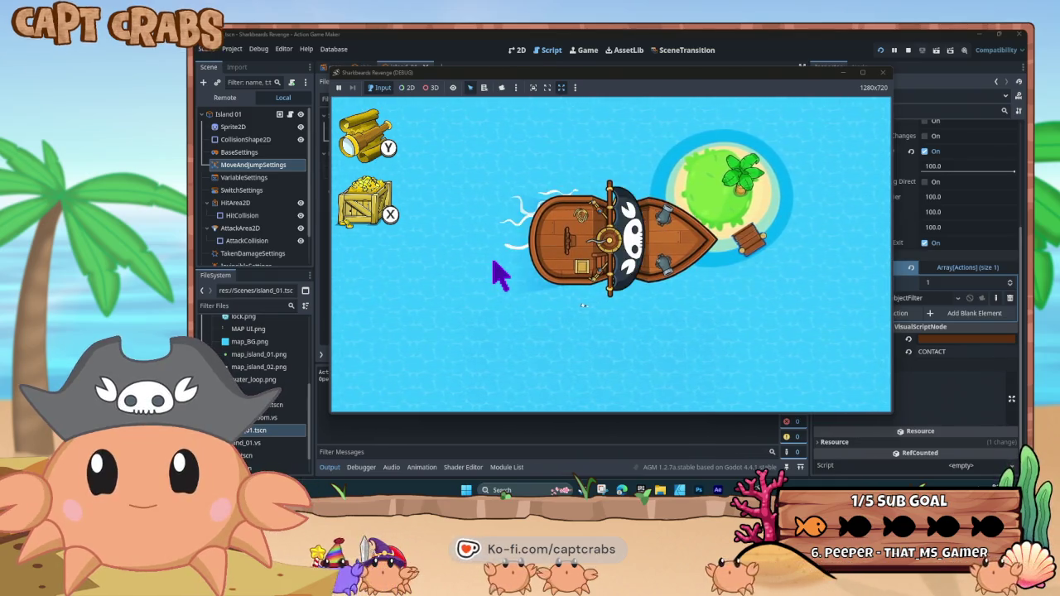
pyautogui.press('Left')
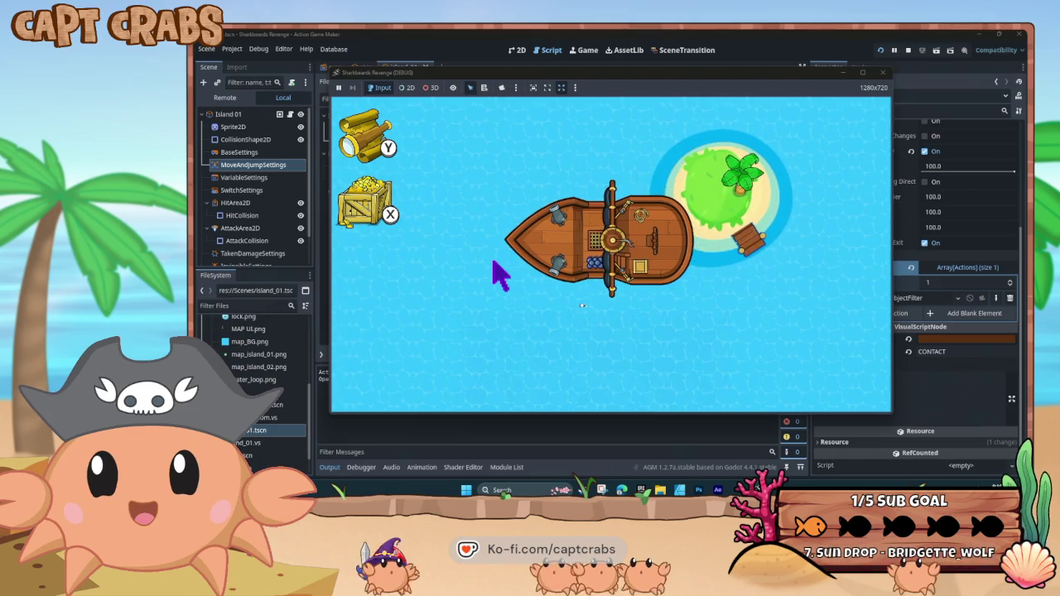
pyautogui.press('Right')
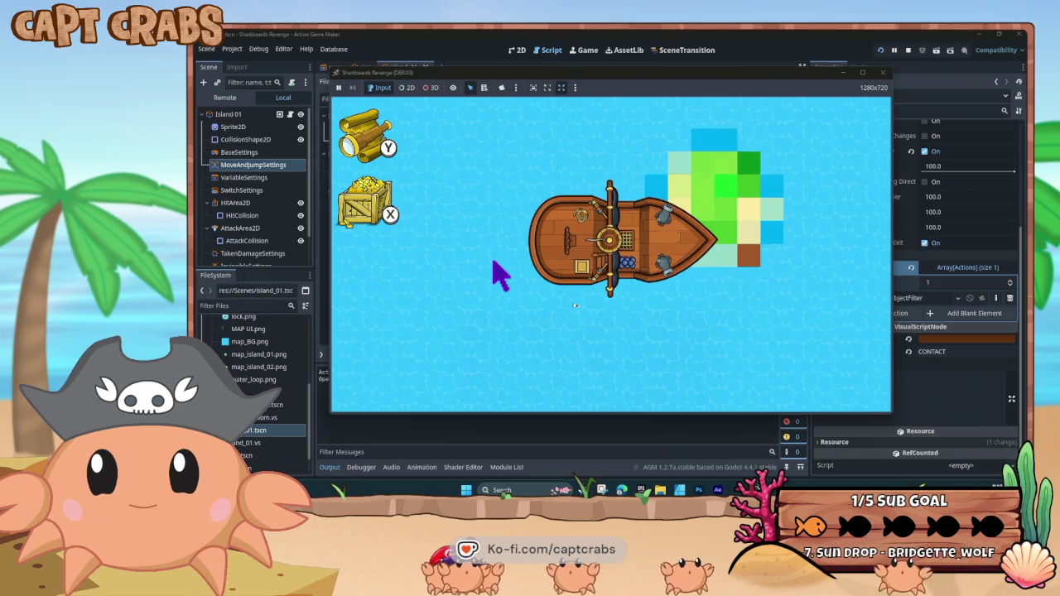
pyautogui.click(883, 72)
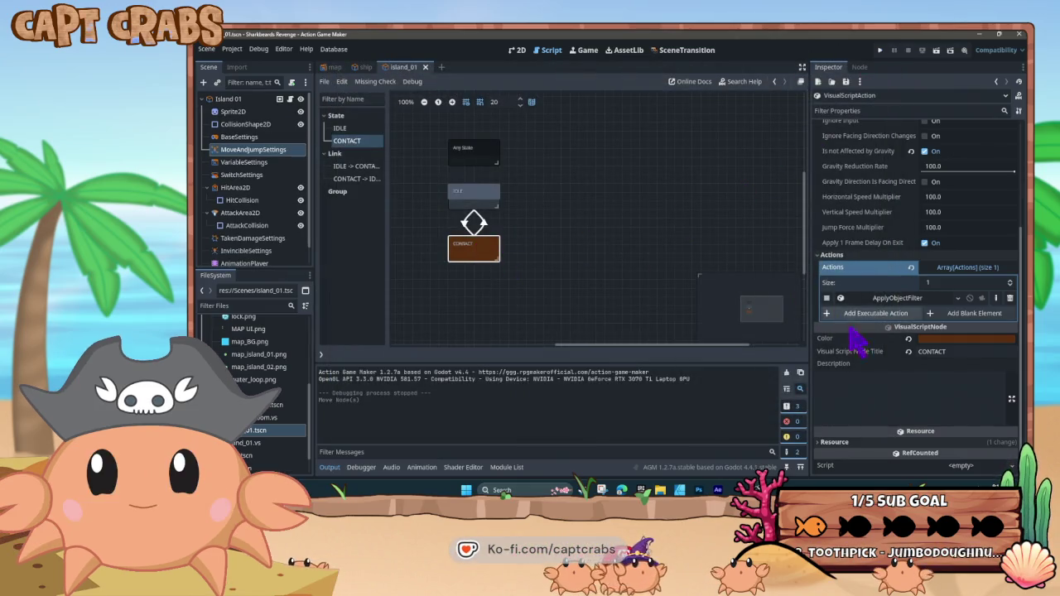
# Set CONTACT's Mosaic filter to Finish Time 1.0 and Filter Value 0.6
pyautogui.click(498, 246)
pyautogui.click(871, 297)
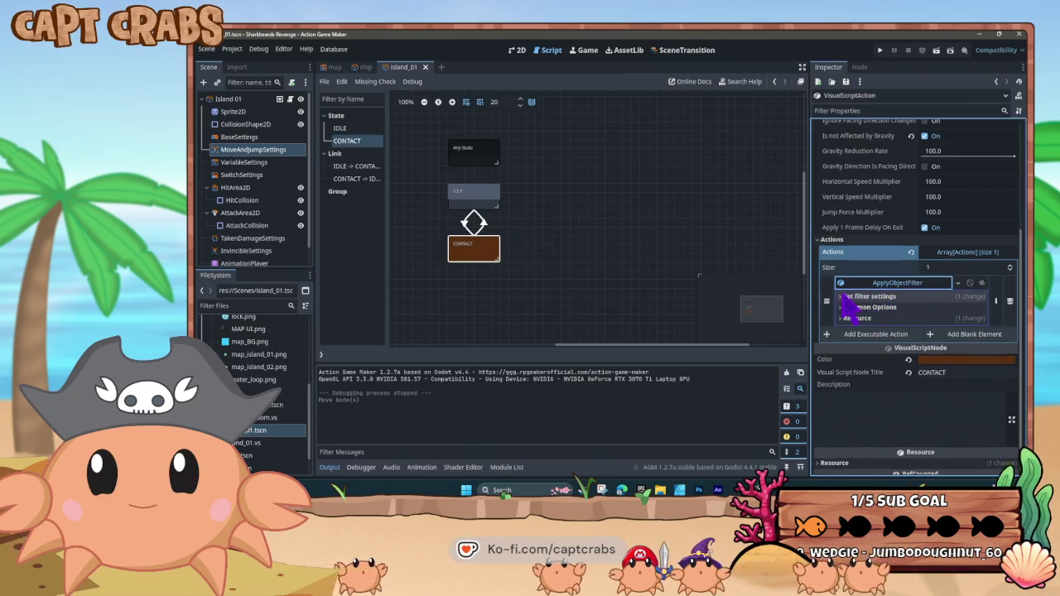
pyautogui.click(841, 296)
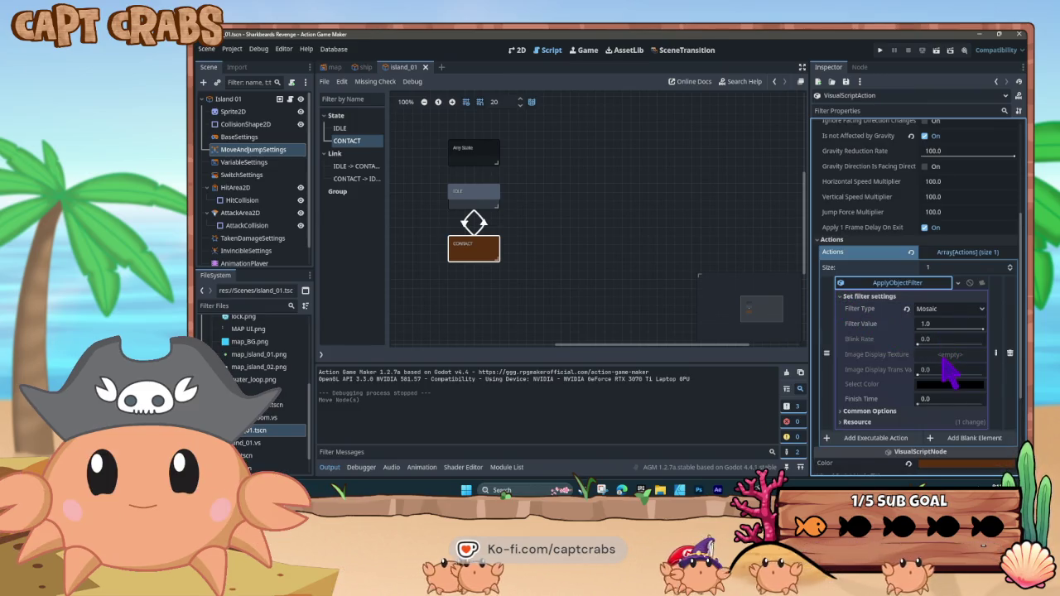
pyautogui.moveTo(918, 403); pyautogui.dragTo(924, 402)
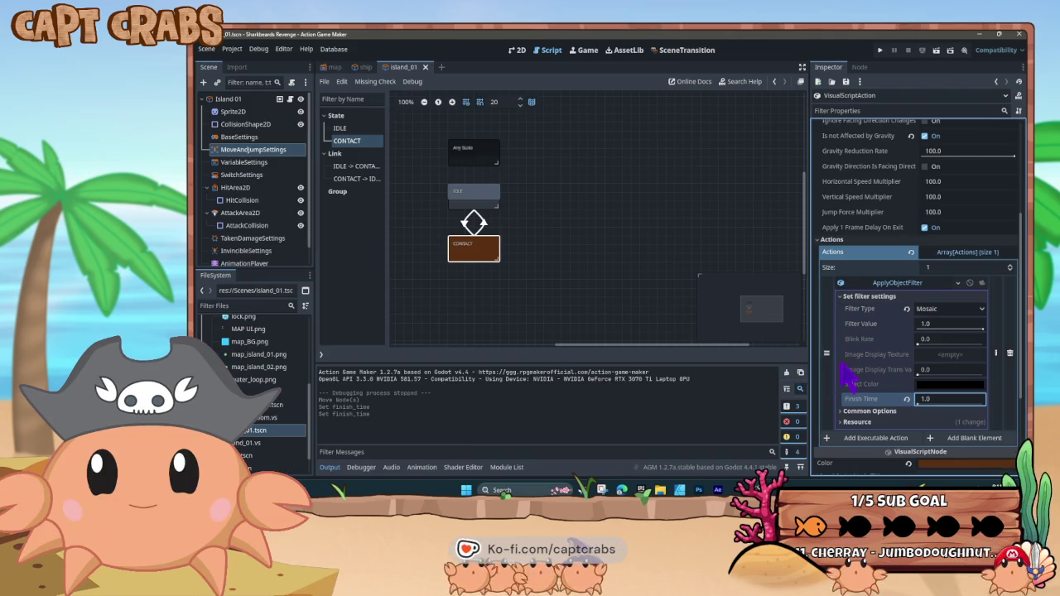
pyautogui.moveTo(981, 330); pyautogui.dragTo(965, 330)
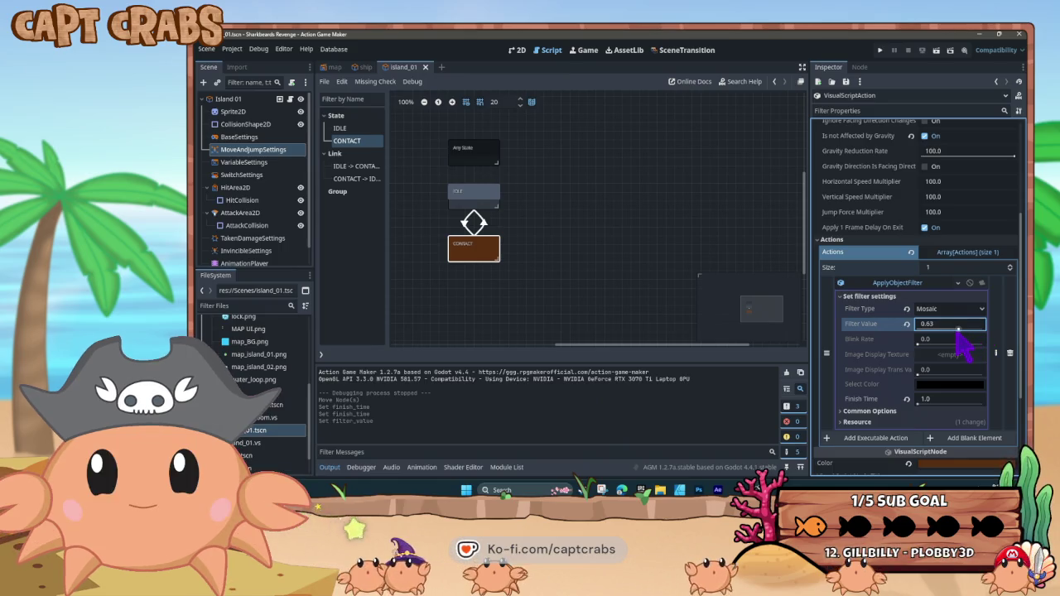
pyautogui.click(541, 265)
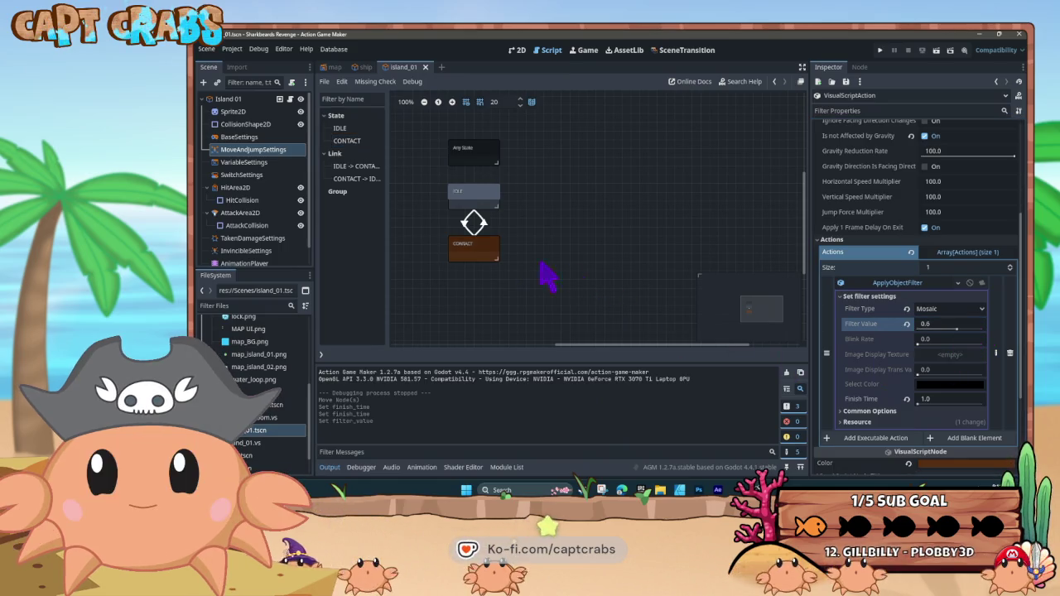
pyautogui.click(918, 283)
pyautogui.click(891, 298)
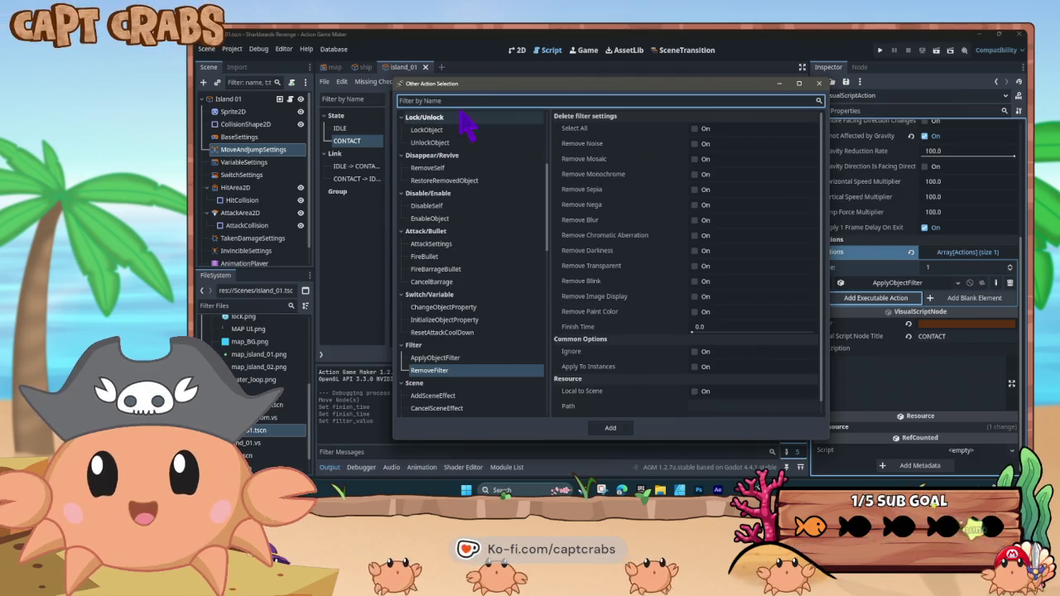
# Add a DisplayText action showing 'Crab Island' with unlimited duration
pyautogui.write('text')
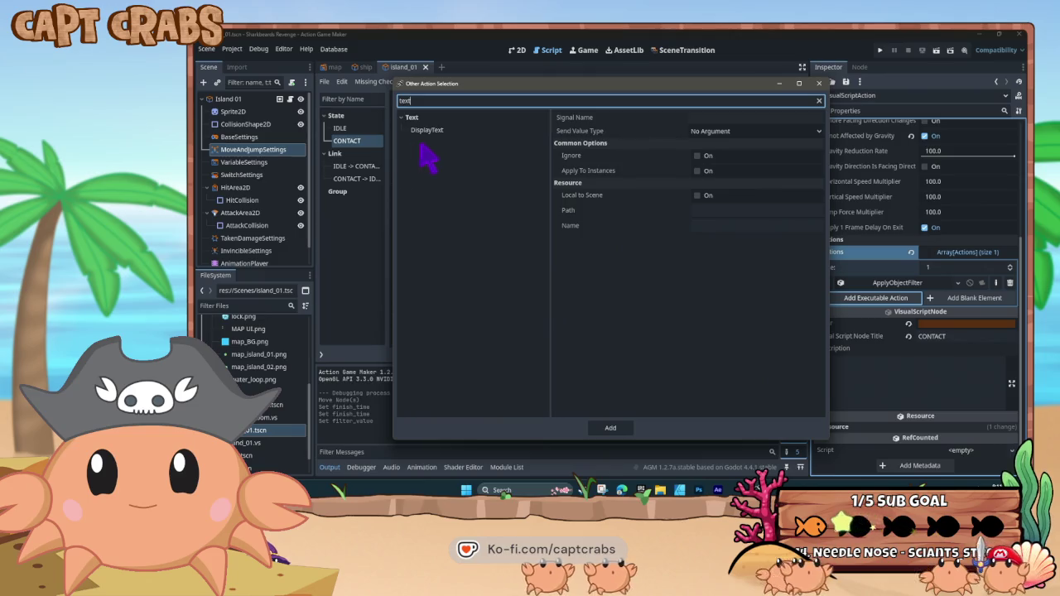
pyautogui.click(439, 133)
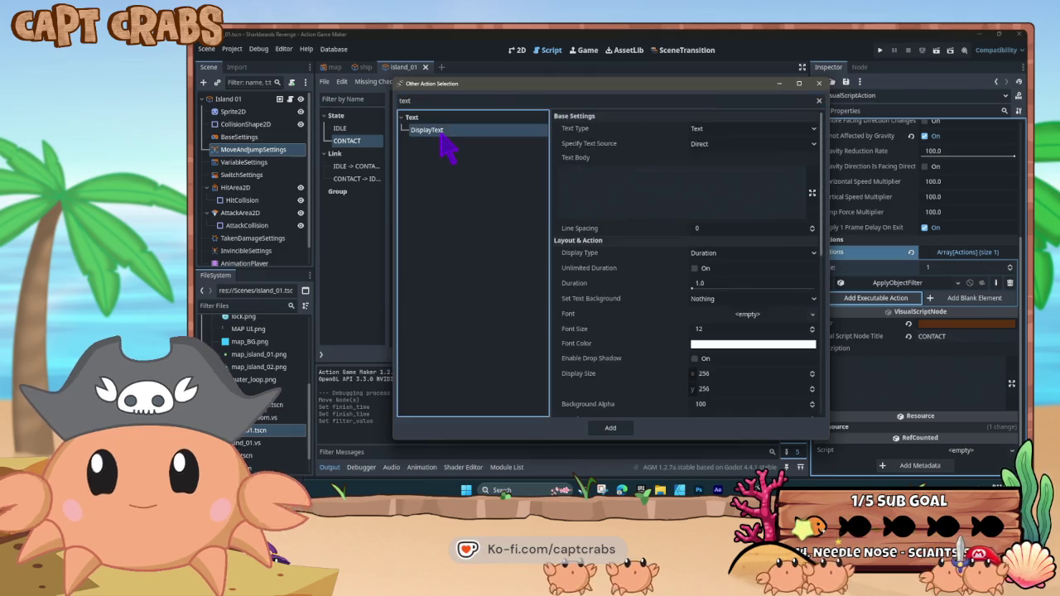
pyautogui.click(721, 143)
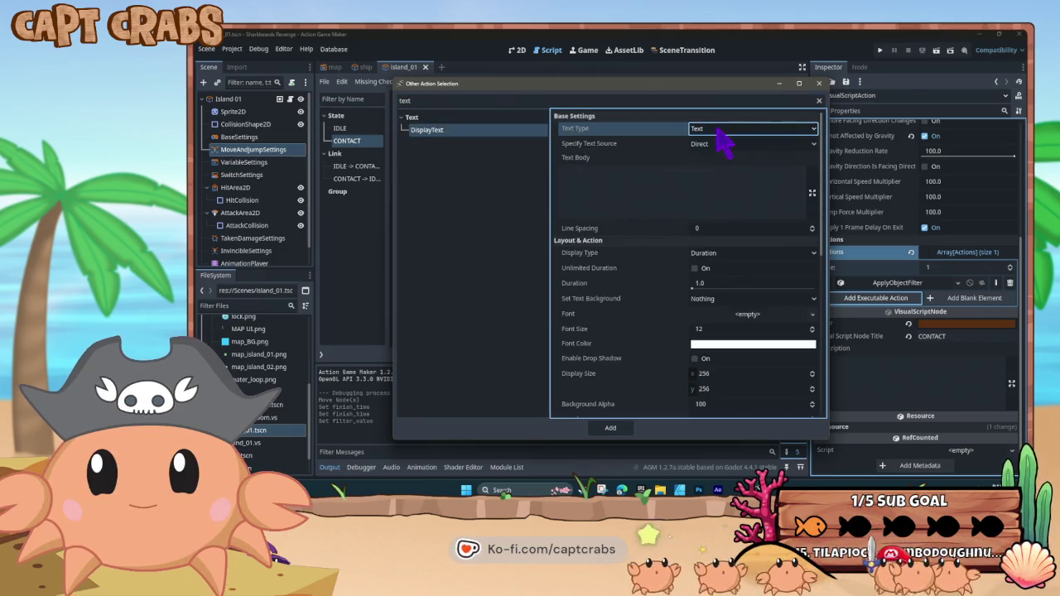
pyautogui.click(739, 158)
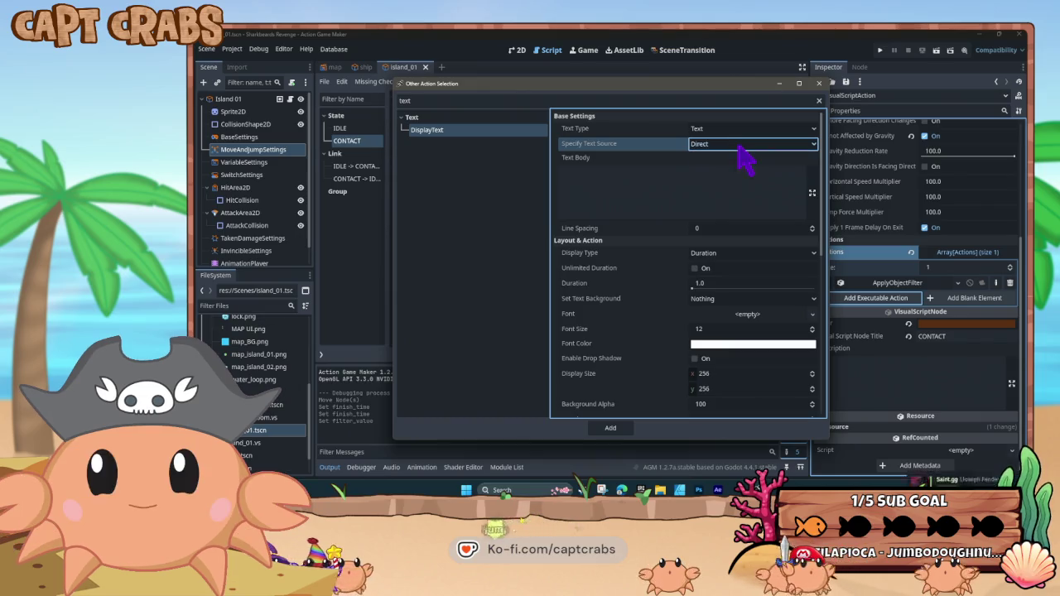
pyautogui.click(691, 182)
pyautogui.write('C')
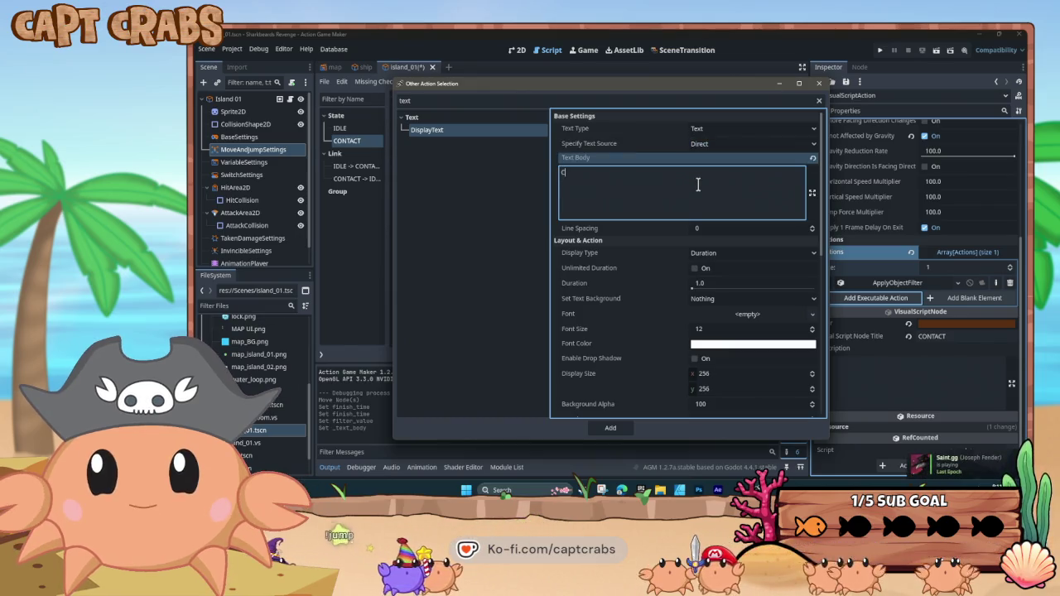
pyautogui.write('rab Island')
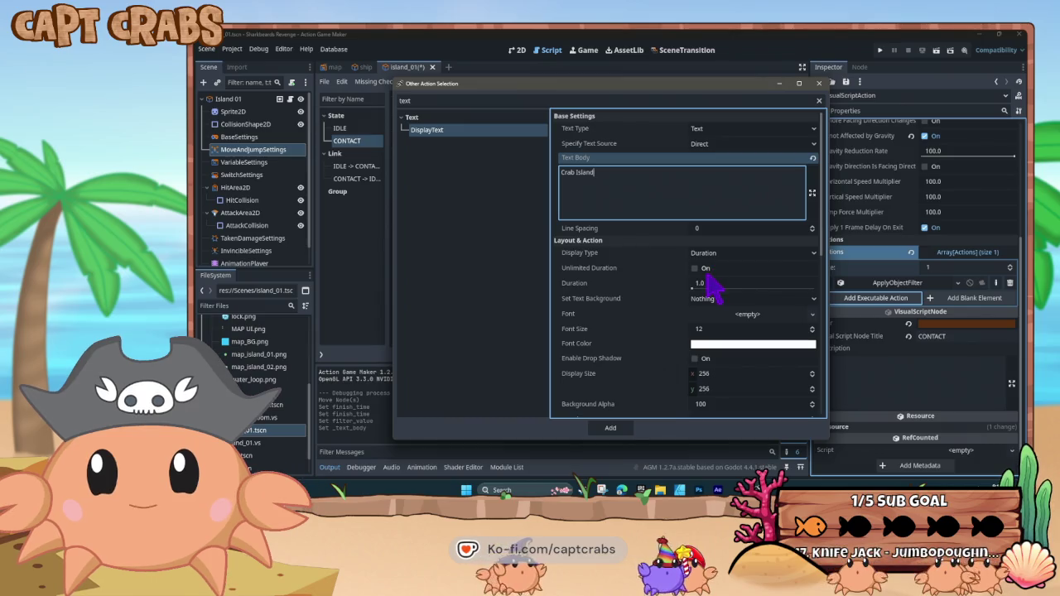
pyautogui.click(697, 268)
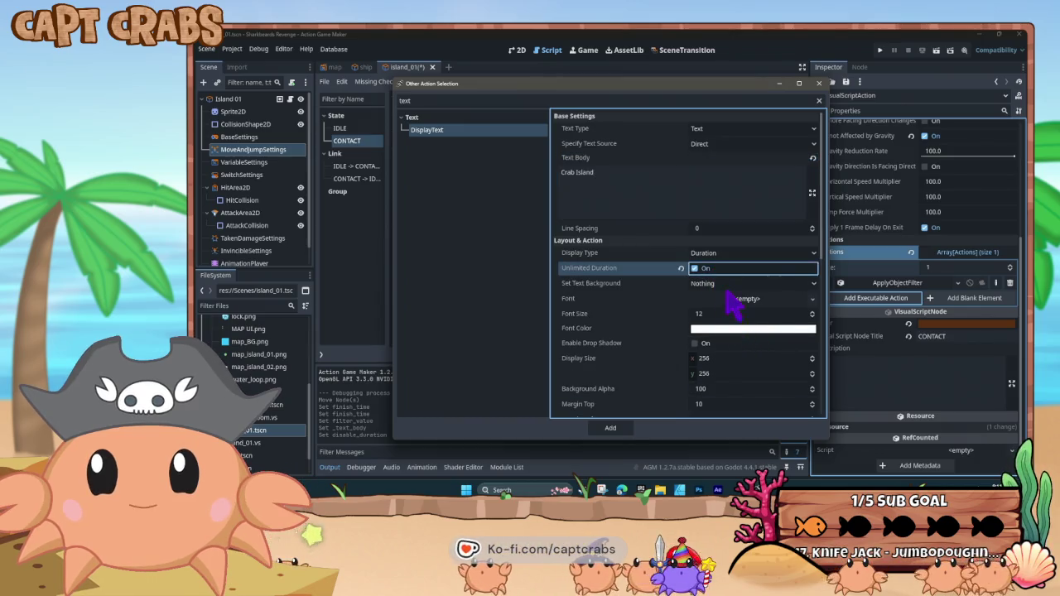
# Give the text a new font file at font size 40 with a drop shadow
pyautogui.click(811, 299)
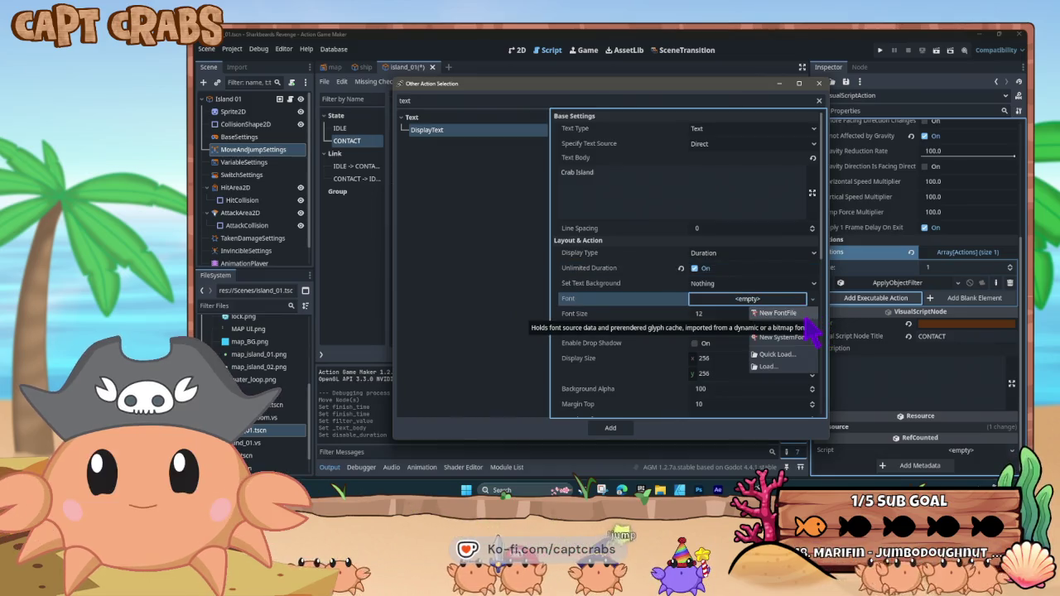
pyautogui.click(801, 314)
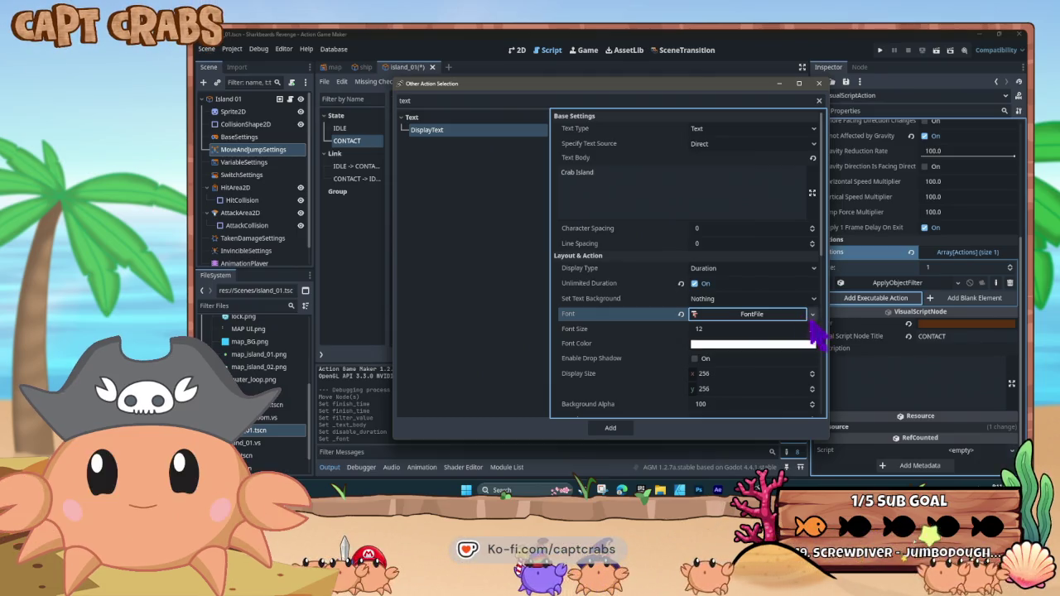
pyautogui.click(777, 317)
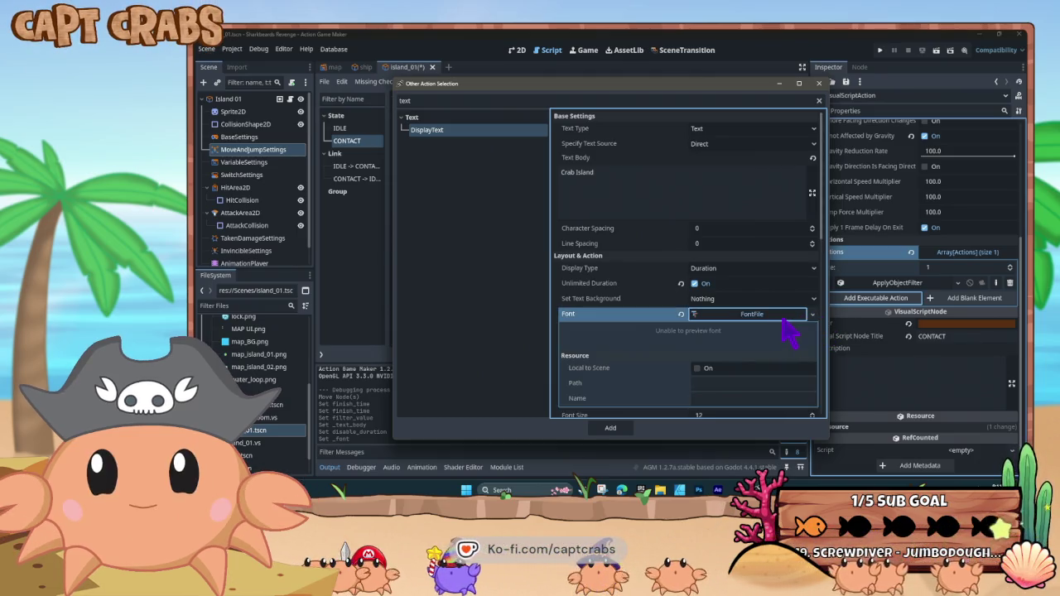
pyautogui.scroll(-1, 702, 364)
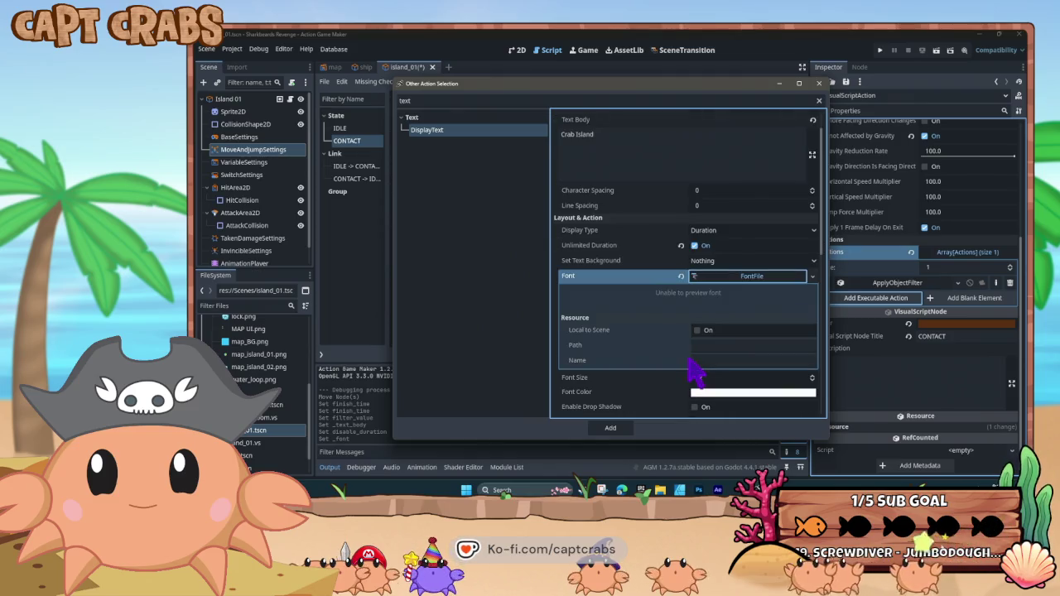
pyautogui.click(753, 279)
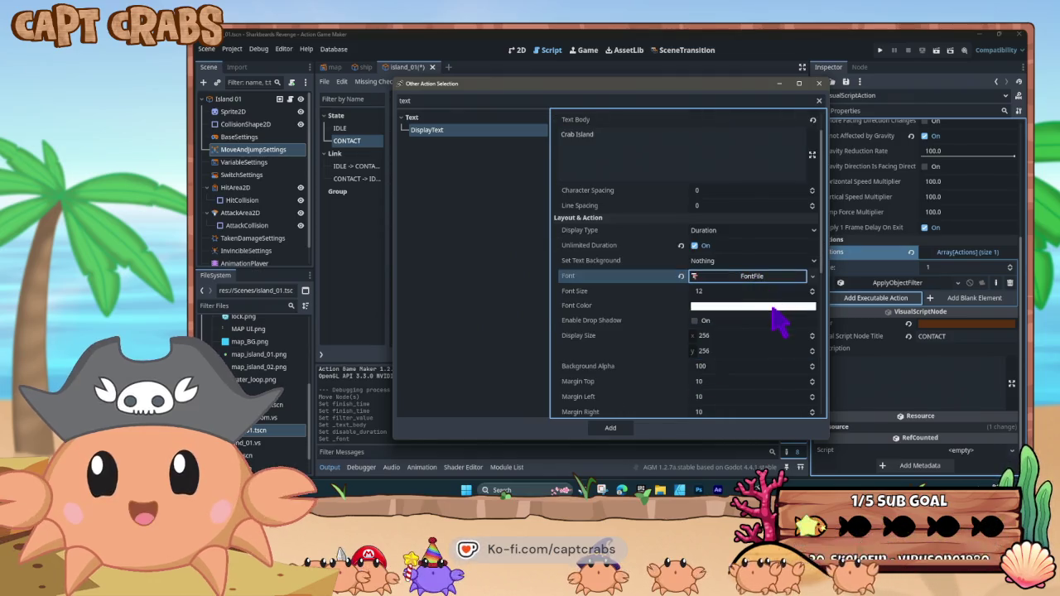
pyautogui.click(733, 294)
pyautogui.write('40')
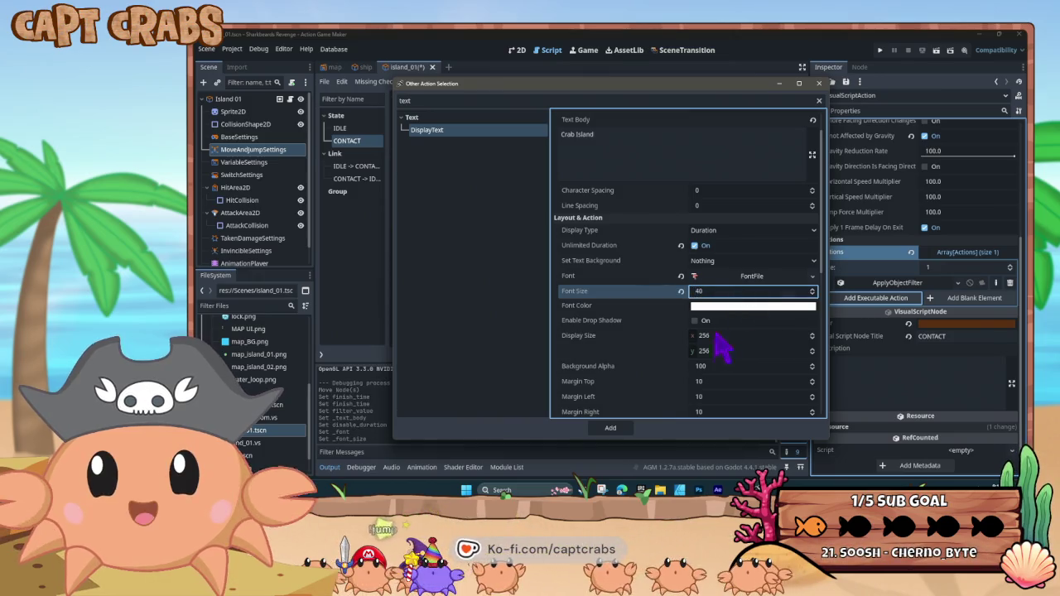
pyautogui.click(697, 322)
pyautogui.click(696, 322)
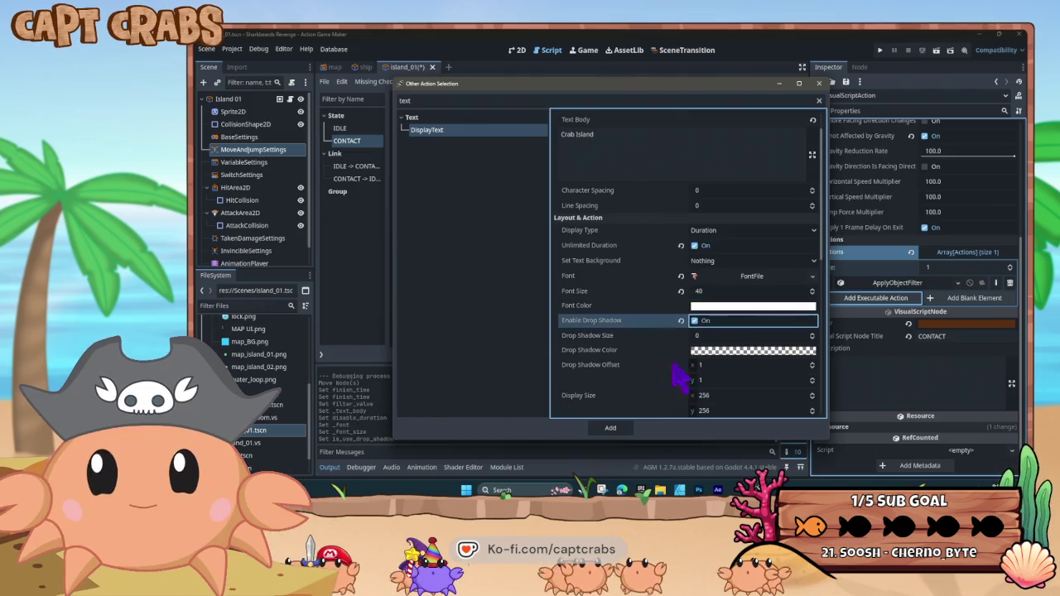
# Make the text close on state change, add the action to CONTACT, and start a test run
pyautogui.scroll(-1, 678, 377)
pyautogui.scroll(-1, 678, 379)
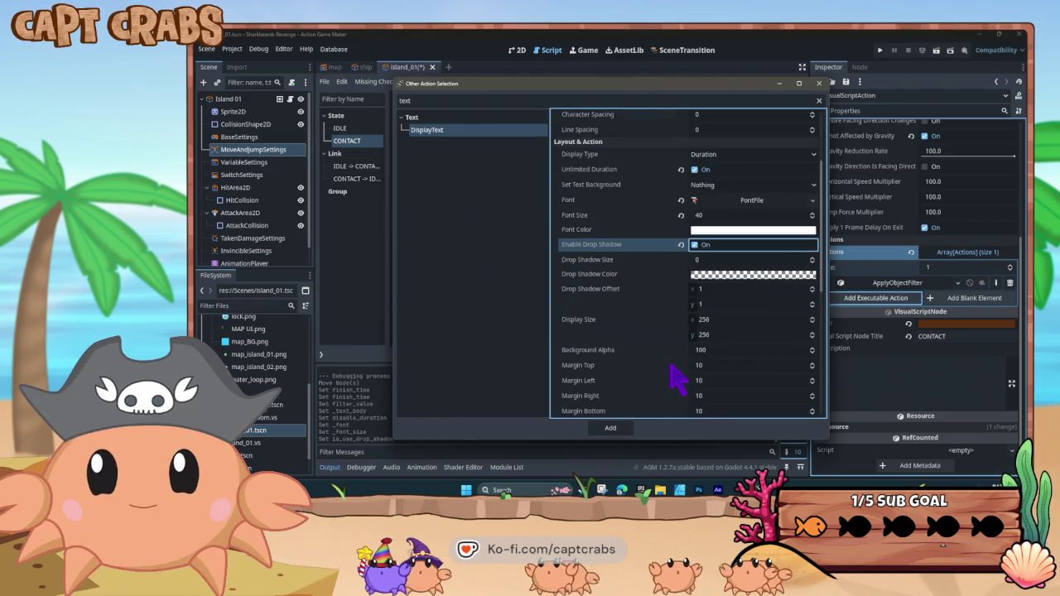
pyautogui.scroll(-1, 677, 378)
pyautogui.scroll(-4, 679, 378)
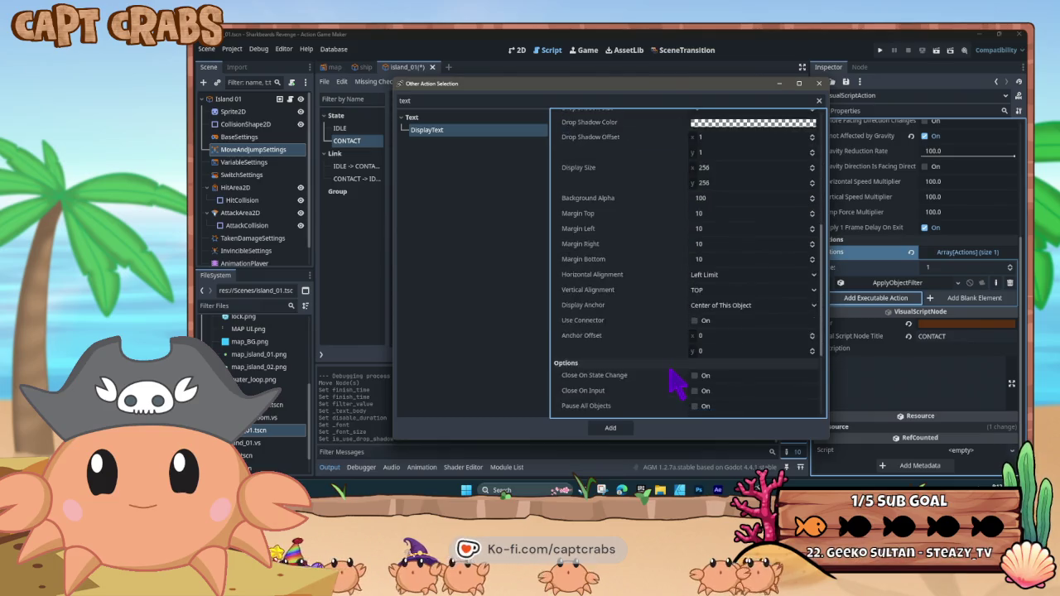
pyautogui.scroll(2, 661, 366)
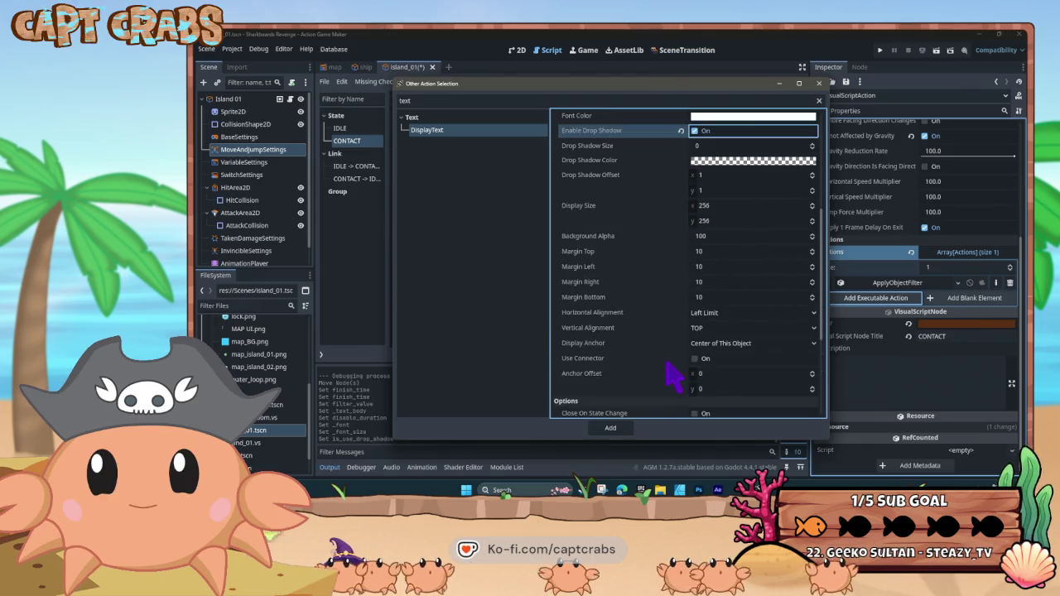
pyautogui.scroll(-5, 673, 374)
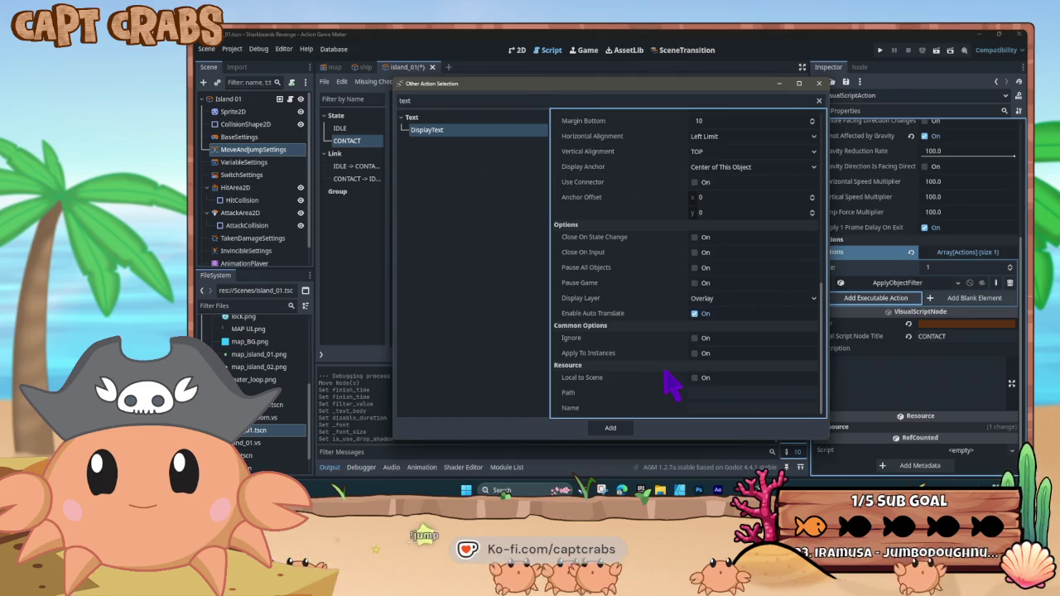
pyautogui.click(695, 238)
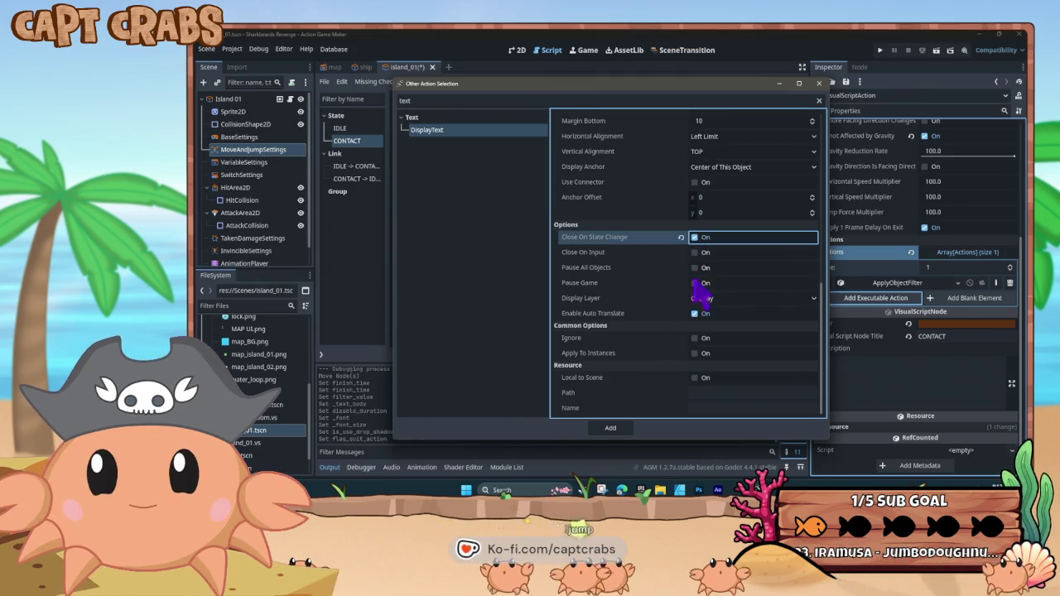
pyautogui.click(608, 429)
pyautogui.press('F5')
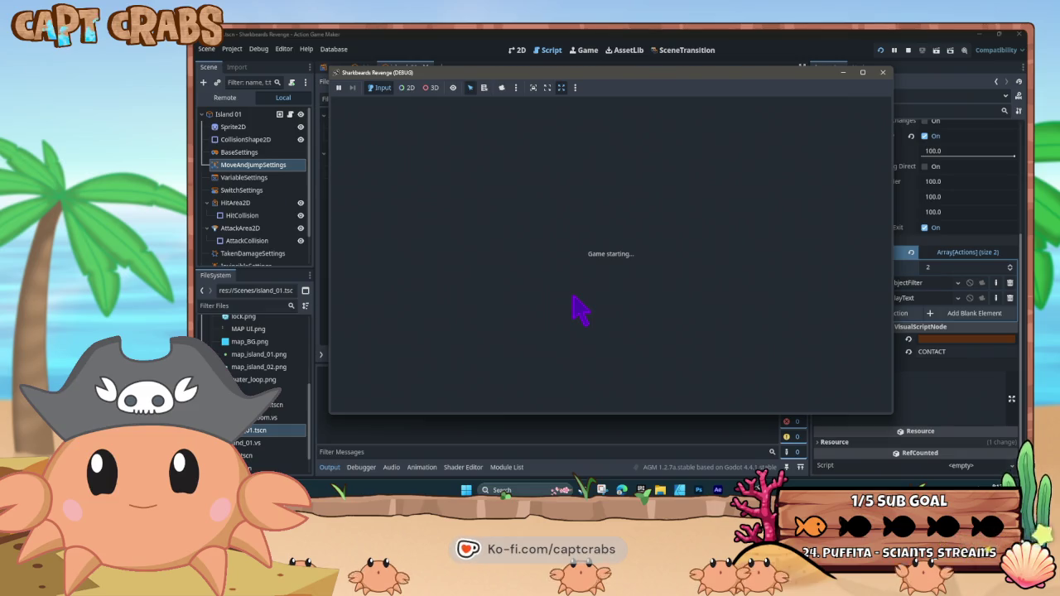
pyautogui.press('Right')
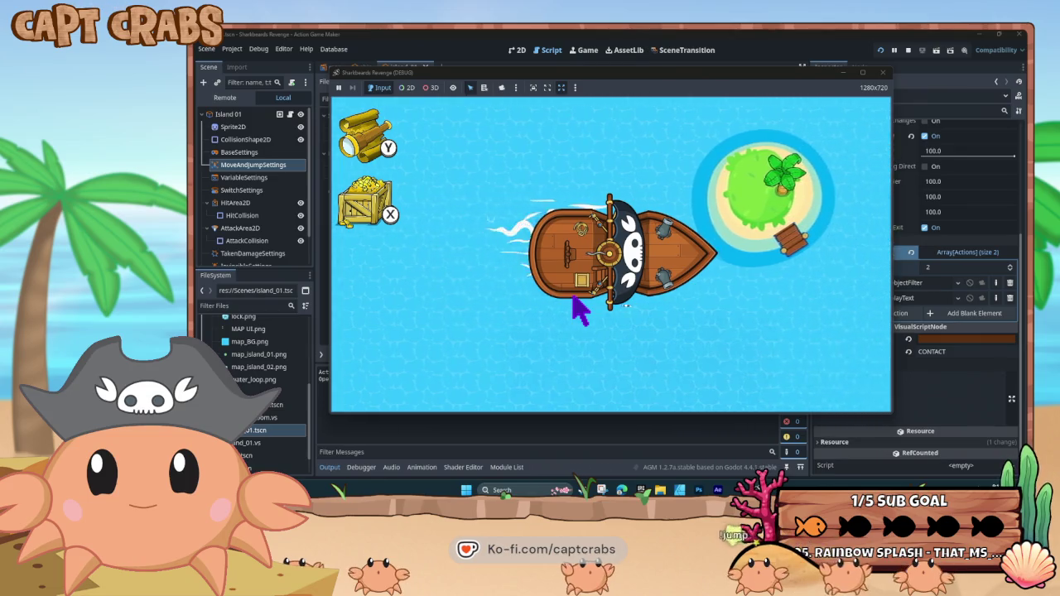
pyautogui.press('Left')
pyautogui.press('Up')
pyautogui.press('Left')
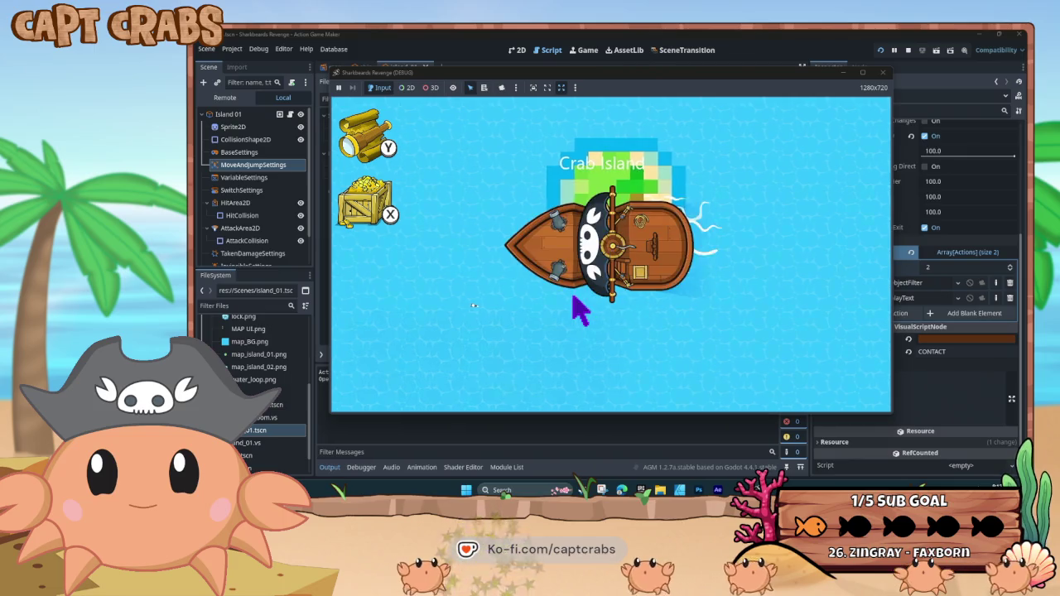
pyautogui.press('Up')
pyautogui.press('Right')
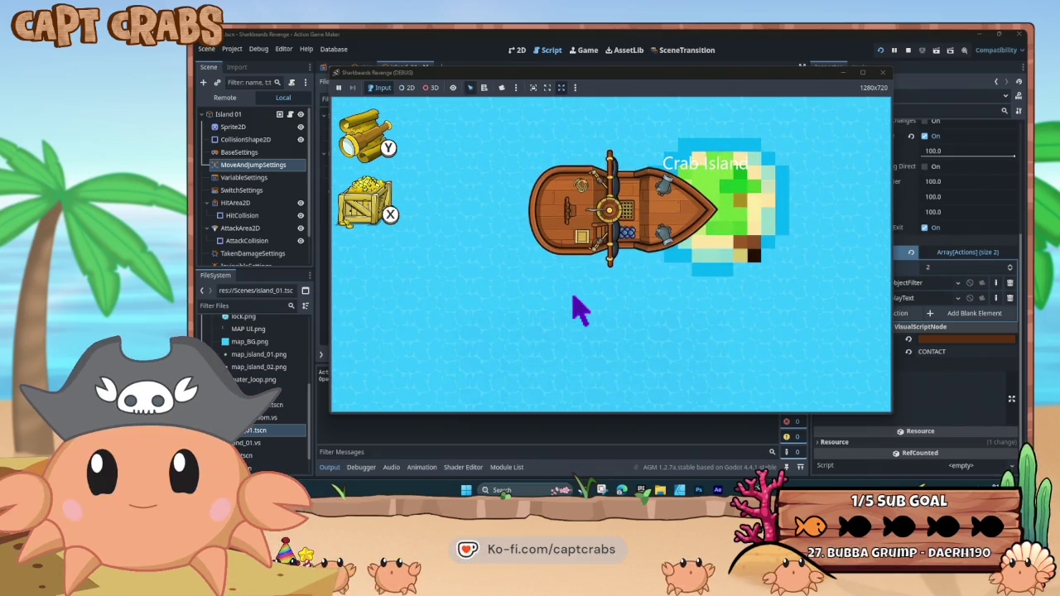
pyautogui.press('Left')
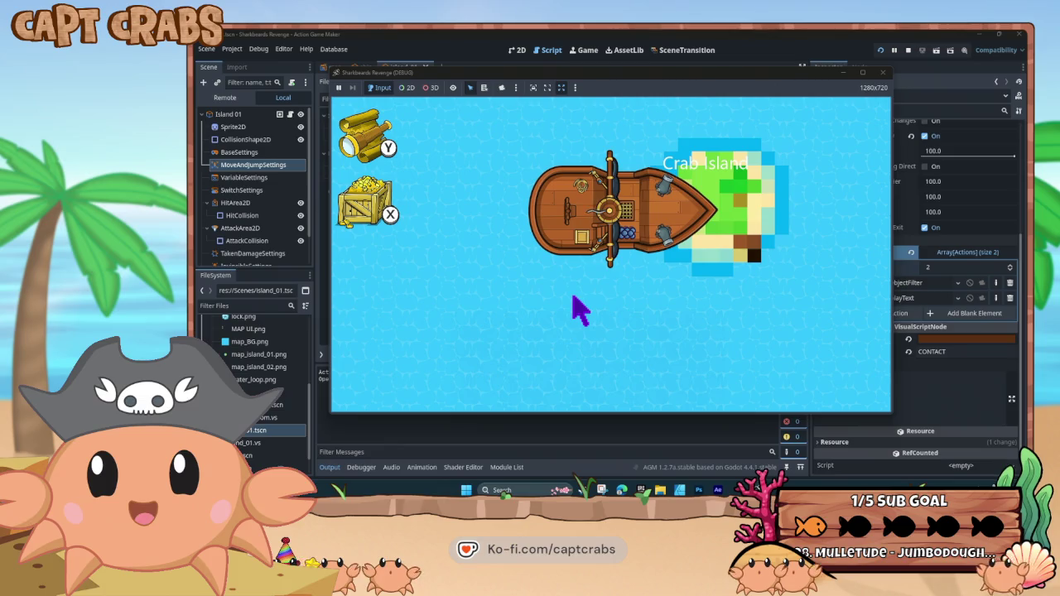
pyautogui.press('Left')
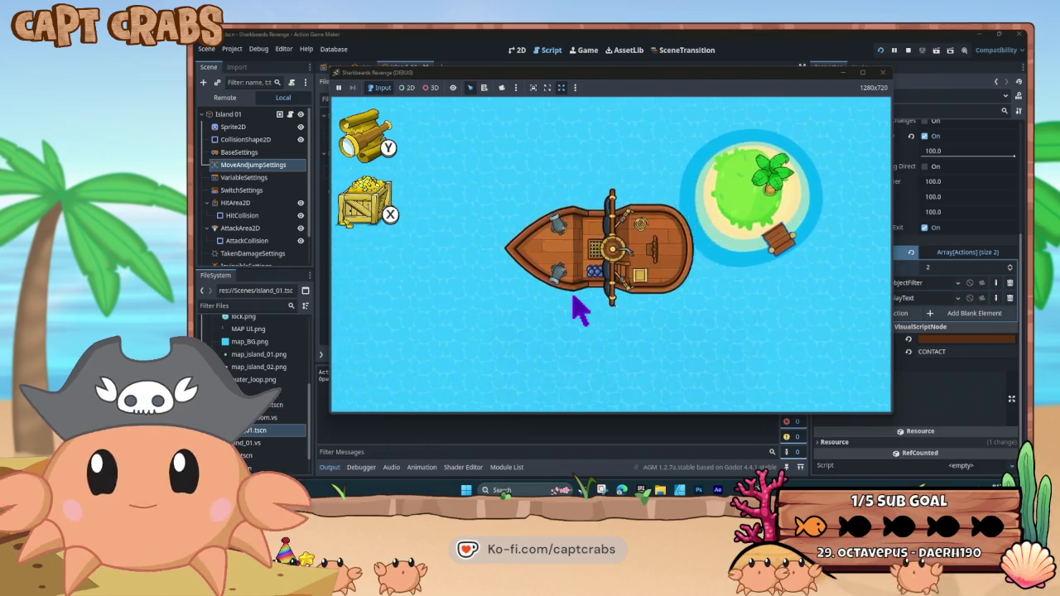
pyautogui.press('Right')
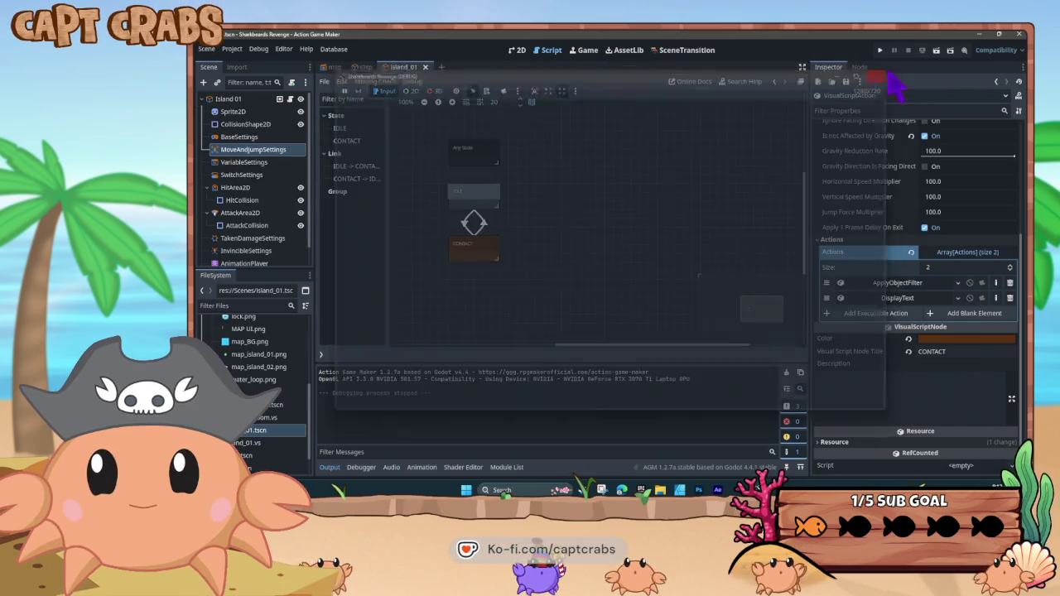
pyautogui.click(883, 72)
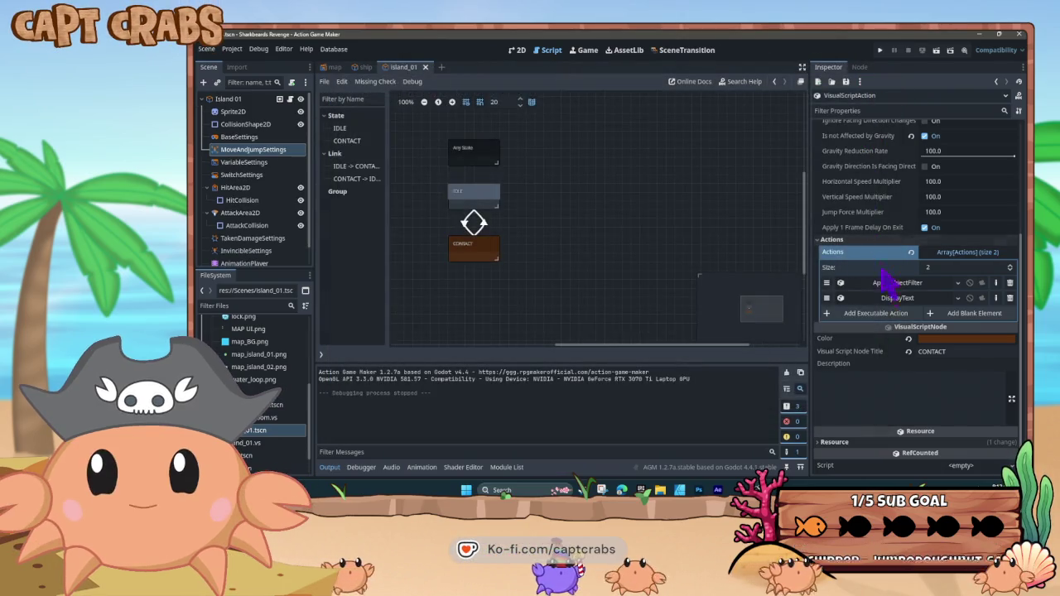
# Add an ApplyObjectFilter action using Paint Color with a 1.0 finish time
pyautogui.click(879, 313)
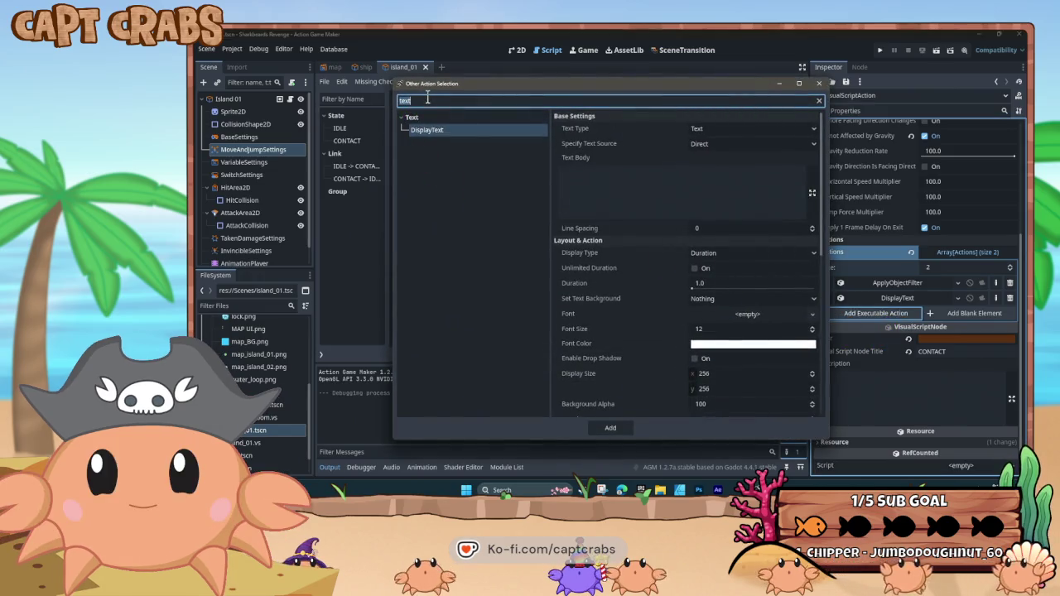
pyautogui.moveTo(406, 100); pyautogui.dragTo(378, 104)
pyautogui.write('lter')
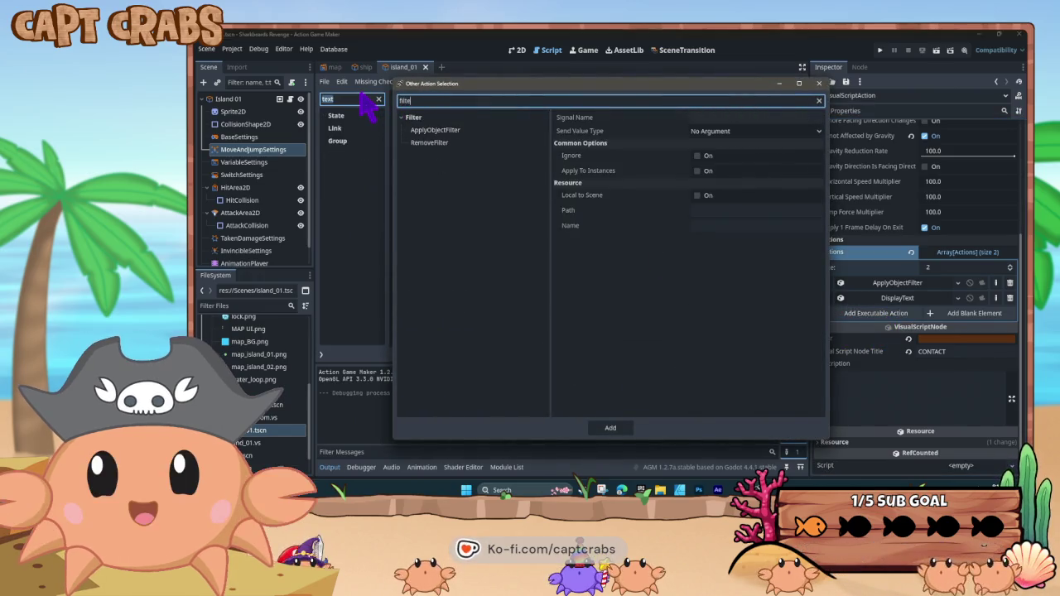
pyautogui.click(477, 131)
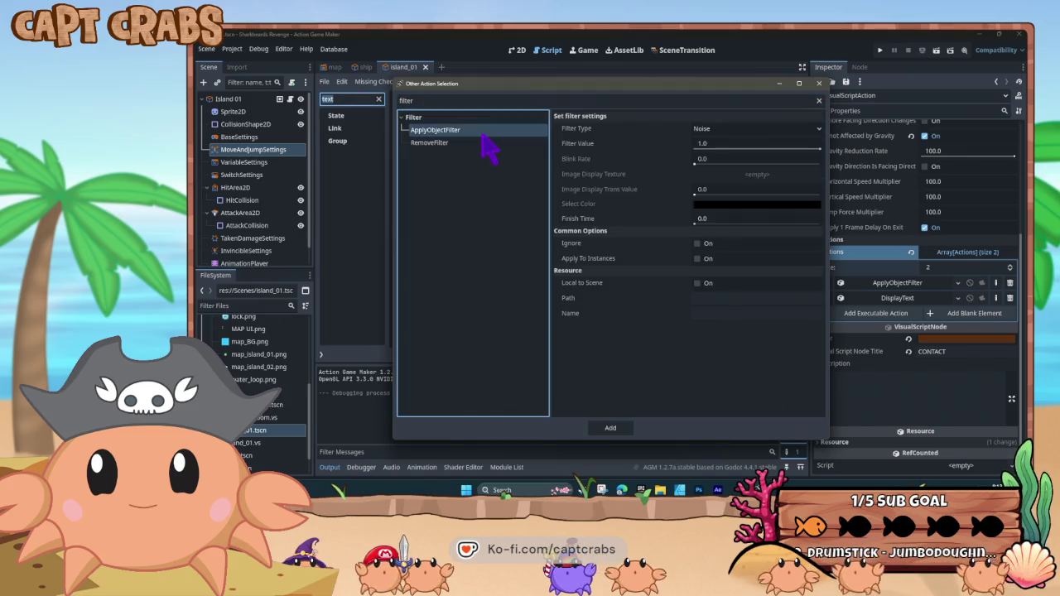
pyautogui.click(723, 130)
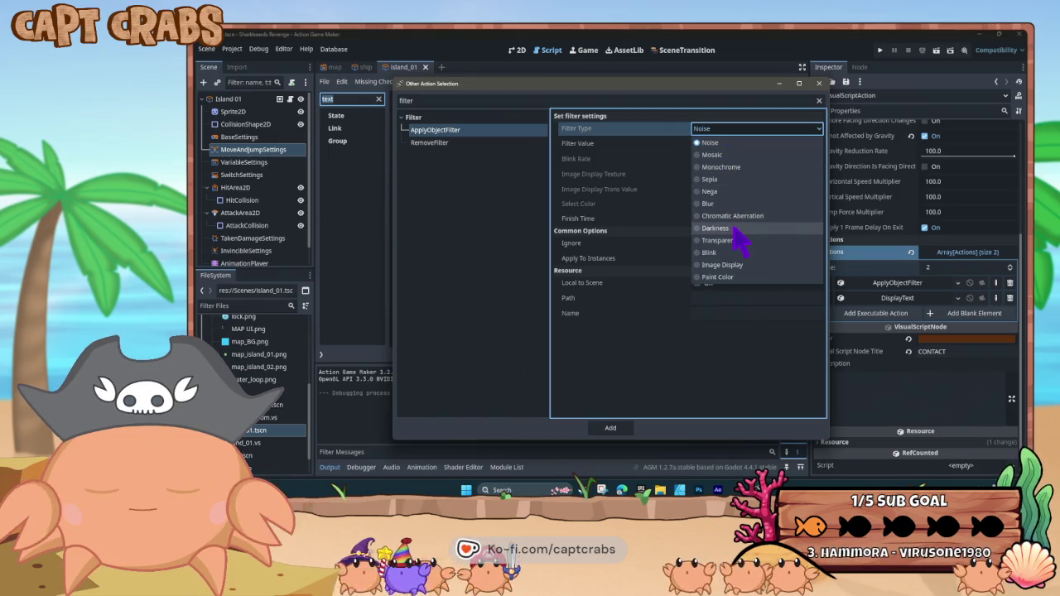
pyautogui.click(732, 281)
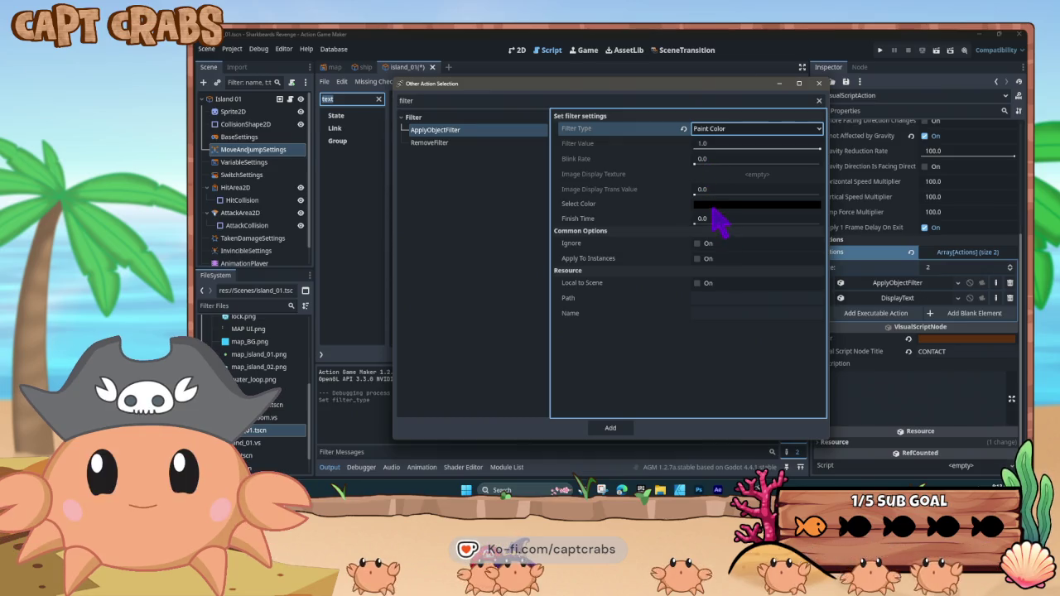
pyautogui.click(717, 218)
pyautogui.write('1')
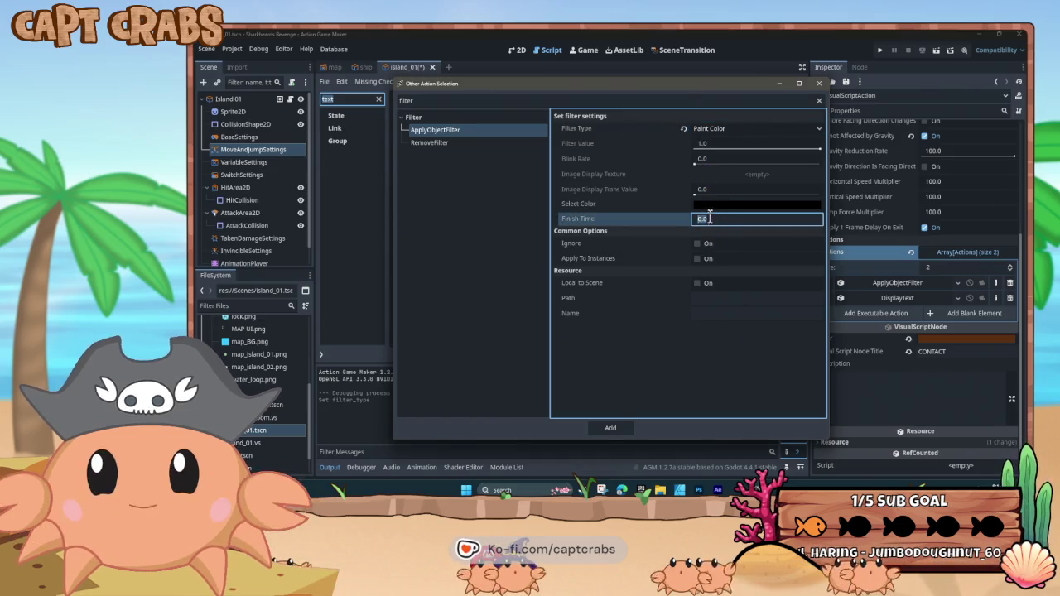
pyautogui.press('Return')
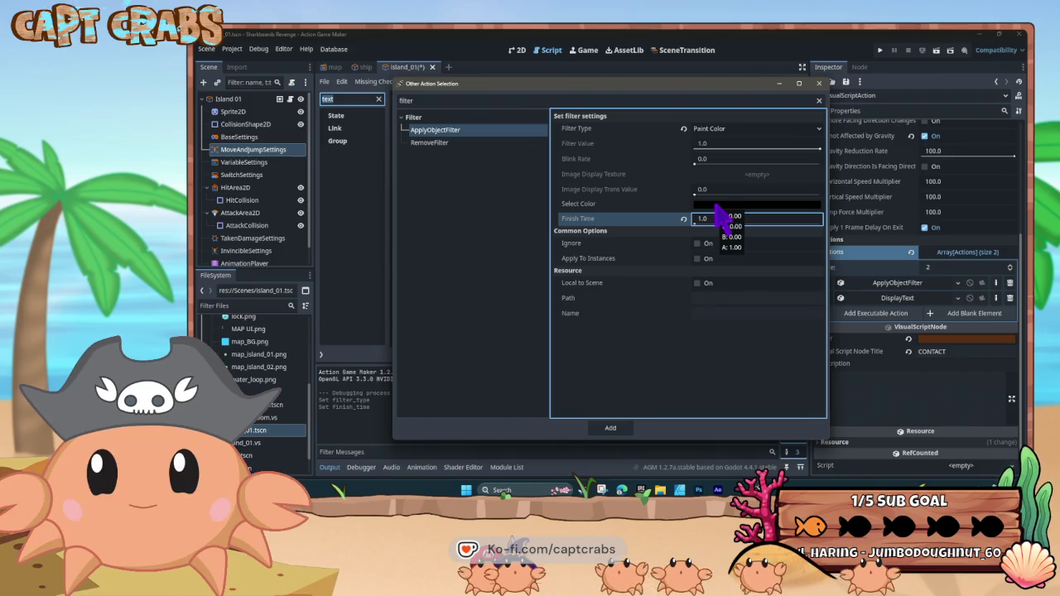
# Tint the filter a translucent blue and add it to the CONTACT state
pyautogui.click(719, 207)
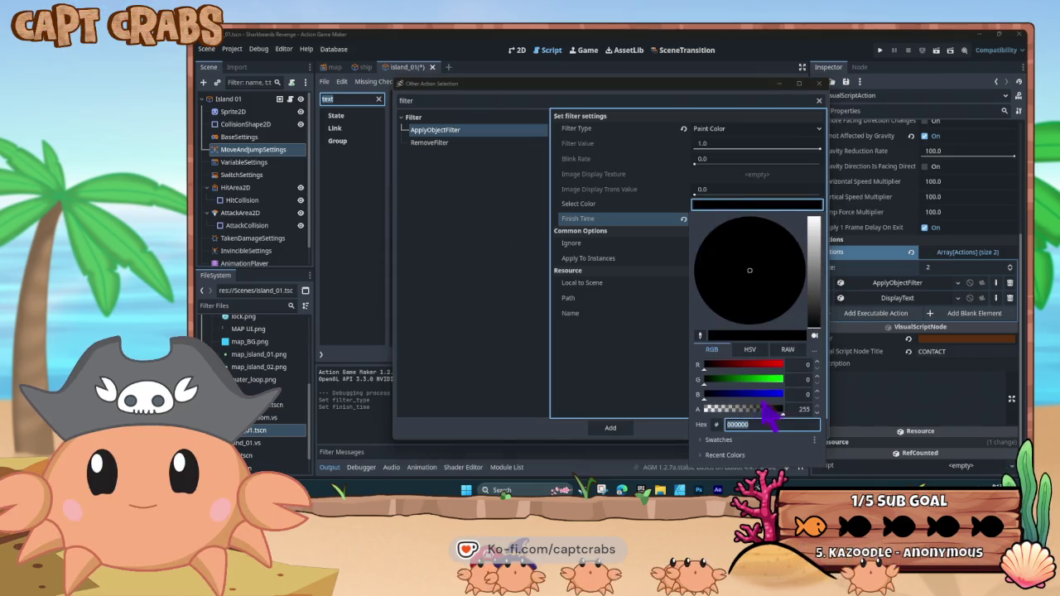
pyautogui.moveTo(767, 409); pyautogui.dragTo(748, 409)
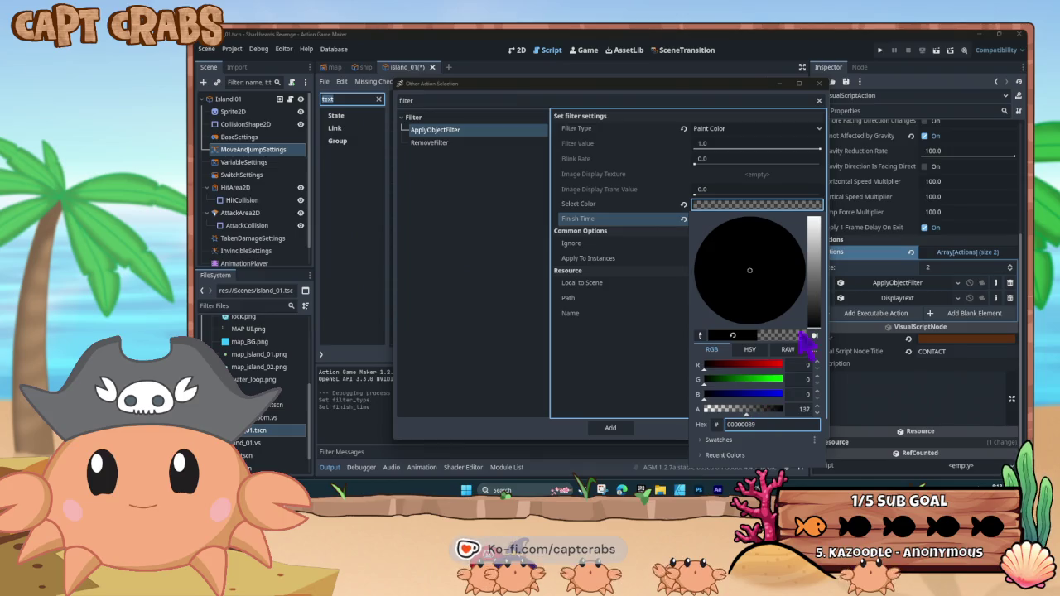
pyautogui.moveTo(820, 319)
pyautogui.mouseDown()
pyautogui.moveTo(812, 268)
pyautogui.moveTo(751, 241)
pyautogui.mouseUp()
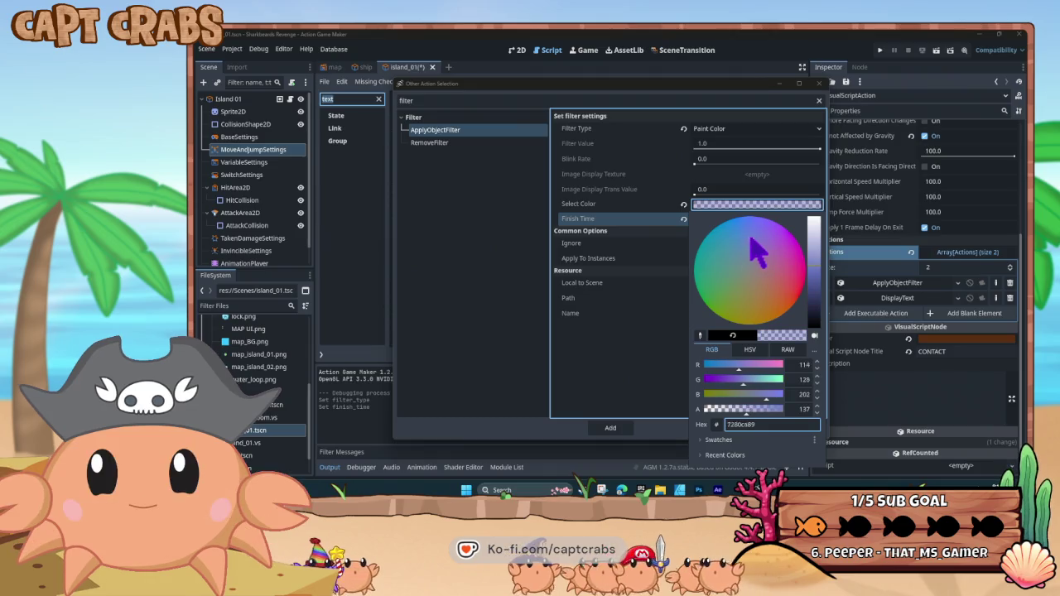
pyautogui.moveTo(820, 282); pyautogui.dragTo(819, 287)
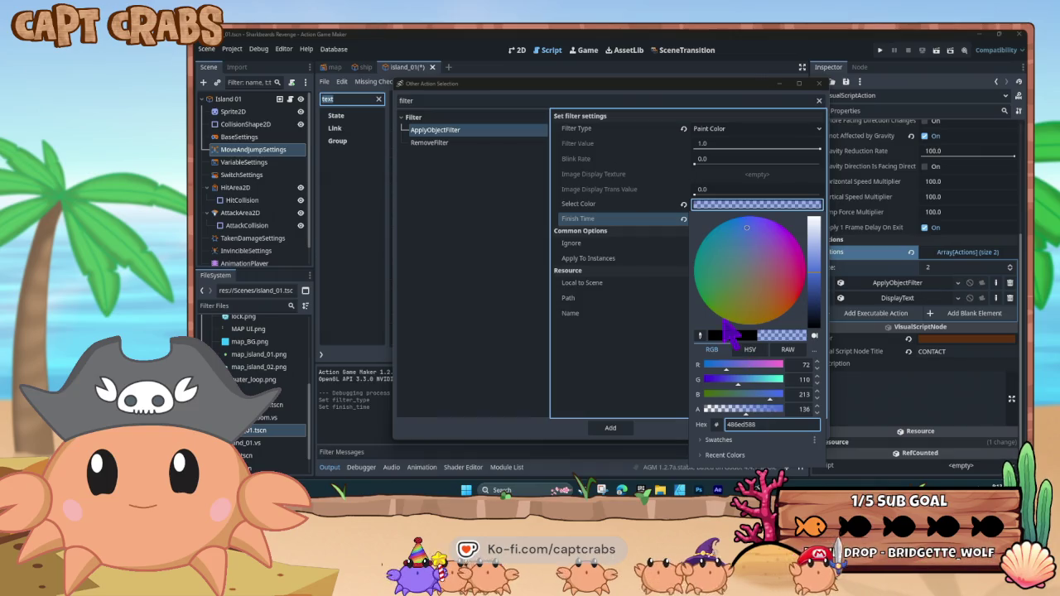
pyautogui.click(651, 302)
pyautogui.click(611, 429)
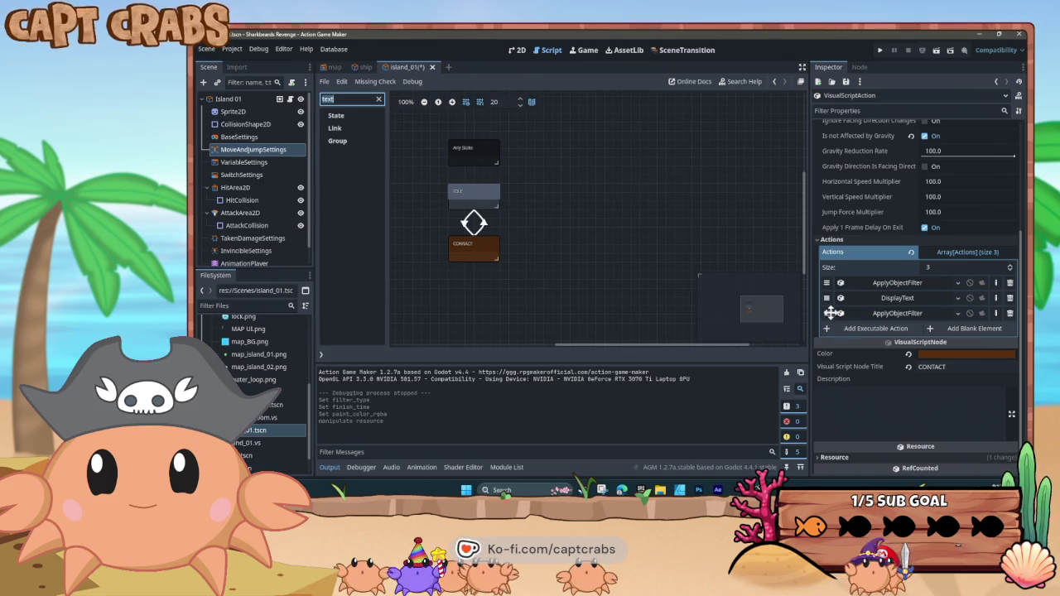
# Move the filter above DisplayText and make the text's drop shadow dark and mostly opaque
pyautogui.click(826, 314)
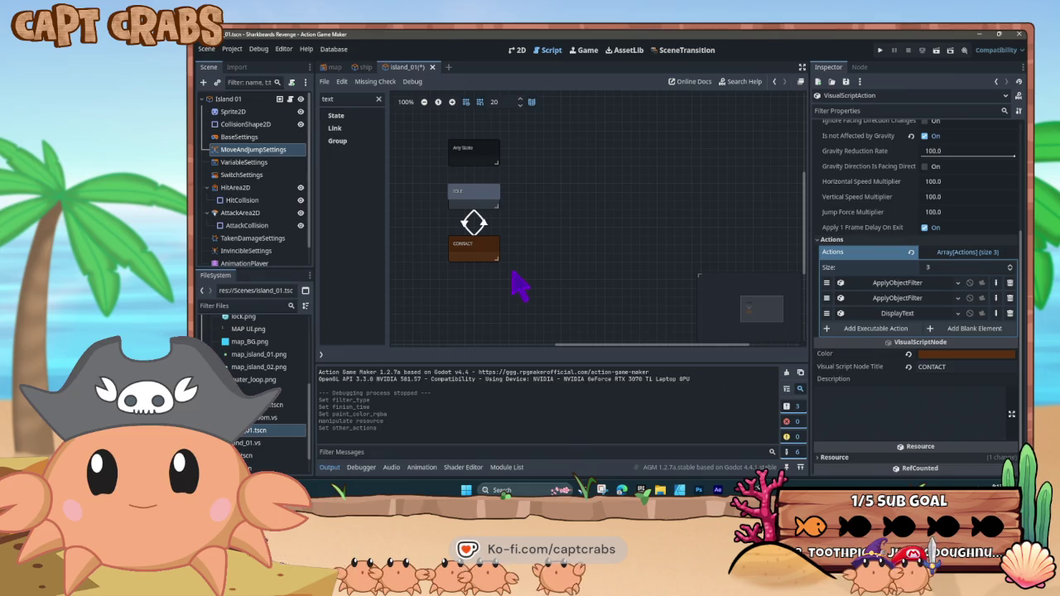
pyautogui.click(901, 314)
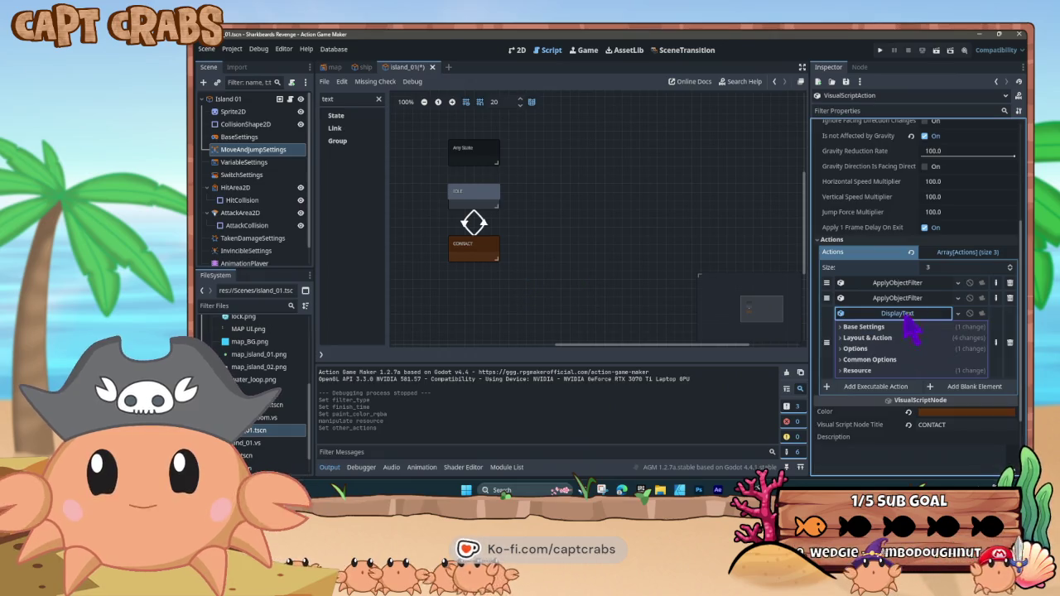
pyautogui.click(853, 338)
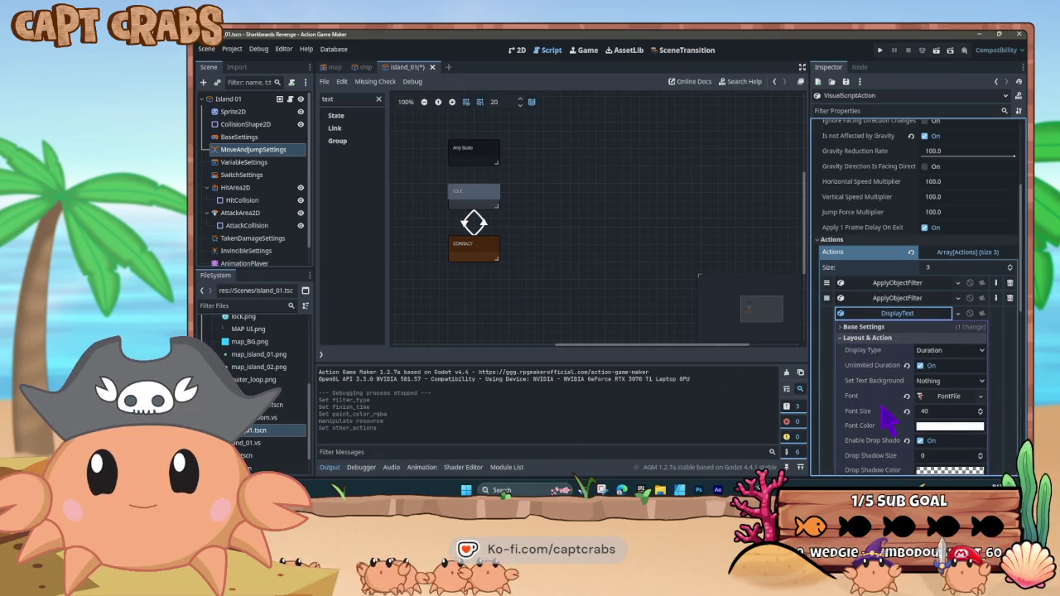
pyautogui.scroll(-2, 885, 418)
pyautogui.scroll(-4, 885, 417)
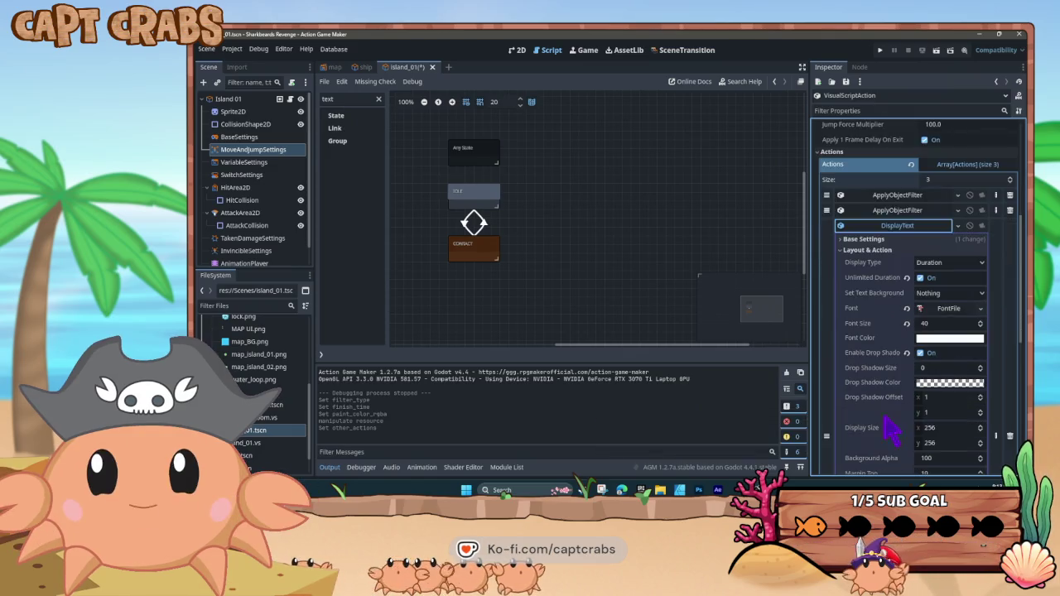
pyautogui.click(944, 339)
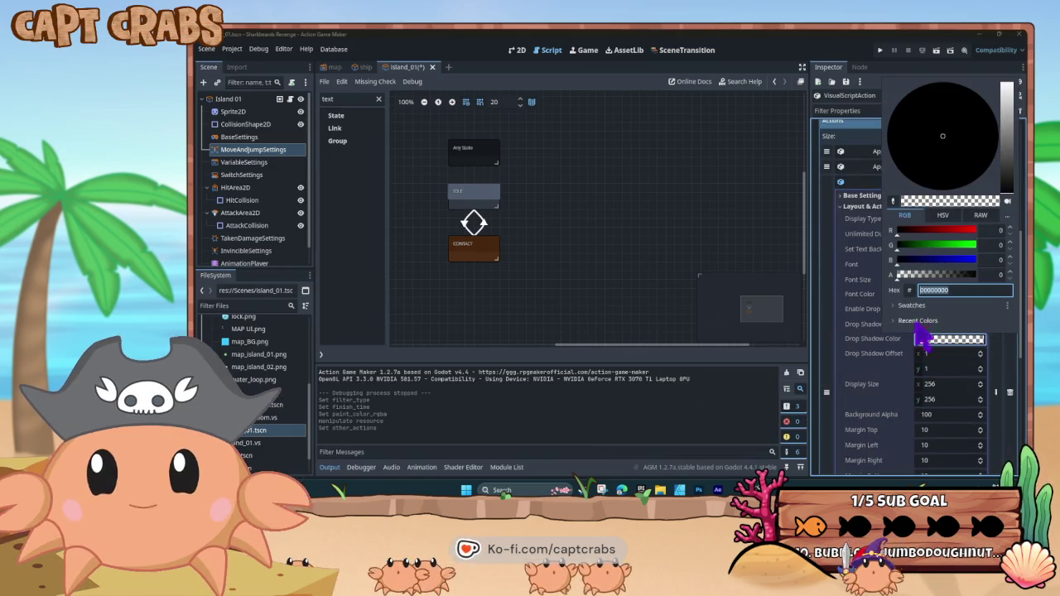
pyautogui.moveTo(951, 276); pyautogui.dragTo(962, 276)
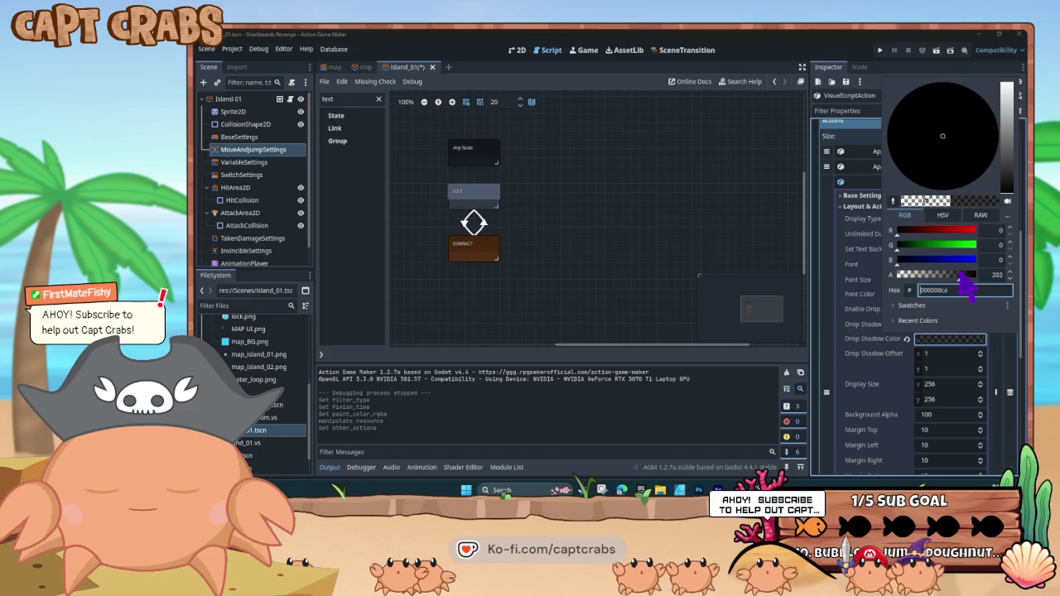
pyautogui.click(885, 349)
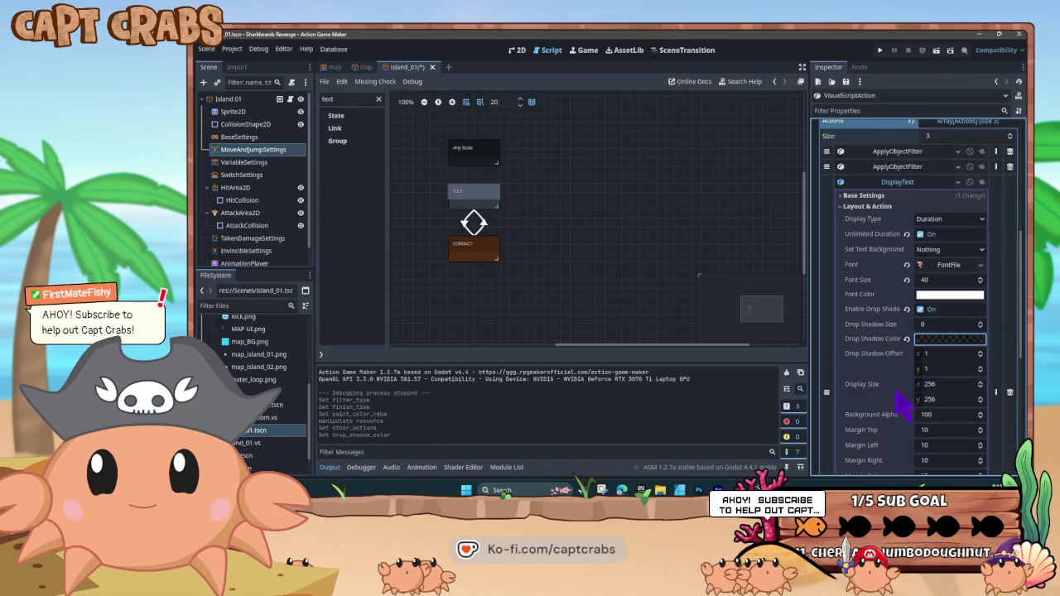
# Set the text's display width to 400
pyautogui.scroll(-2, 902, 405)
pyautogui.scroll(-2, 903, 415)
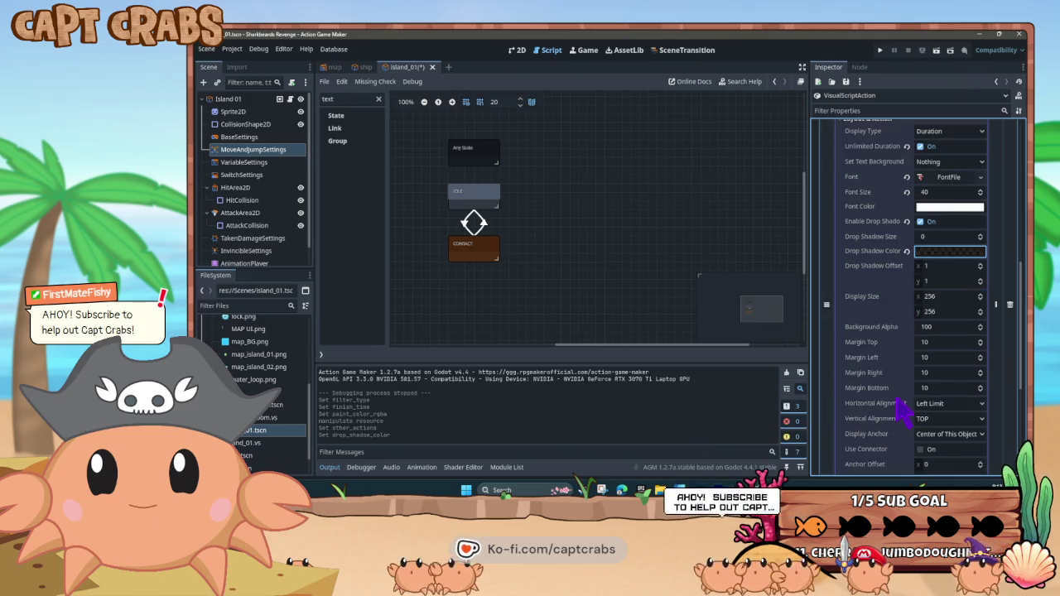
pyautogui.click(950, 296)
pyautogui.write('400')
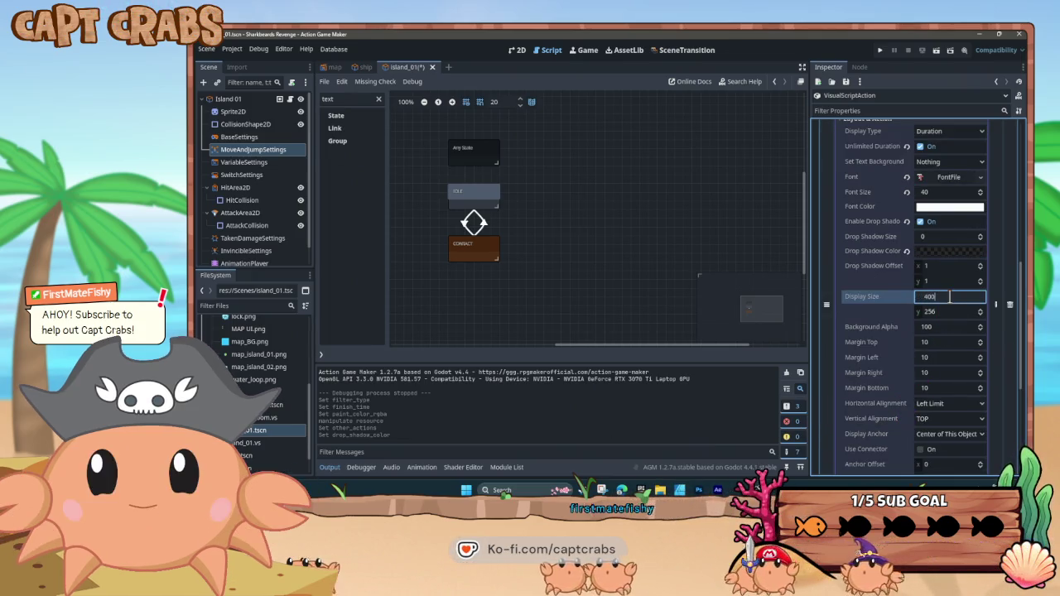
pyautogui.press('Return')
# Test-run the game with F5, close it, and select the IDLE state
pyautogui.press('F5')
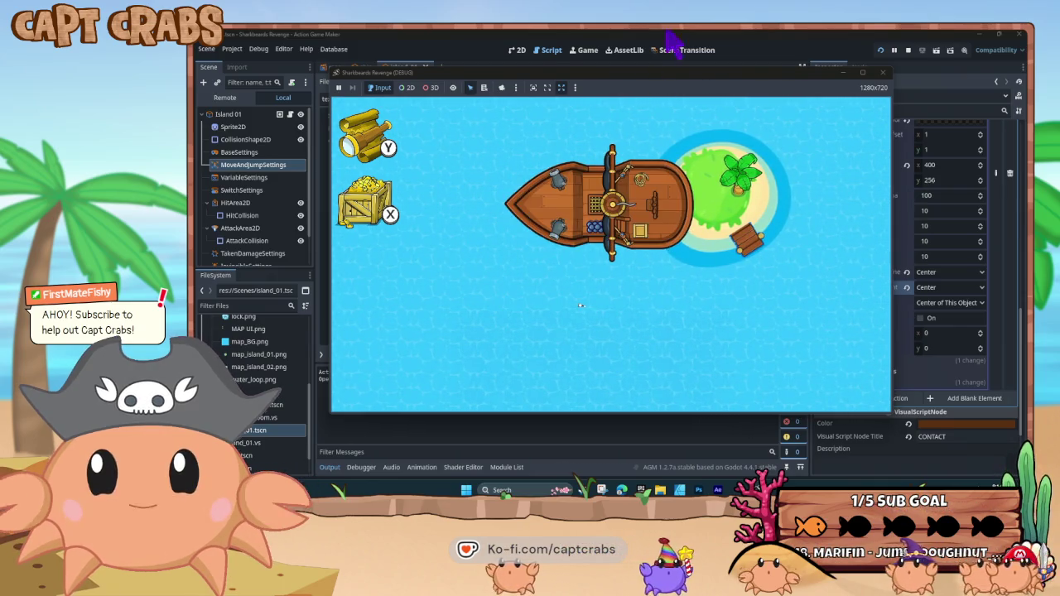
pyautogui.click(882, 72)
pyautogui.click(487, 193)
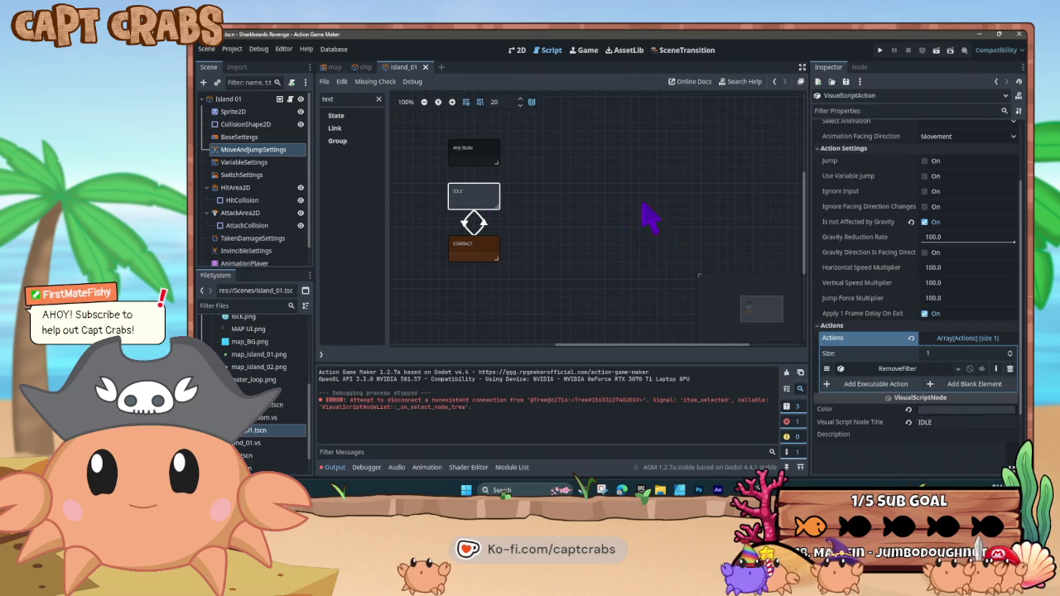
# Give IDLE's RemoveFilter a 1.0 finish time for clearing all filters, then start a test run
pyautogui.click(894, 370)
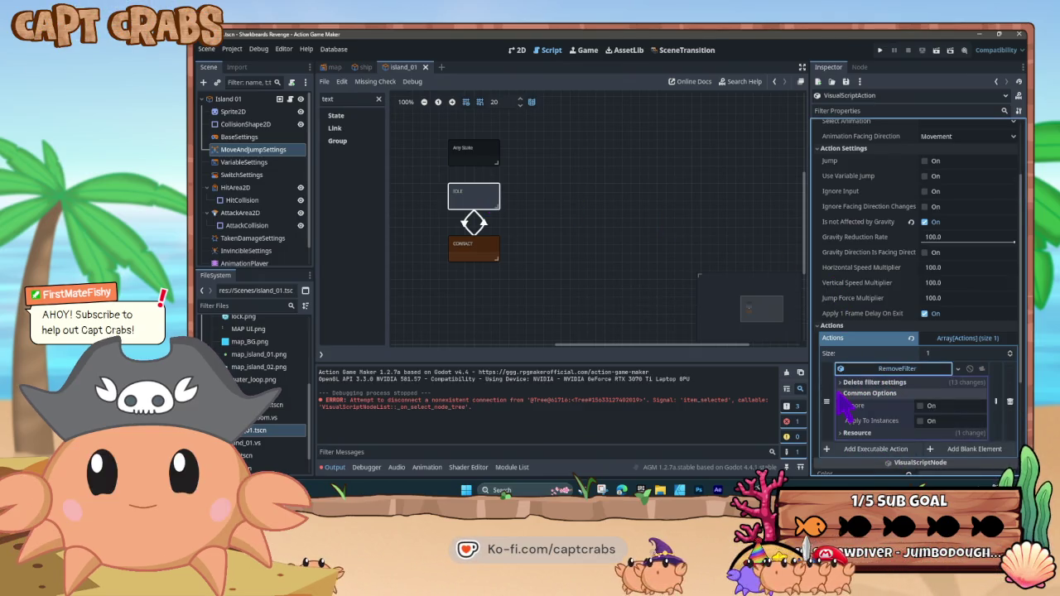
pyautogui.click(845, 382)
pyautogui.scroll(-5, 869, 425)
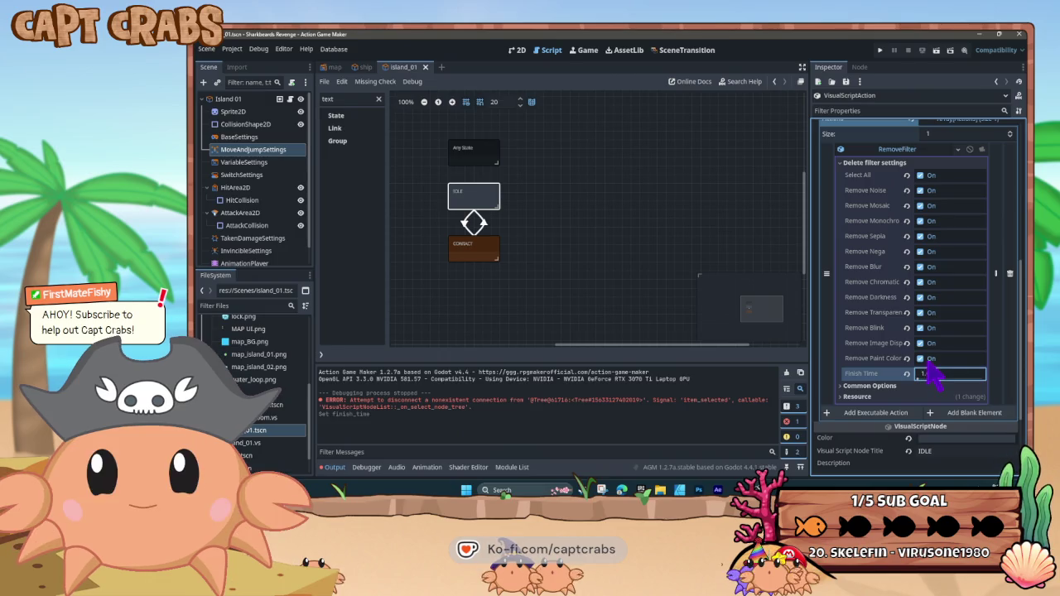
pyautogui.click(523, 257)
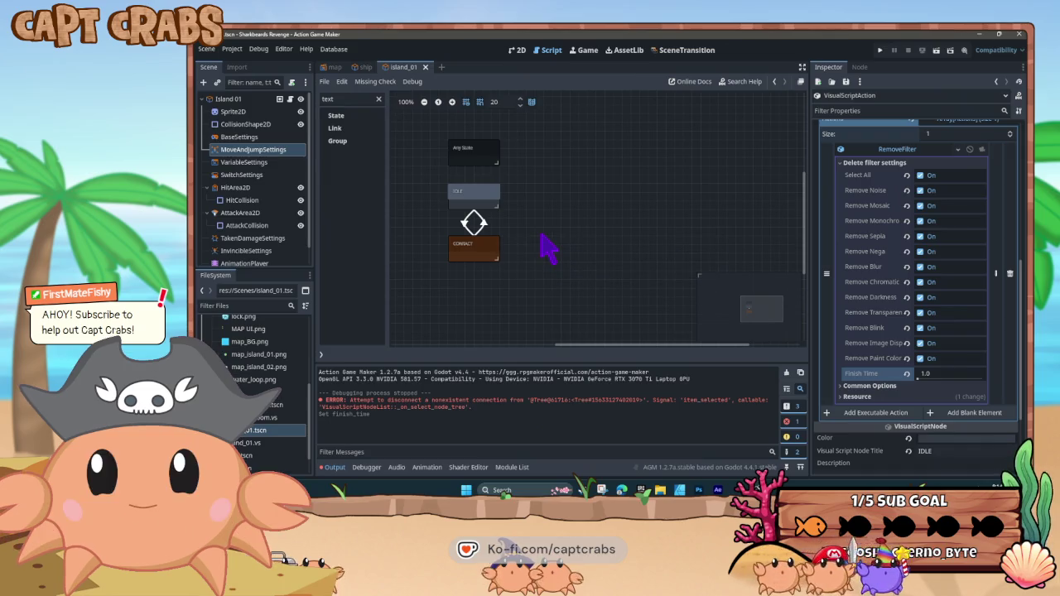
pyautogui.press('F5')
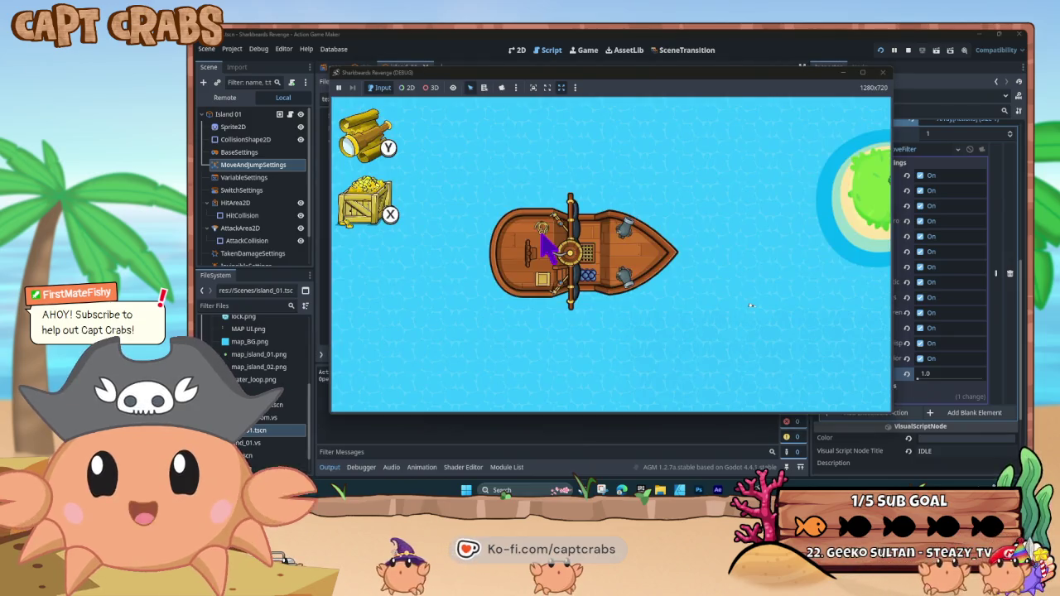
# Sail the ship back and forth to Crab Island with the arrow keys, then close the test
pyautogui.press('Right')
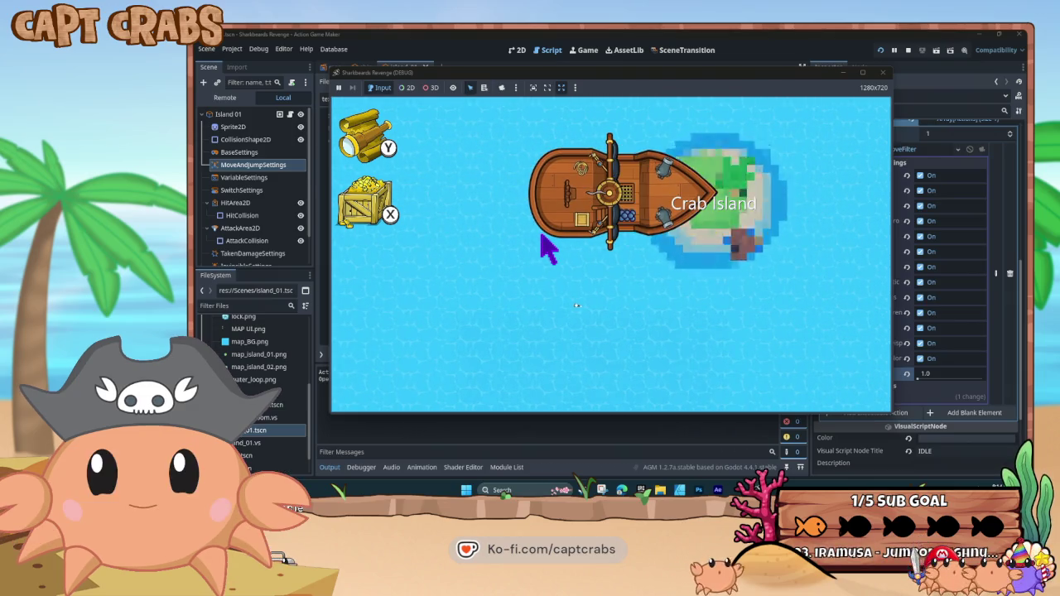
pyautogui.press('Left')
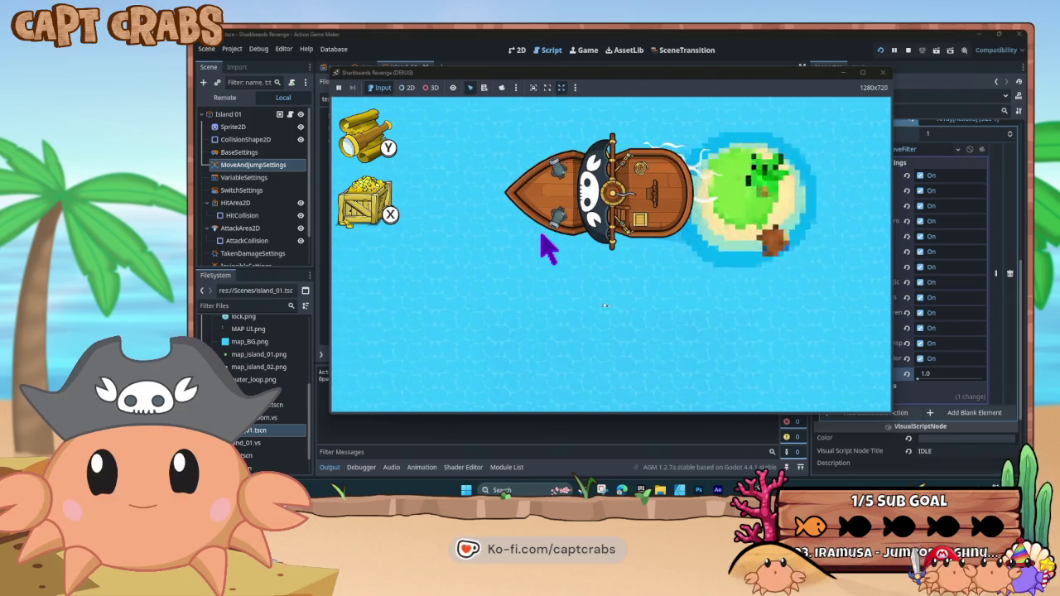
pyautogui.press('Right')
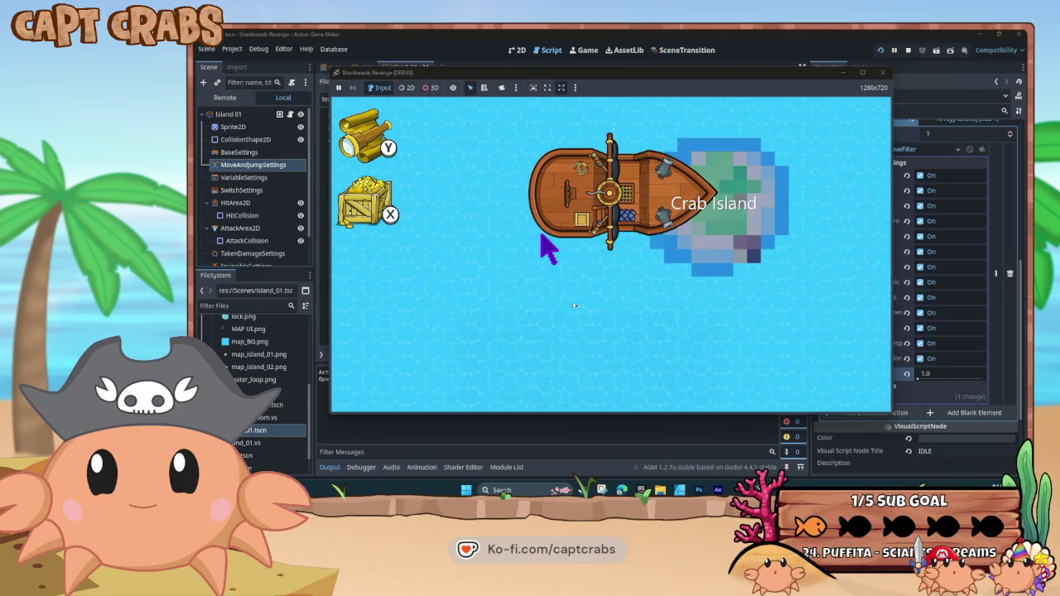
pyautogui.press('Left')
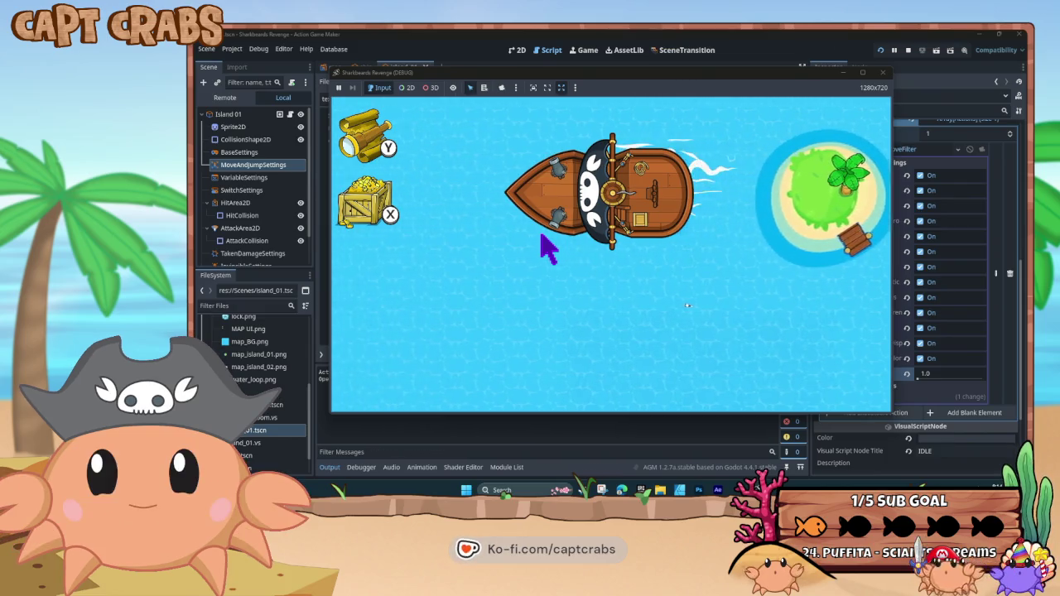
pyautogui.press('Right')
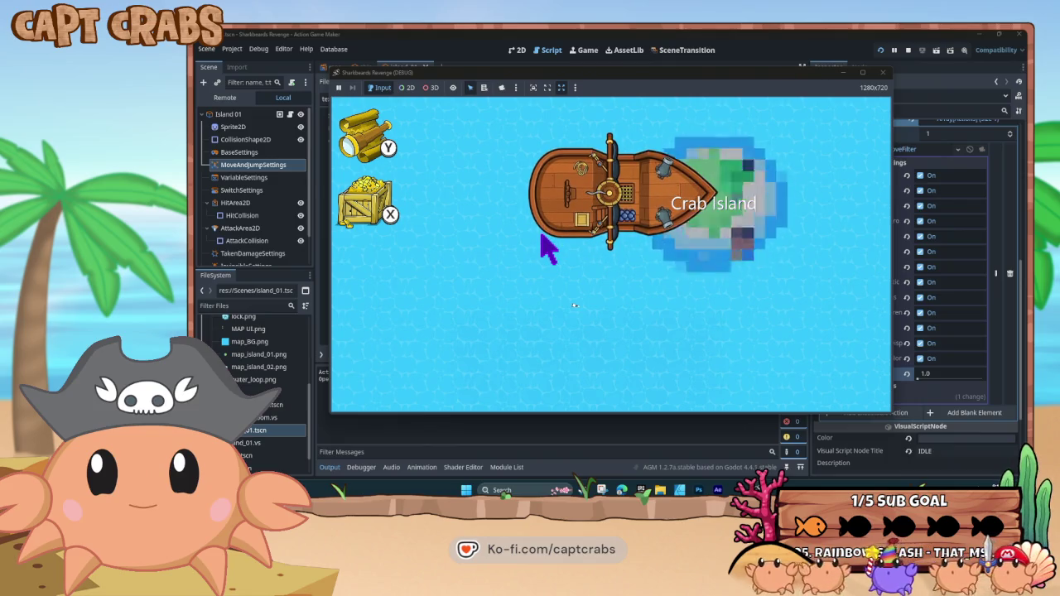
pyautogui.press('Left')
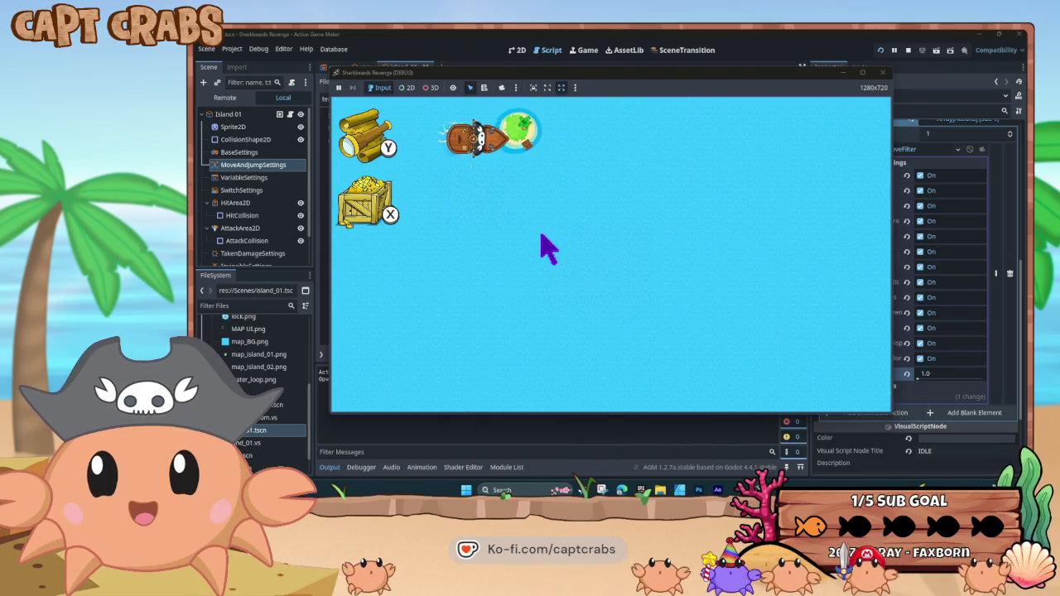
pyautogui.press('Right')
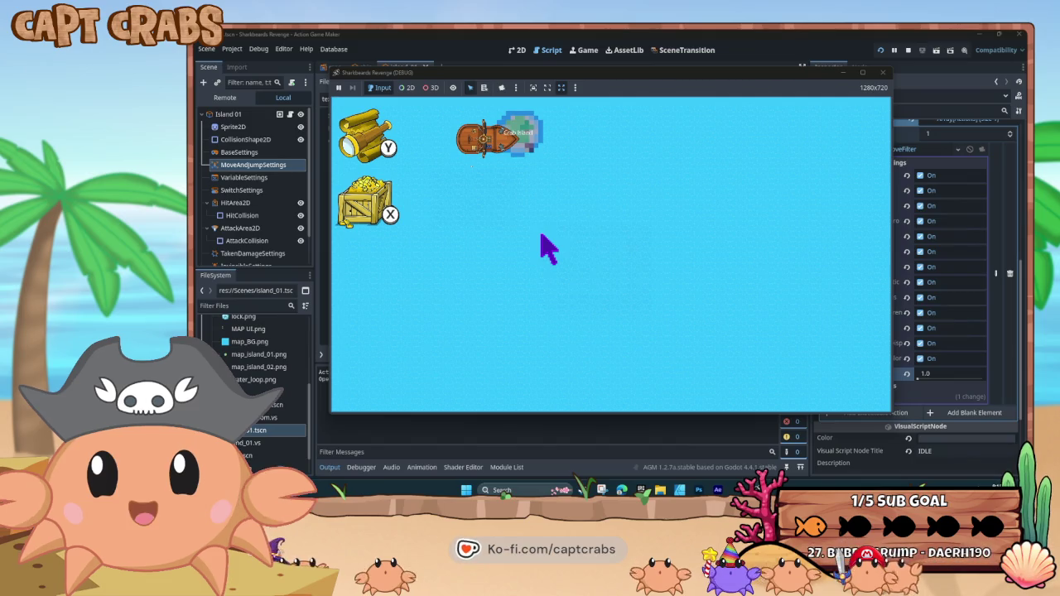
pyautogui.press('Right')
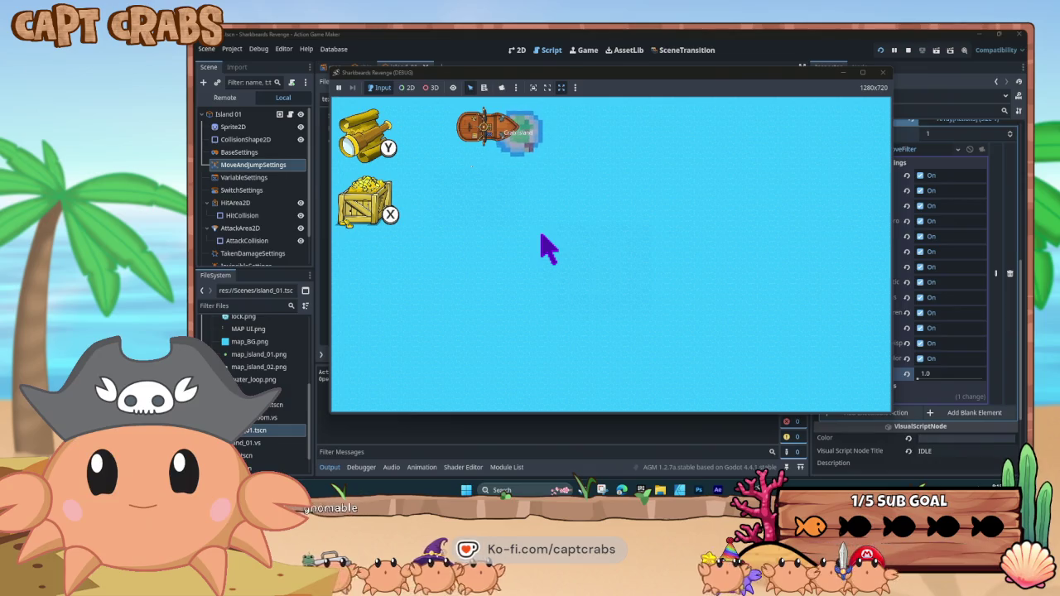
pyautogui.press('Down')
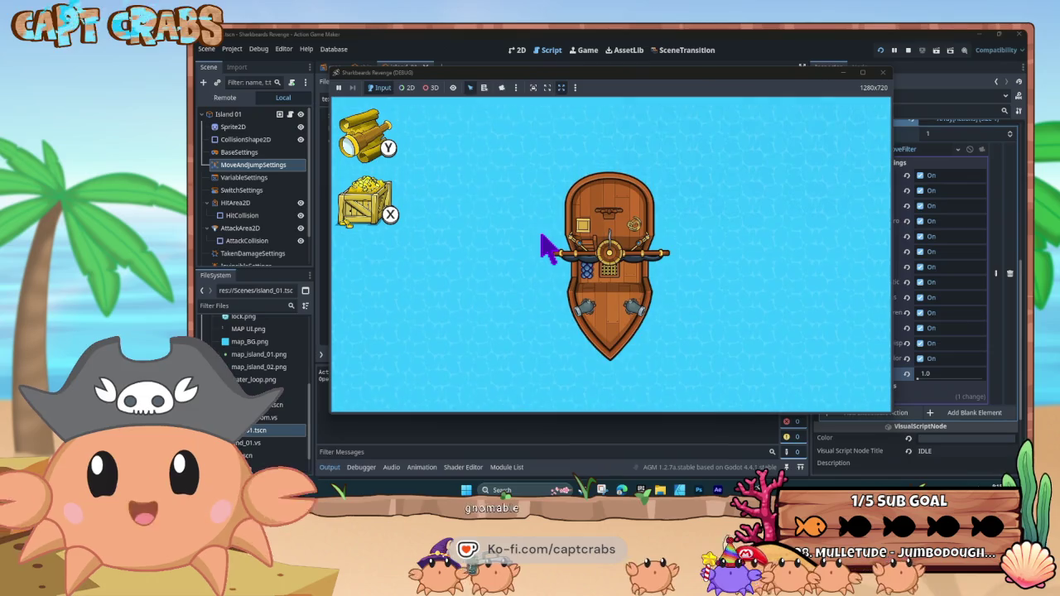
pyautogui.click(883, 72)
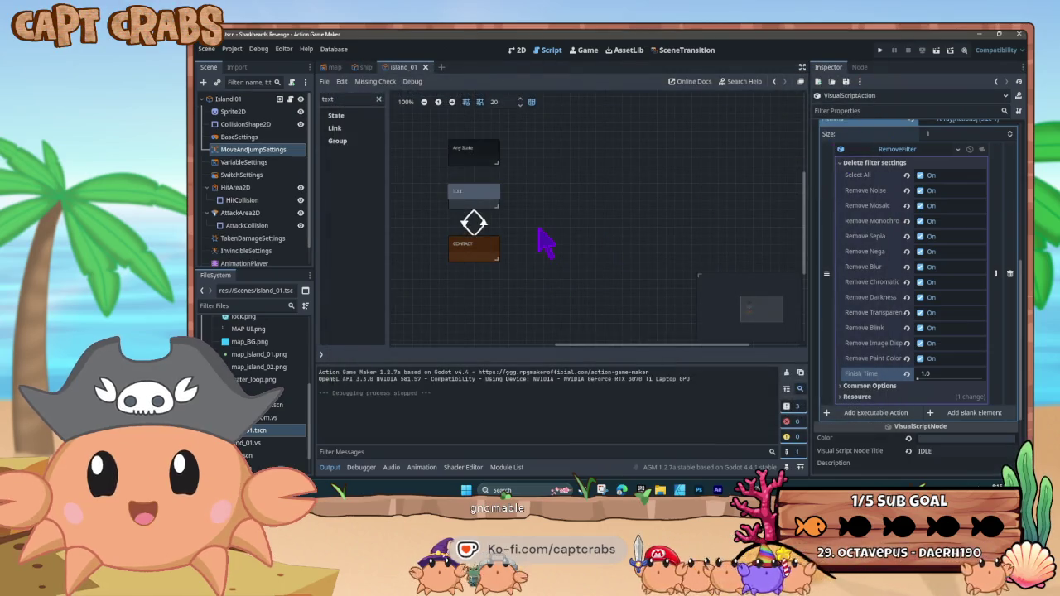
# Open the ship scene, select its AnimationPlayer, and load the sail - E animation
pyautogui.click(366, 68)
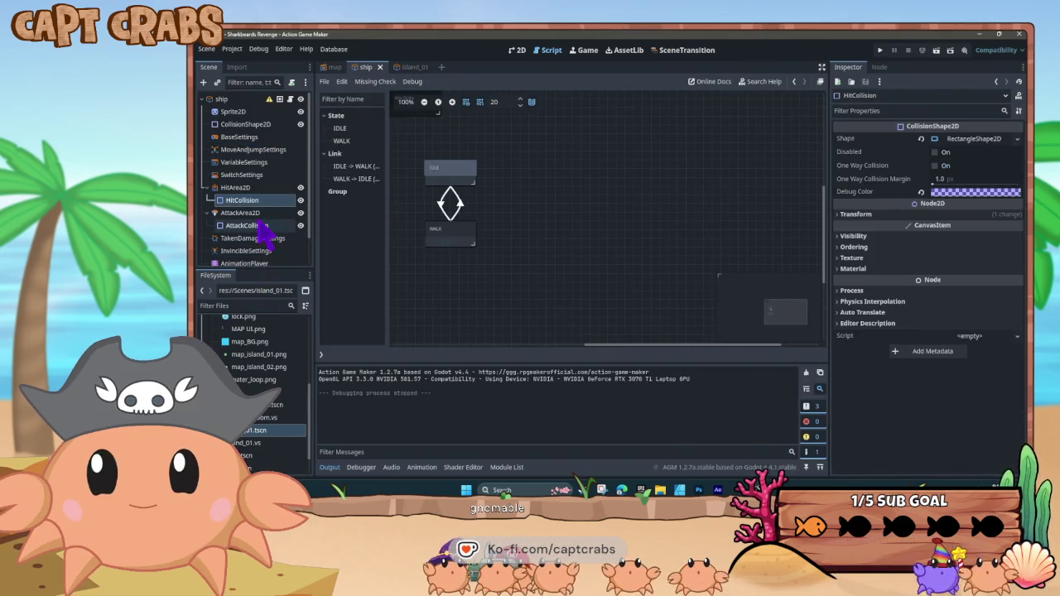
pyautogui.click(244, 263)
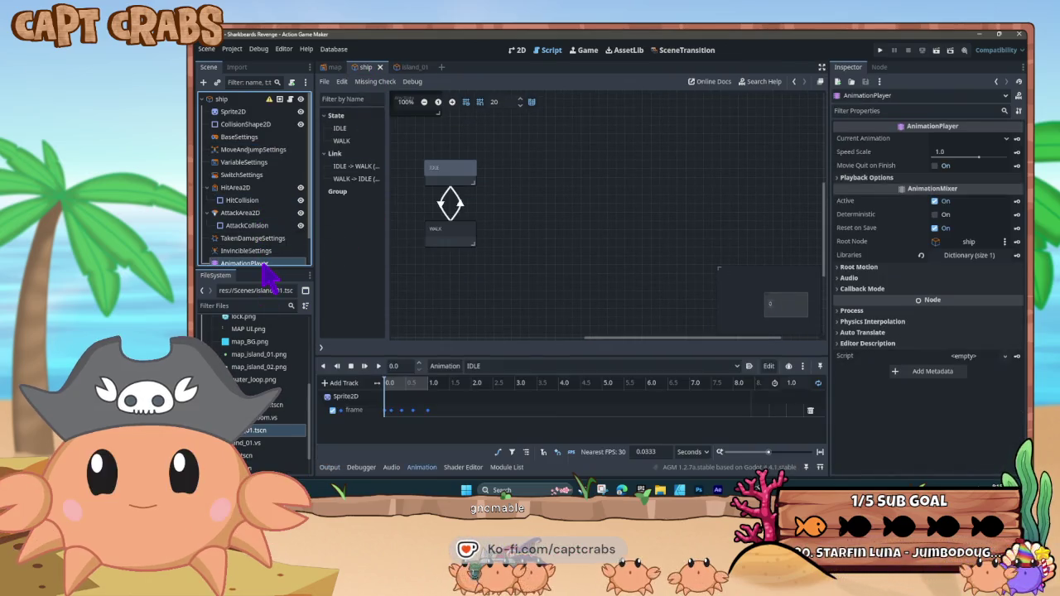
pyautogui.click(497, 370)
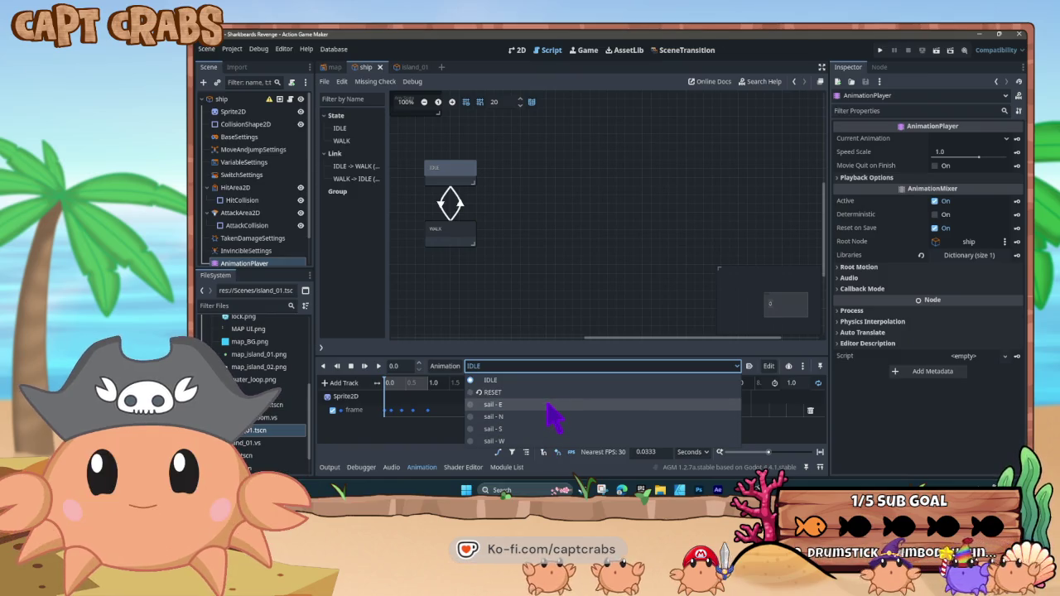
pyautogui.click(553, 417)
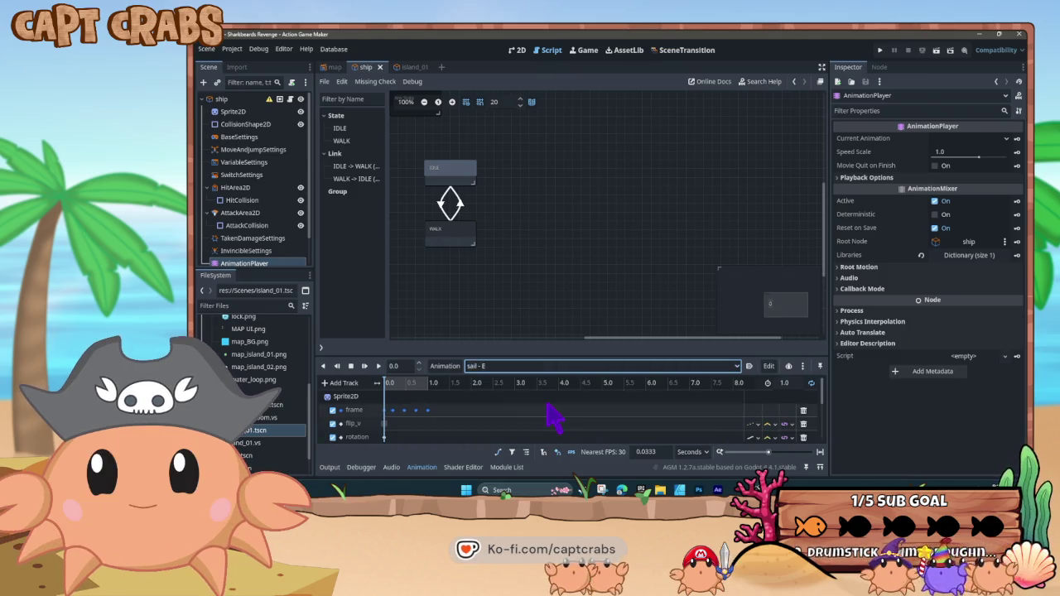
pyautogui.click(452, 367)
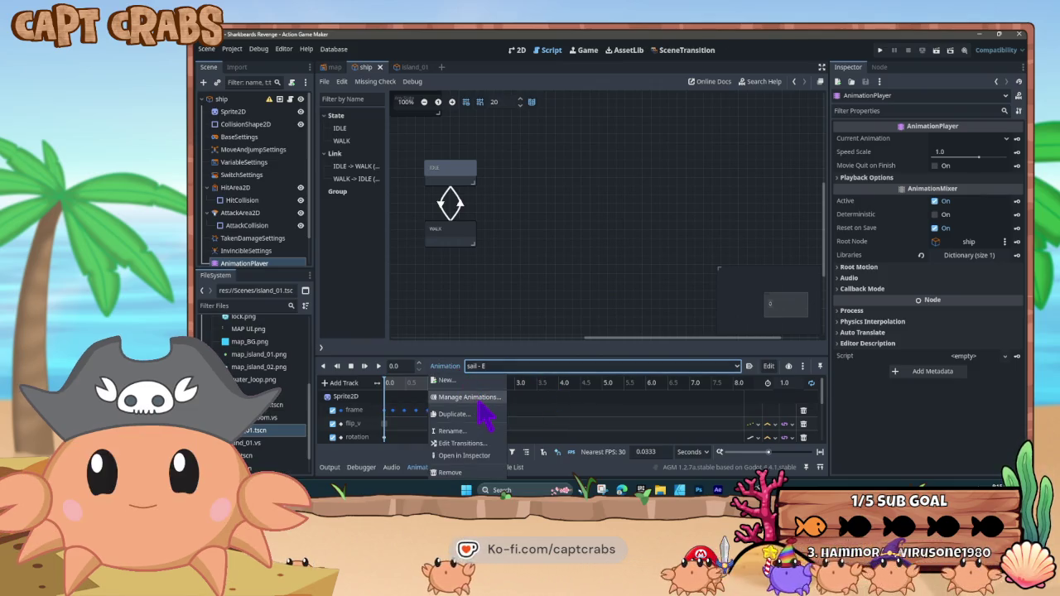
# In the animation library manager, paste an animation copy into Global and name it sail - NW
pyautogui.click(479, 398)
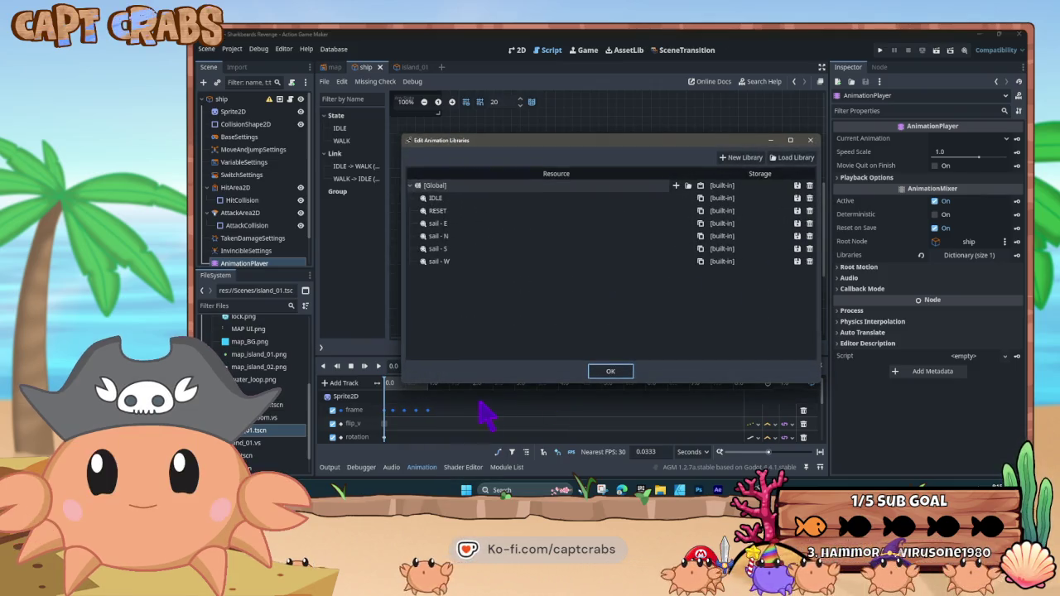
pyautogui.doubleClick(500, 238)
pyautogui.click(464, 249)
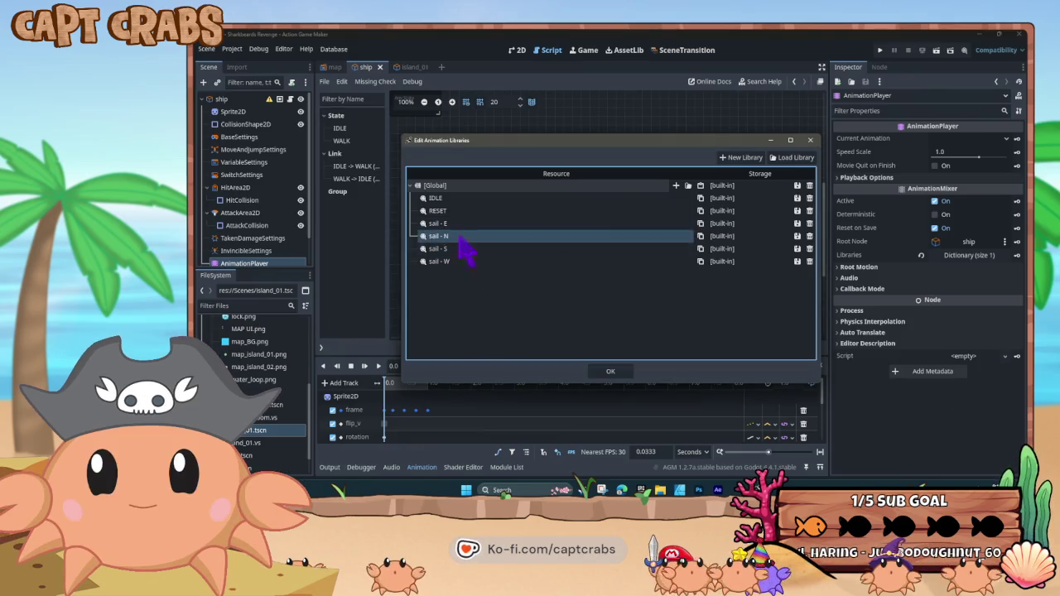
pyautogui.click(469, 237)
pyautogui.click(433, 237)
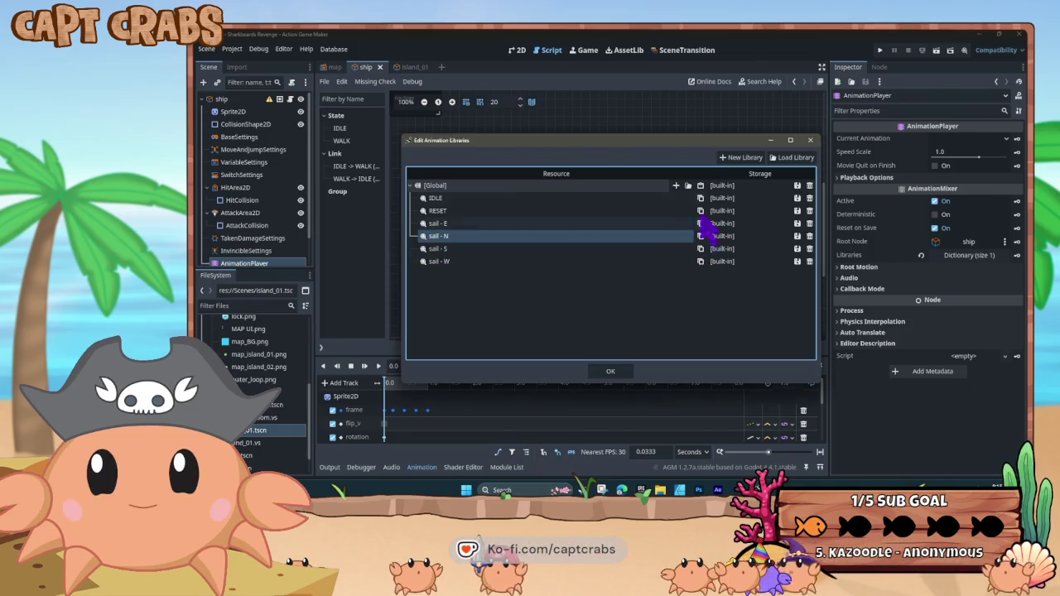
pyautogui.click(700, 190)
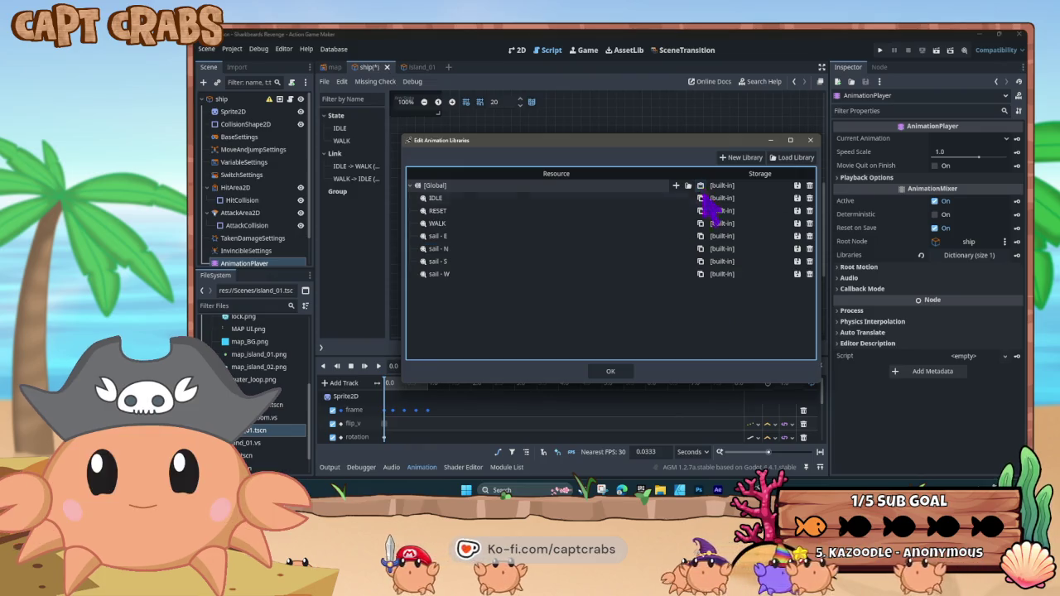
pyautogui.click(481, 224)
pyautogui.write('sail -')
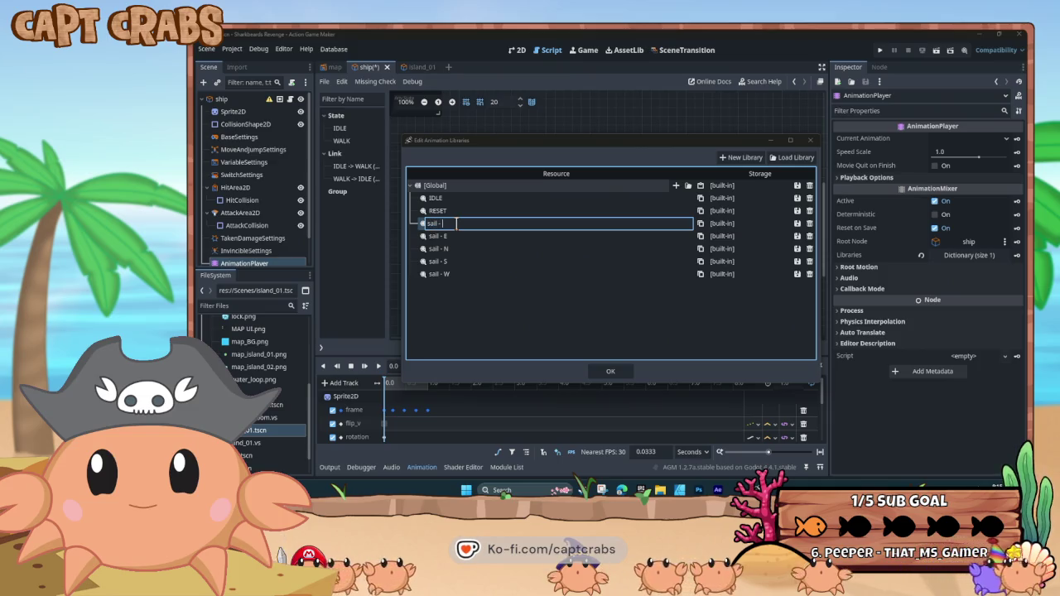
pyautogui.write('S')
pyautogui.press('BackSpace')
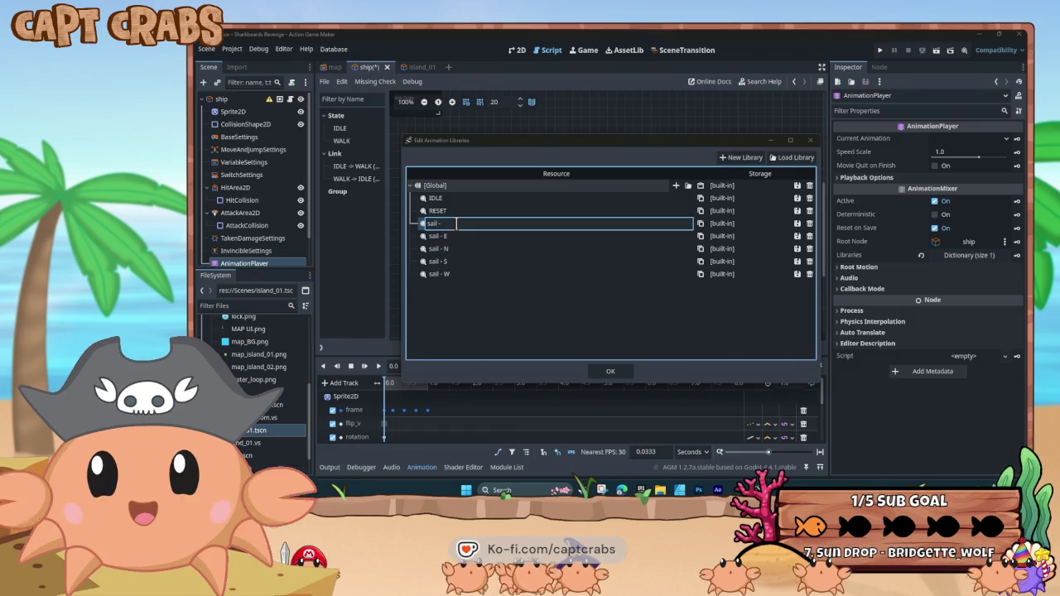
pyautogui.write('NW')
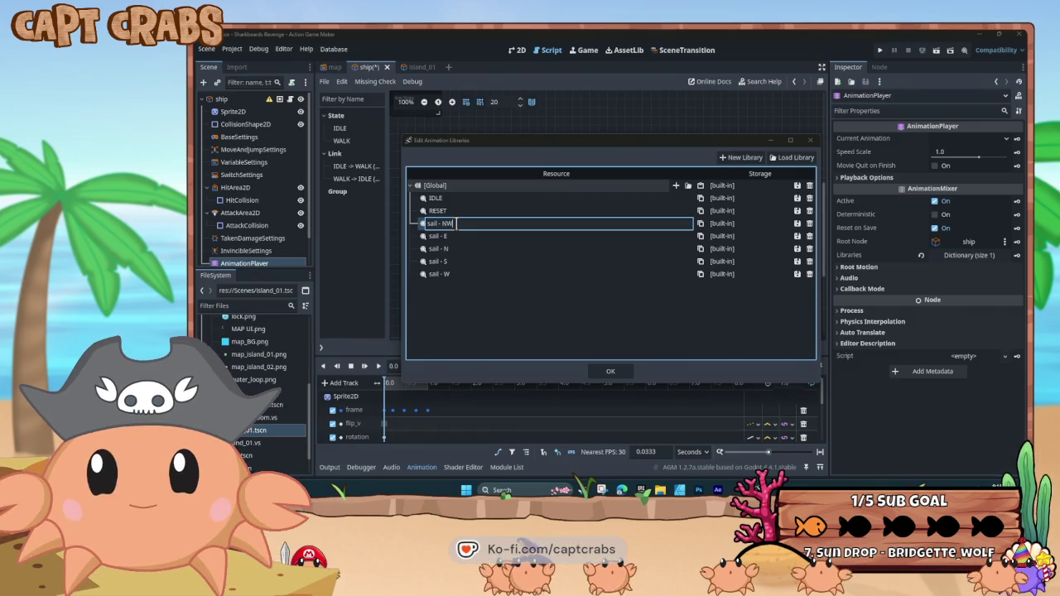
pyautogui.press('Return')
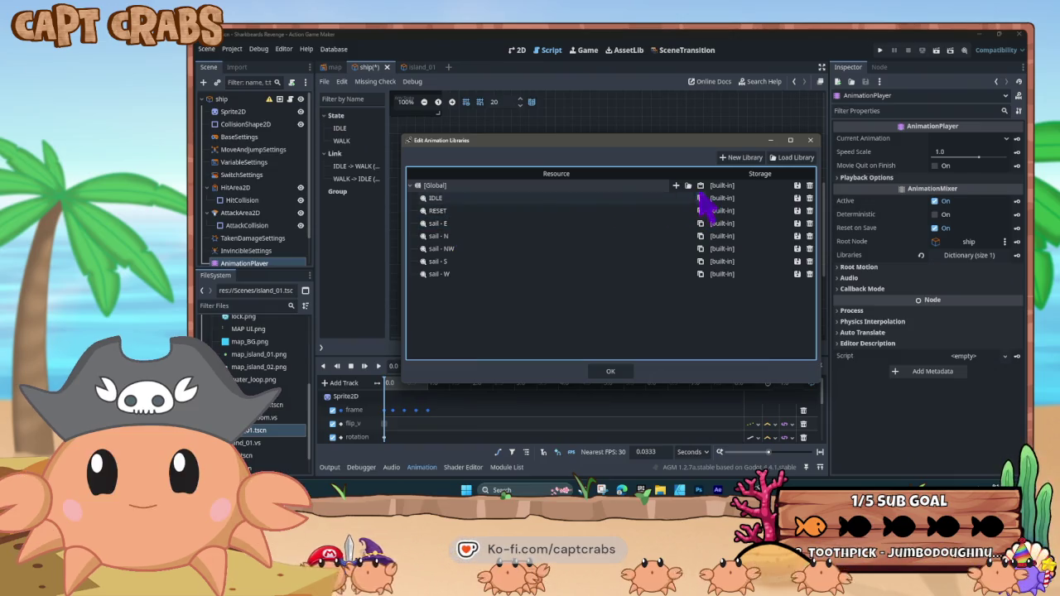
# Name another copy sail - NE, then paste and name copies sail - SW and sail - SE
pyautogui.doubleClick(451, 223)
pyautogui.write('sail')
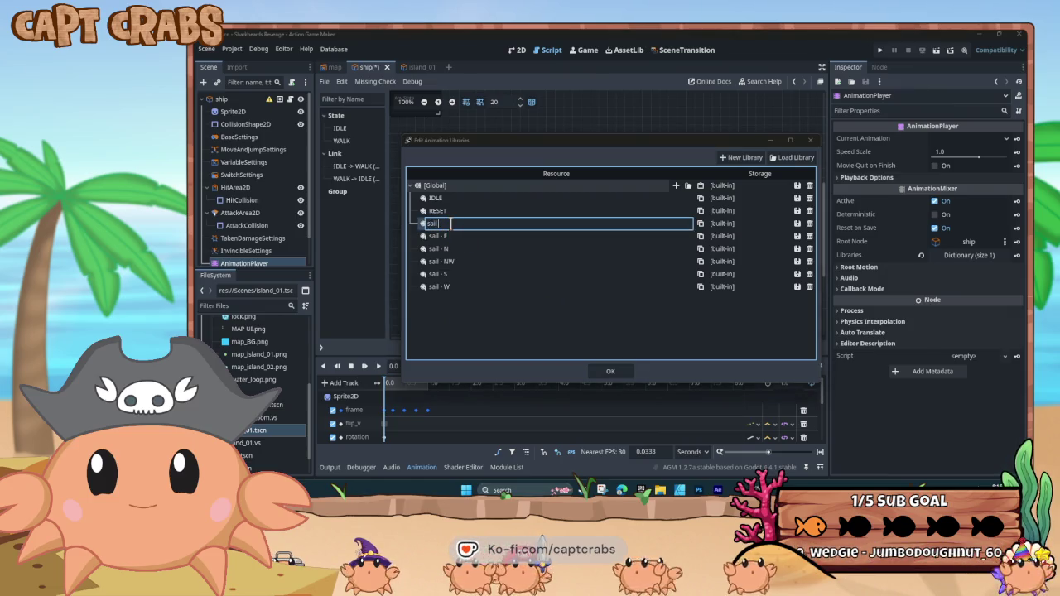
pyautogui.write('- NE')
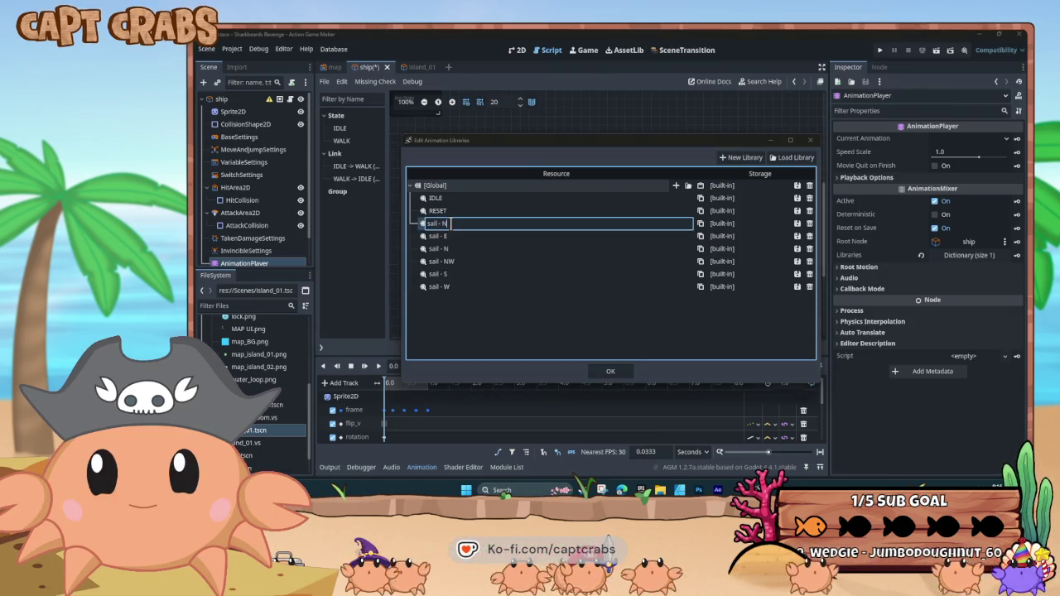
pyautogui.press('Return')
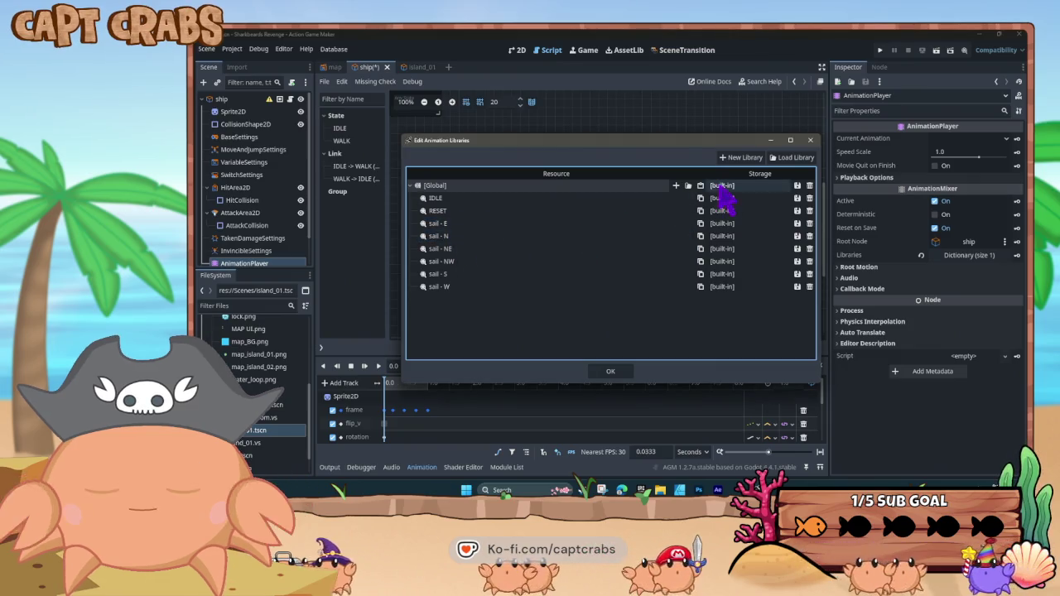
pyautogui.click(700, 186)
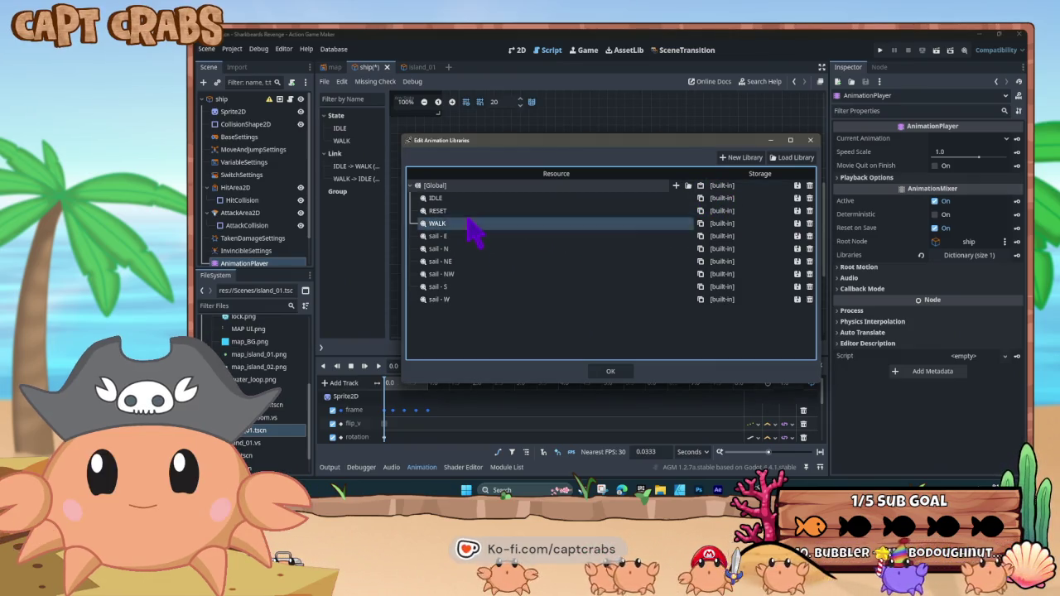
pyautogui.doubleClick(469, 224)
pyautogui.write('sail - SW')
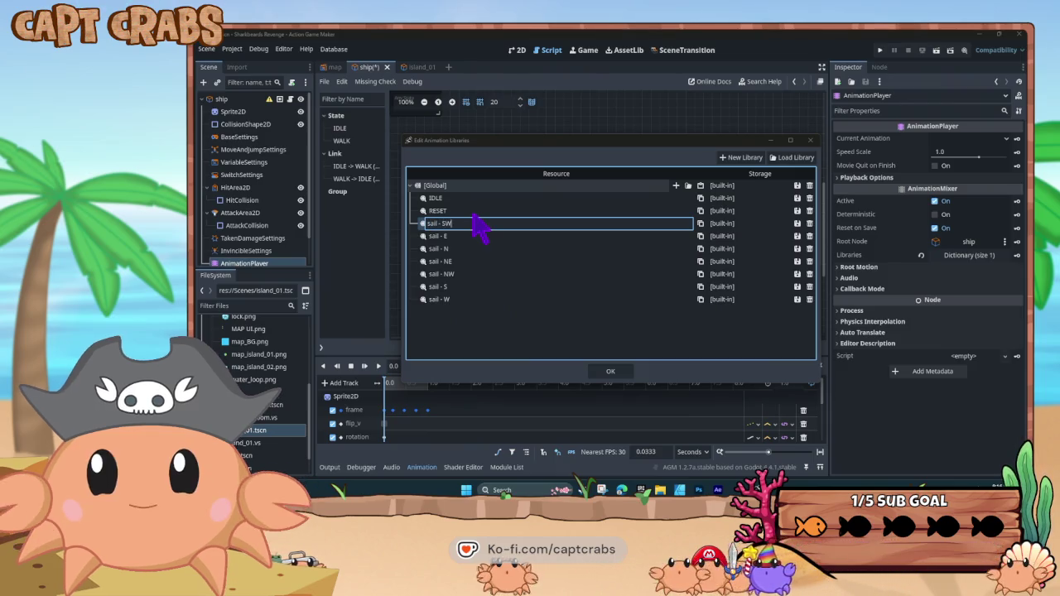
pyautogui.press('Return')
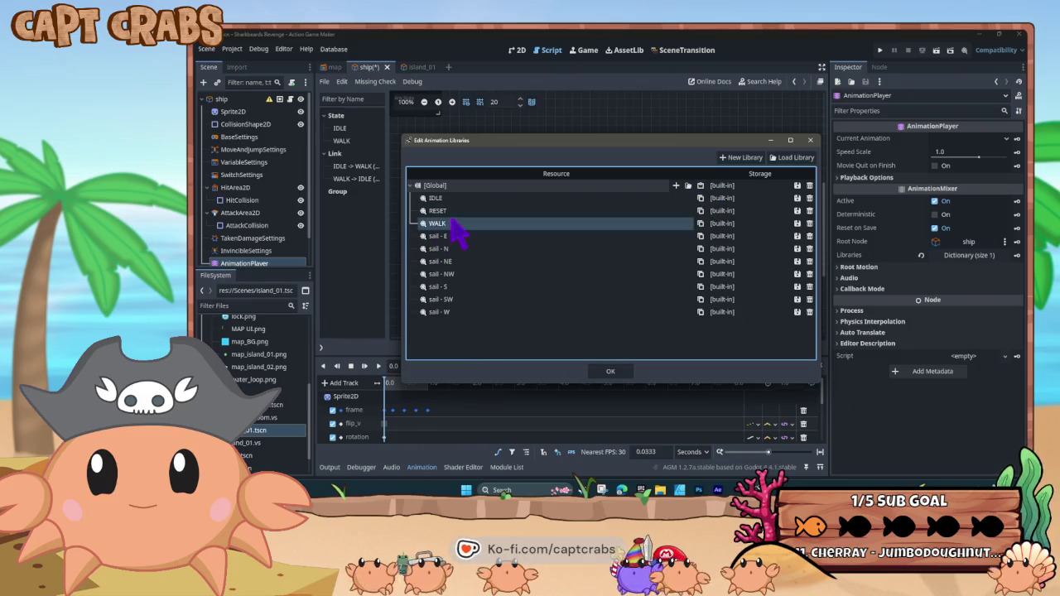
pyautogui.doubleClick(468, 223)
pyautogui.write('sail - SE')
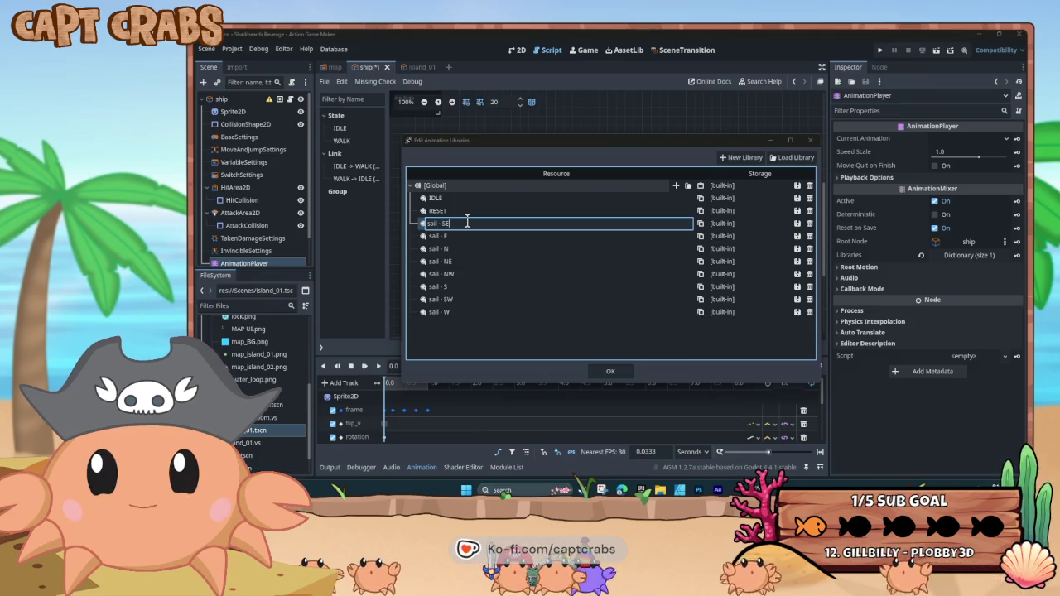
pyautogui.press('Return')
# Close the library manager, load sail - NE in the timeline, and switch to the 2D view
pyautogui.click(611, 371)
pyautogui.click(500, 367)
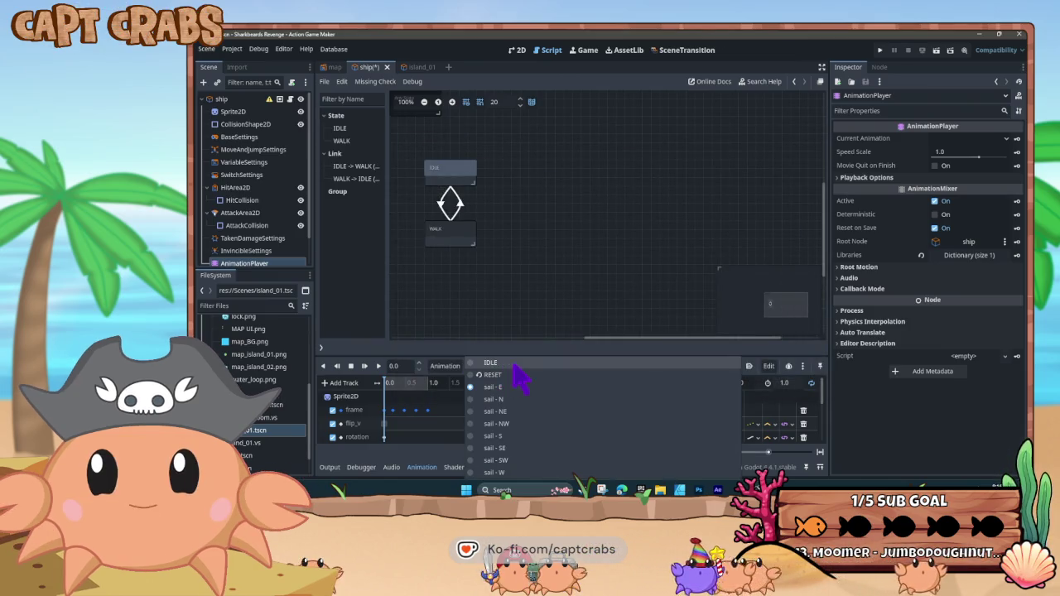
pyautogui.click(526, 409)
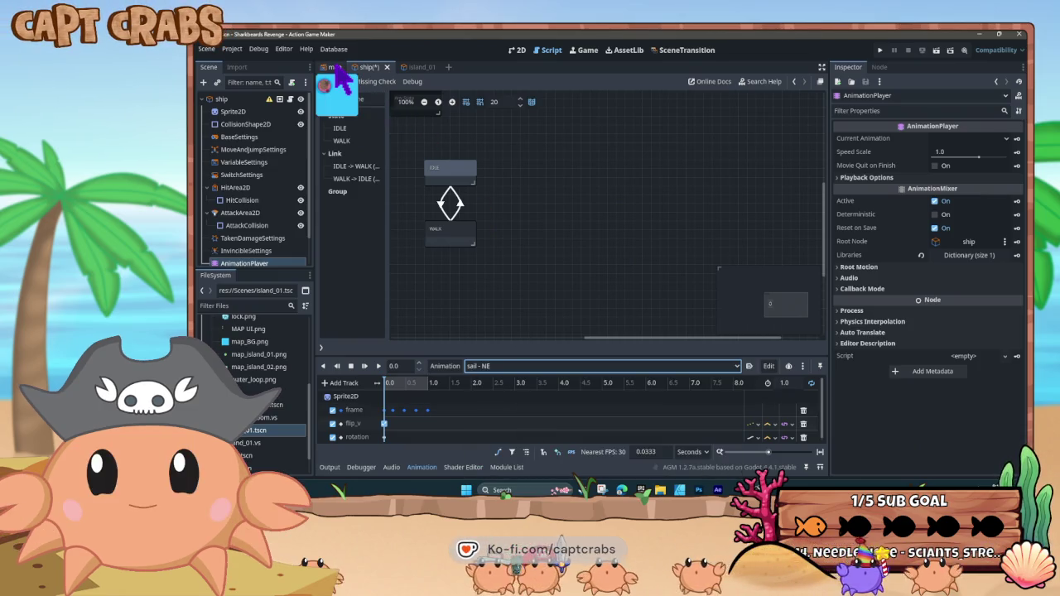
pyautogui.click(514, 50)
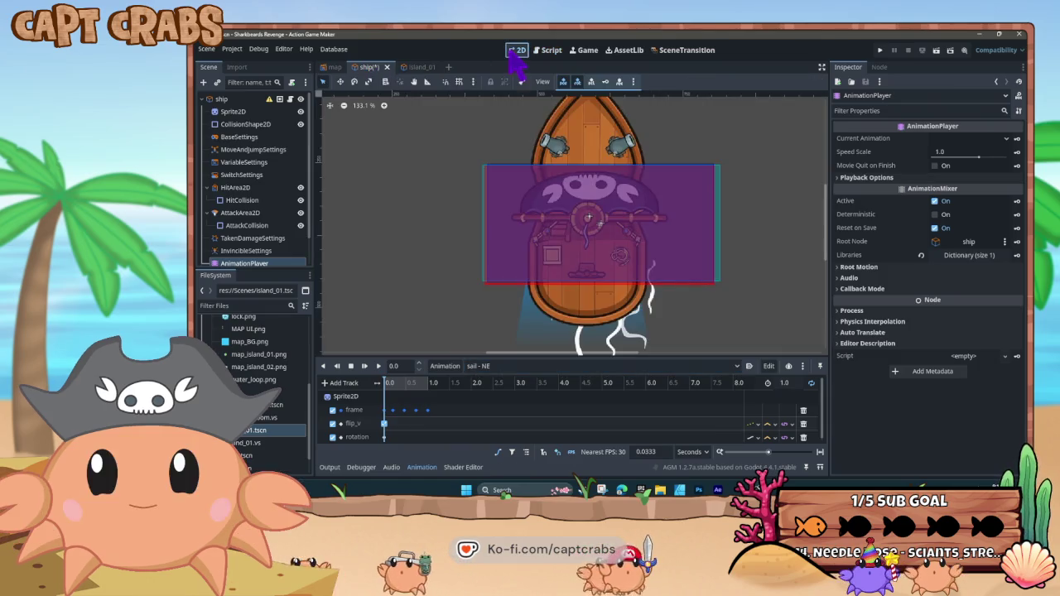
pyautogui.scroll(-3, 568, 224)
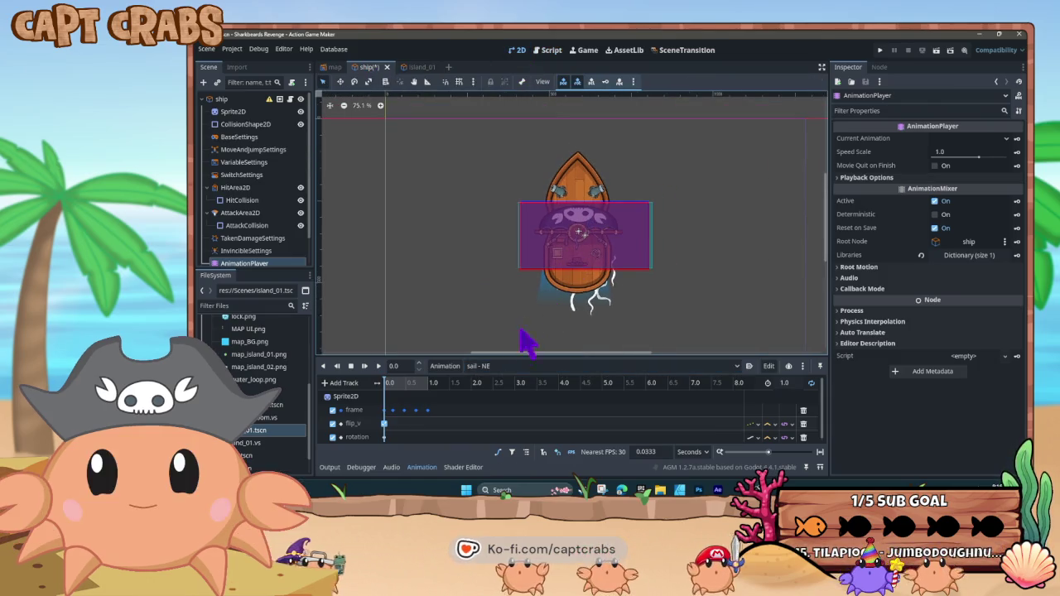
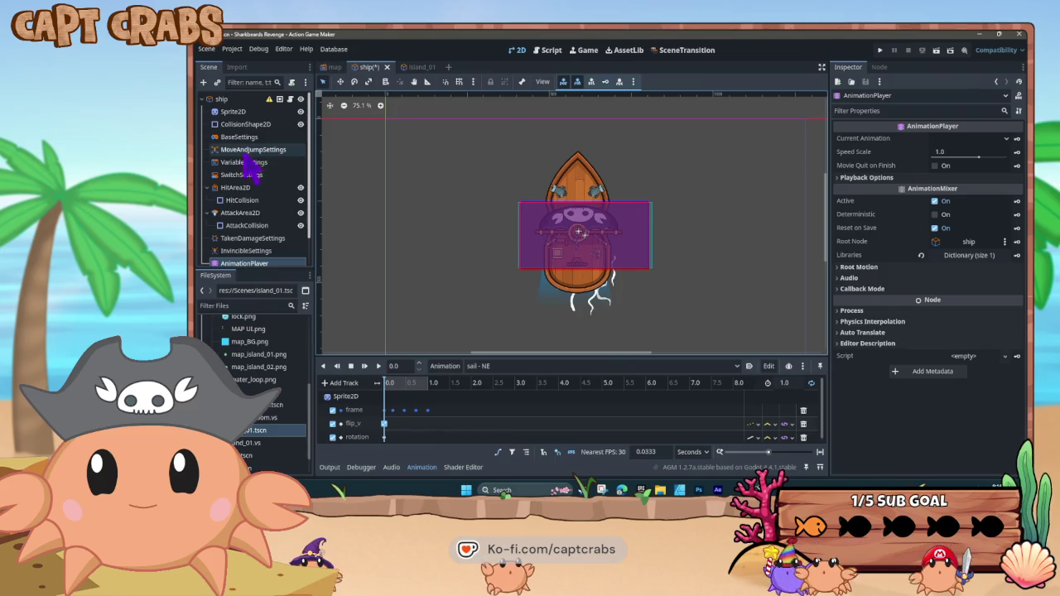
# Rotate the ship sprite to about 171° and preview the sail - NE animation
pyautogui.click(249, 114)
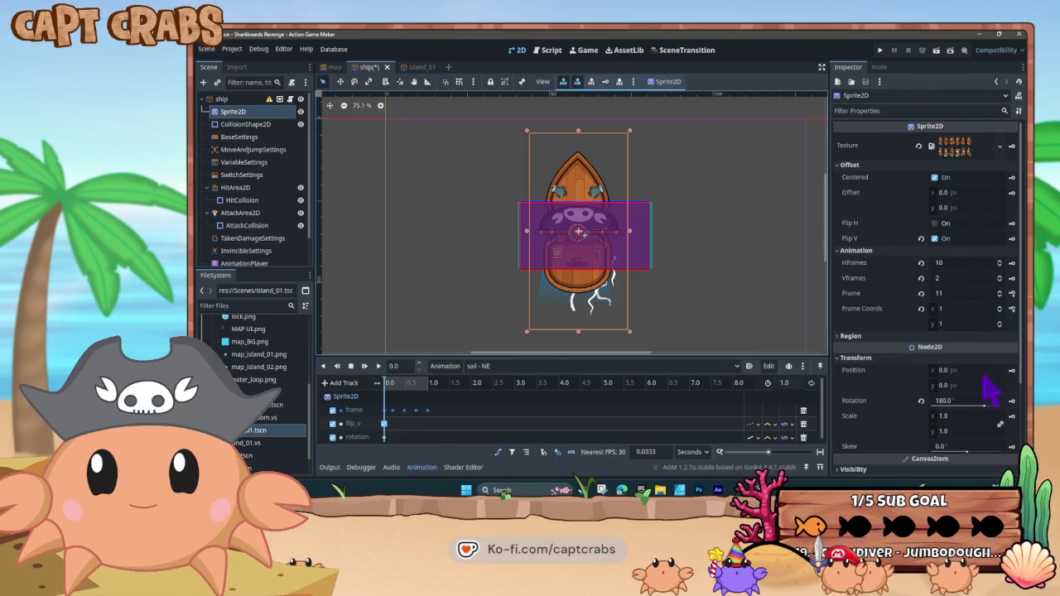
pyautogui.click(1011, 401)
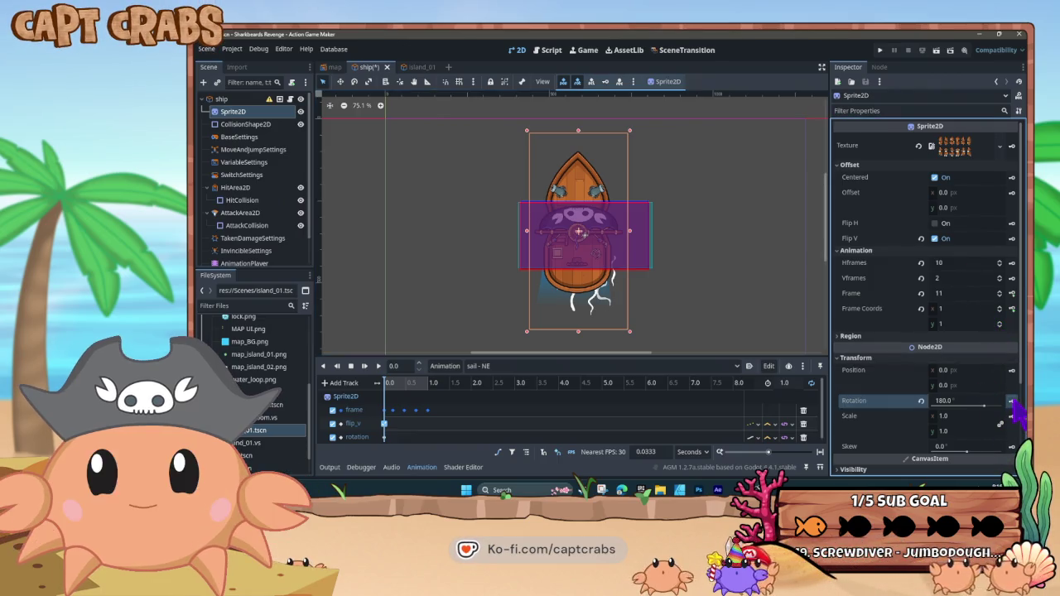
pyautogui.moveTo(985, 406); pyautogui.dragTo(987, 406)
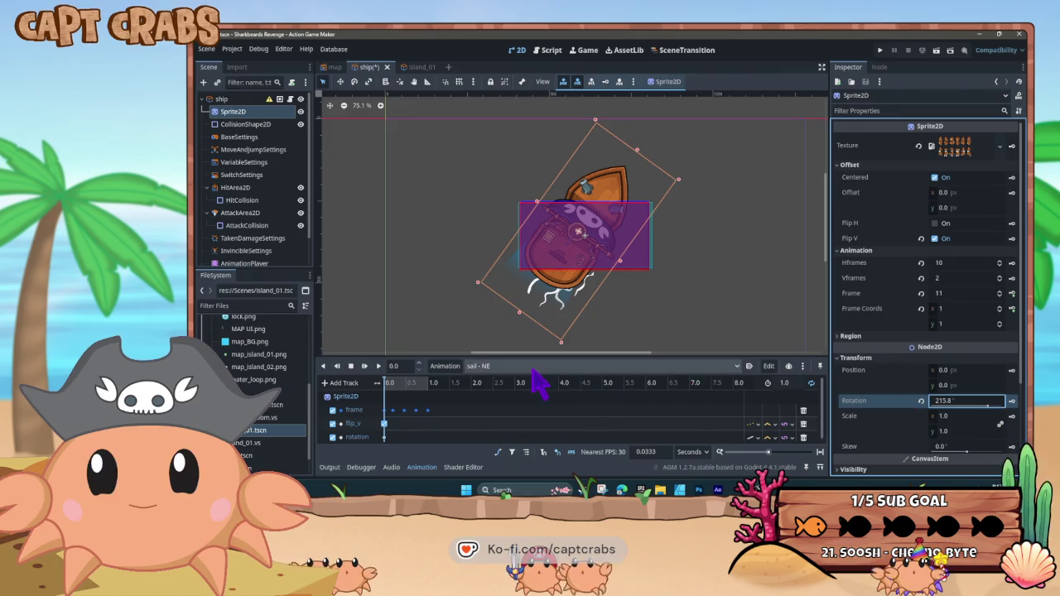
pyautogui.click(364, 366)
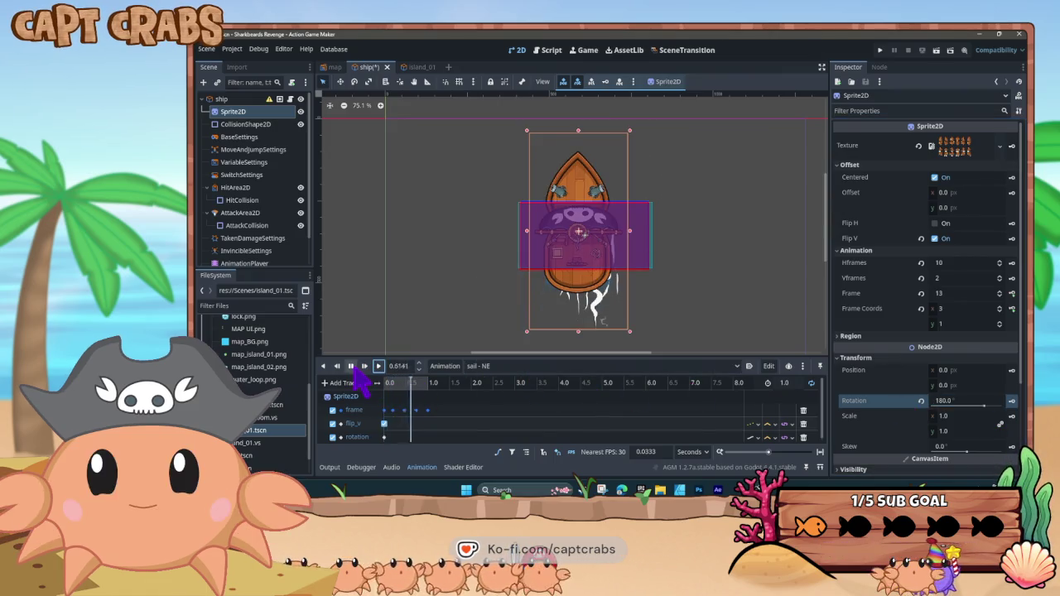
# Delete the rotation key at 0.0 from sail - NE, keeping the flip_v key
pyautogui.click(384, 424)
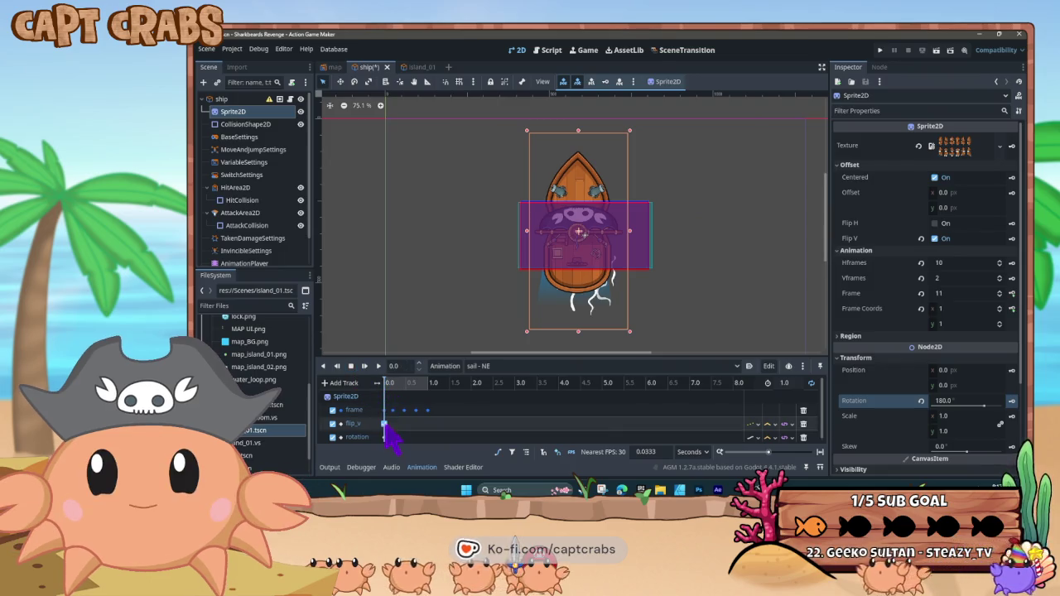
pyautogui.click(386, 425)
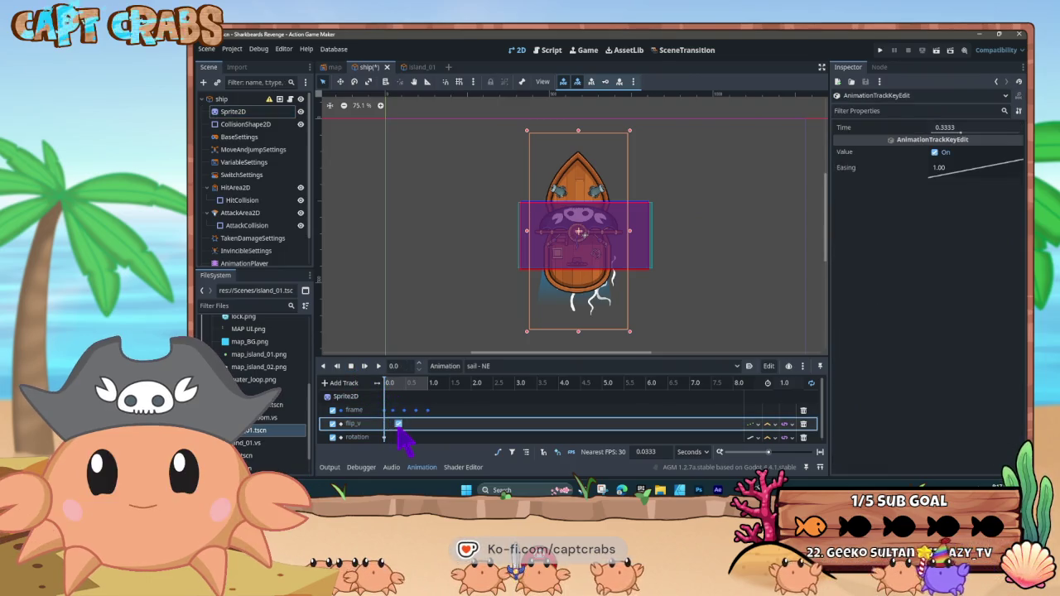
pyautogui.press('Delete')
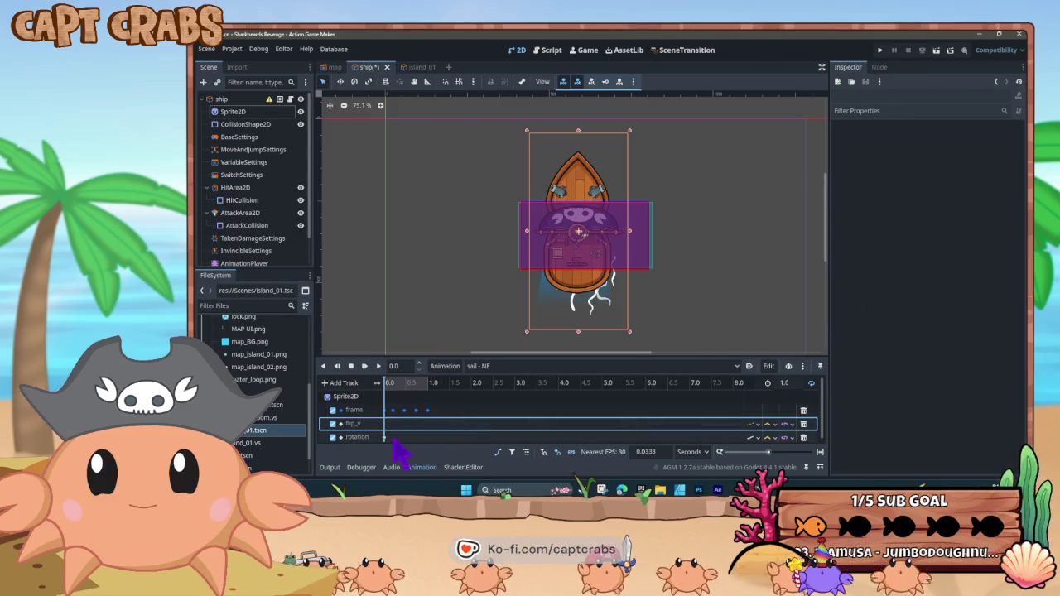
pyautogui.hotkey('ctrl', 'z')
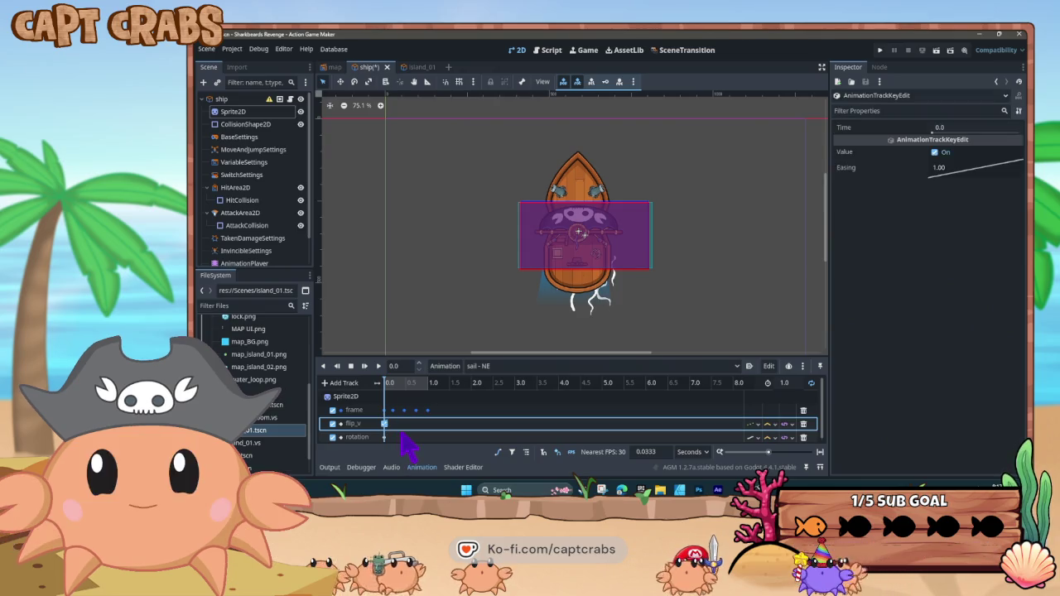
pyautogui.click(384, 438)
pyautogui.press('Delete')
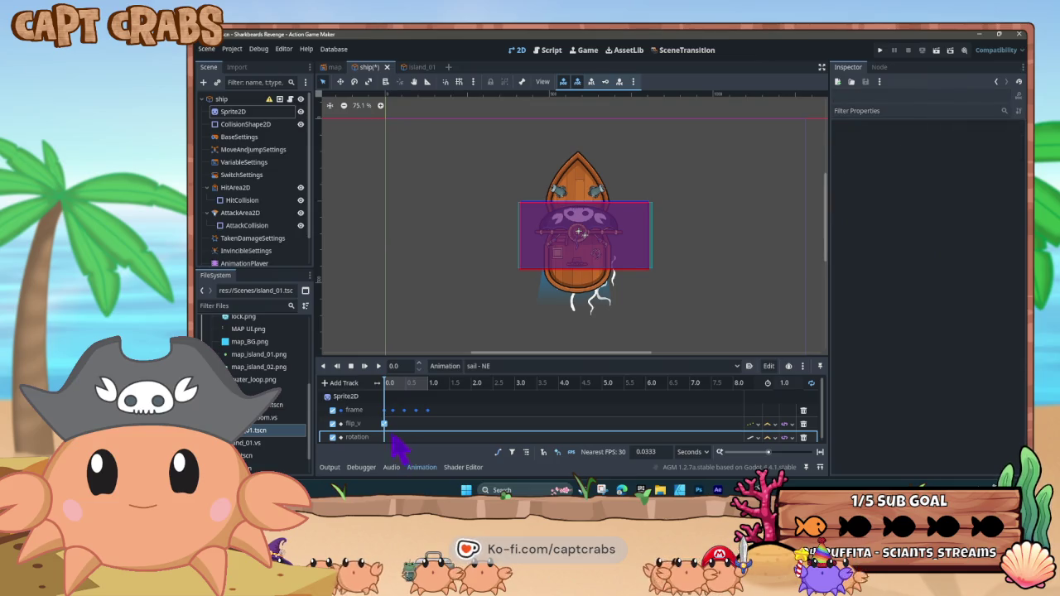
# Rotate the ship sprite to about 220° and preview the sail animation
pyautogui.click(243, 111)
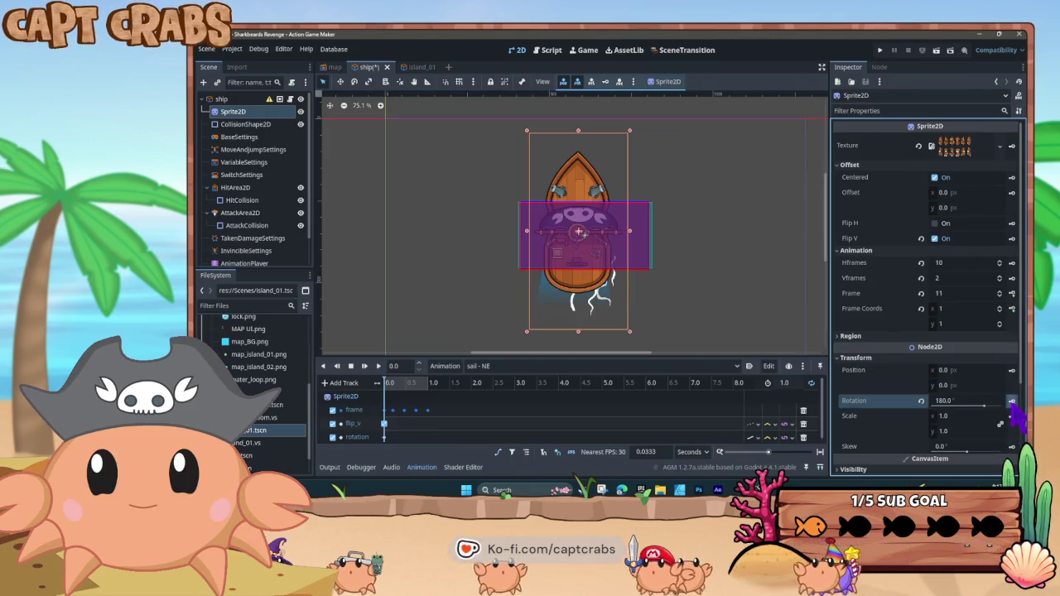
pyautogui.moveTo(984, 406); pyautogui.dragTo(988, 406)
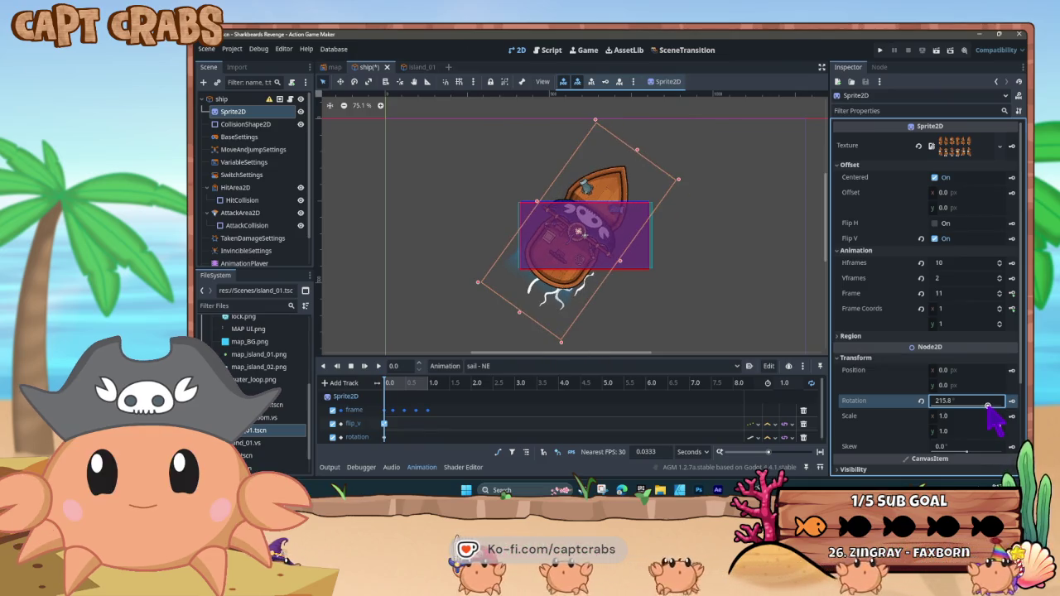
pyautogui.click(379, 366)
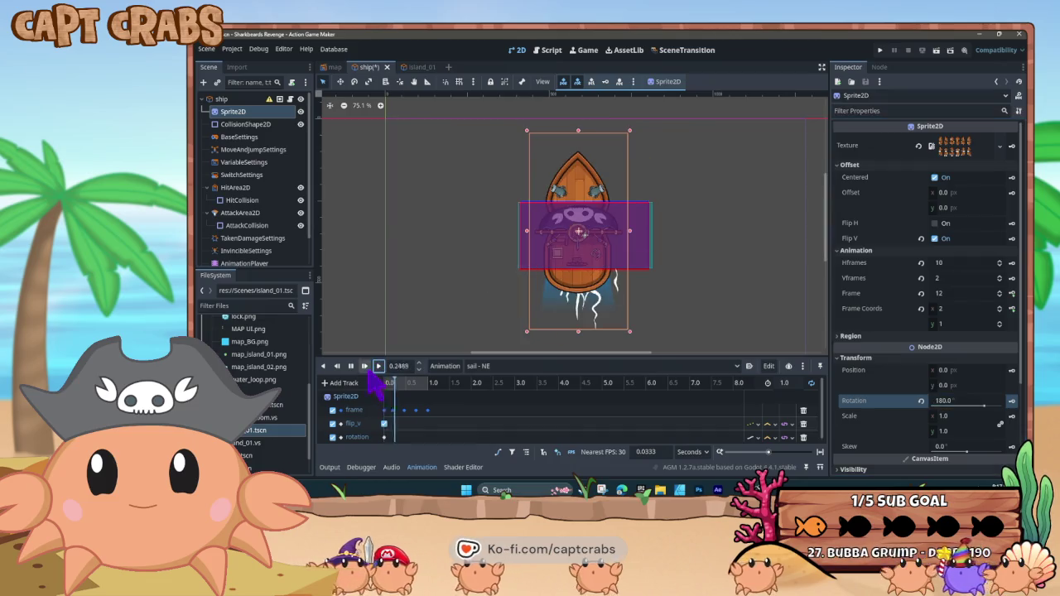
pyautogui.click(351, 366)
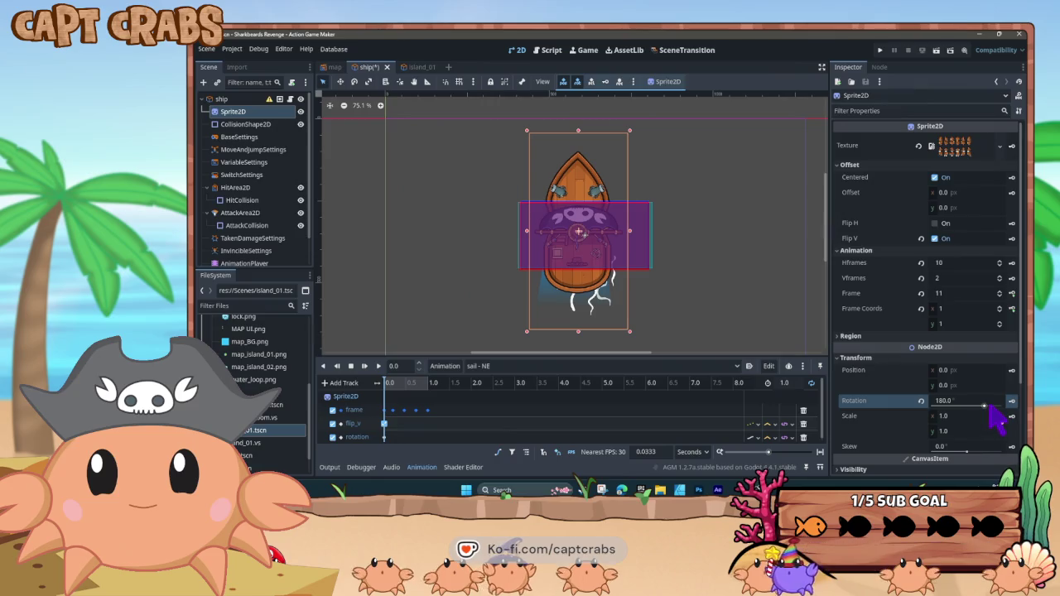
pyautogui.moveTo(988, 412); pyautogui.dragTo(990, 412)
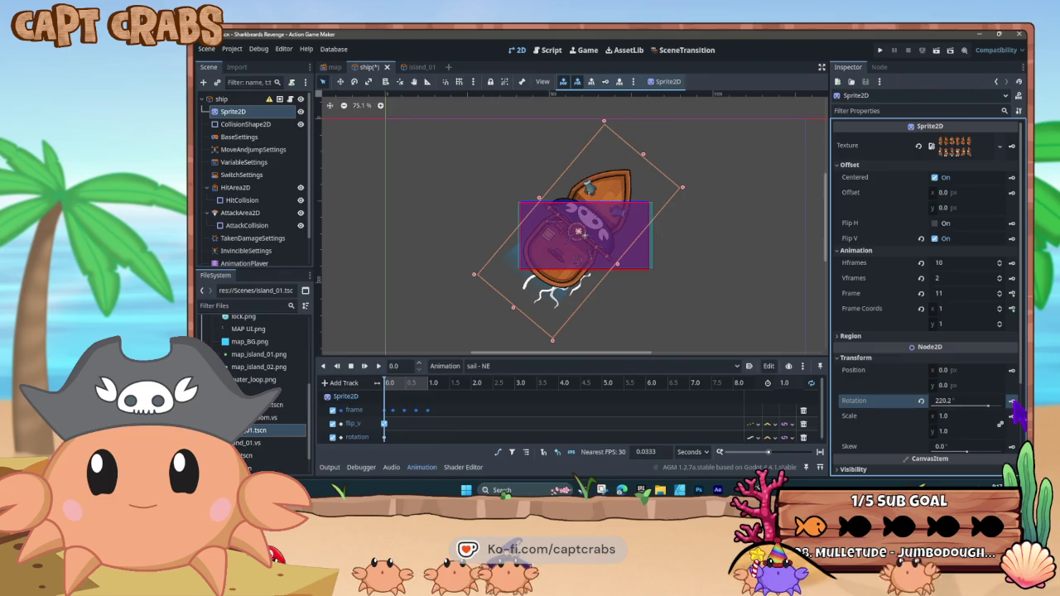
pyautogui.click(378, 366)
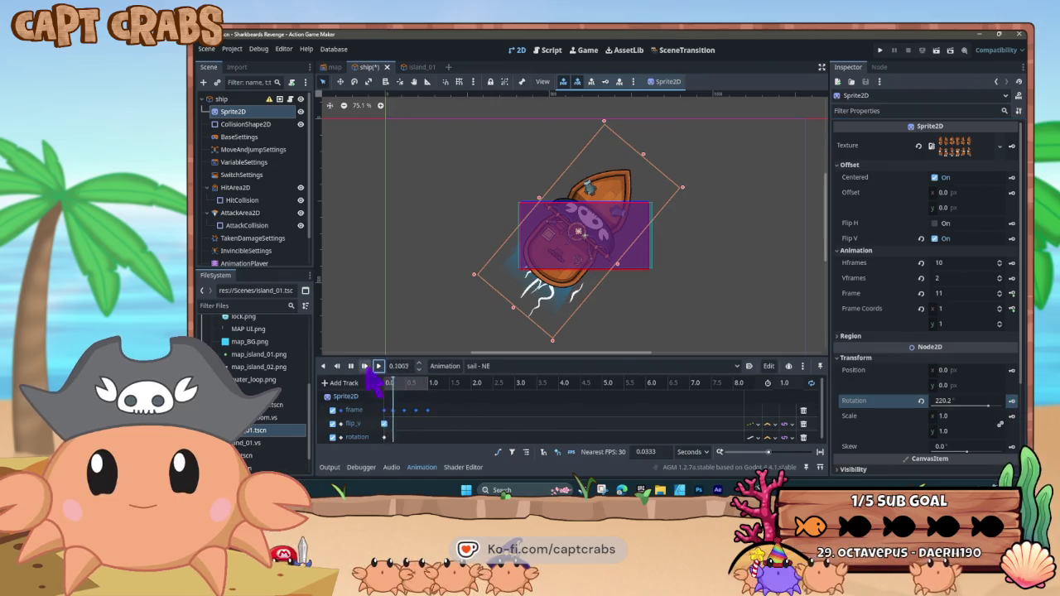
# Load the sail - NW animation, tilt the ship to 146°, and preview it
pyautogui.click(515, 368)
pyautogui.click(516, 423)
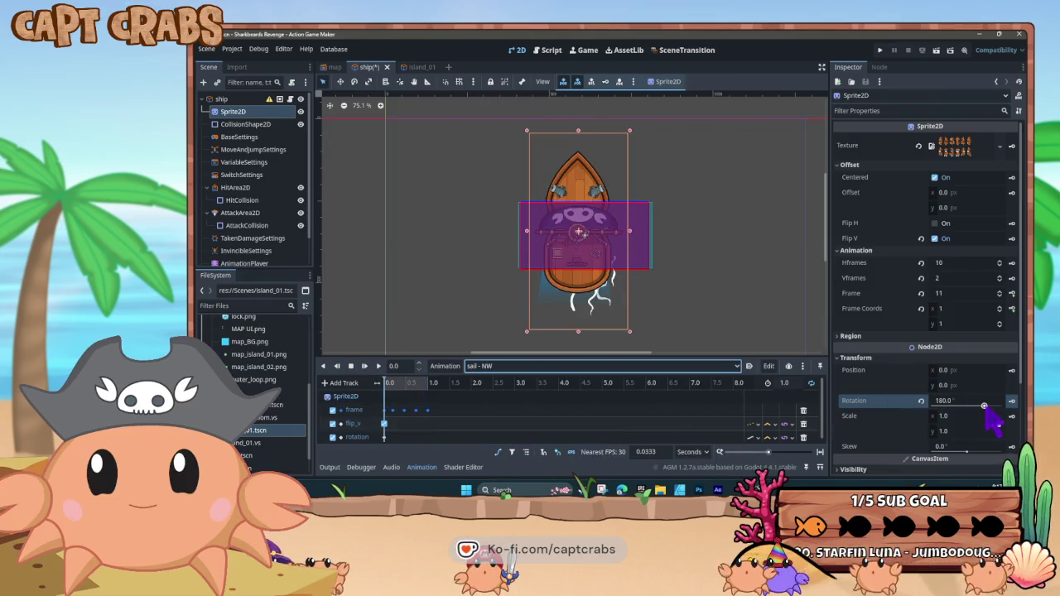
pyautogui.moveTo(984, 405); pyautogui.dragTo(962, 406)
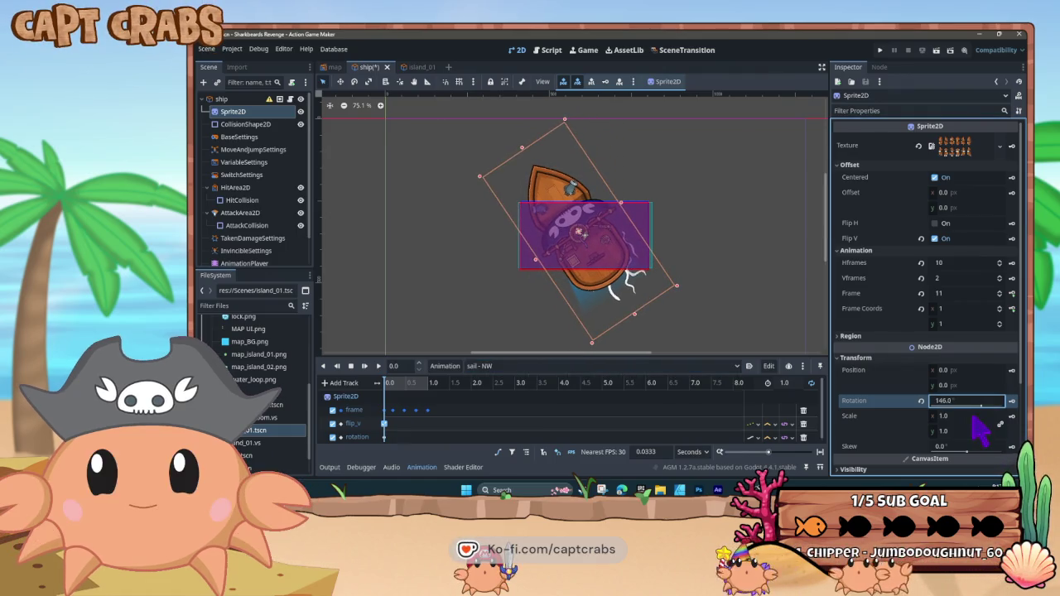
pyautogui.click(377, 366)
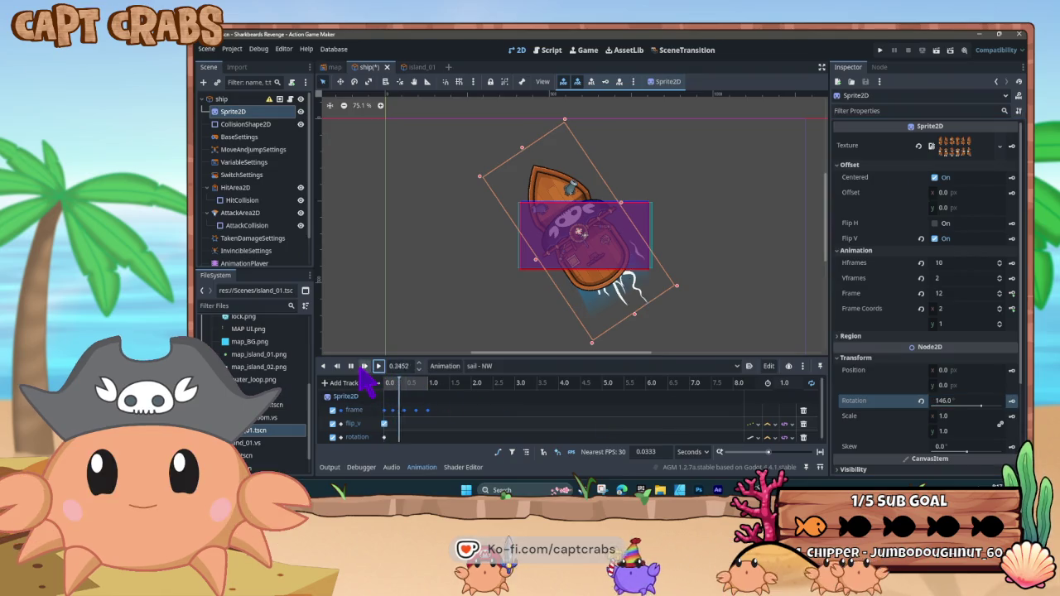
pyautogui.click(497, 366)
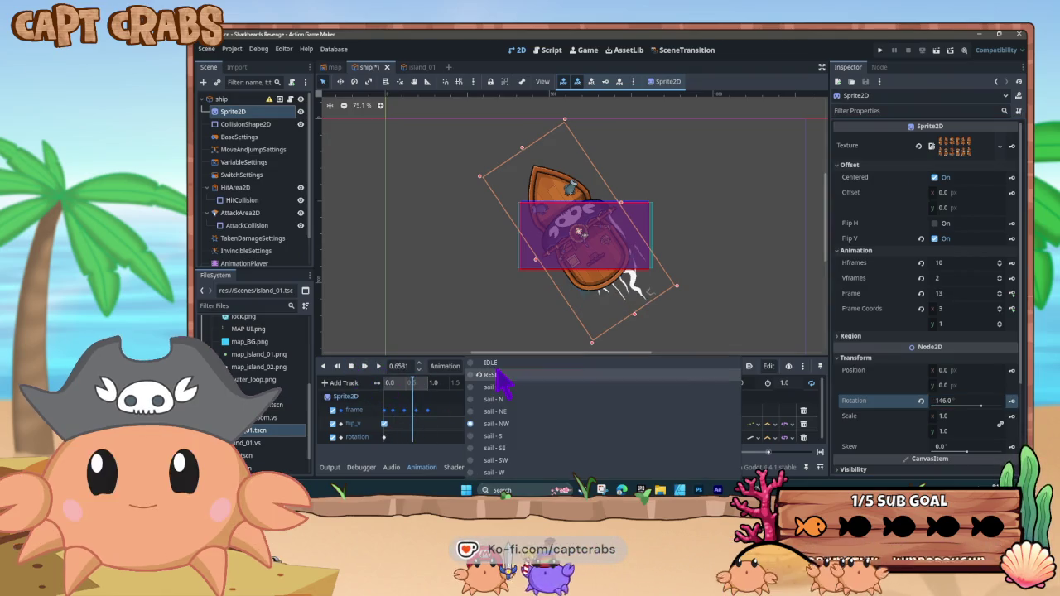
# Switch to the sail - SE animation, tilt the ship sprite, and preview it
pyautogui.click(497, 448)
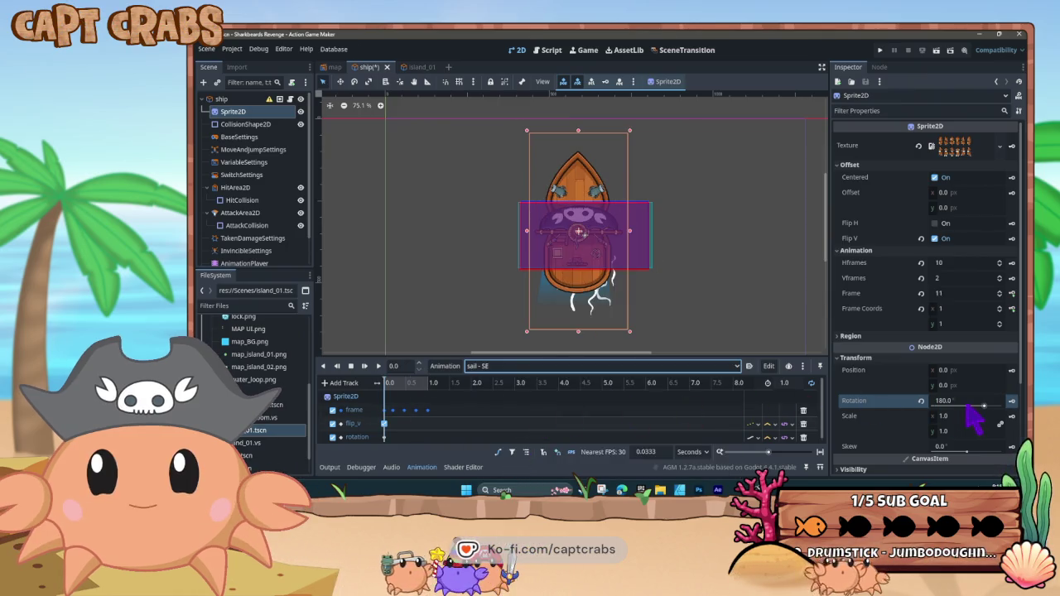
pyautogui.moveTo(978, 414); pyautogui.dragTo(961, 414)
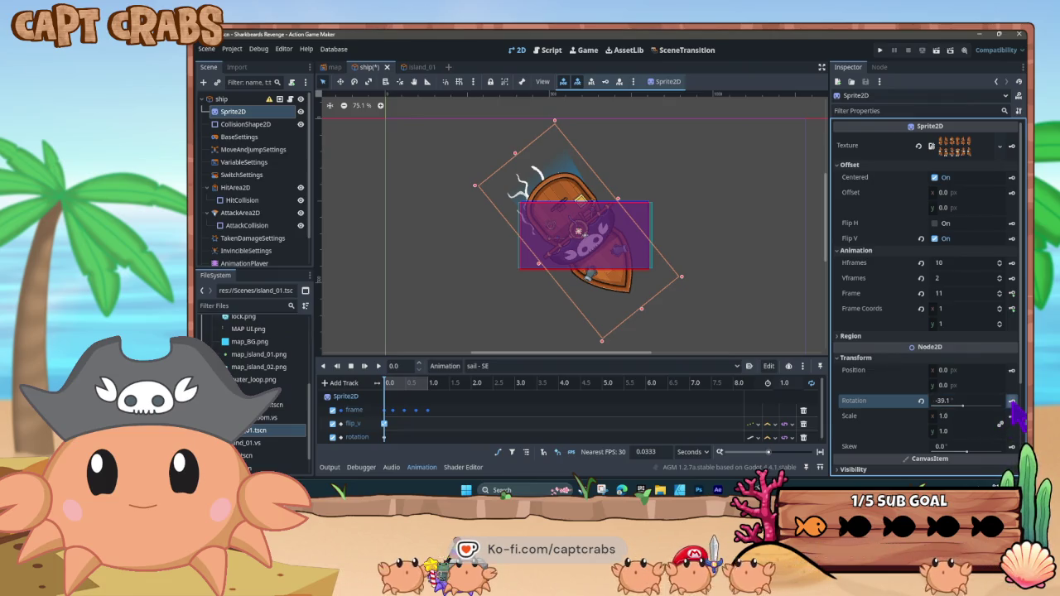
pyautogui.click(377, 366)
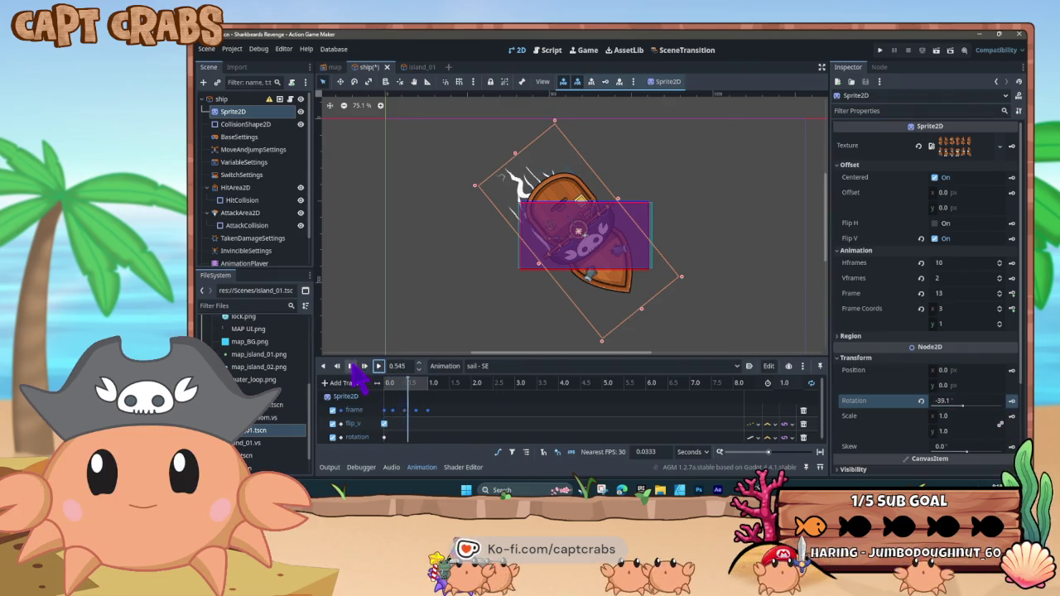
pyautogui.click(351, 367)
# Load sail - SW, rotate the ship to 32.4°, preview it, and save the scene
pyautogui.click(489, 367)
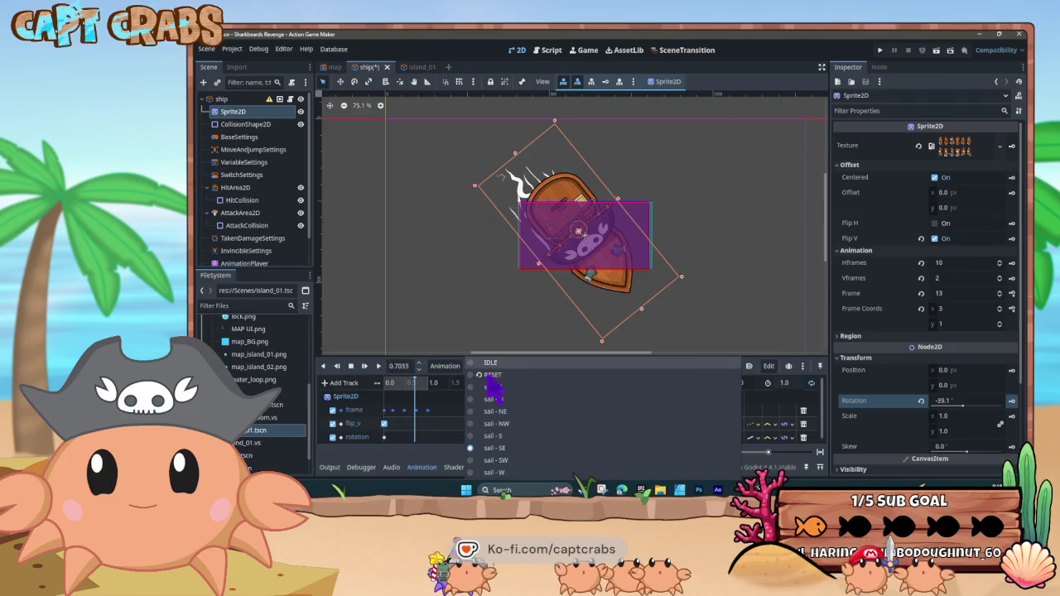
pyautogui.click(495, 460)
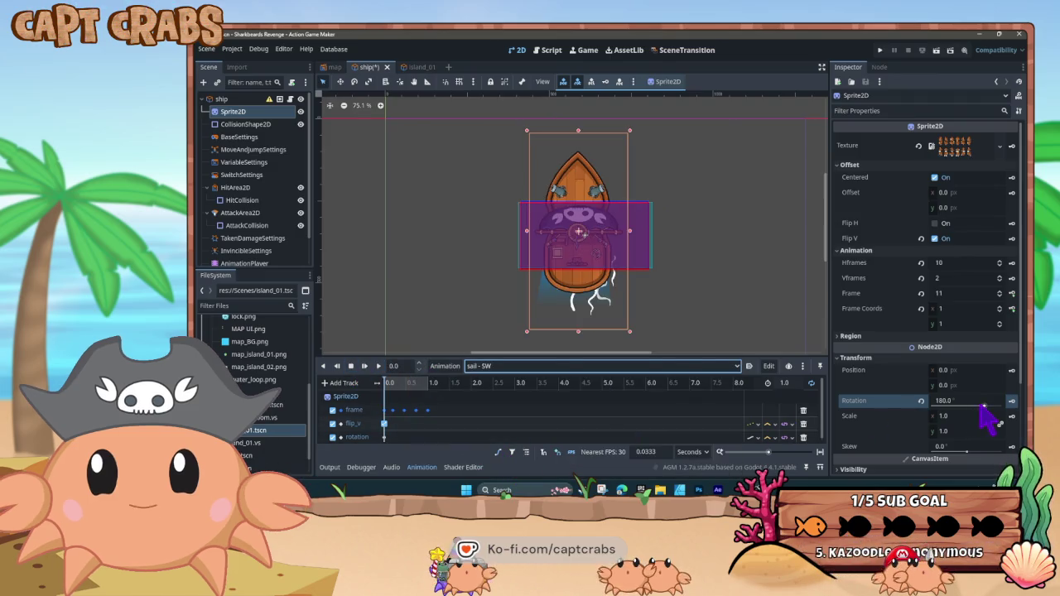
pyautogui.moveTo(984, 407); pyautogui.dragTo(970, 406)
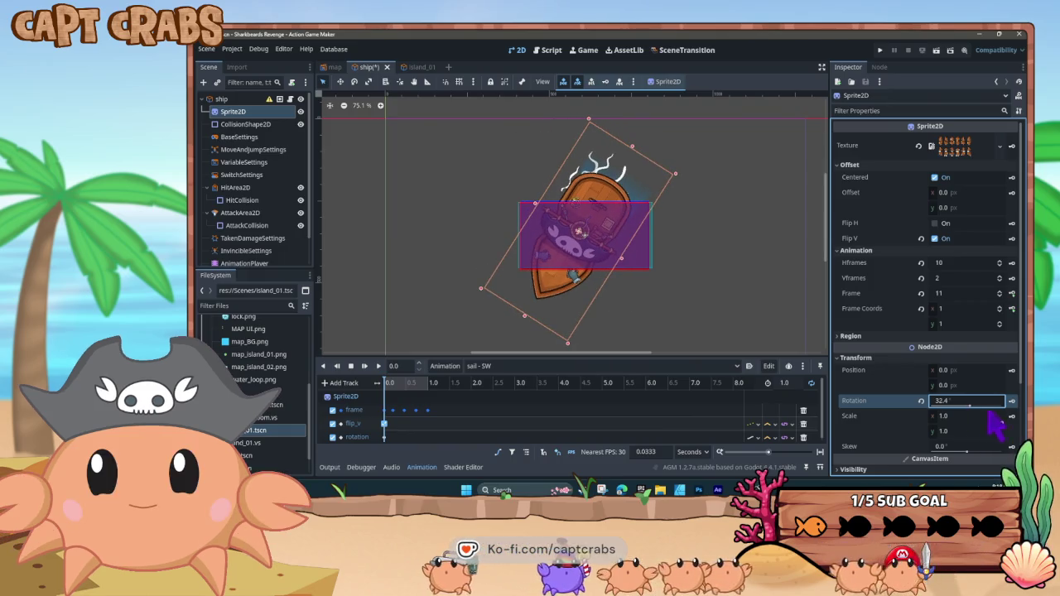
pyautogui.click(378, 366)
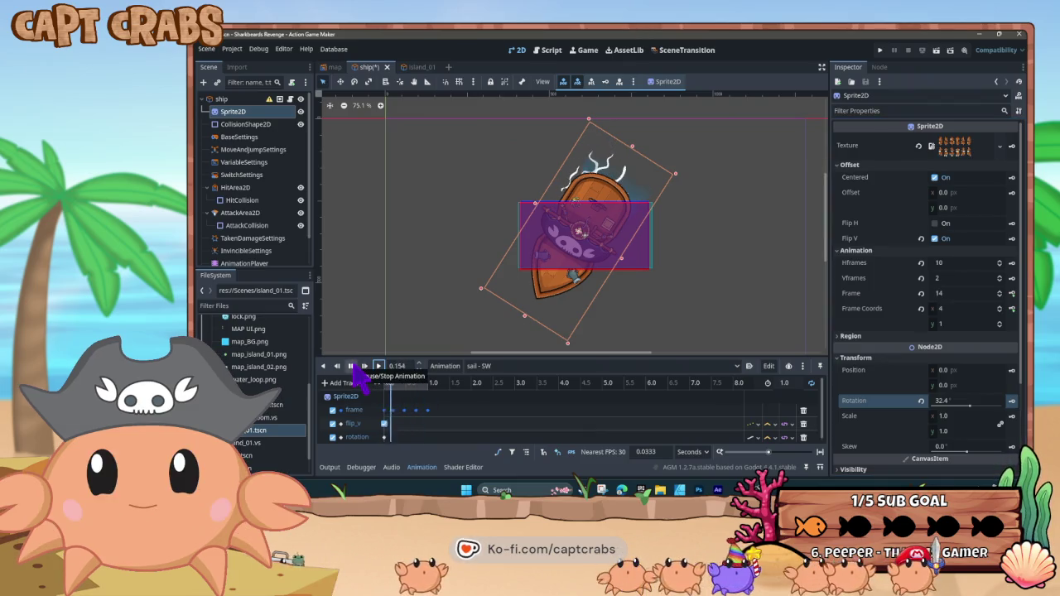
pyautogui.click(365, 367)
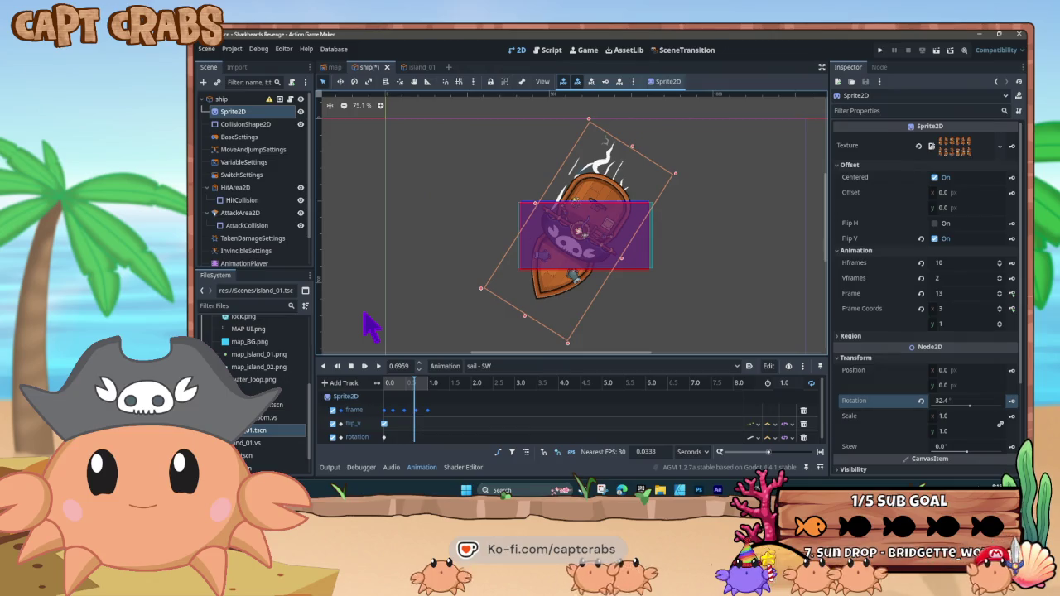
pyautogui.hotkey('ctrl', 's')
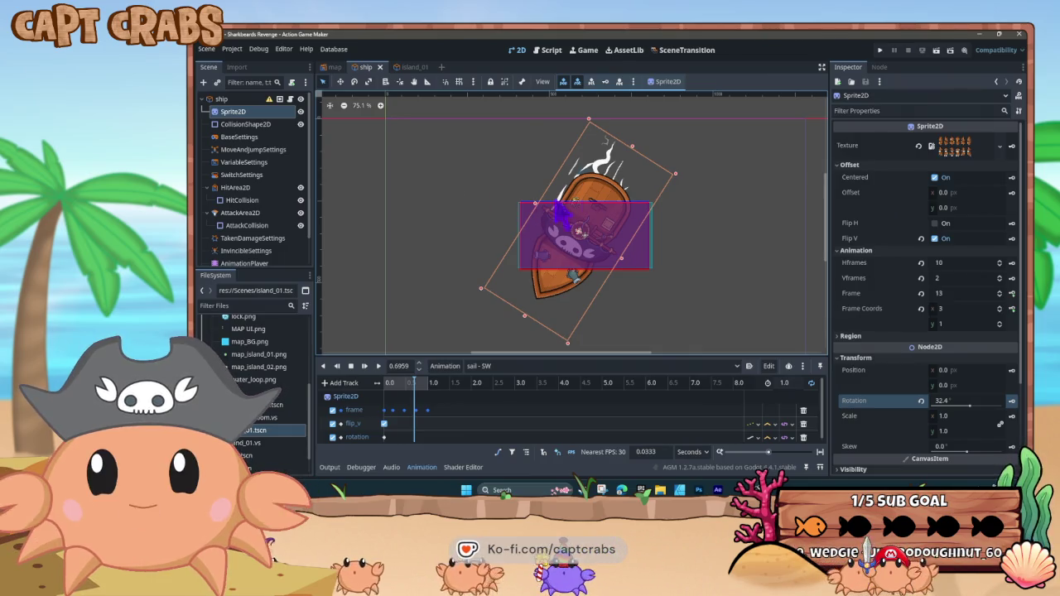
# Inspect the AttackCollision's transform position, then select the ship root node
pyautogui.keyDown('alt'); pyautogui.rightClick(588, 217); pyautogui.keyUp('alt')
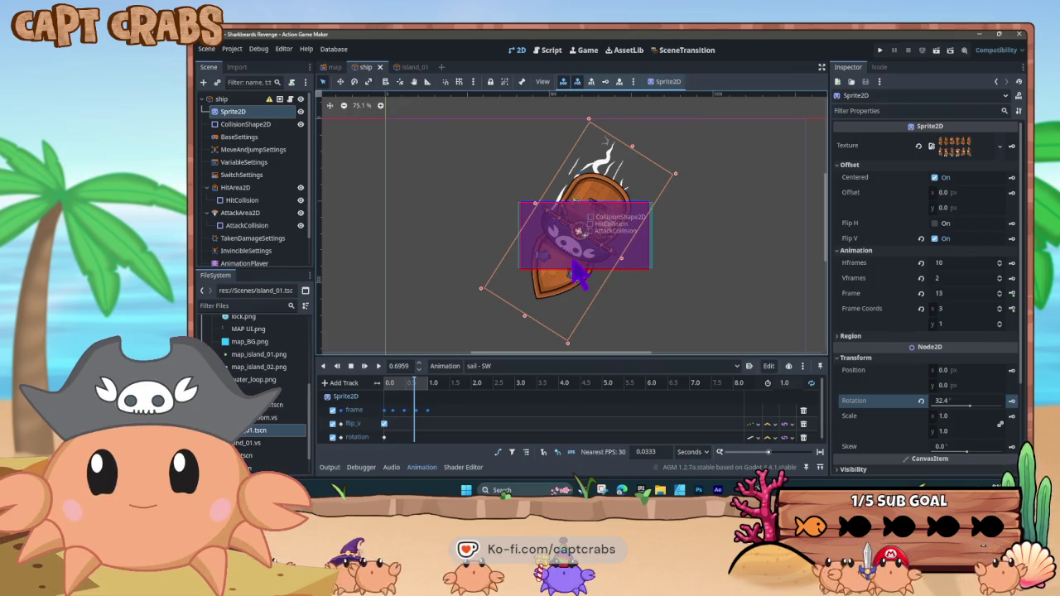
pyautogui.click(584, 230)
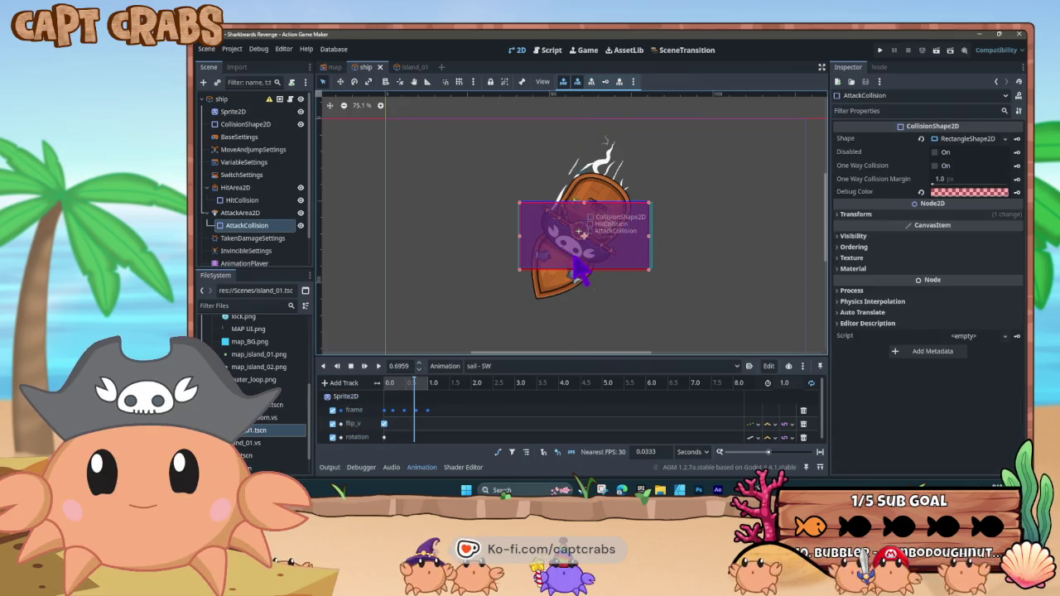
pyautogui.click(845, 216)
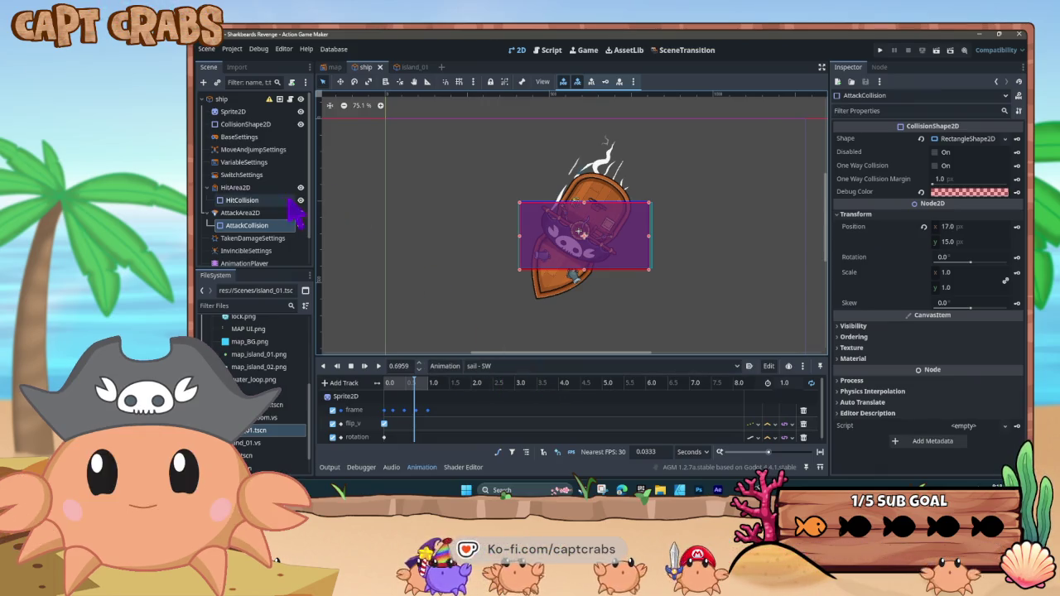
pyautogui.click(240, 100)
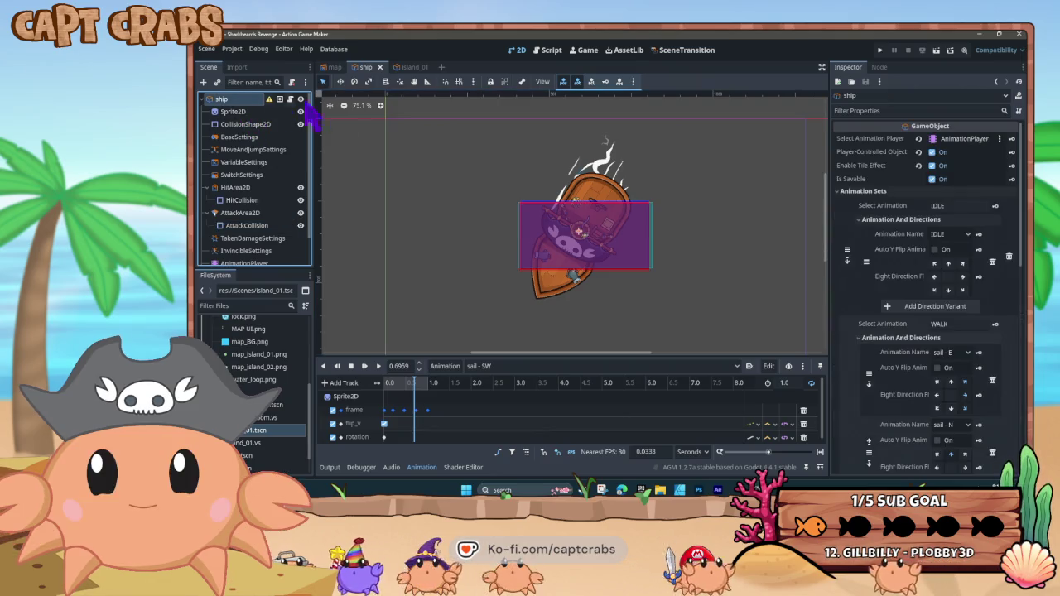
# Add a walk direction variant using sail - NE and set its facing direction
pyautogui.scroll(-10, 863, 319)
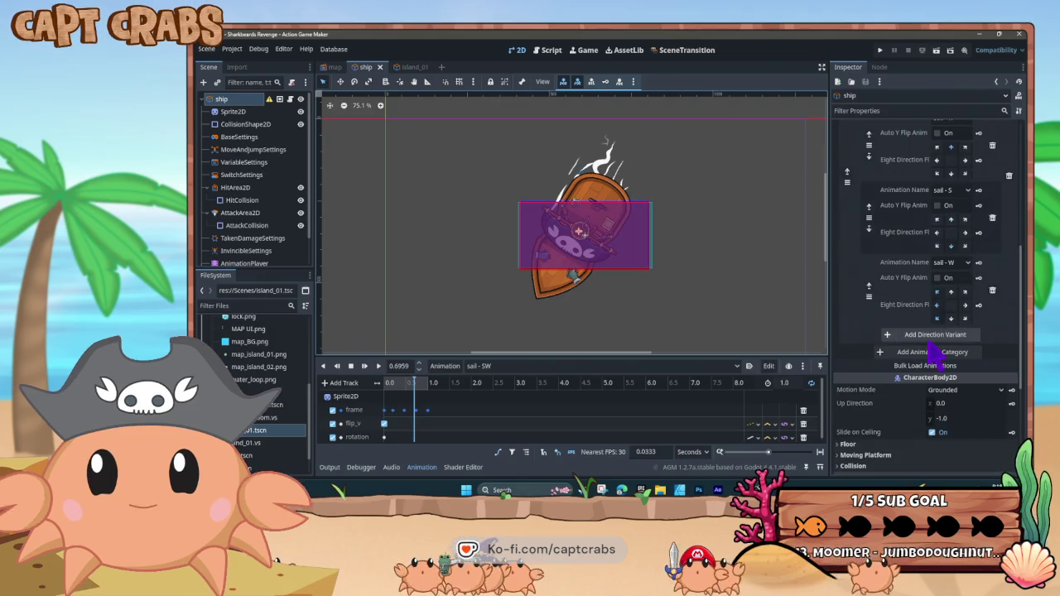
pyautogui.click(919, 335)
pyautogui.click(946, 338)
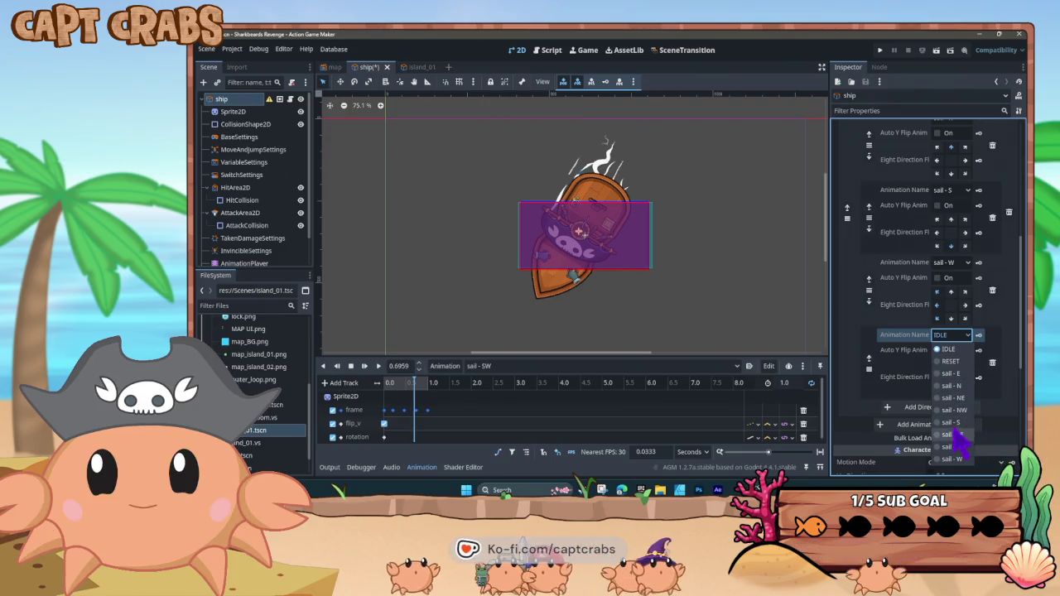
pyautogui.click(939, 397)
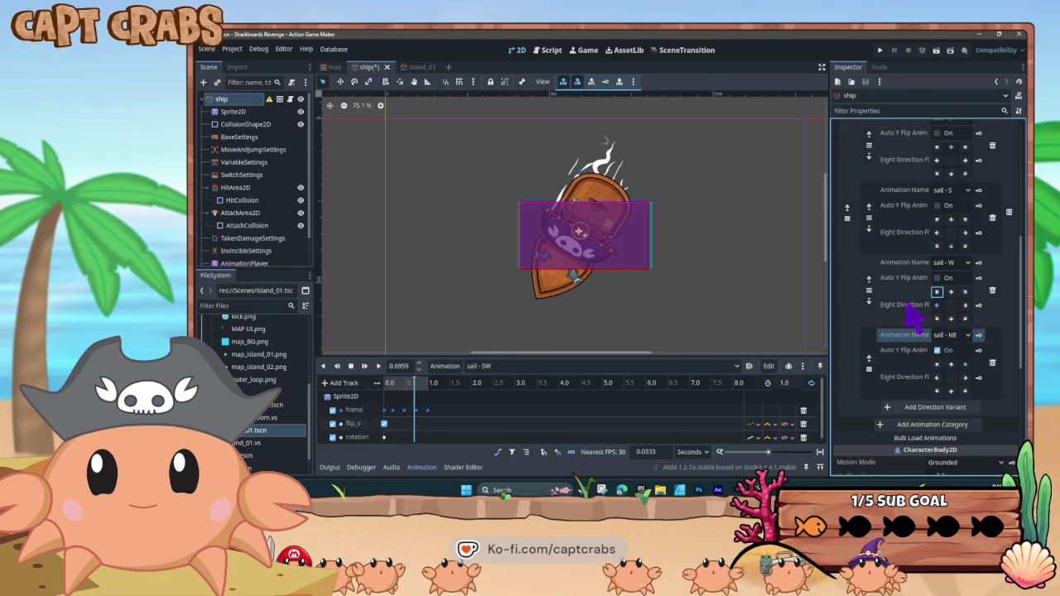
pyautogui.scroll(3, 911, 315)
pyautogui.scroll(2, 922, 308)
pyautogui.click(965, 232)
pyautogui.scroll(-3, 917, 300)
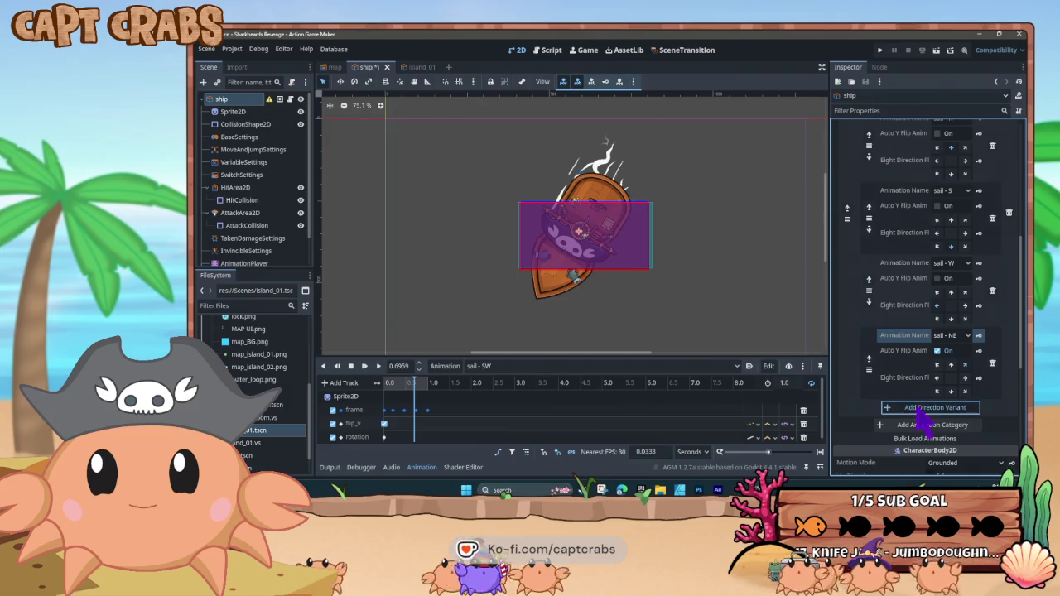
# Add another walk direction variant and reload the ship root's settings
pyautogui.click(922, 407)
pyautogui.scroll(4, 899, 260)
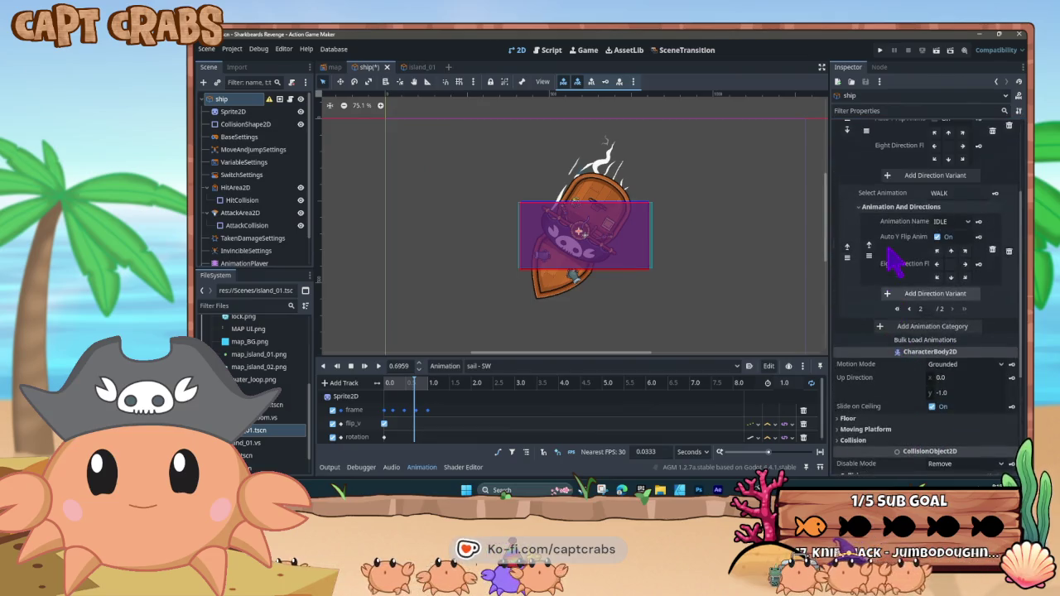
pyautogui.scroll(2, 892, 348)
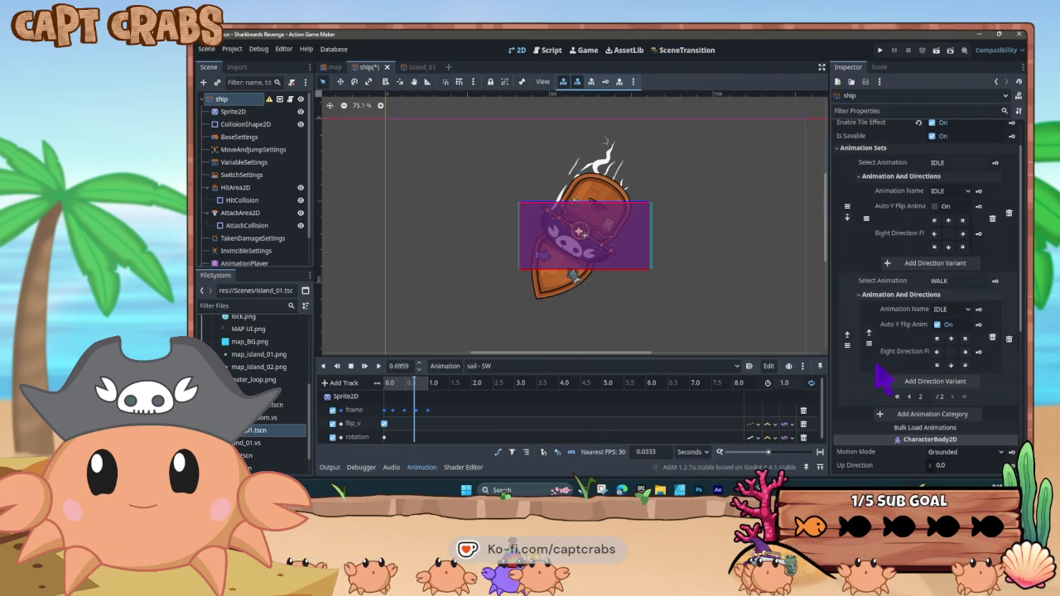
pyautogui.click(961, 311)
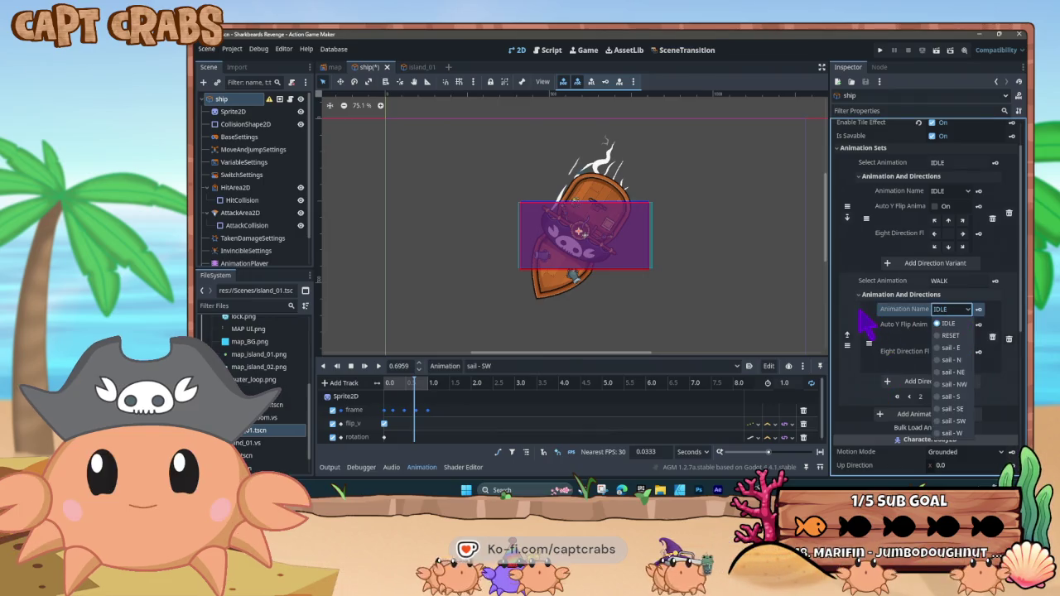
pyautogui.scroll(1, 866, 331)
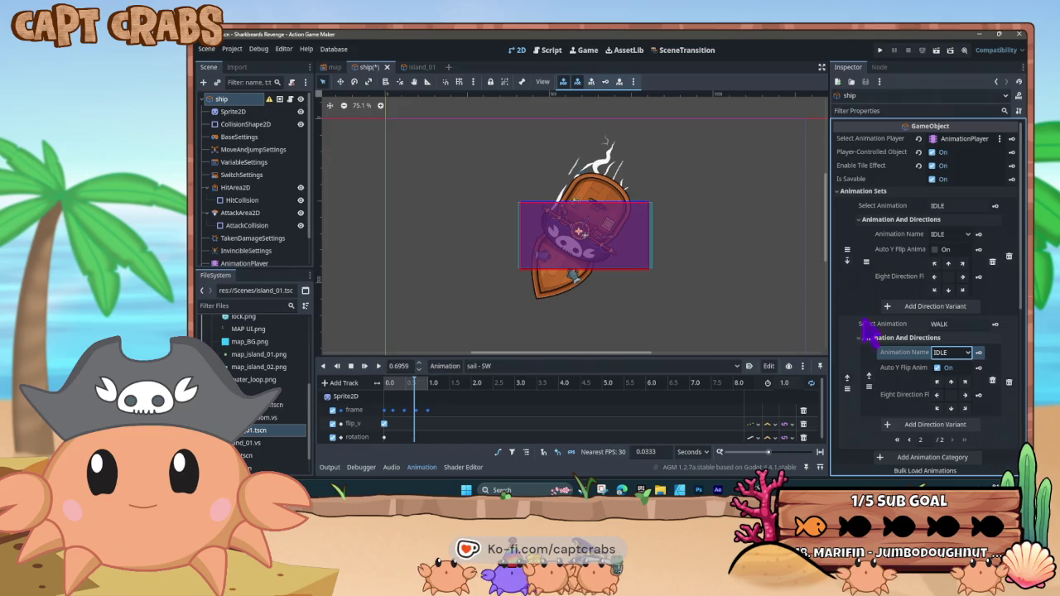
pyautogui.click(236, 123)
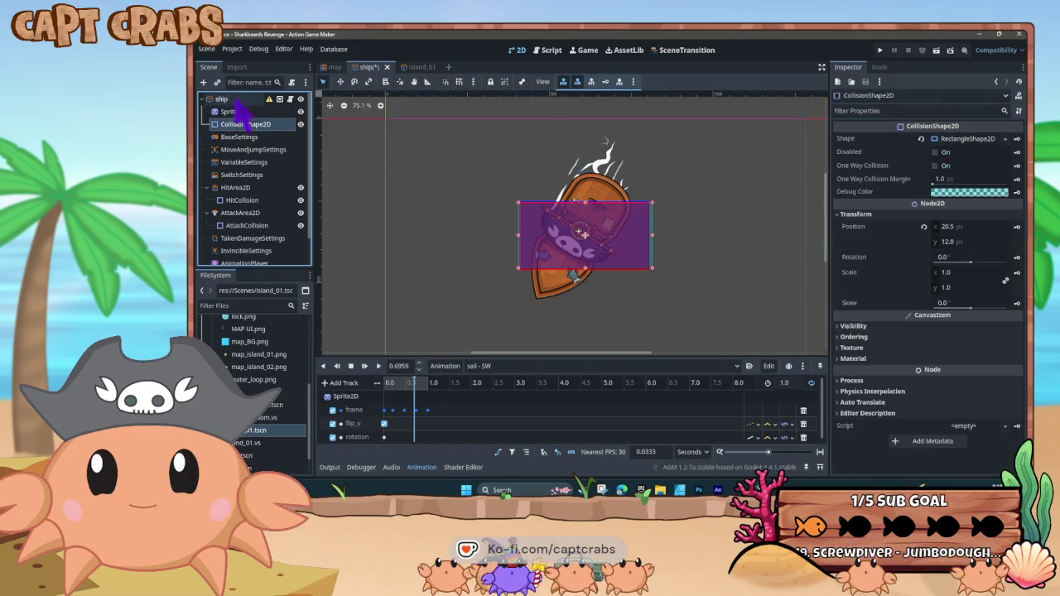
pyautogui.click(236, 99)
pyautogui.scroll(-5, 881, 282)
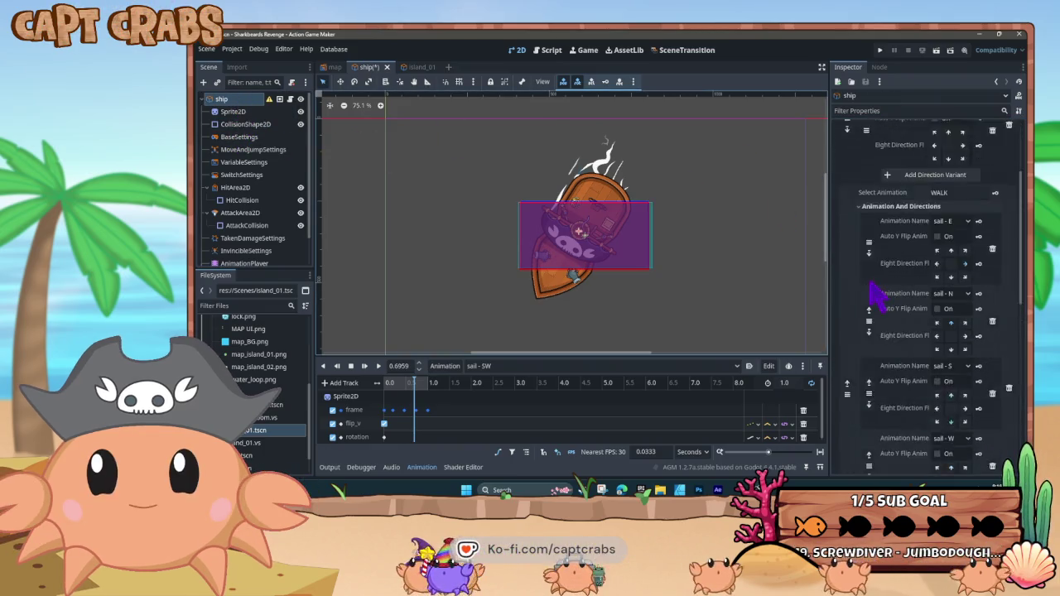
pyautogui.scroll(-3, 887, 308)
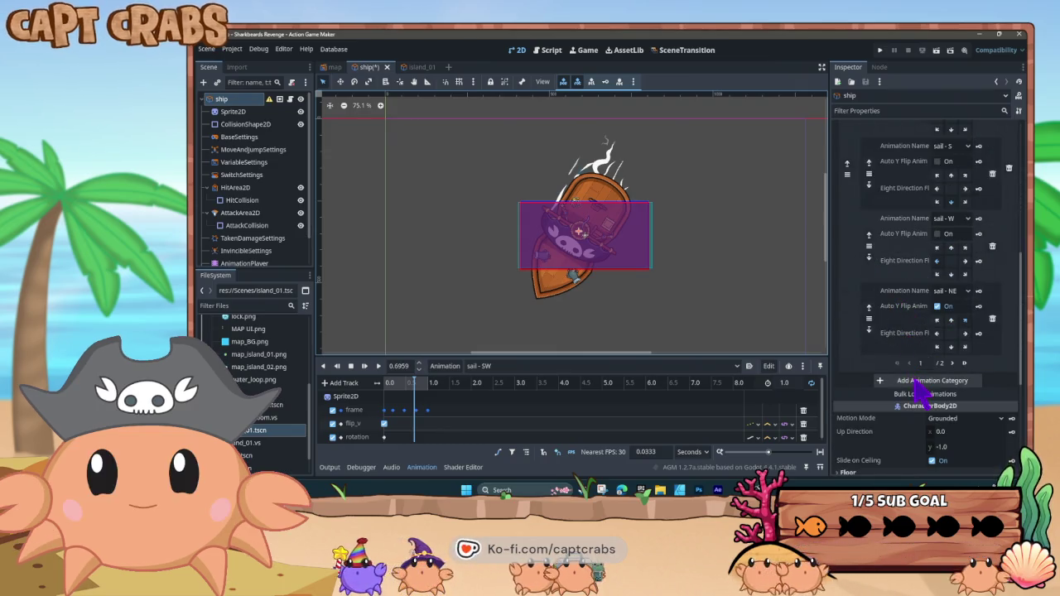
# Assign sail - NW to the new variant on page two, facing up-left
pyautogui.click(952, 364)
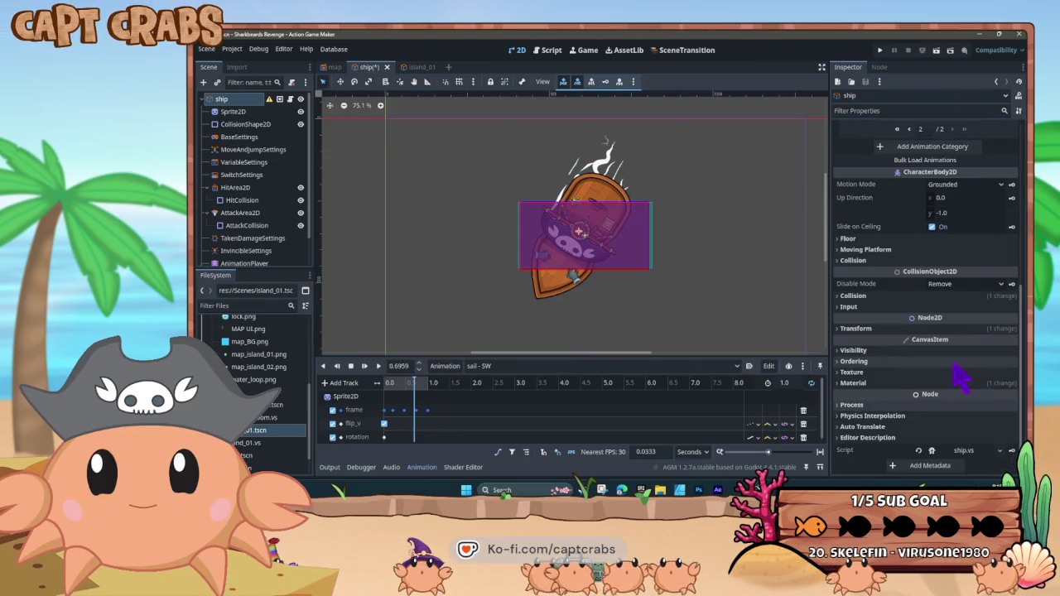
pyautogui.scroll(6, 961, 372)
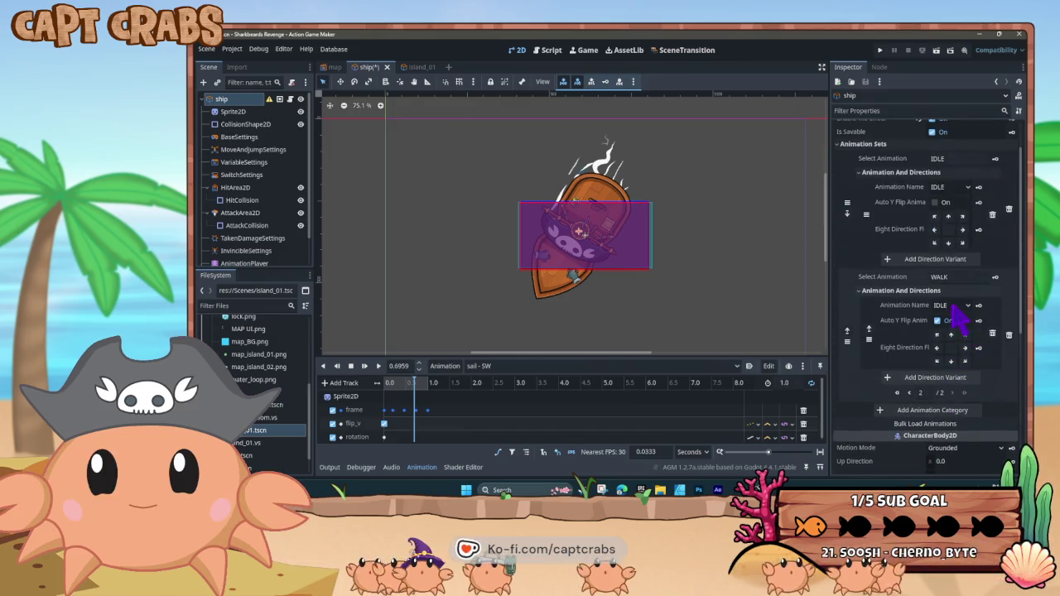
pyautogui.click(959, 306)
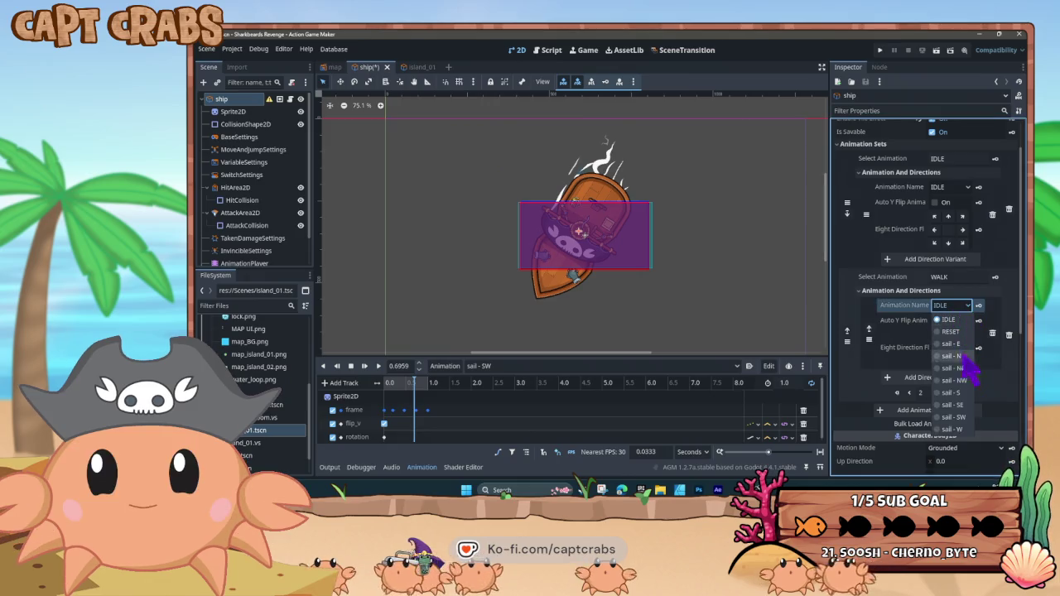
pyautogui.click(948, 381)
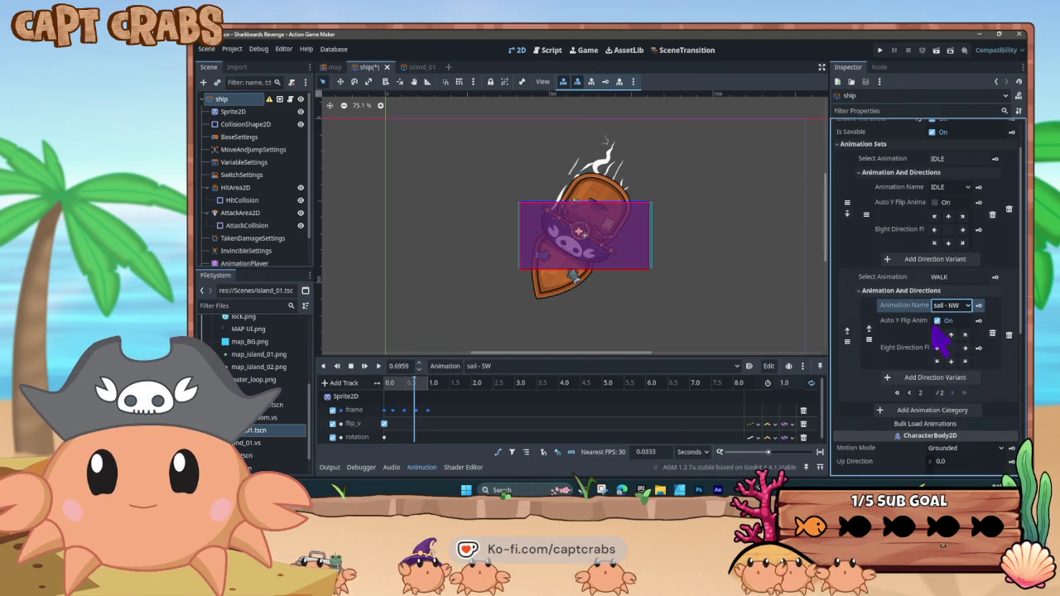
pyautogui.click(937, 335)
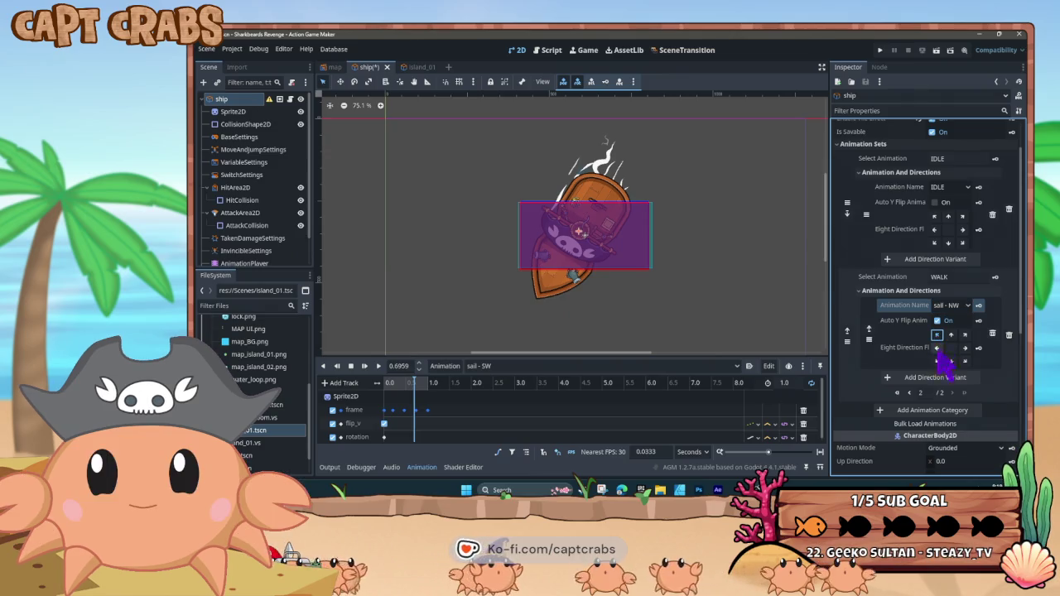
# Add sail - SE and sail - SW walk variants, save the scene, and start a playtest
pyautogui.click(944, 380)
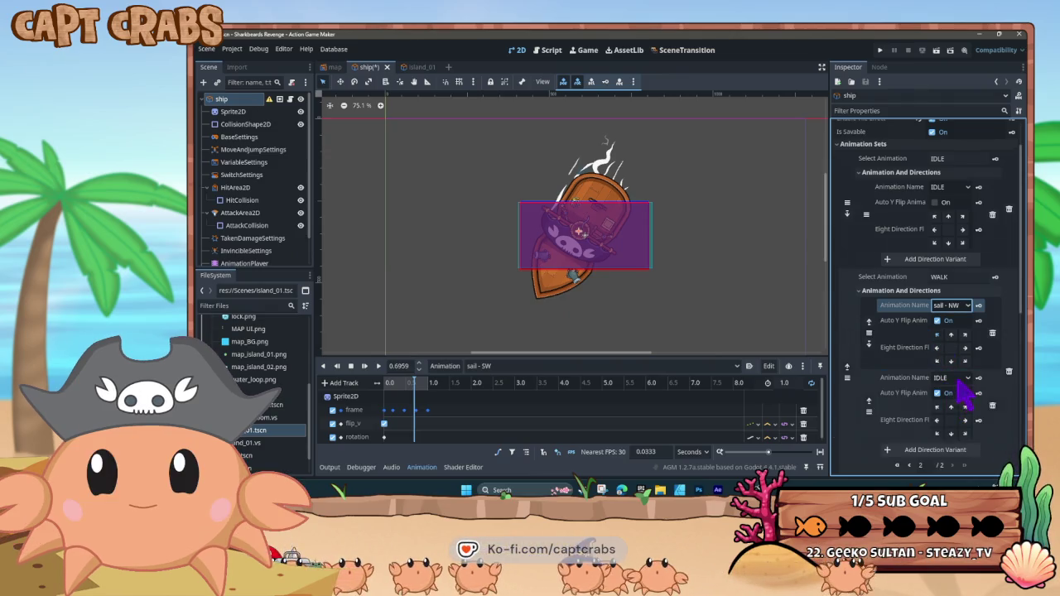
pyautogui.click(957, 379)
pyautogui.click(946, 448)
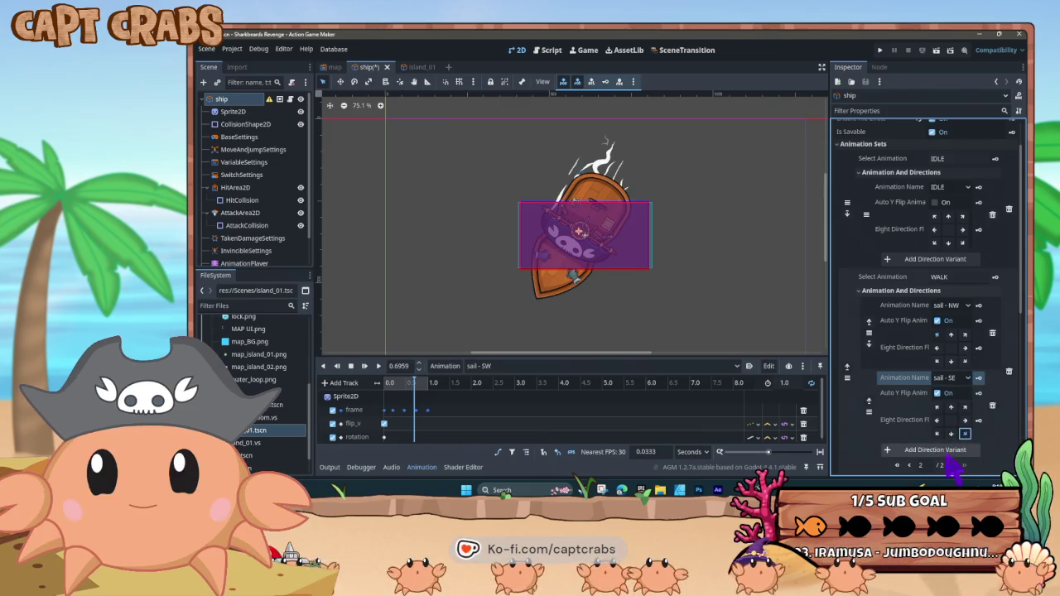
pyautogui.click(948, 452)
pyautogui.scroll(-2, 948, 447)
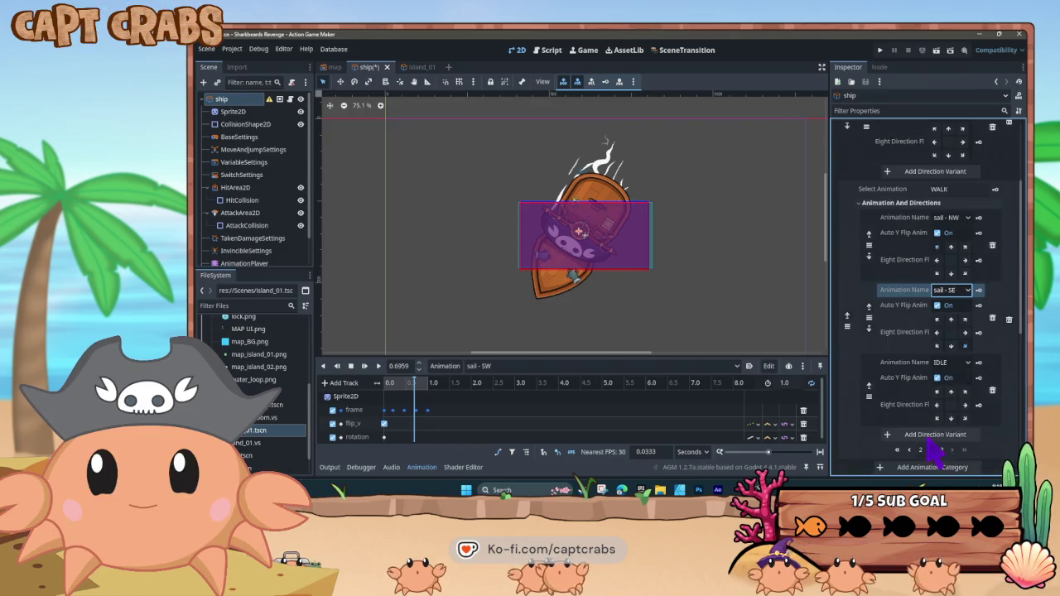
pyautogui.click(957, 363)
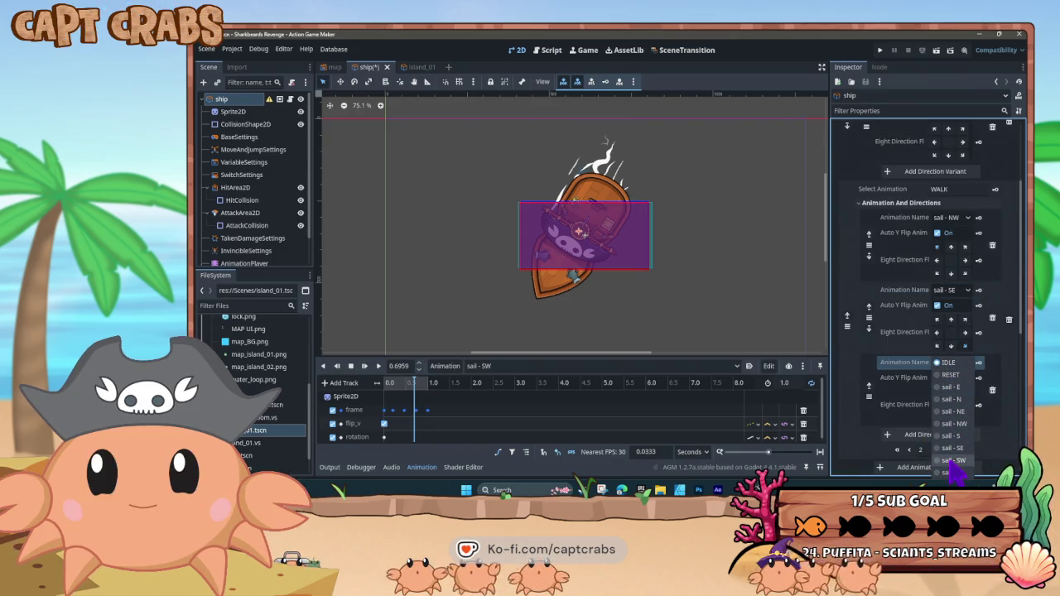
pyautogui.click(953, 461)
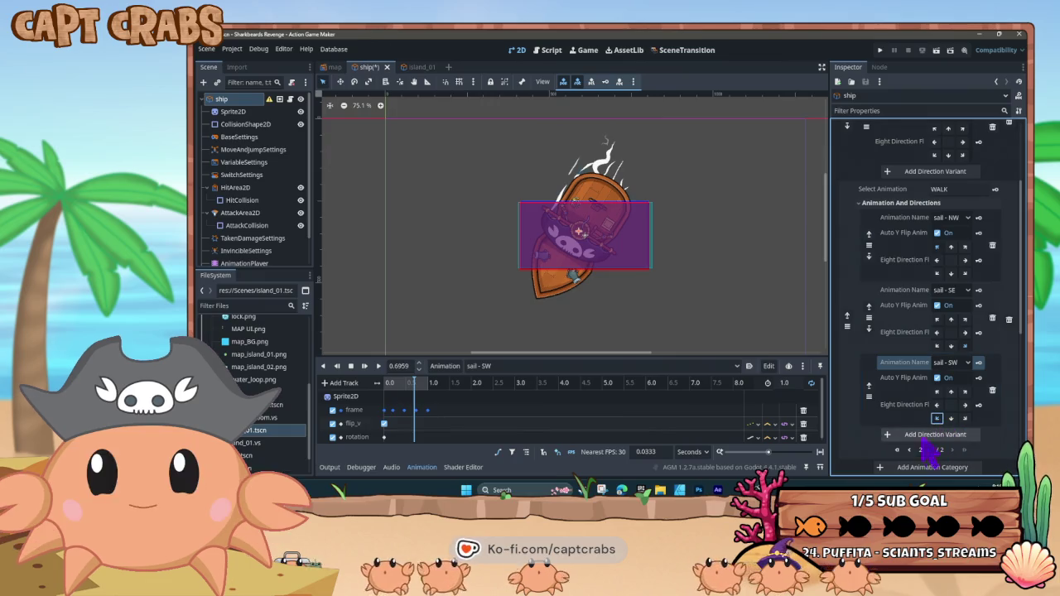
pyautogui.hotkey('ctrl', 's')
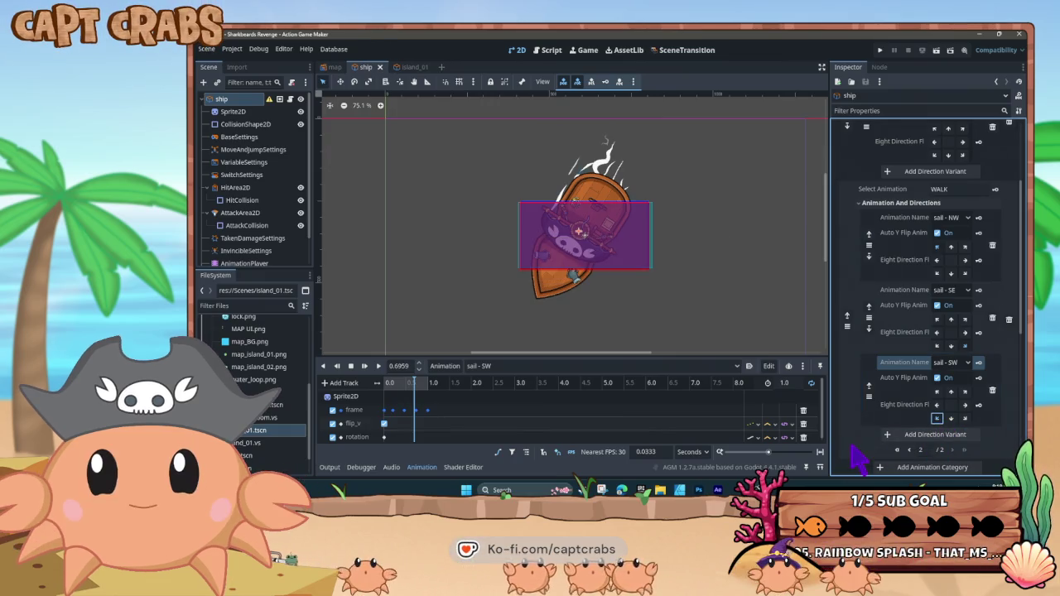
pyautogui.press('F5')
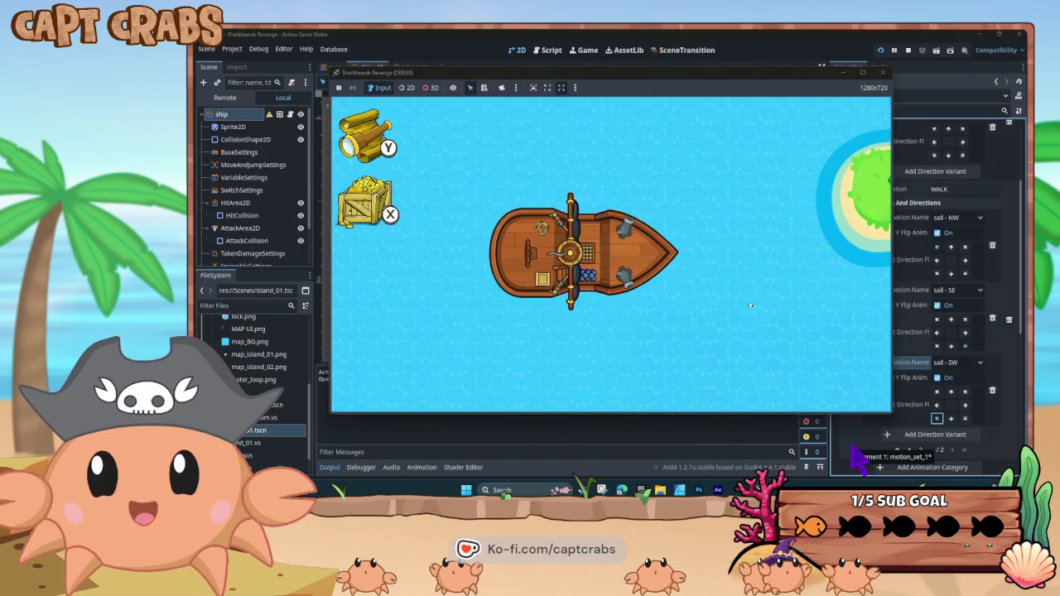
# Steer the ship up, right, left, southeast, south and northeast, ending facing north
pyautogui.press('Up')
pyautogui.press('Right')
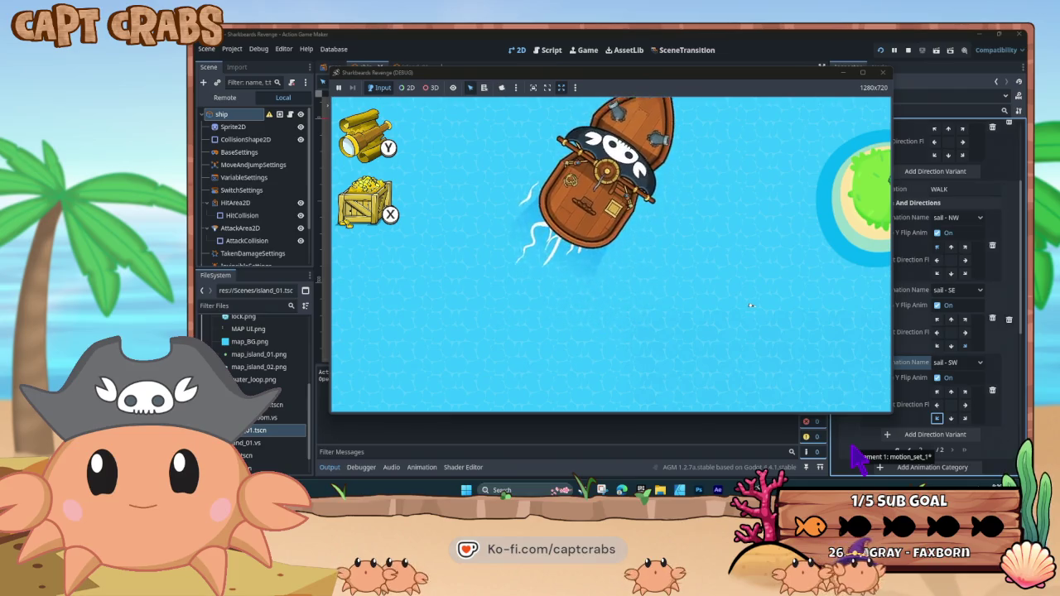
pyautogui.press('Left')
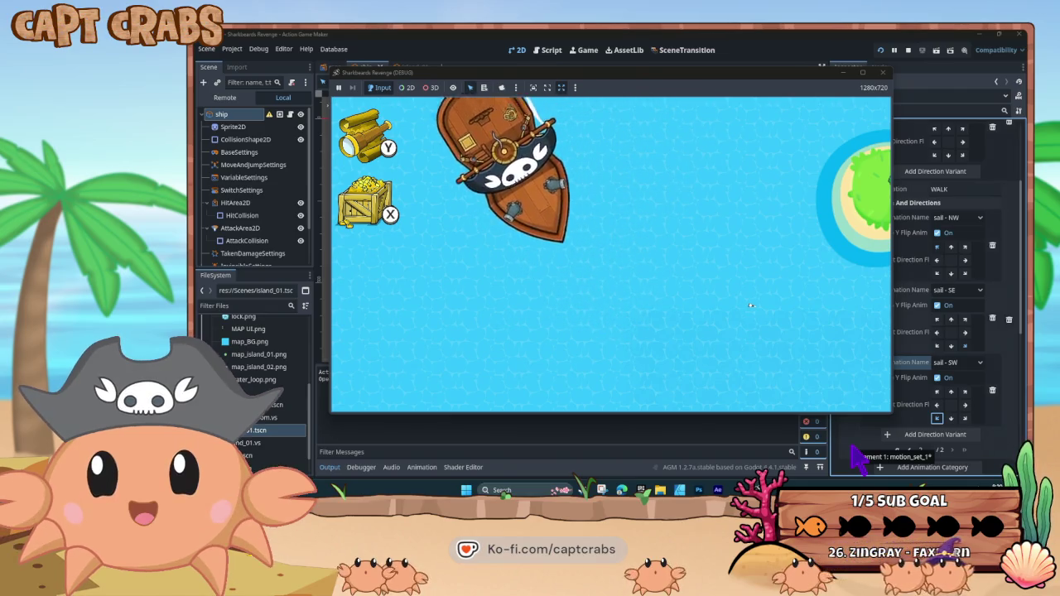
pyautogui.press('Left')
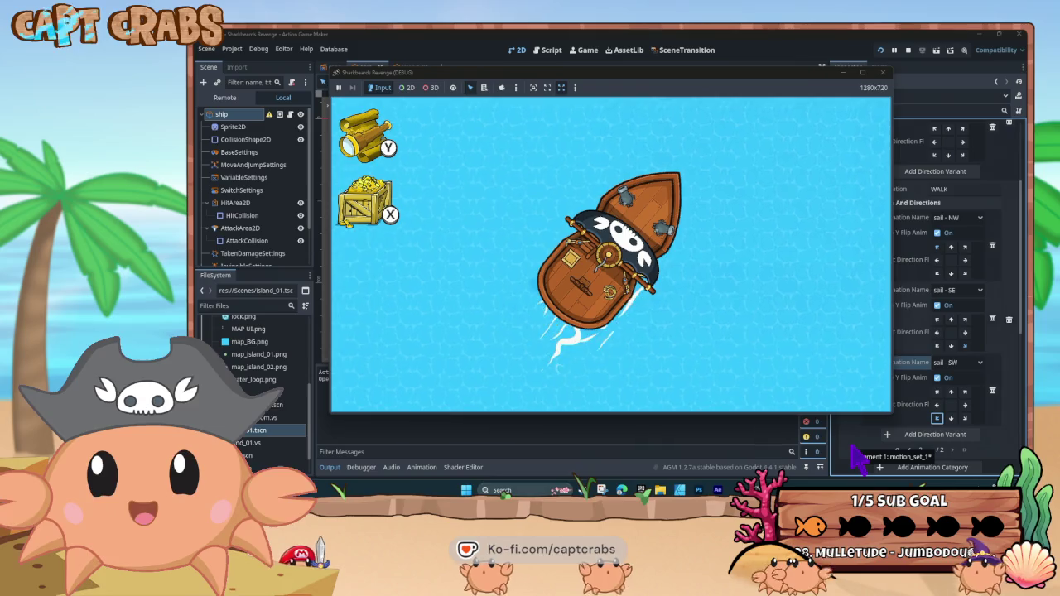
pyautogui.press('Down')
pyautogui.press('Right')
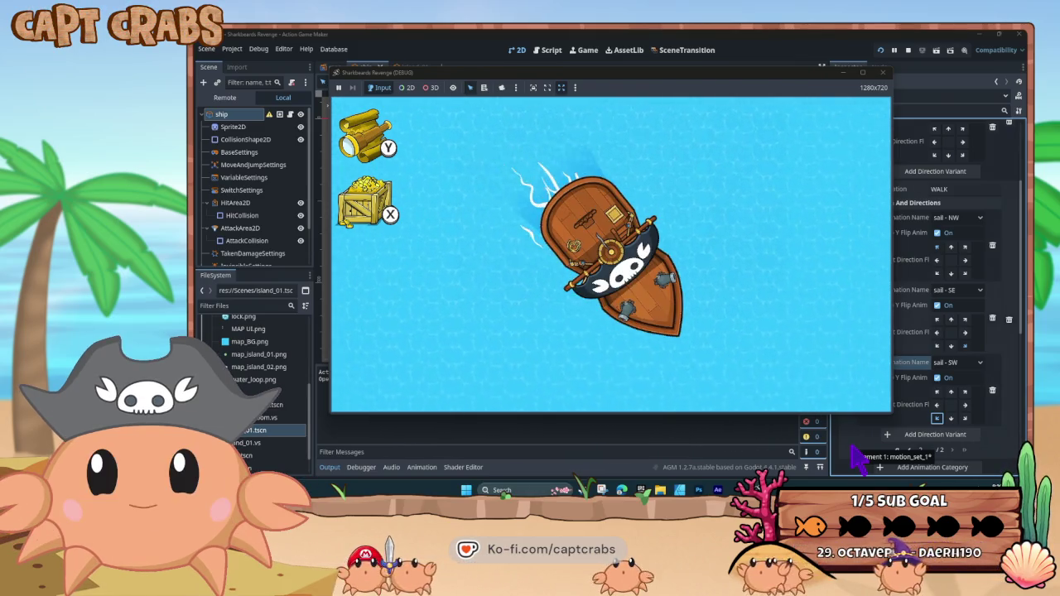
pyautogui.press('Down')
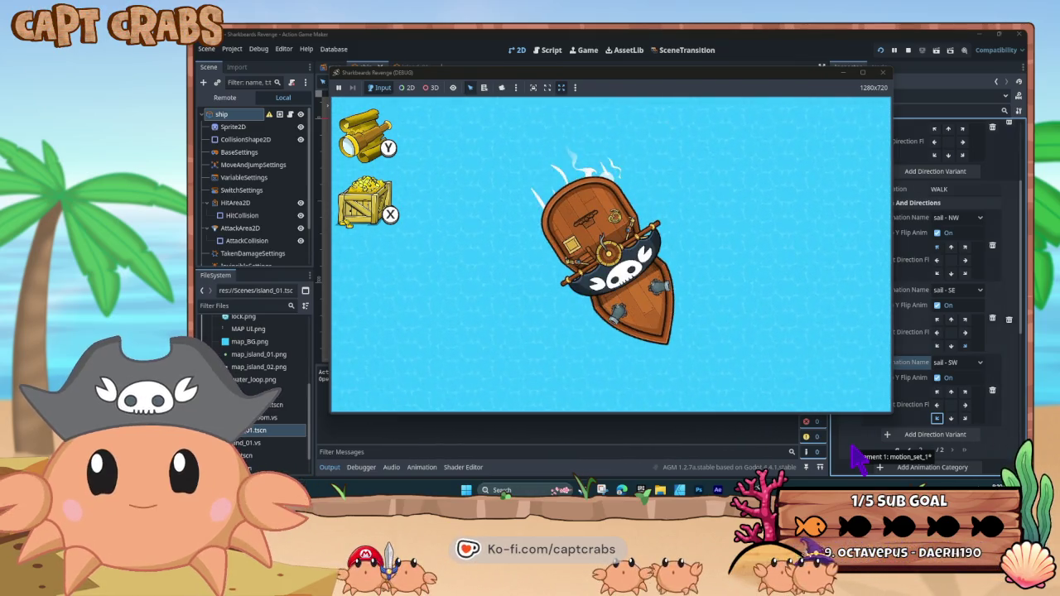
pyautogui.press('Up')
pyautogui.press('Right')
pyautogui.press('Right')
pyautogui.press('Up')
pyautogui.press('Right')
pyautogui.press('Up')
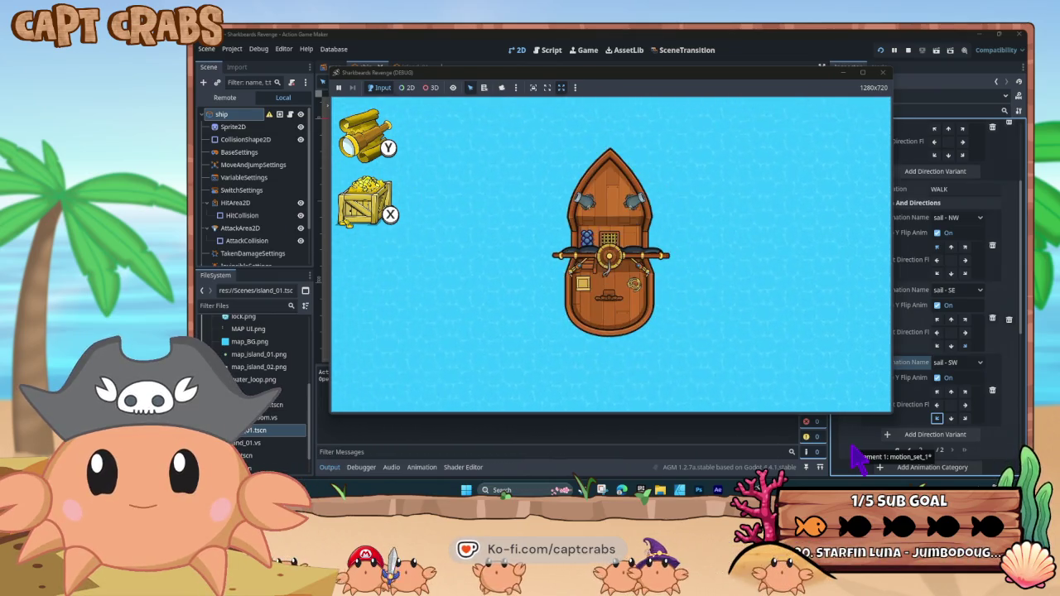
# Close the playtest, select the ship's AnimationPlayer, and preview the current sail animation
pyautogui.click(884, 76)
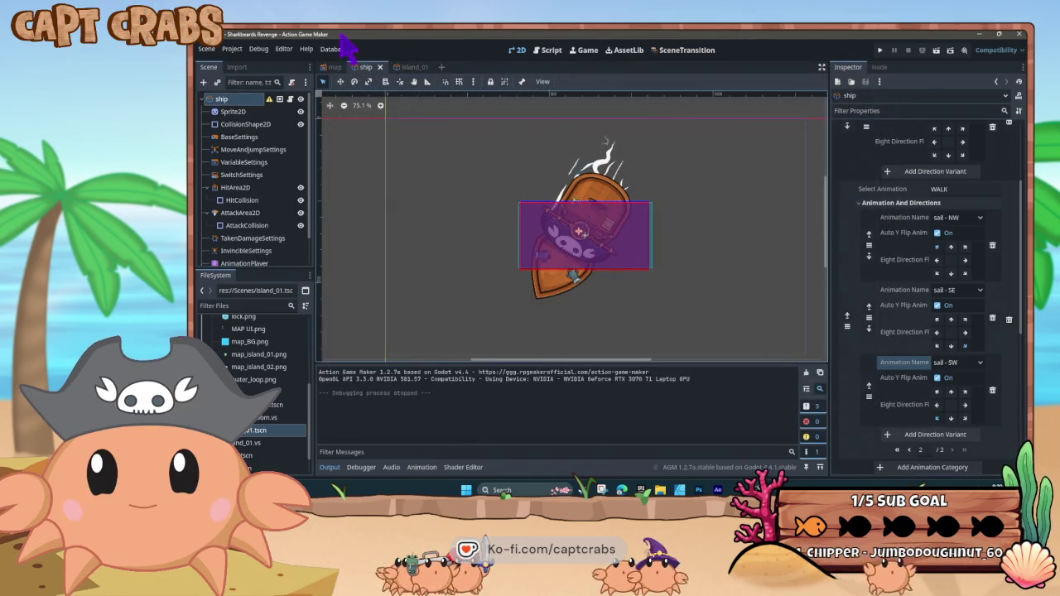
pyautogui.scroll(-2, 257, 213)
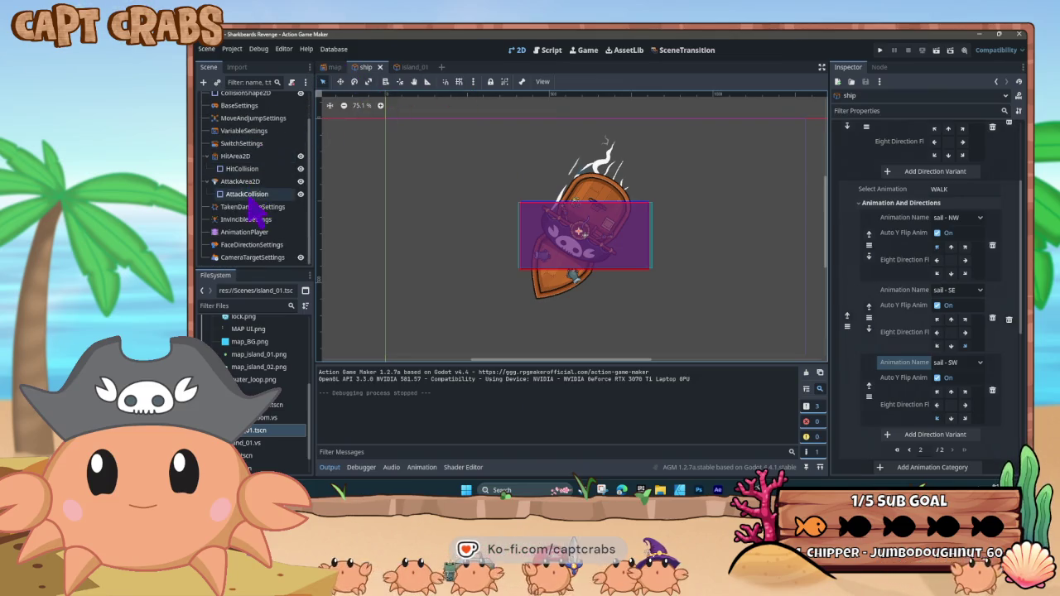
pyautogui.click(253, 232)
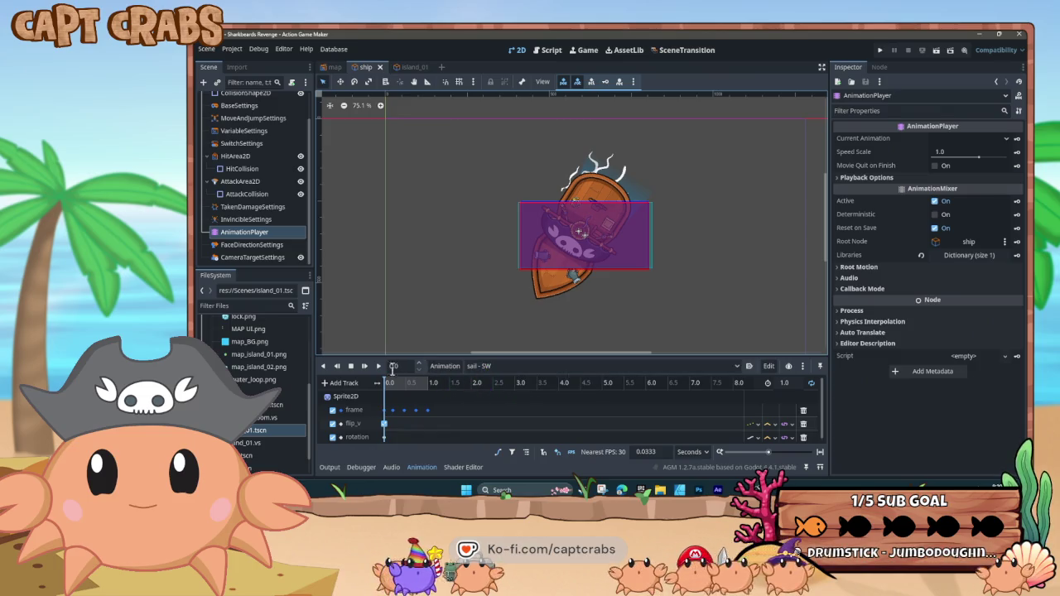
pyautogui.click(378, 365)
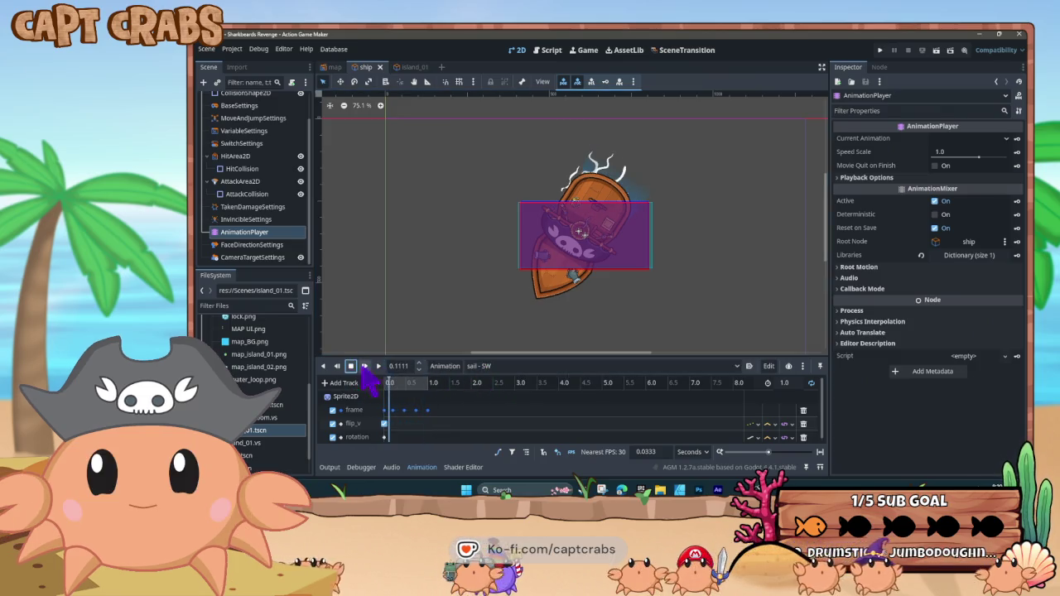
pyautogui.click(350, 365)
# Preview sail - NW, then flip through sail - SE and sail - NE back to sail - NW
pyautogui.click(471, 368)
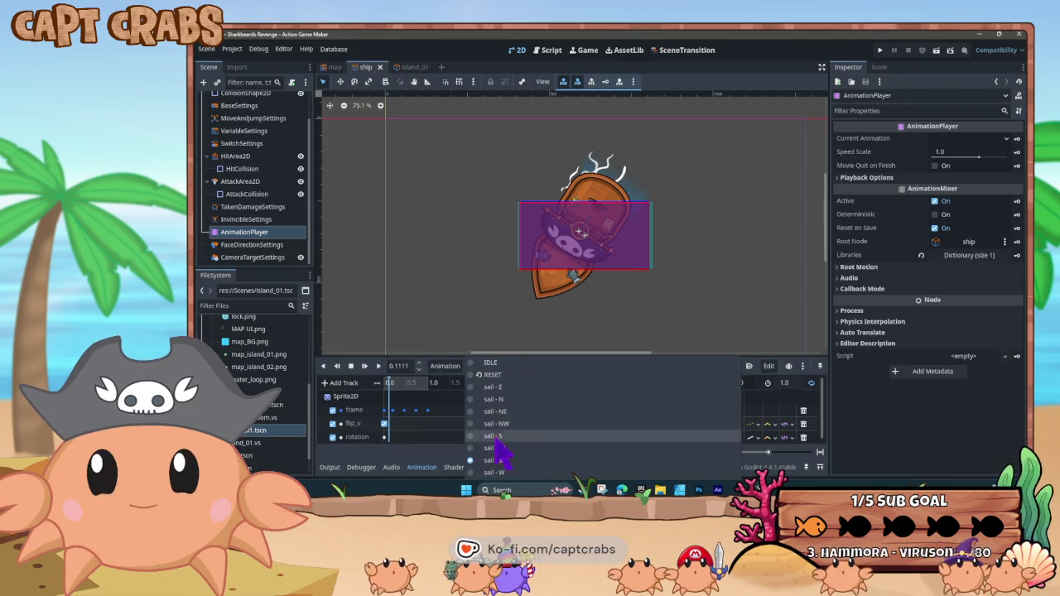
pyautogui.click(476, 424)
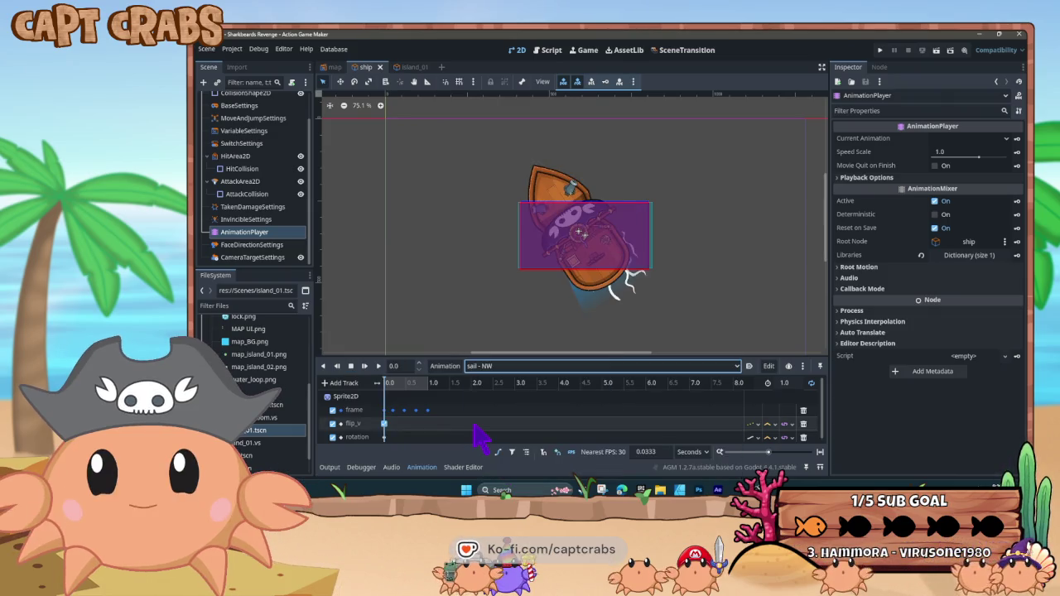
pyautogui.click(378, 366)
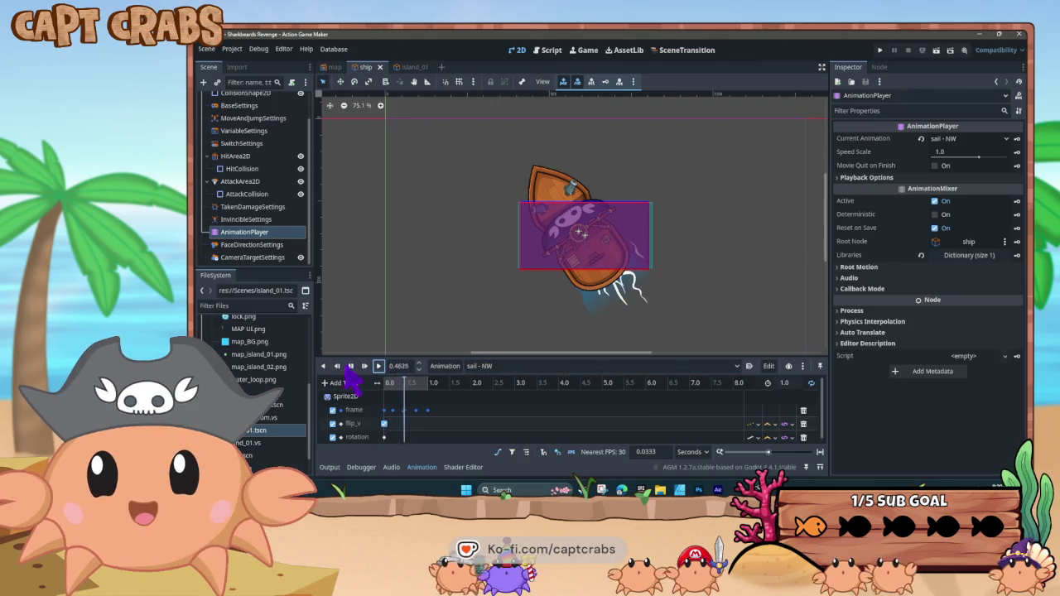
pyautogui.click(351, 367)
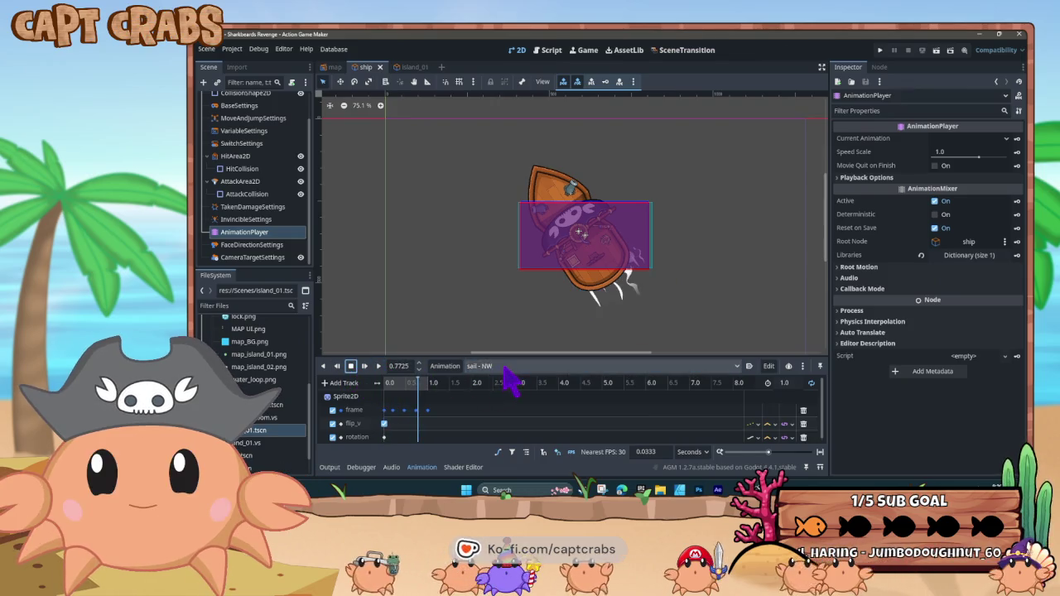
pyautogui.click(497, 368)
pyautogui.click(514, 449)
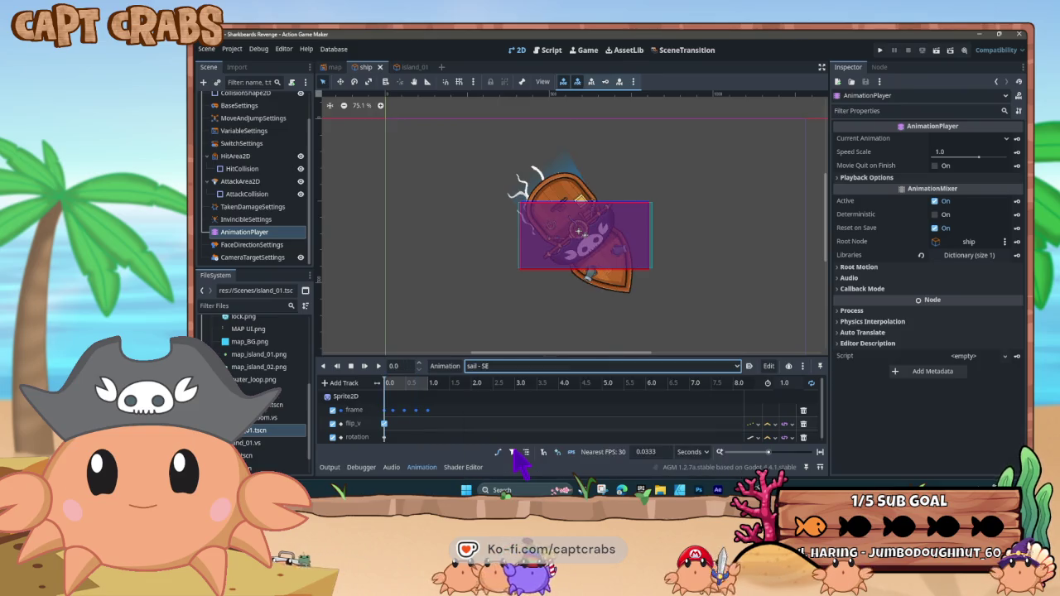
pyautogui.click(499, 367)
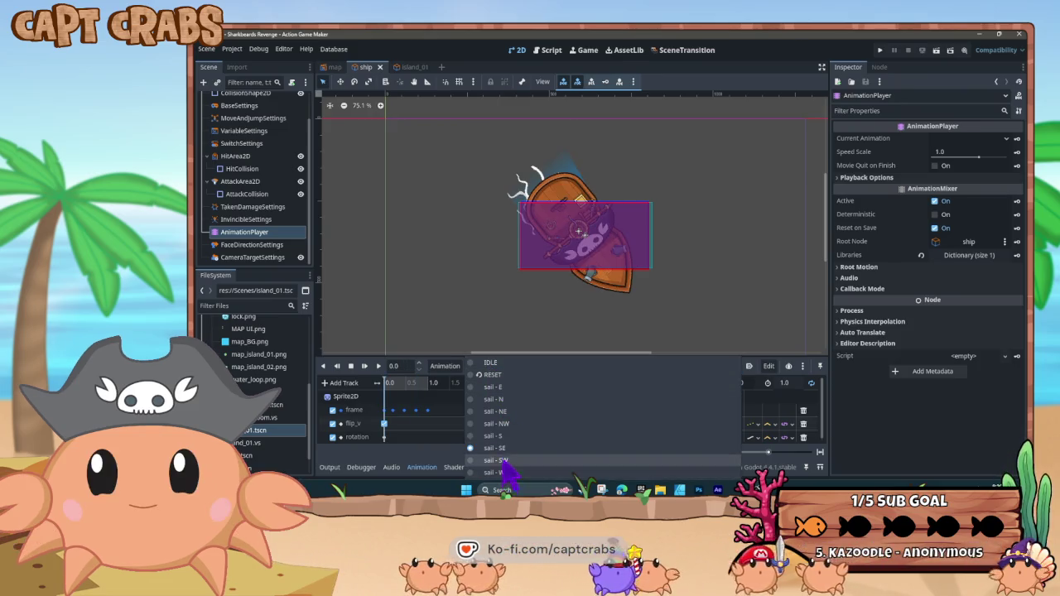
pyautogui.click(499, 412)
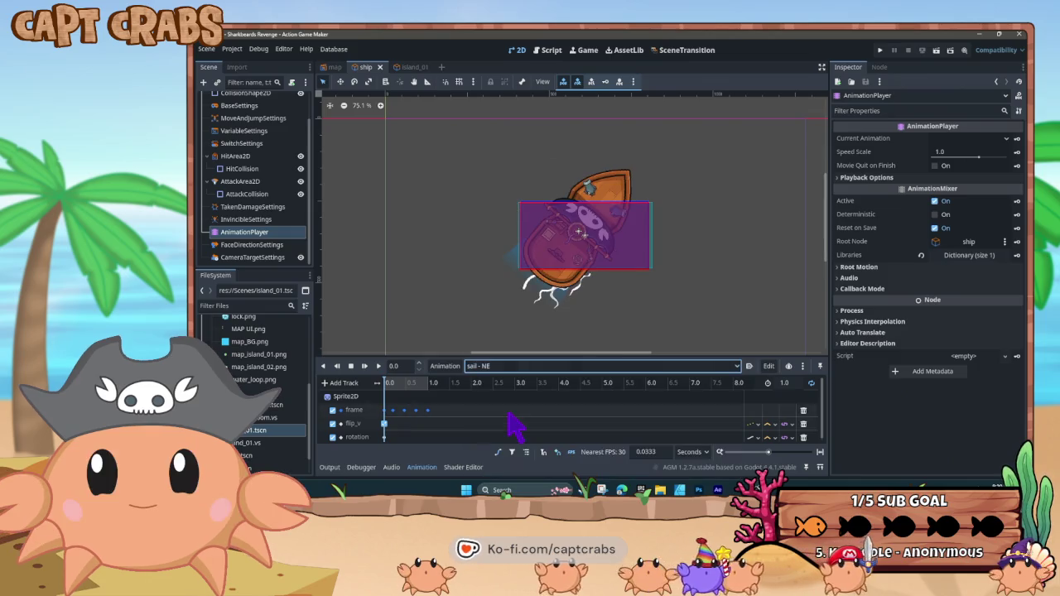
pyautogui.click(499, 367)
pyautogui.click(499, 423)
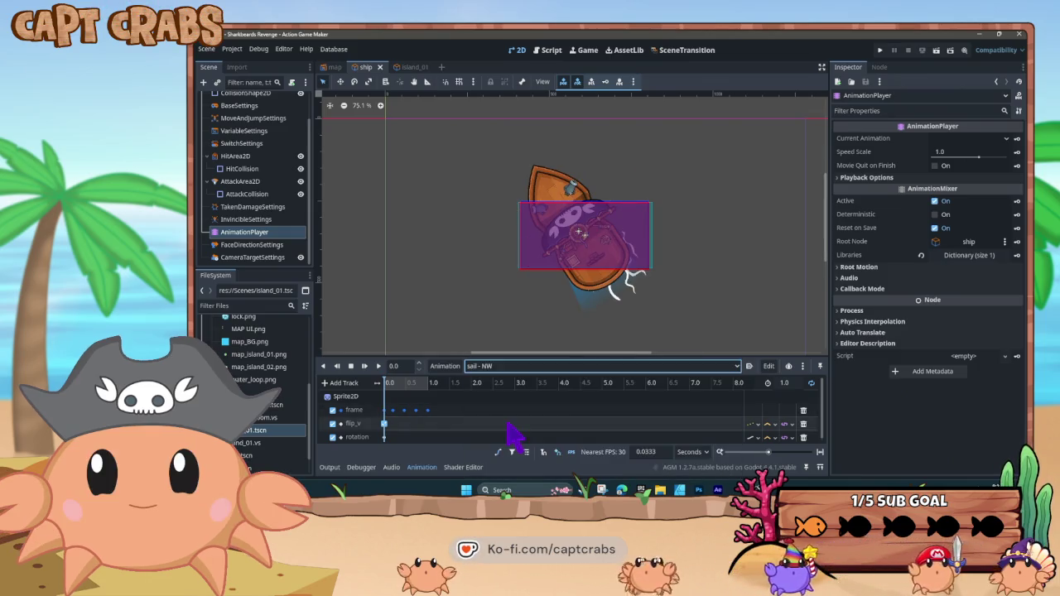
pyautogui.scroll(2, 249, 172)
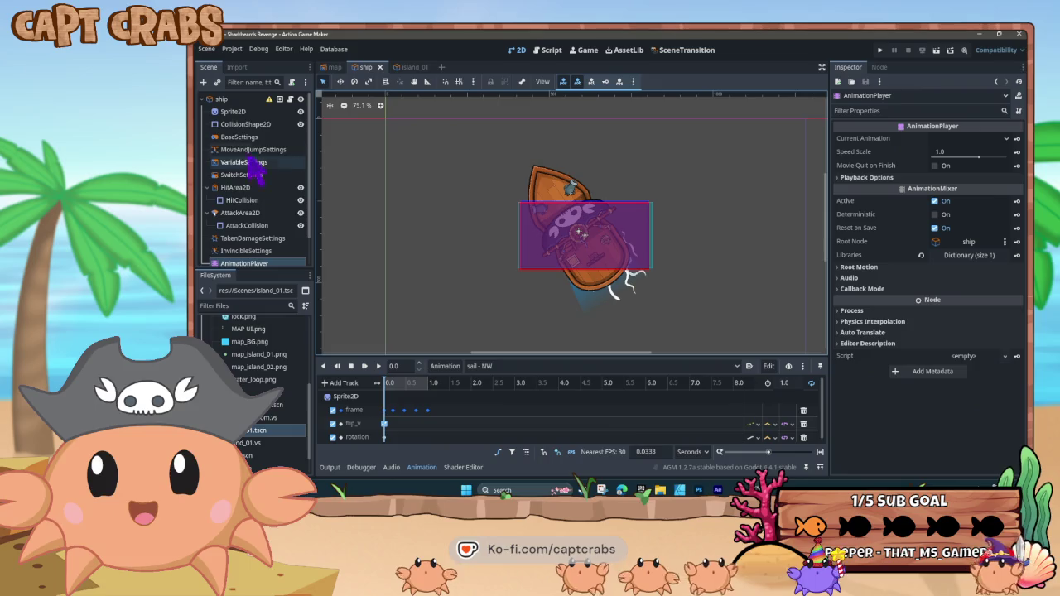
# Uncheck Auto Y Flip Anim on the ship's diagonal sail walk variants, then relaunch the playtest
pyautogui.click(222, 100)
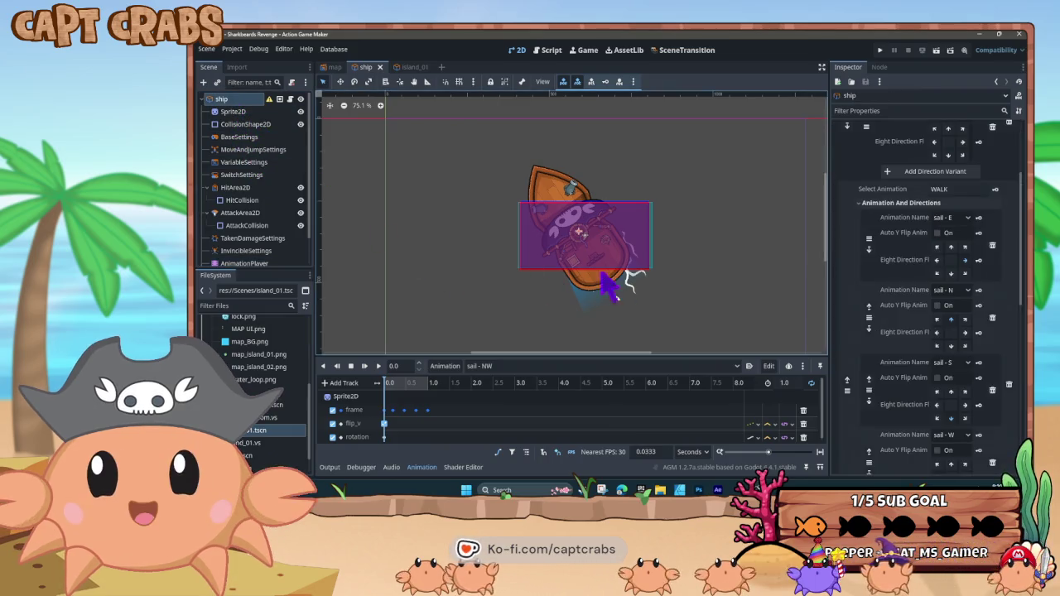
pyautogui.scroll(-5, 857, 326)
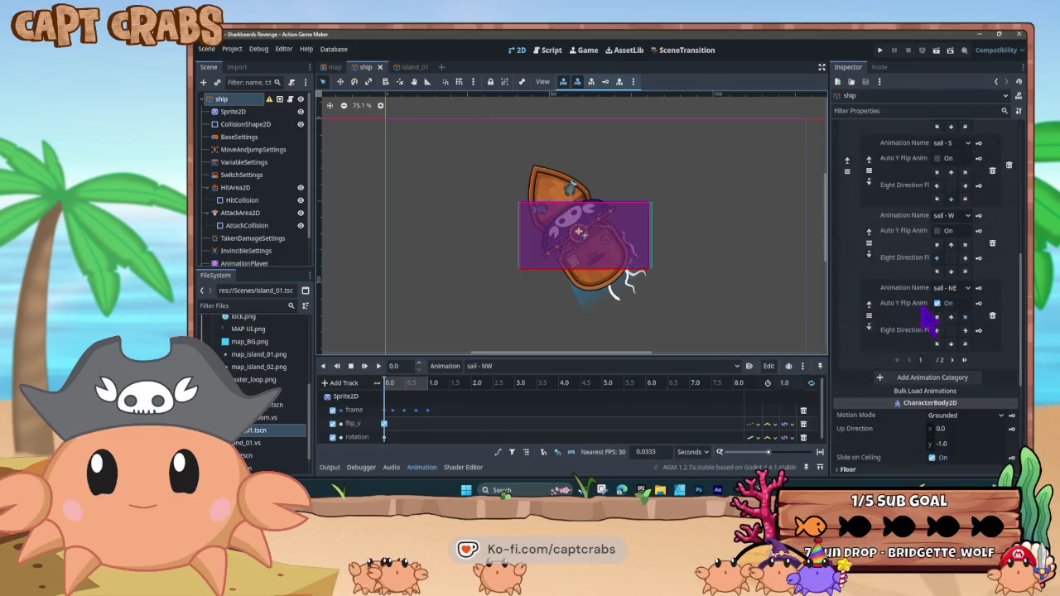
pyautogui.click(963, 361)
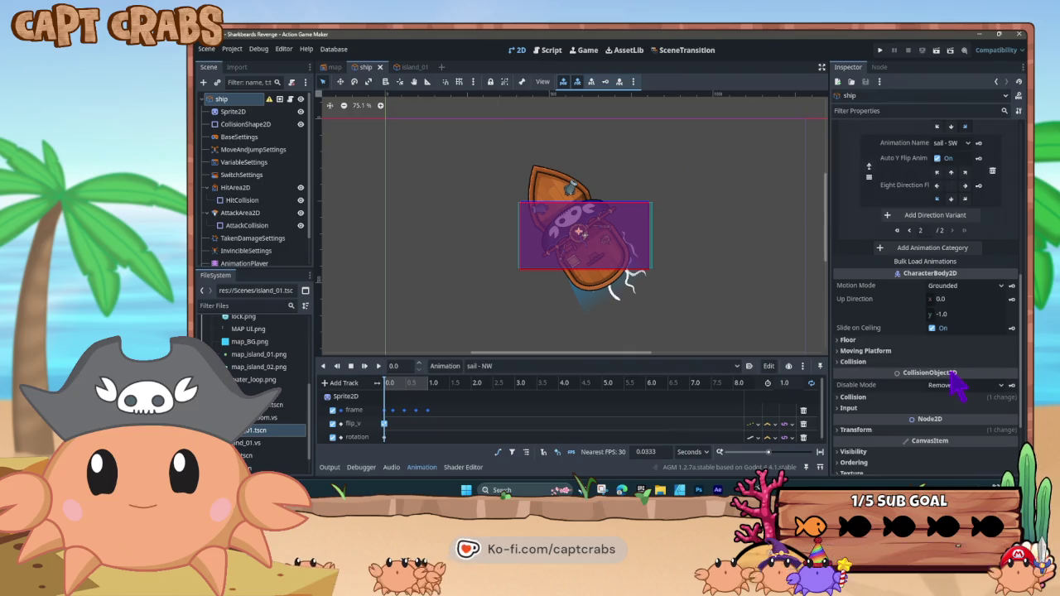
pyautogui.scroll(3, 941, 361)
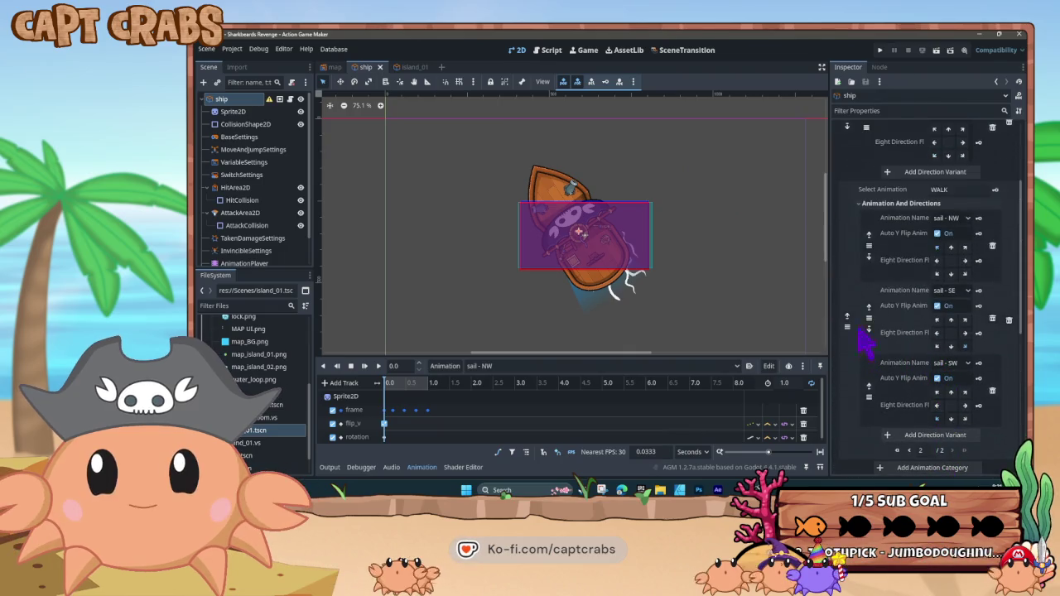
pyautogui.click(938, 233)
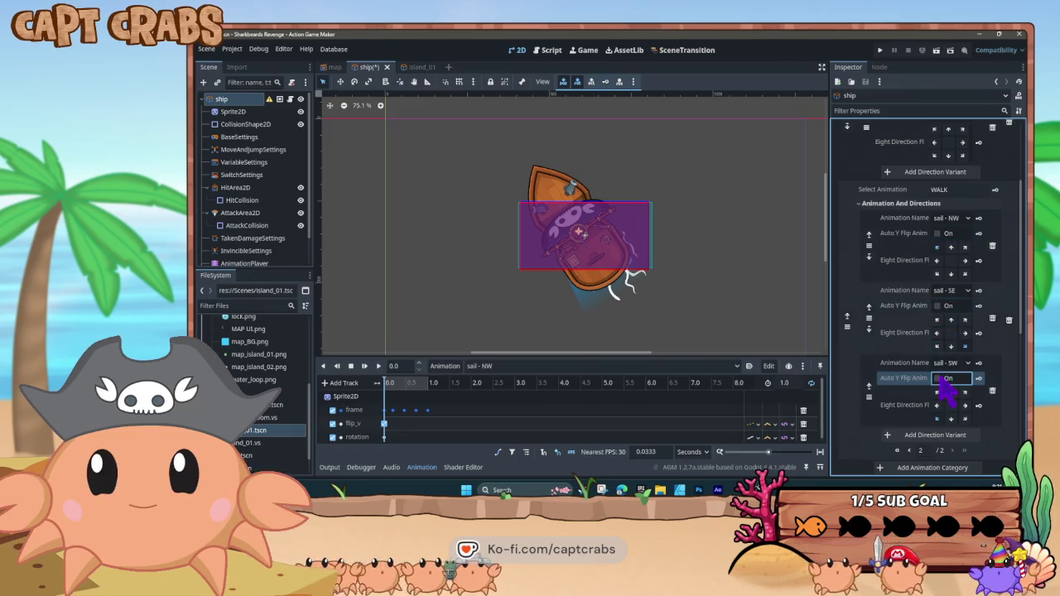
pyautogui.click(908, 450)
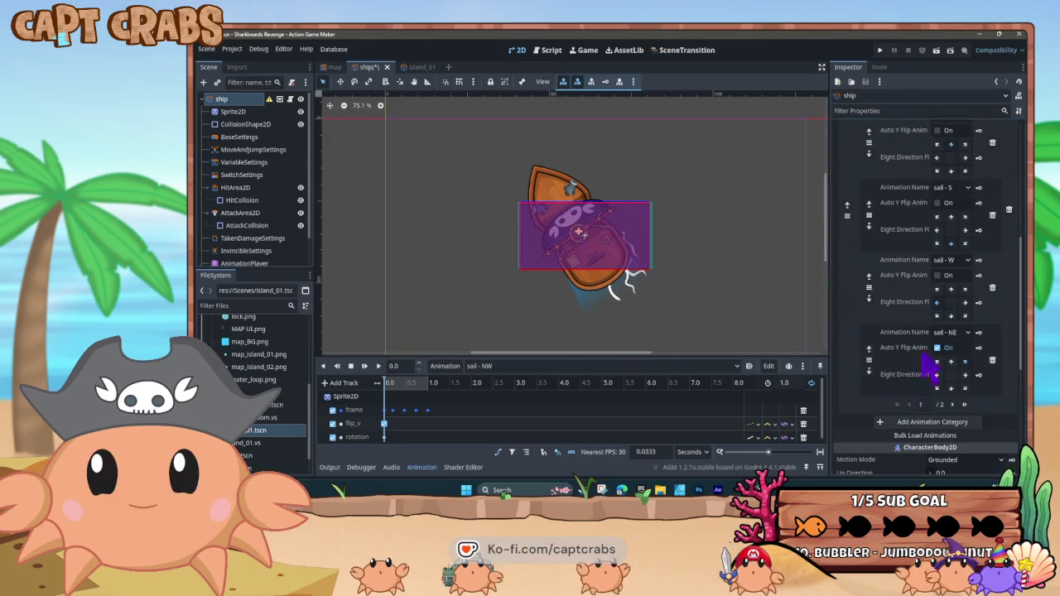
pyautogui.click(937, 348)
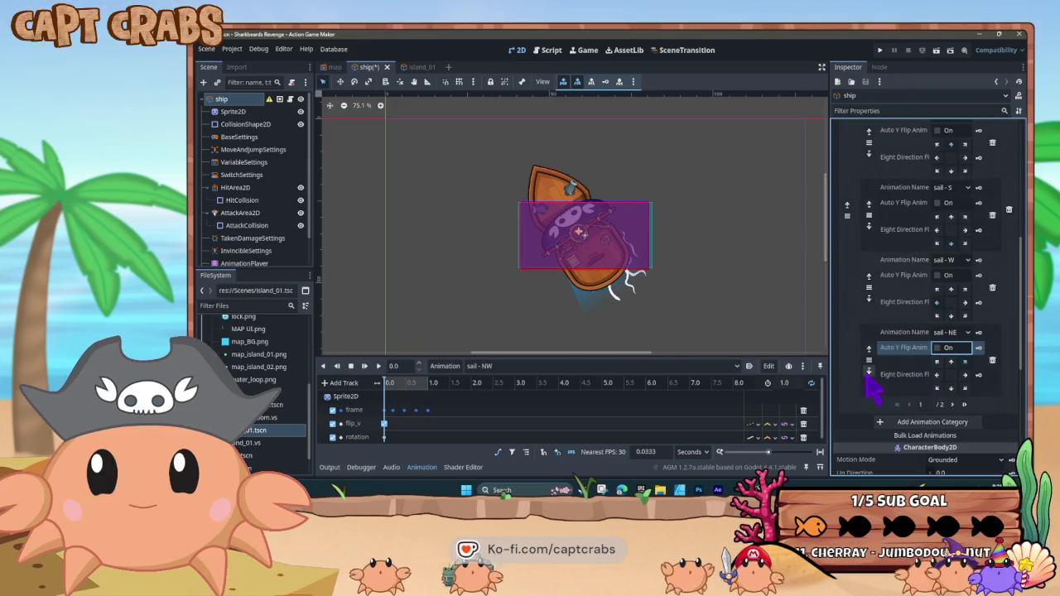
pyautogui.press('F5')
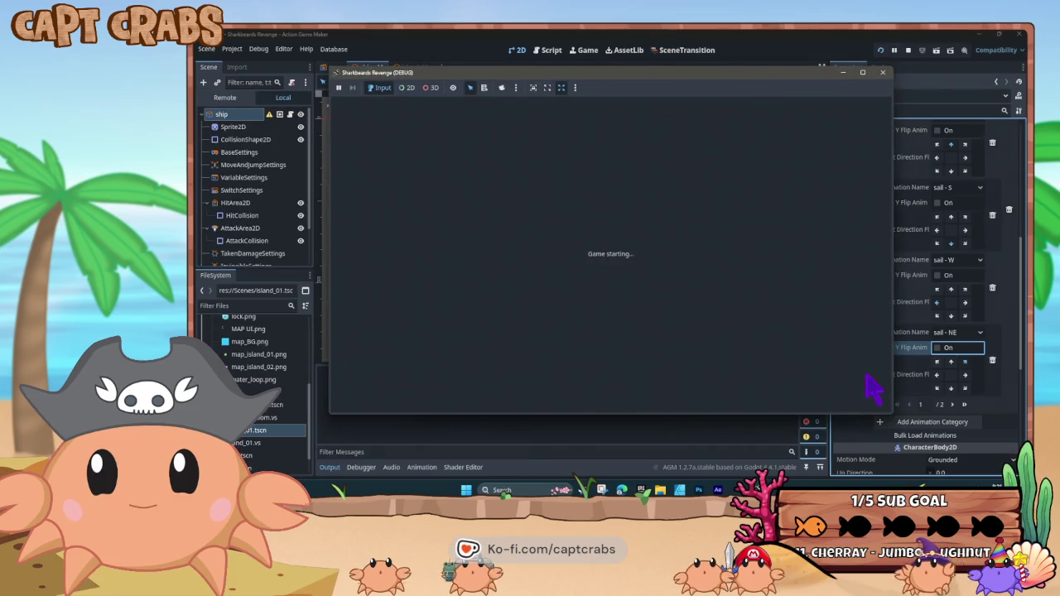
# Sail the ship south, east, west and diagonally around the island, then close the playtest
pyautogui.press('Down')
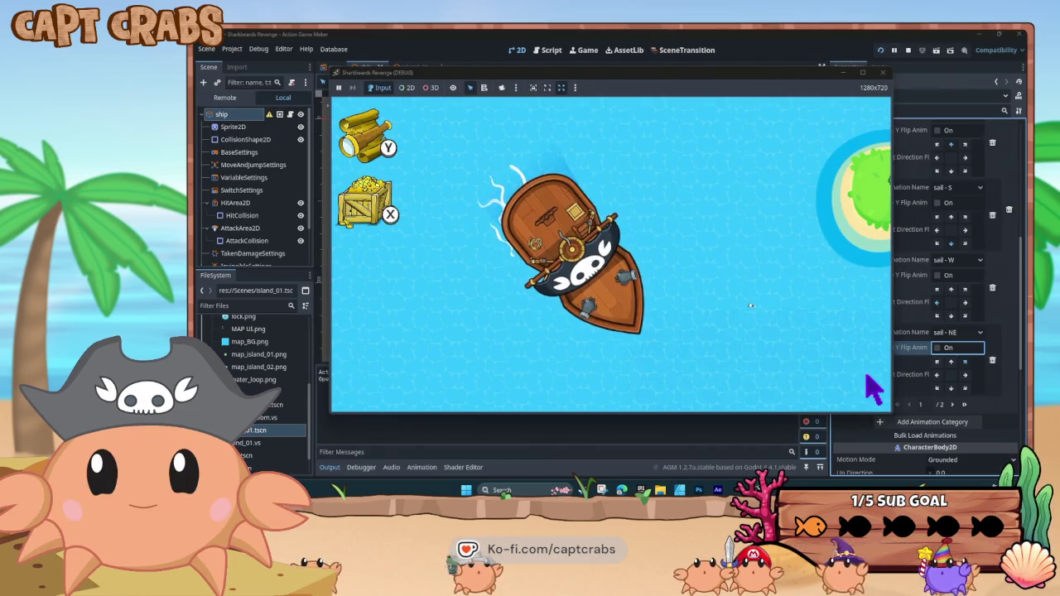
pyautogui.press('Up')
pyautogui.press('Right')
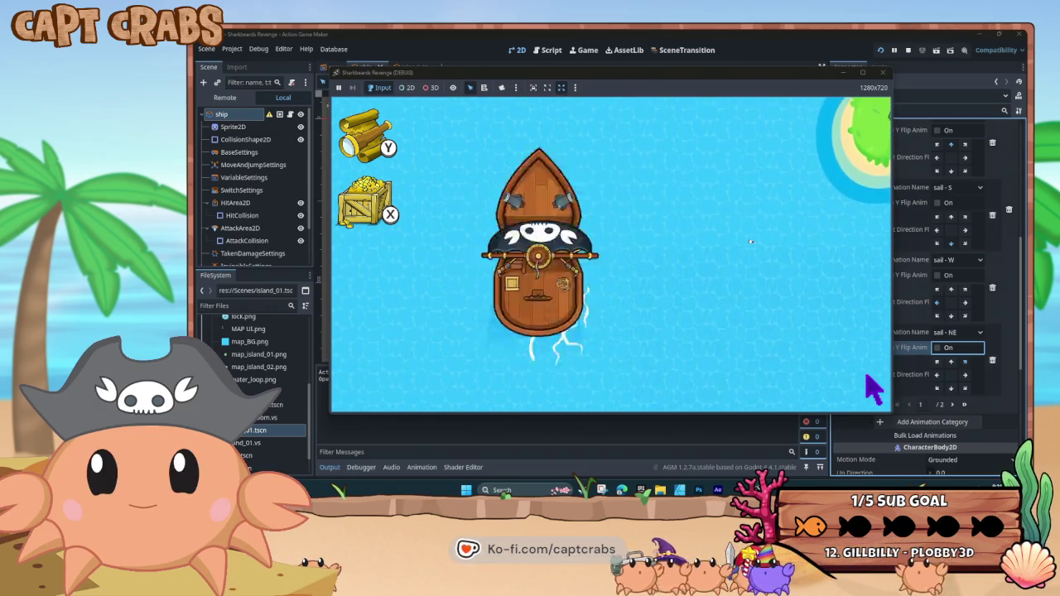
pyautogui.press('Right')
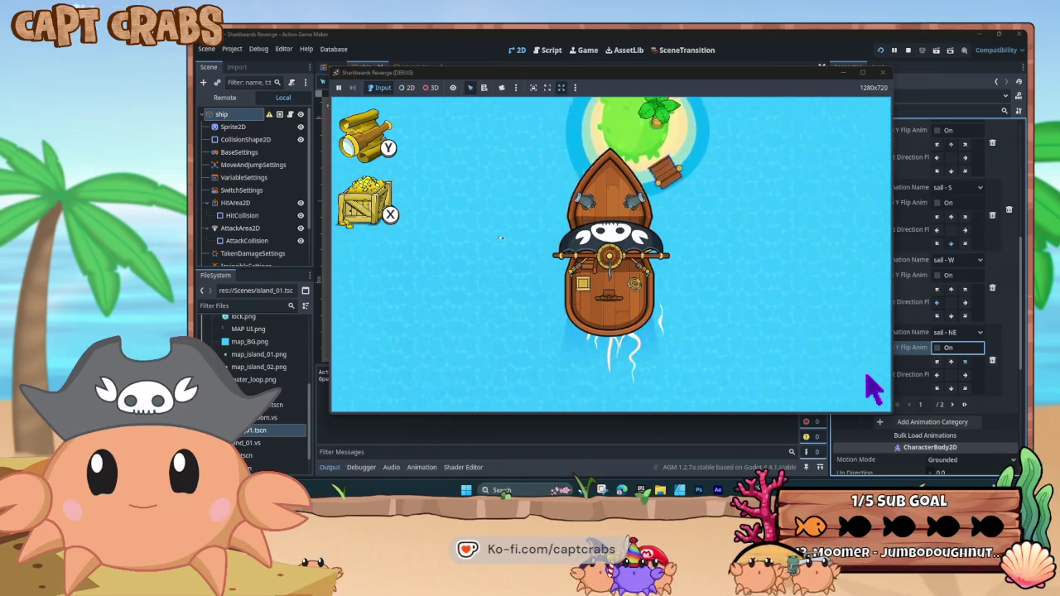
pyautogui.press('Down')
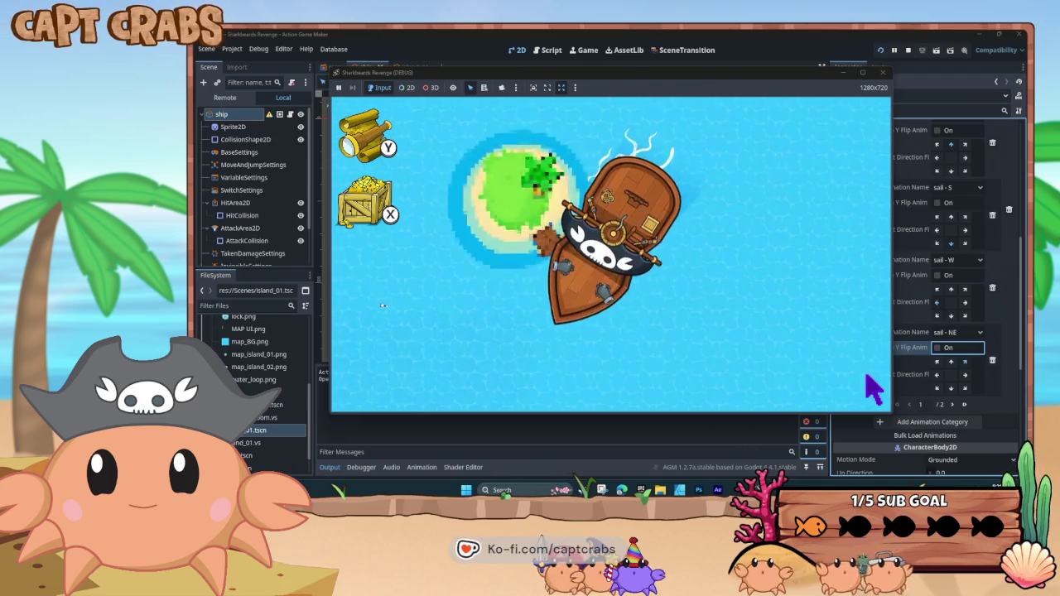
pyautogui.press('Left')
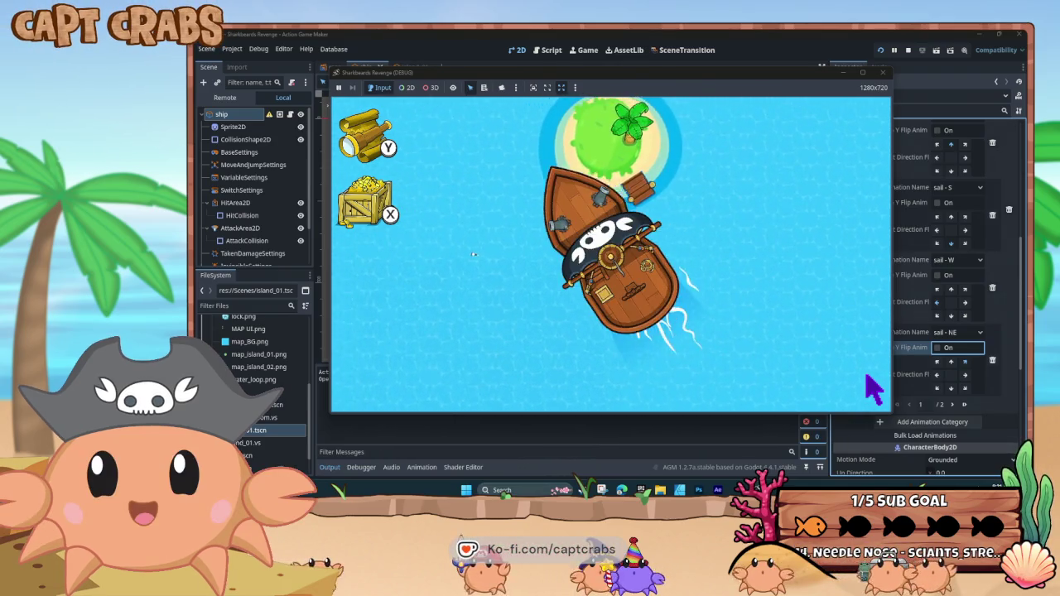
pyautogui.press('Down')
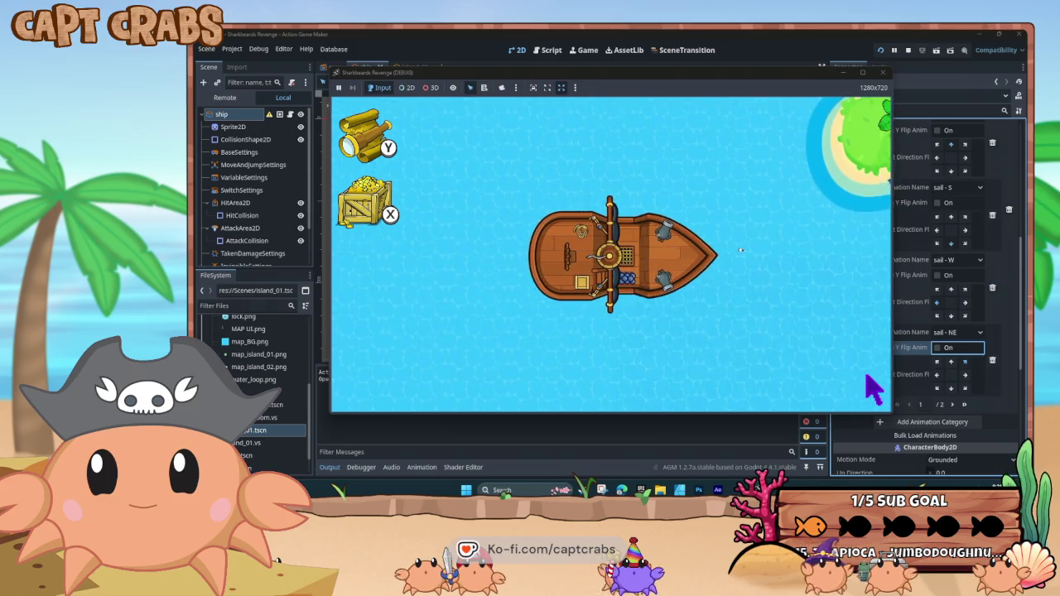
pyautogui.press('Down')
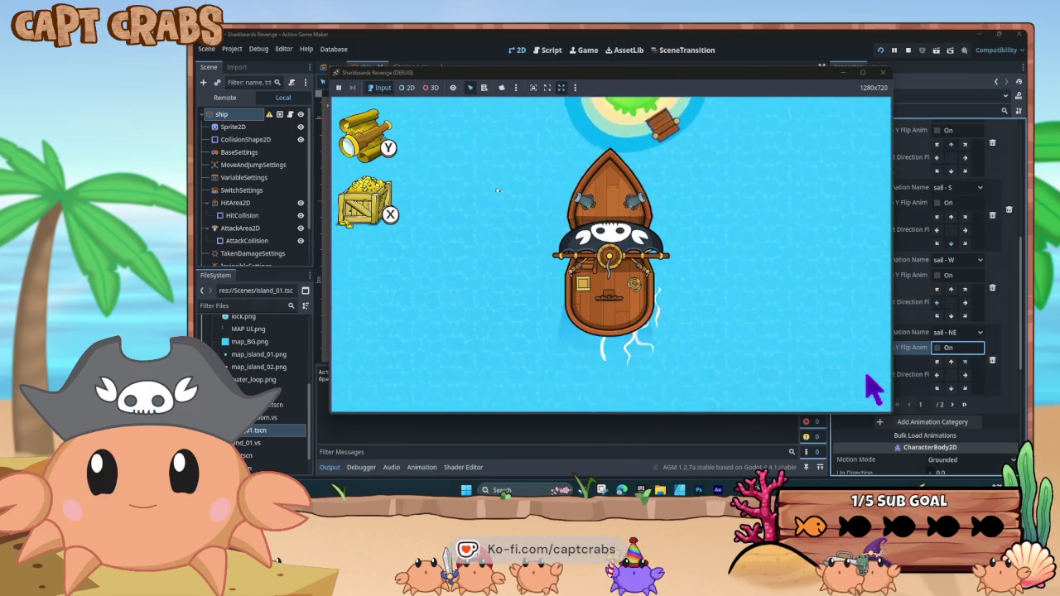
pyautogui.press('Up')
pyautogui.press('Left')
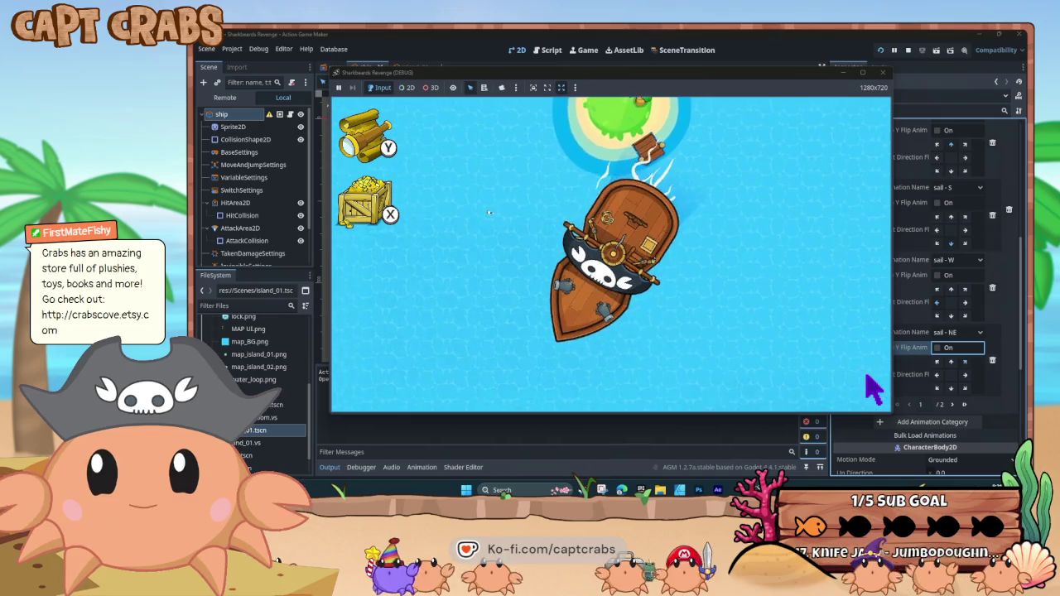
pyautogui.scroll(-3, 873, 387)
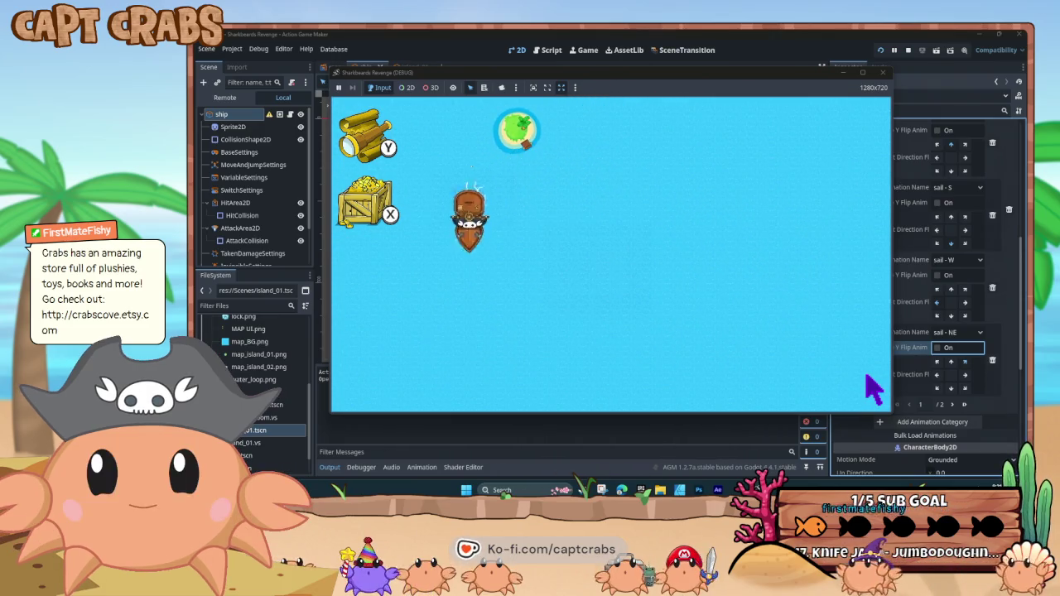
pyautogui.press('Left')
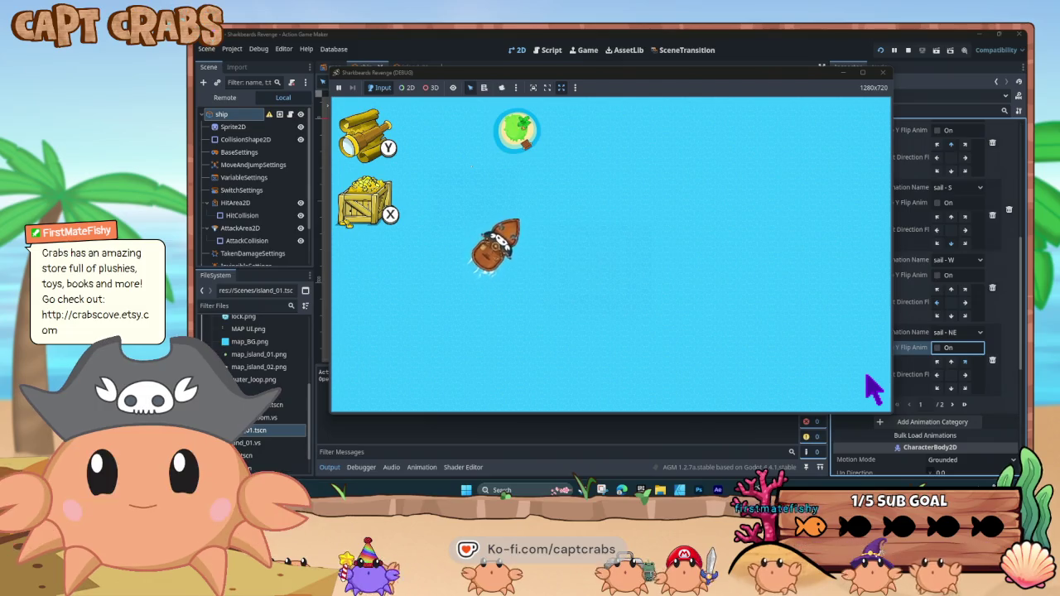
pyautogui.click(882, 75)
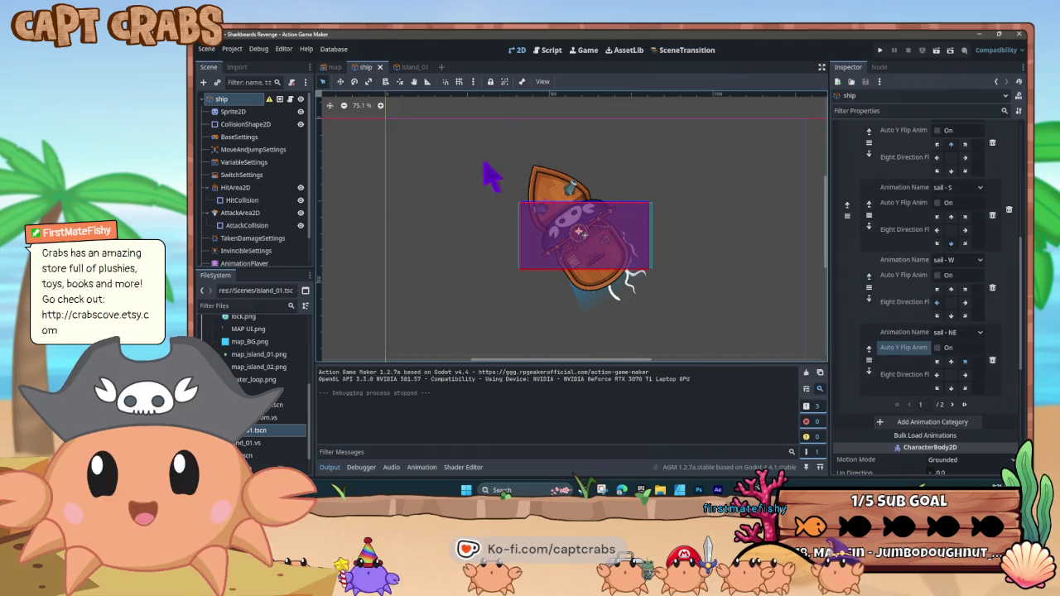
# Open MoveAndJumpSettings and begin editing the horizontal acceleration, deceleration and vertical speed fields
pyautogui.click(270, 151)
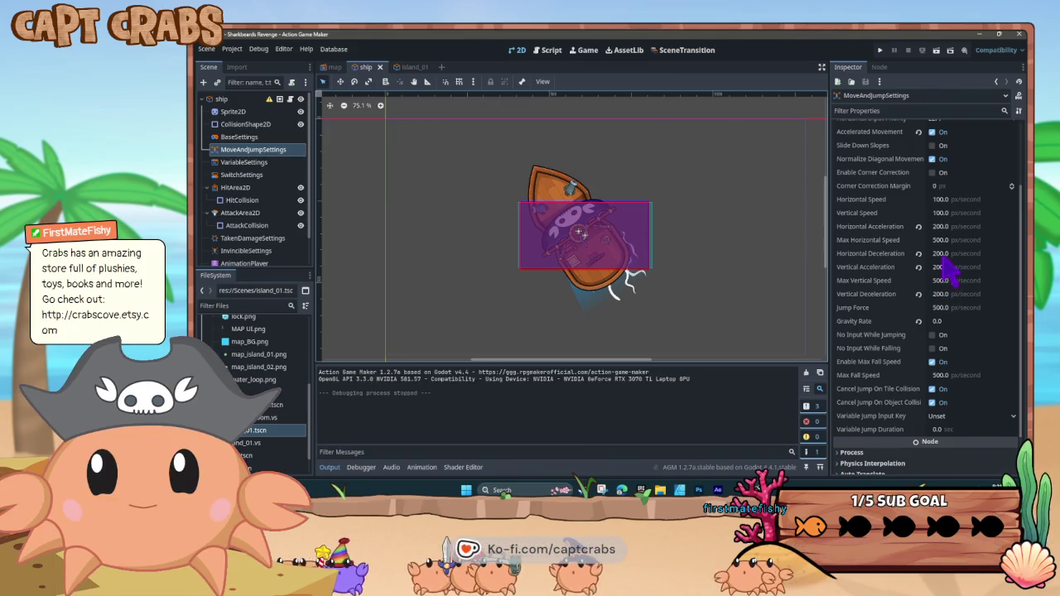
pyautogui.click(942, 254)
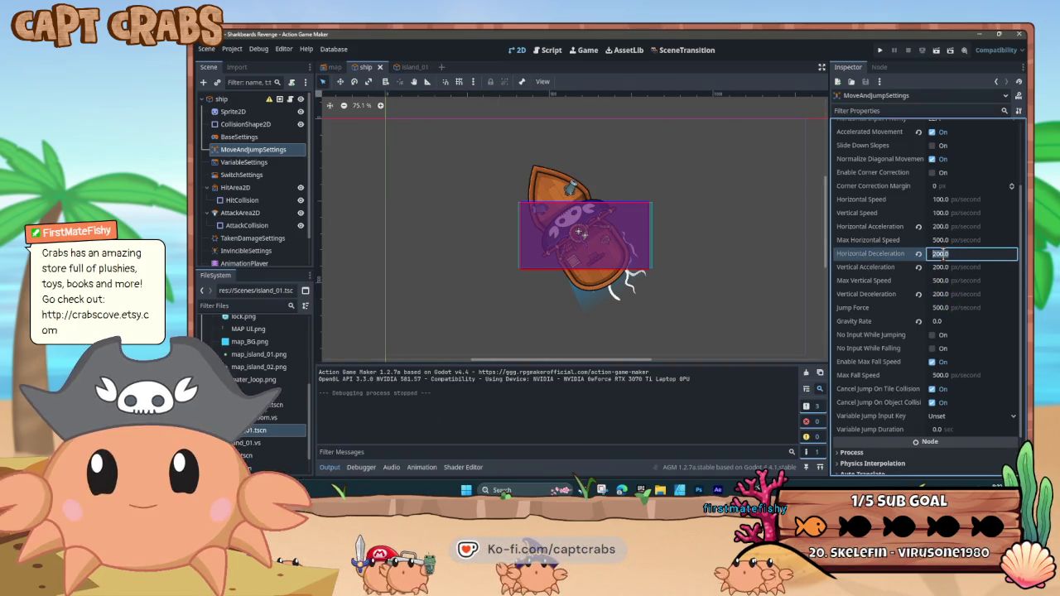
pyautogui.write('500')
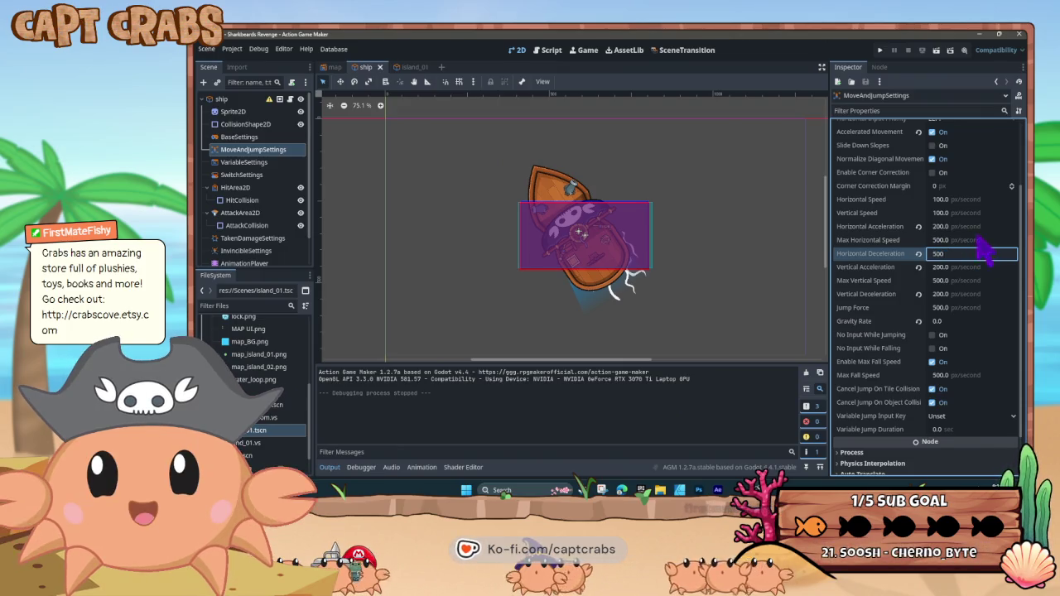
pyautogui.click(943, 226)
pyautogui.write('50')
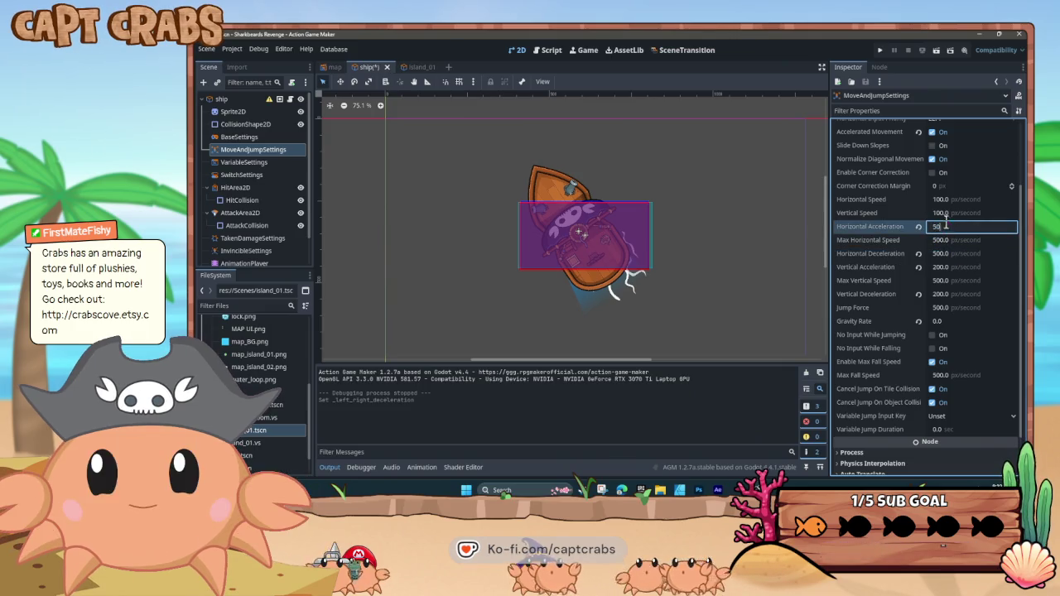
pyautogui.hotkey('shift', 'Tab')
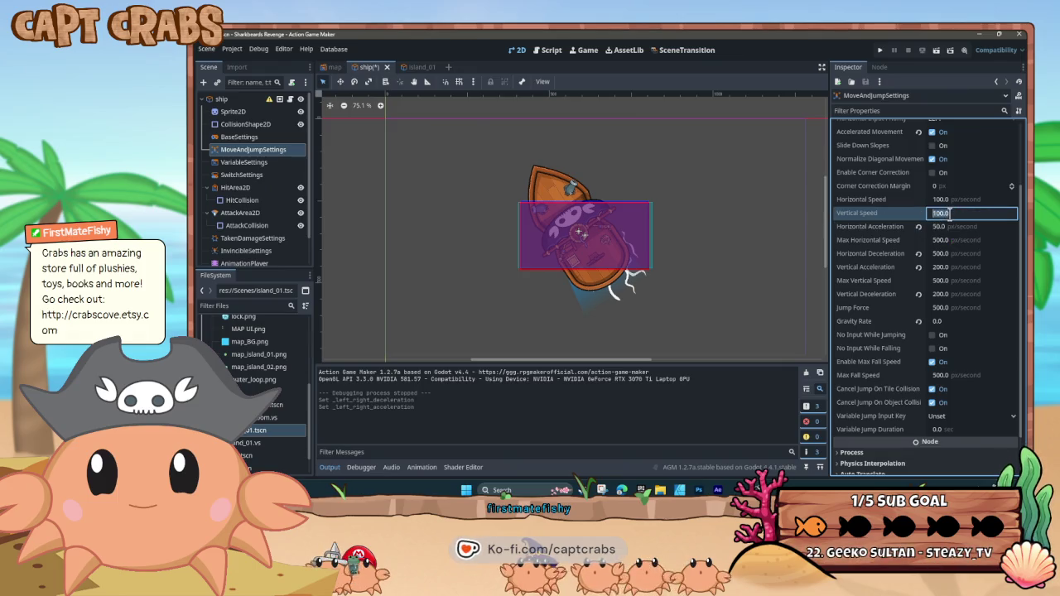
pyautogui.write('300')
pyautogui.click(946, 232)
pyautogui.write('300')
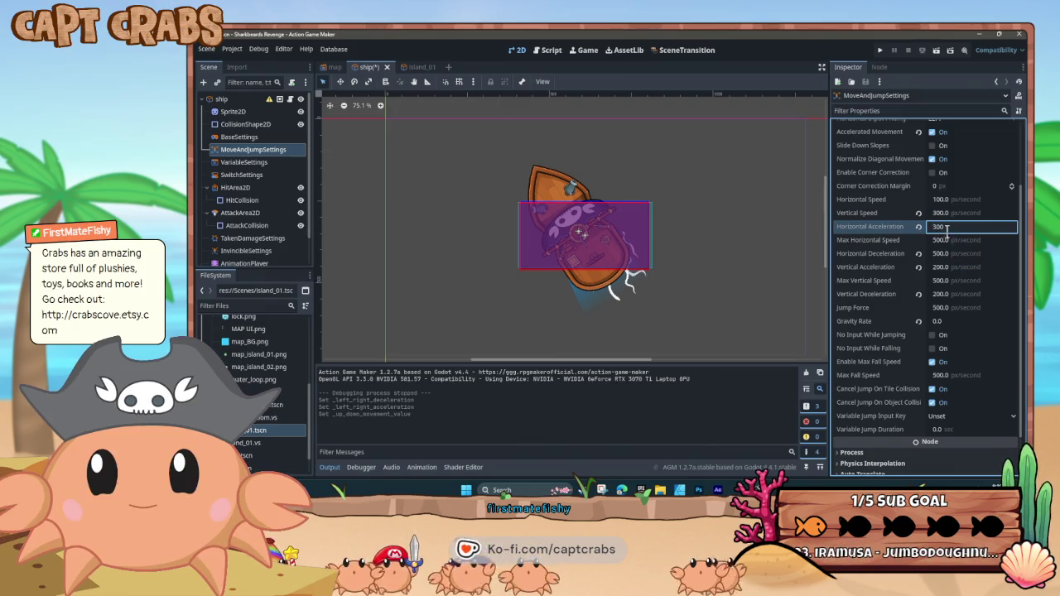
pyautogui.hotkey('shift', 'Tab')
pyautogui.write('500')
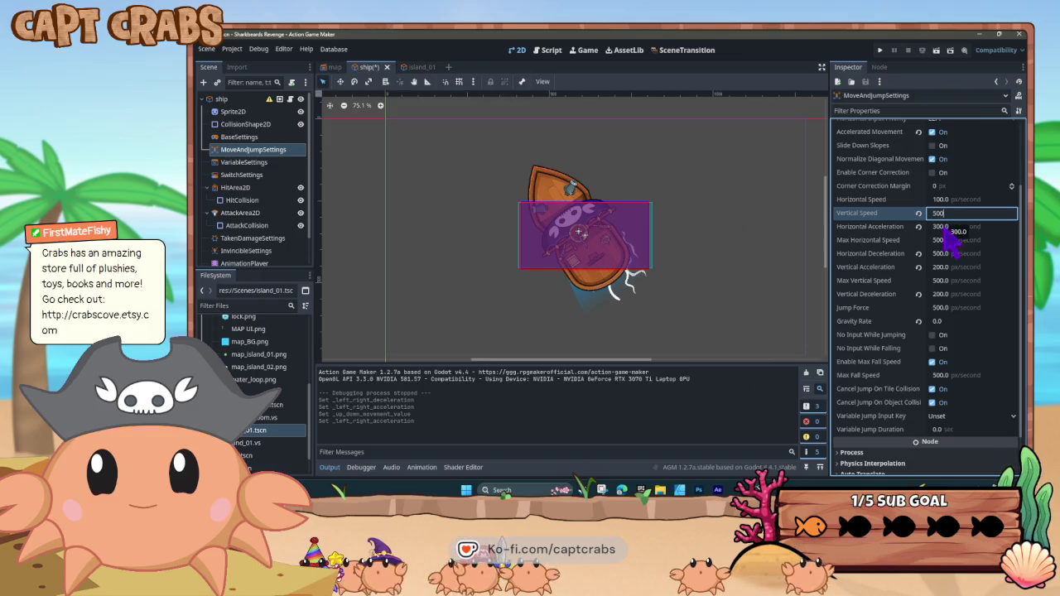
pyautogui.press('Tab')
pyautogui.write('50')
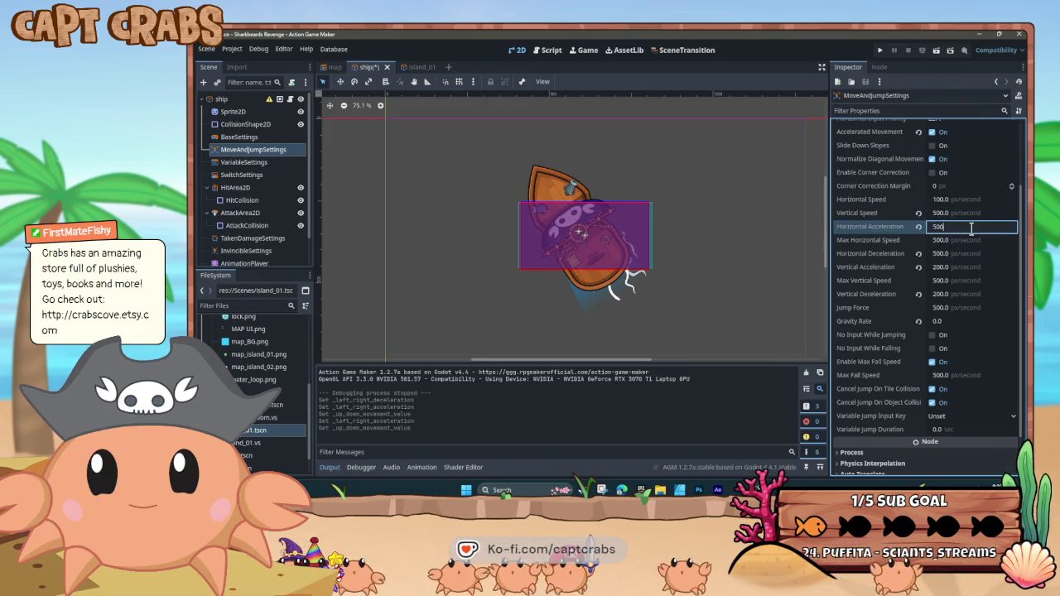
pyautogui.hotkey('shift', 'Tab')
pyautogui.hotkey('shift', 'Tab')
pyautogui.write('300')
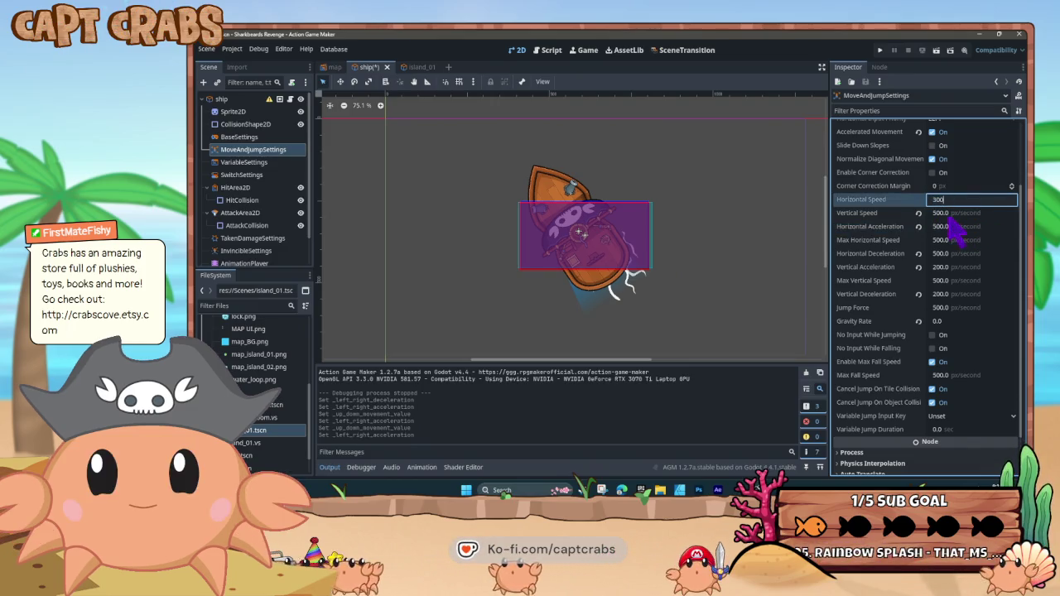
# Set all speeds, max speeds, accelerations and decelerations to 300, then launch a playtest
pyautogui.press('Tab')
pyautogui.write('30')
pyautogui.press('Tab')
pyautogui.write('300')
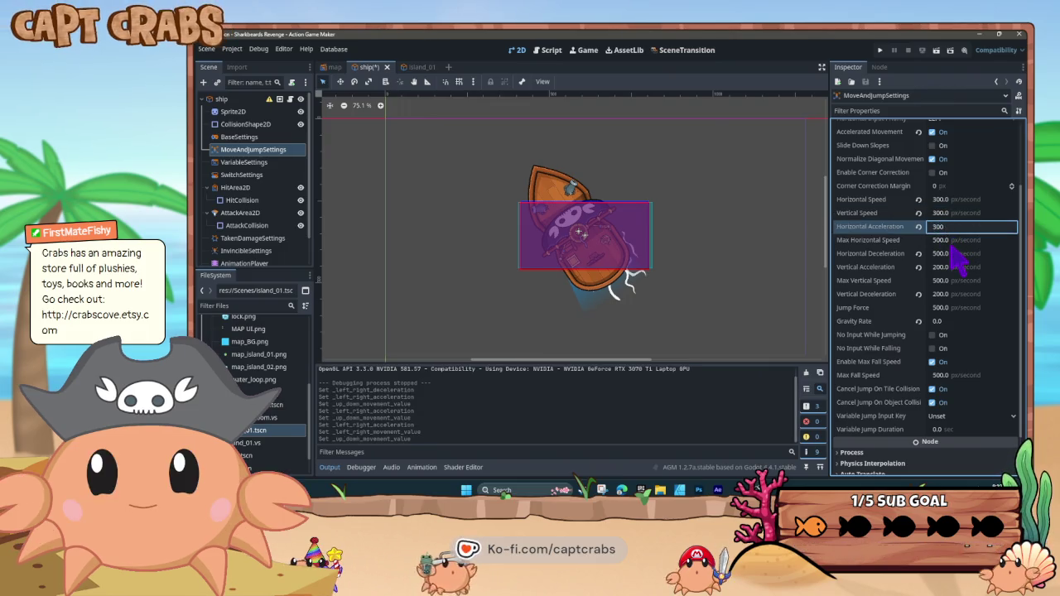
pyautogui.press('Tab')
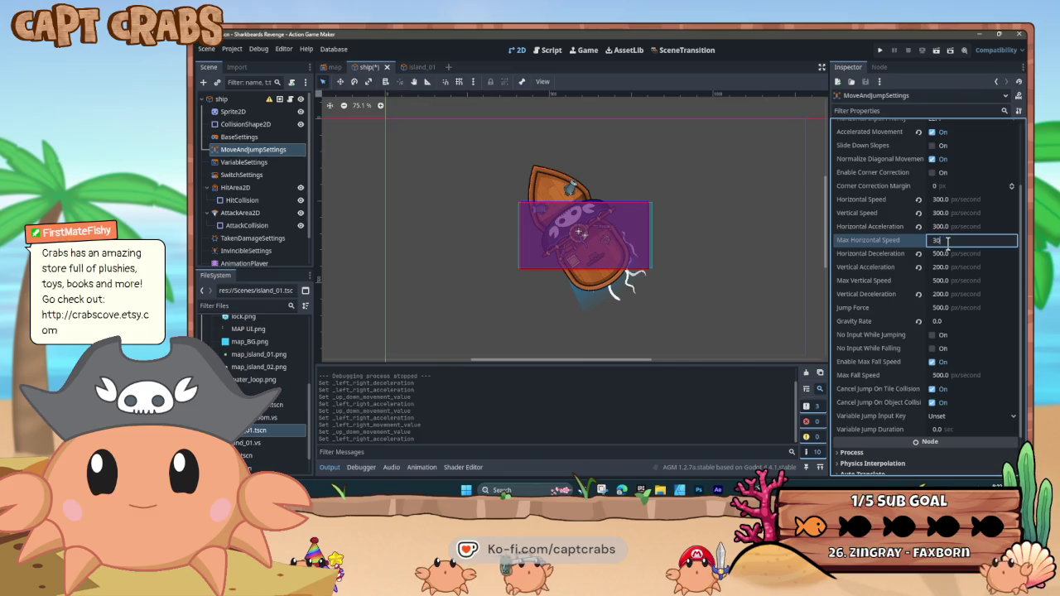
pyautogui.press('Tab')
pyautogui.write('00')
pyautogui.click(948, 268)
pyautogui.write('30')
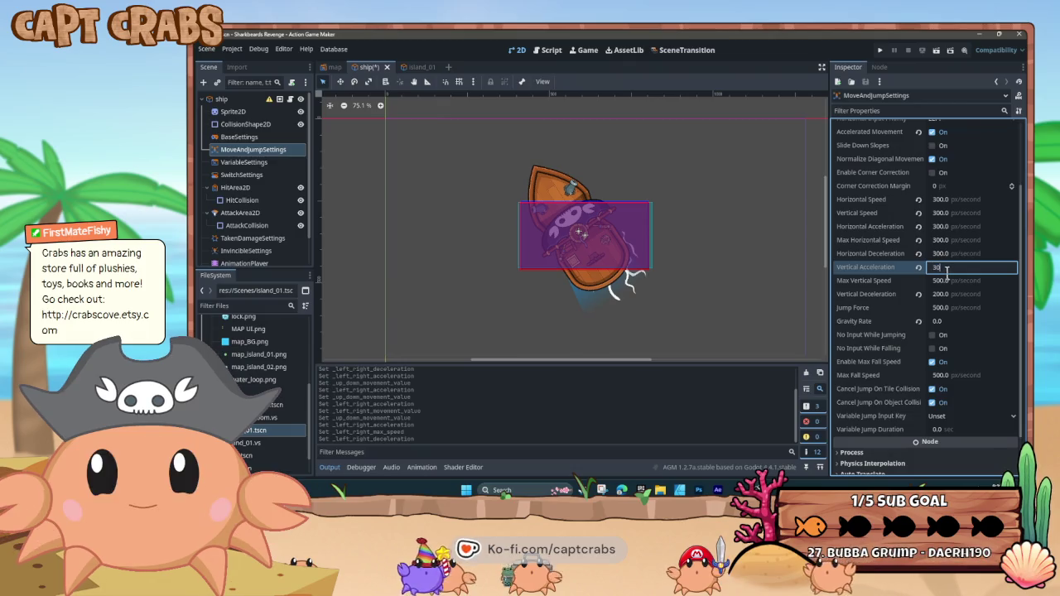
pyautogui.click(961, 283)
pyautogui.write('300')
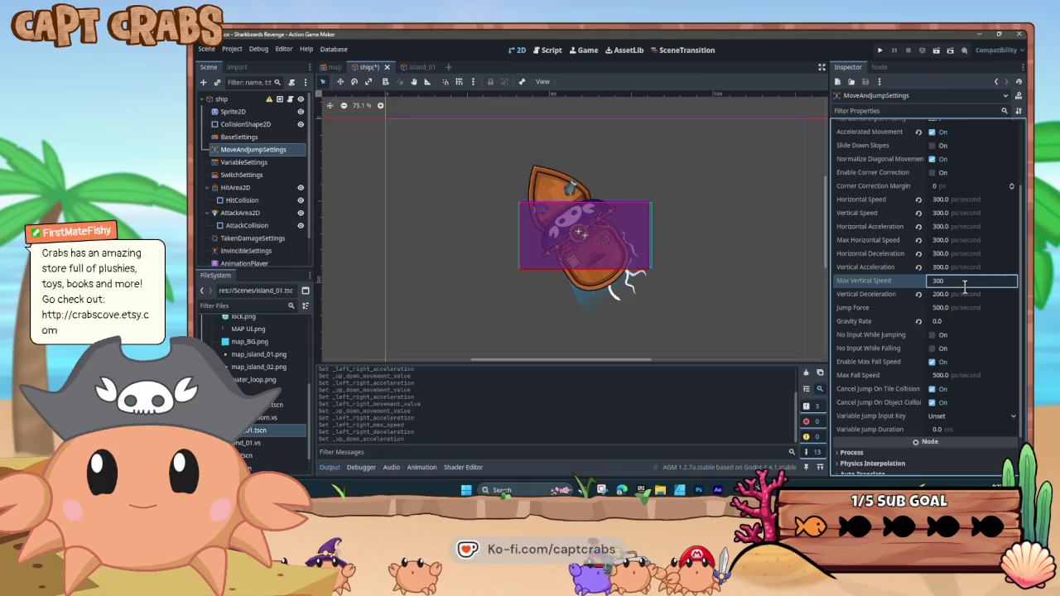
pyautogui.click(947, 292)
pyautogui.write('300')
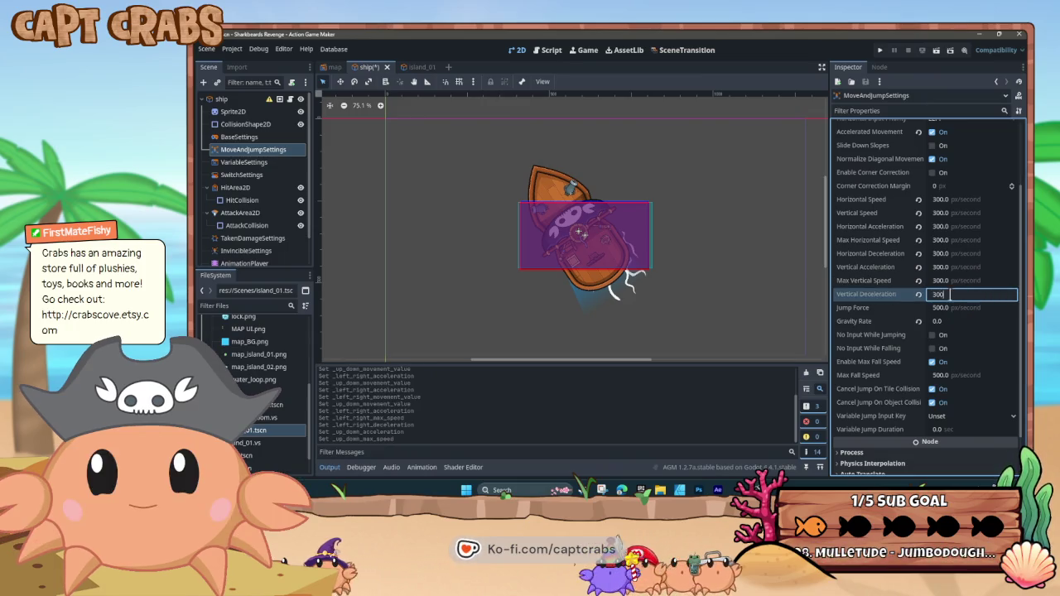
pyautogui.click(961, 282)
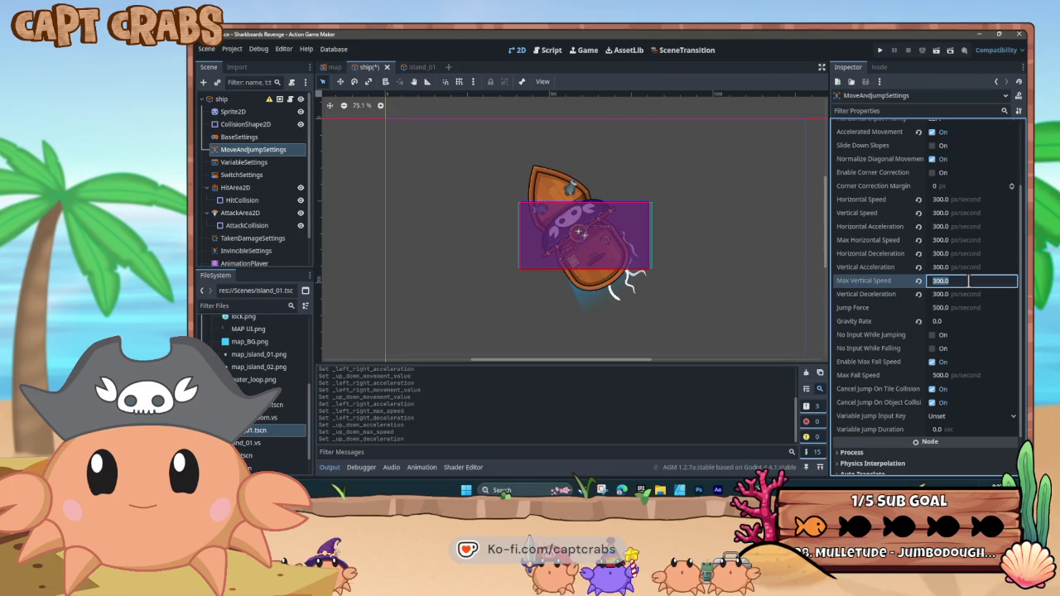
pyautogui.press('F5')
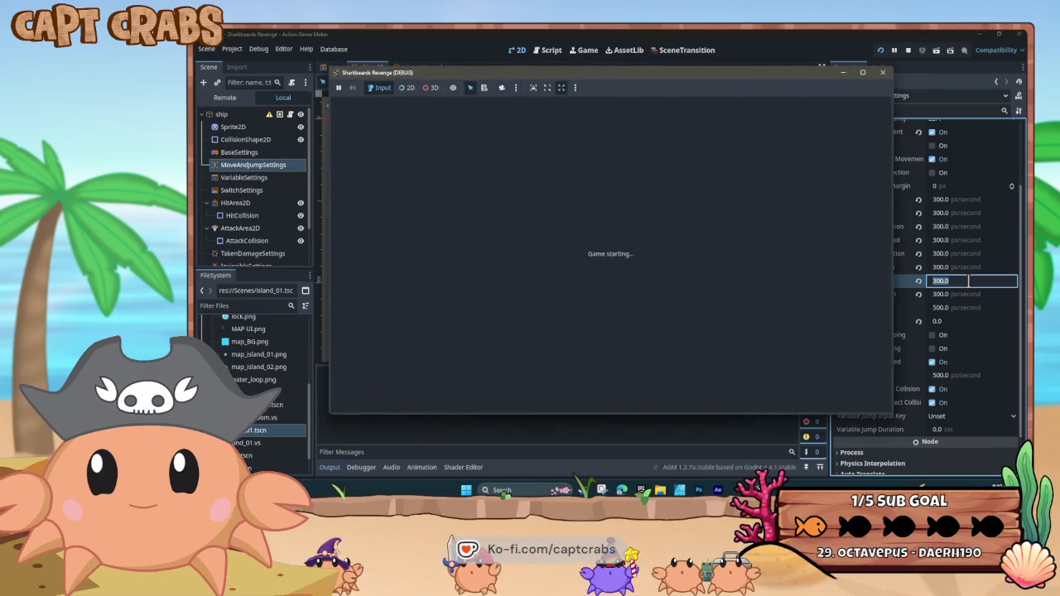
# Sail the ship down, right, up toward the island and back left around the sea
pyautogui.press('Down')
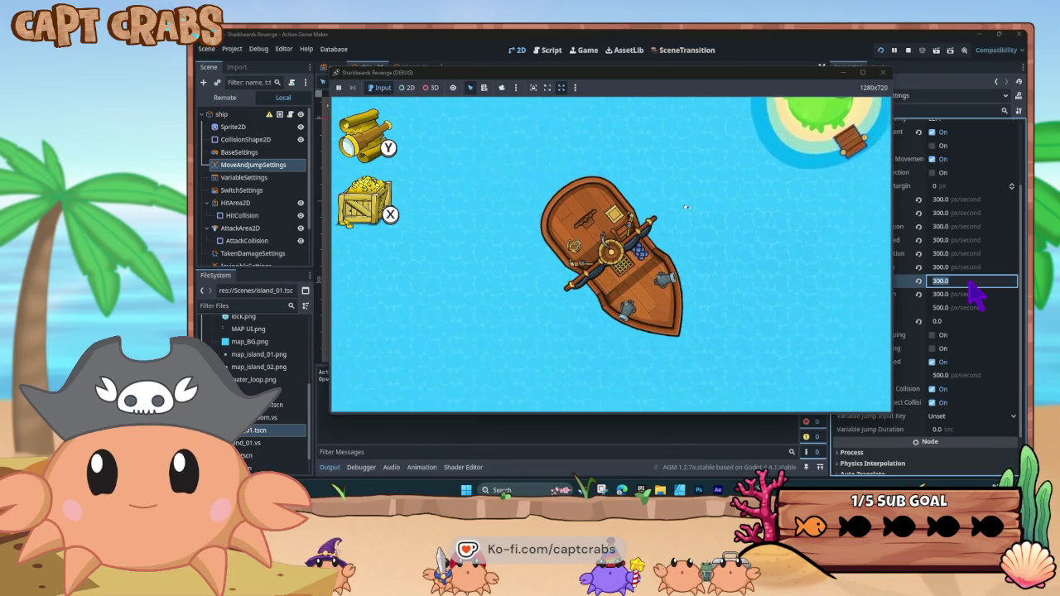
pyautogui.press('Right')
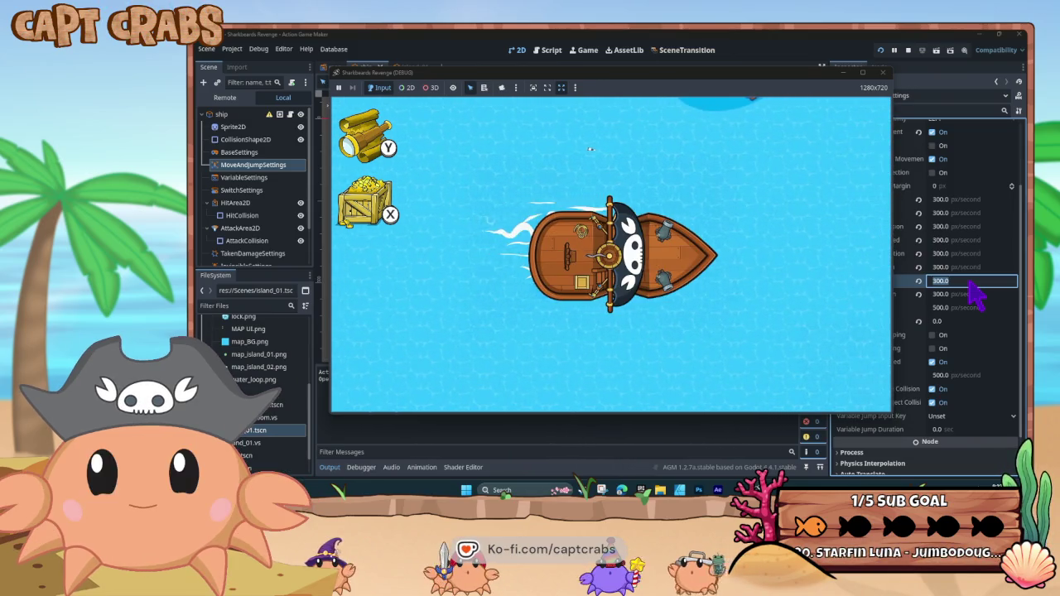
pyautogui.press('Up')
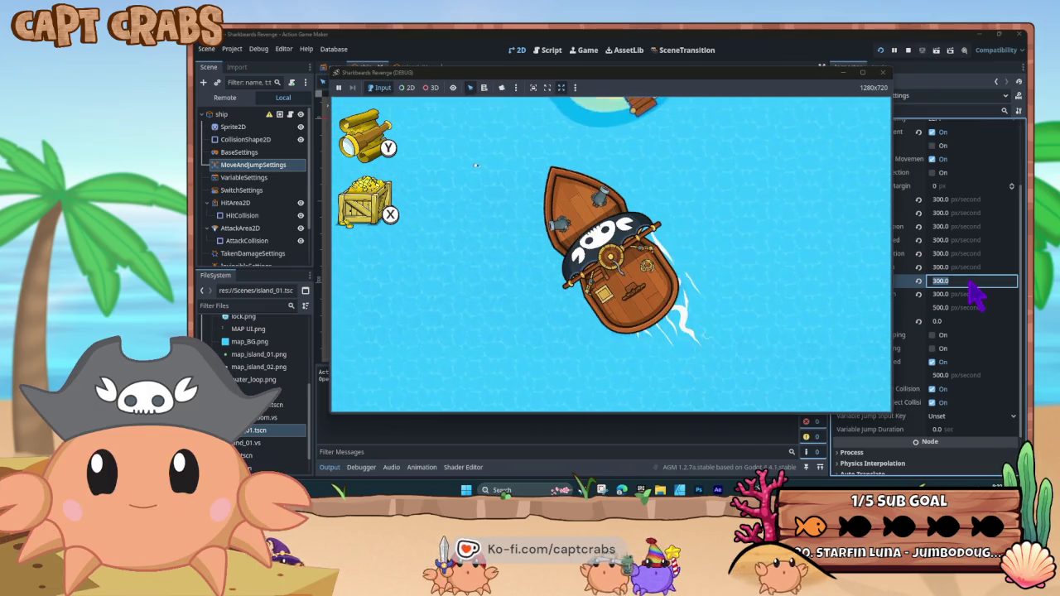
pyautogui.press('Down')
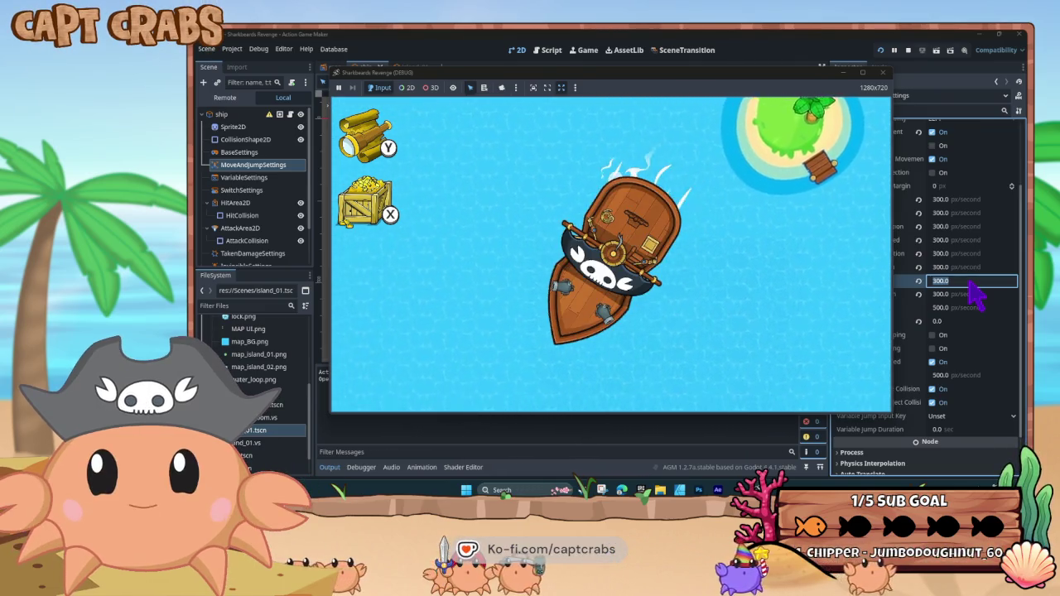
pyautogui.press('Left')
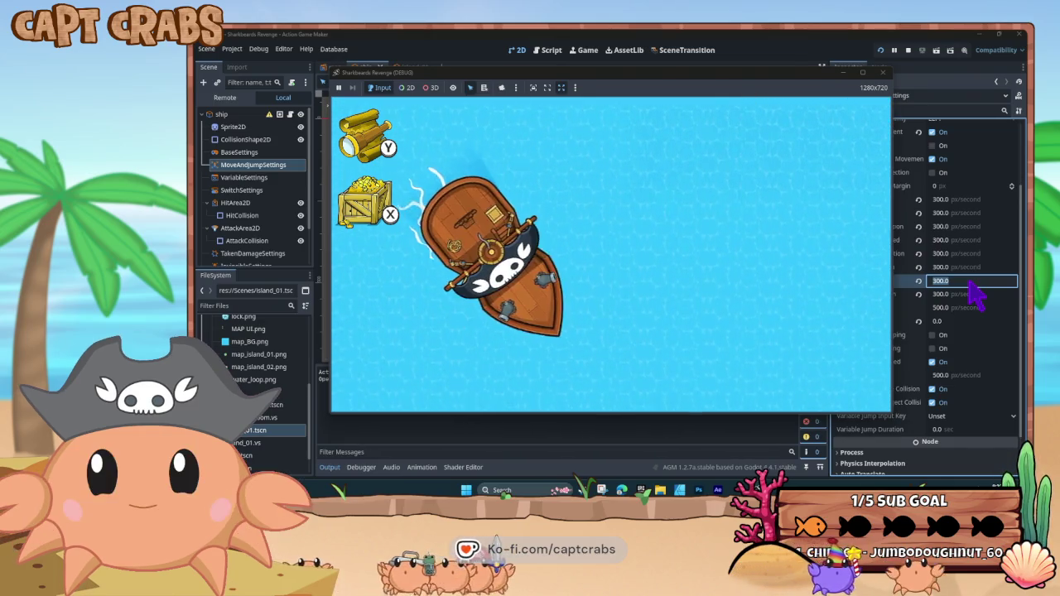
pyautogui.press('Right')
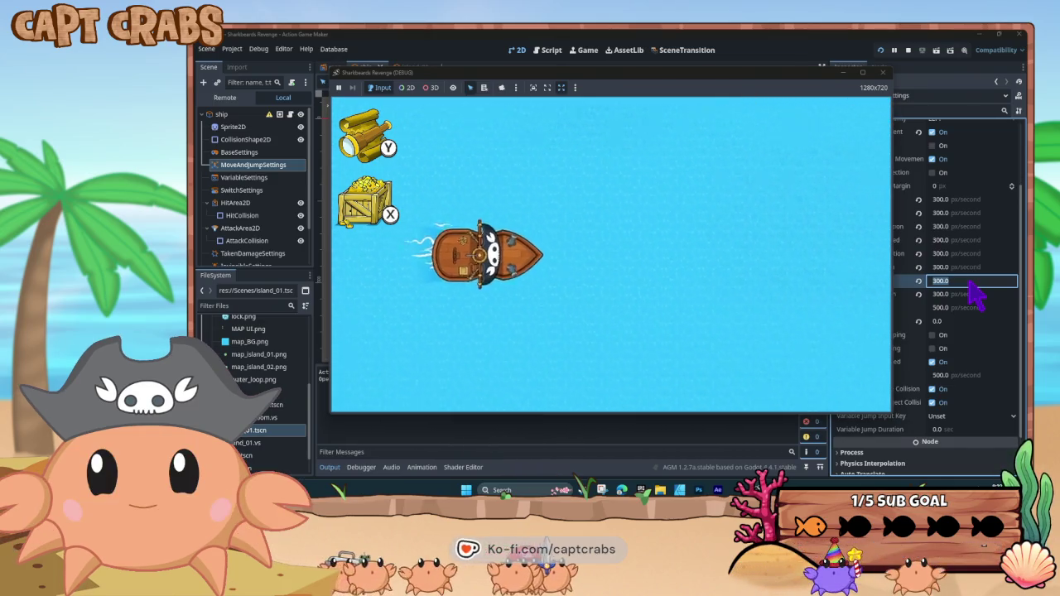
# Sail the ship up onto the island and away again, then close the playtest window
pyautogui.press('Right')
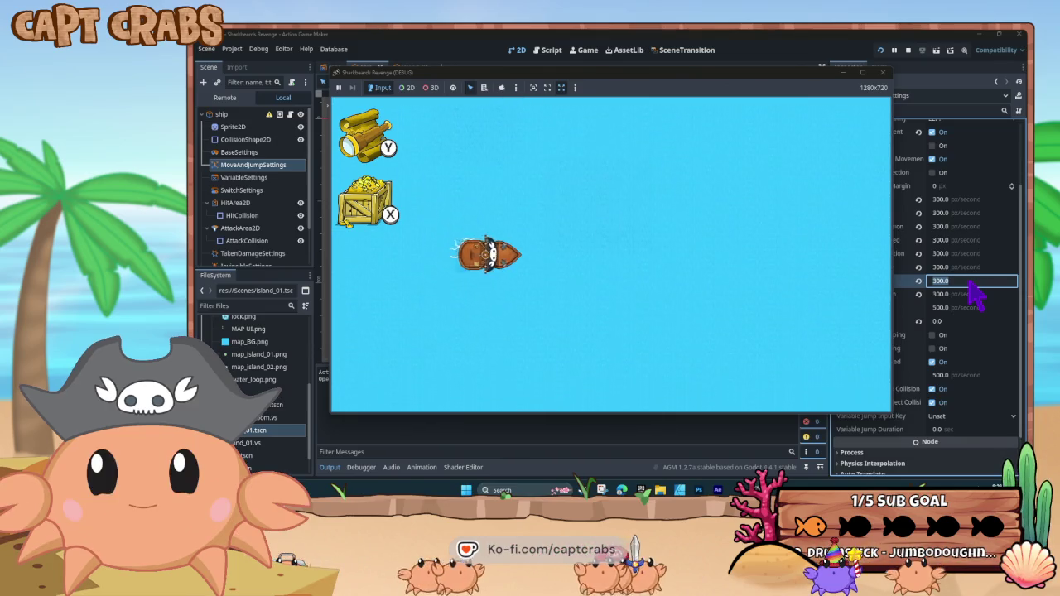
pyautogui.press('Up')
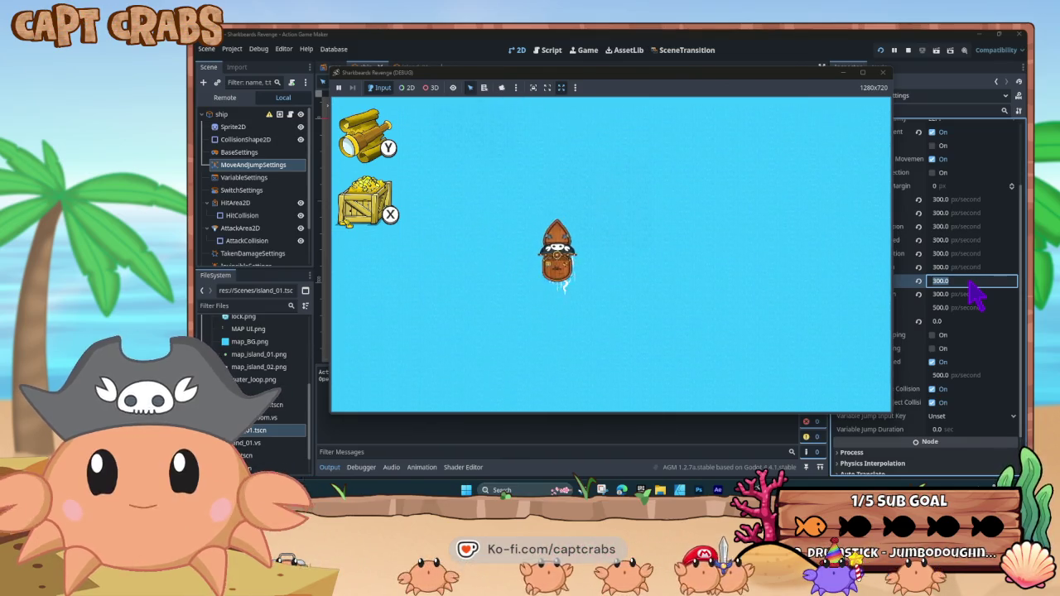
pyautogui.press('Up')
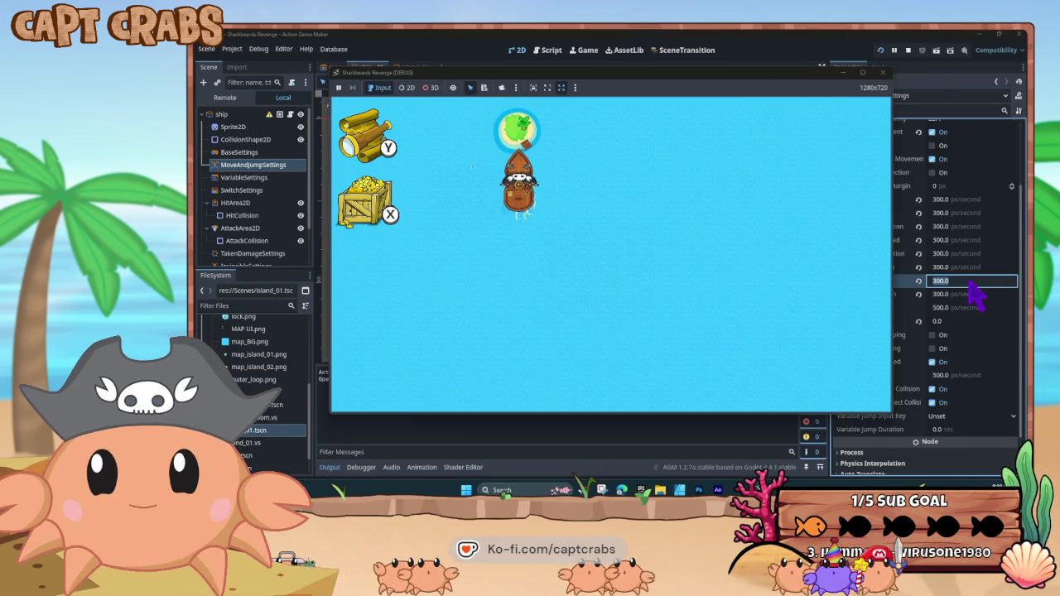
pyautogui.press('Left')
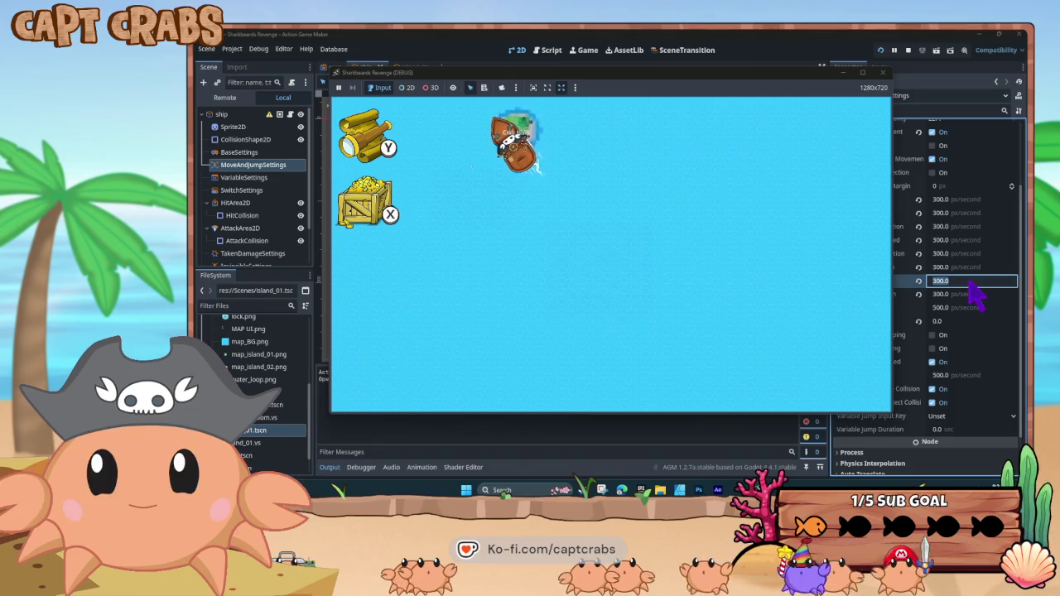
pyautogui.press('Down')
pyautogui.press('Down')
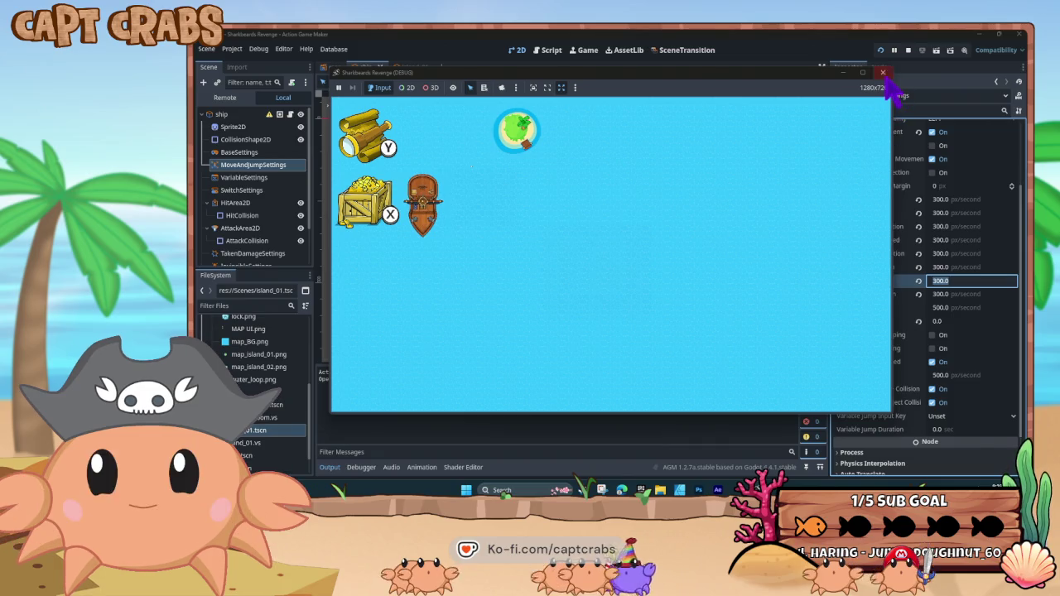
pyautogui.click(883, 73)
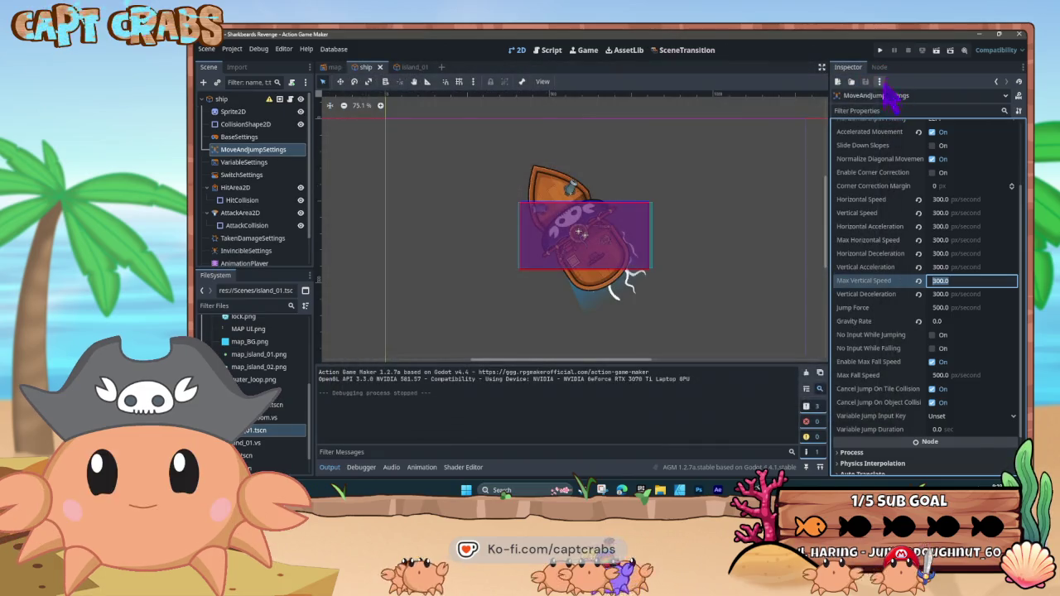
# Set Max Horizontal Speed and Max Vertical Speed to 500 and save the scene
pyautogui.click(944, 240)
pyautogui.write('500')
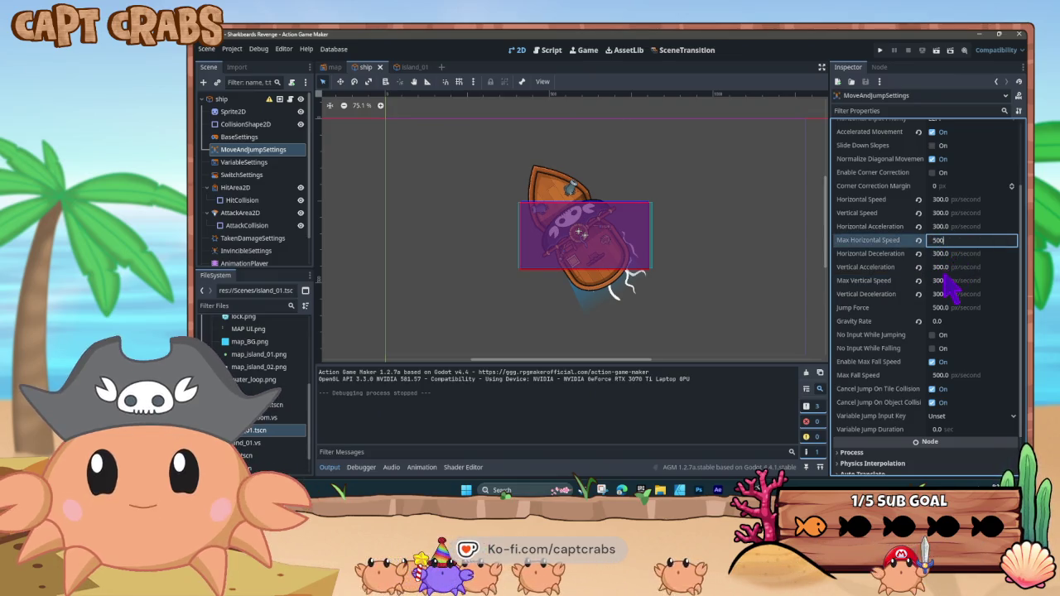
pyautogui.click(944, 280)
pyautogui.write('500')
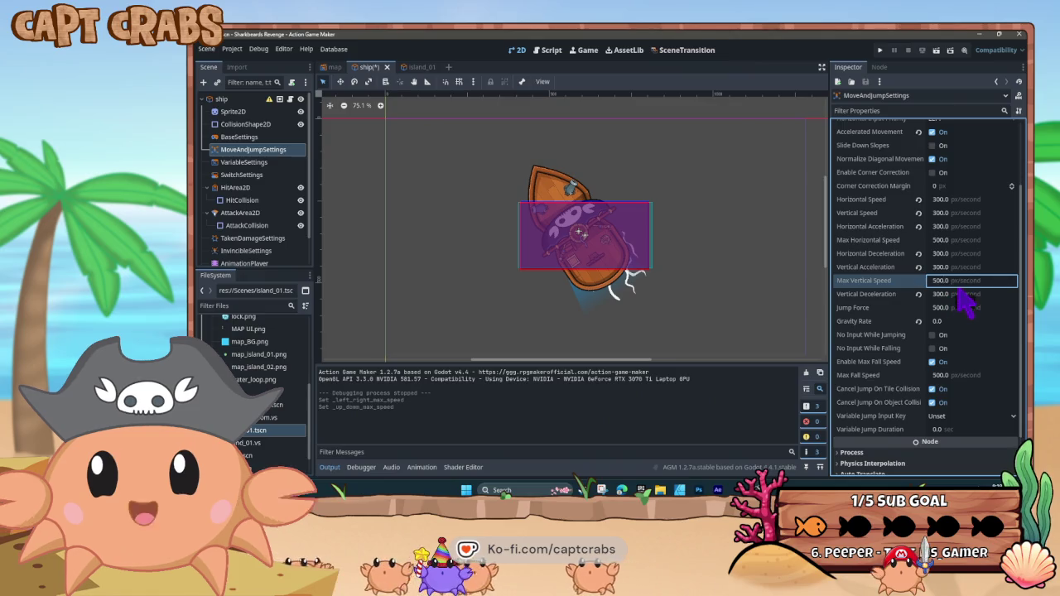
pyautogui.hotkey('ctrl', 's')
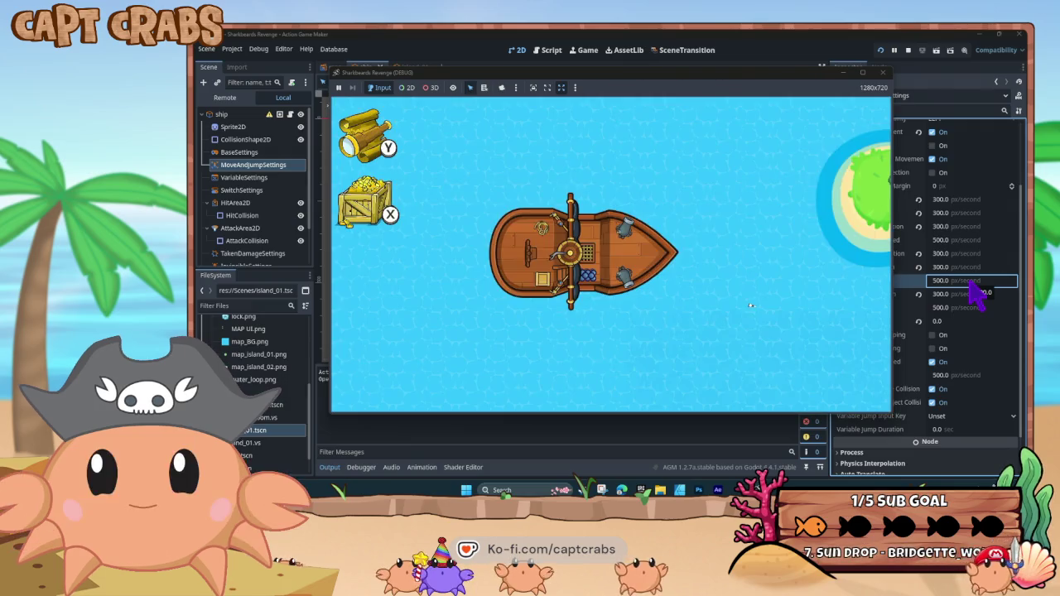
# Sail the 500 px/second ship around the sea and push it up against the island
pyautogui.press('Down')
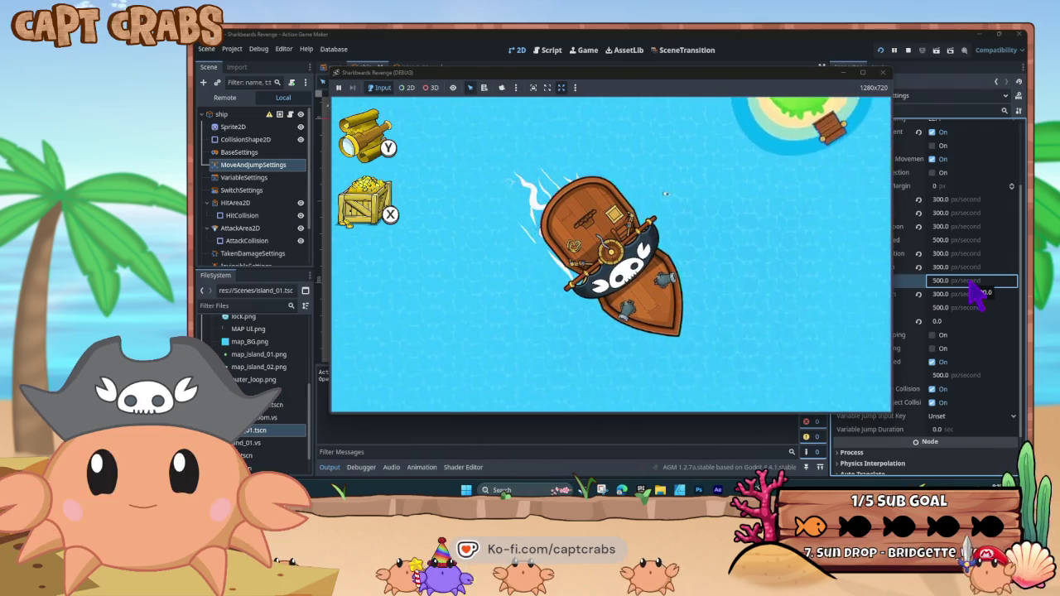
pyautogui.press('Right')
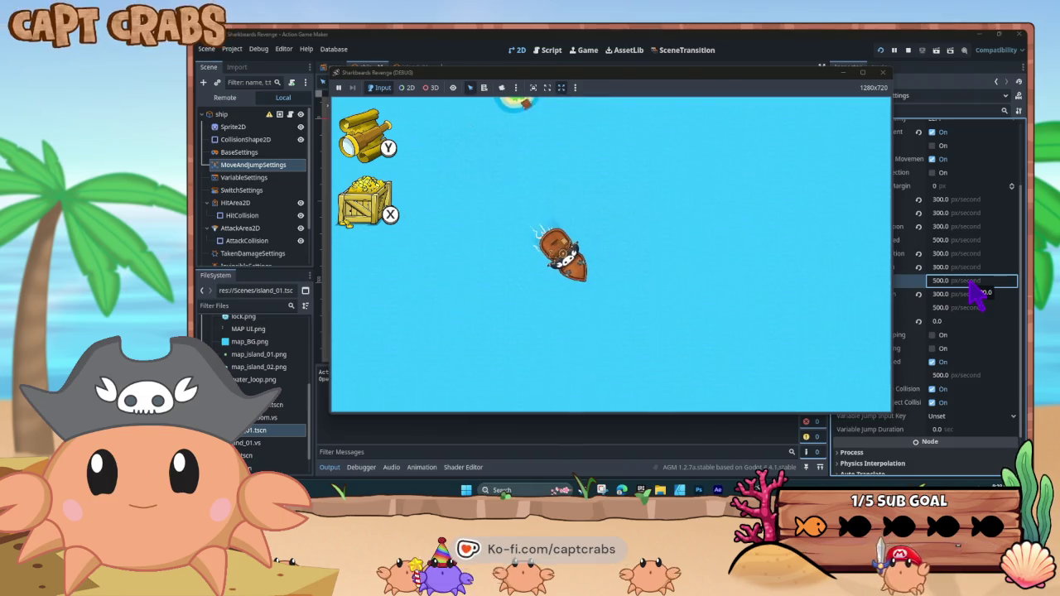
pyautogui.press('Up')
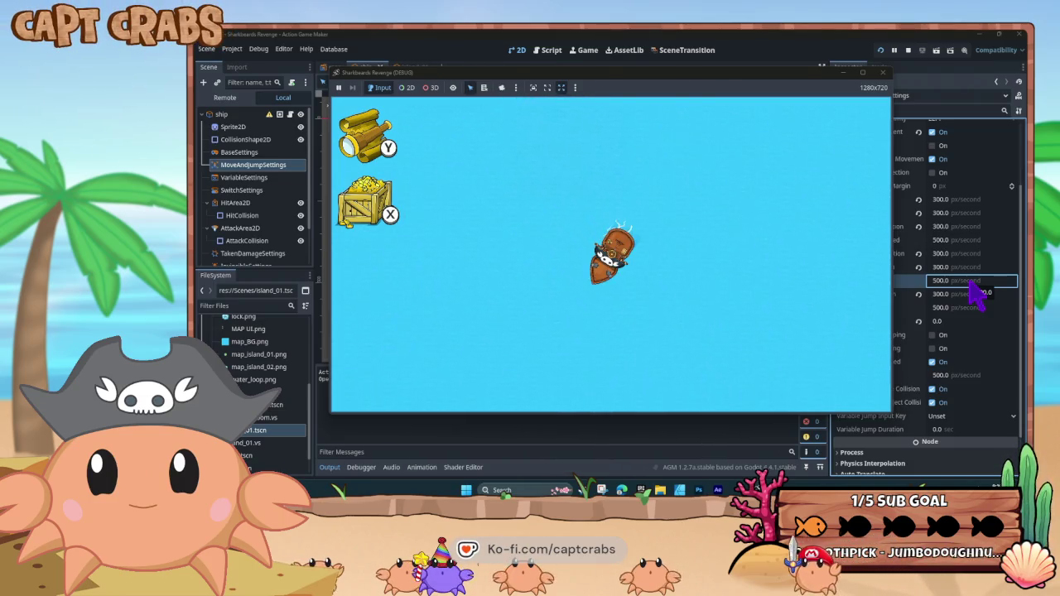
pyautogui.press('Left')
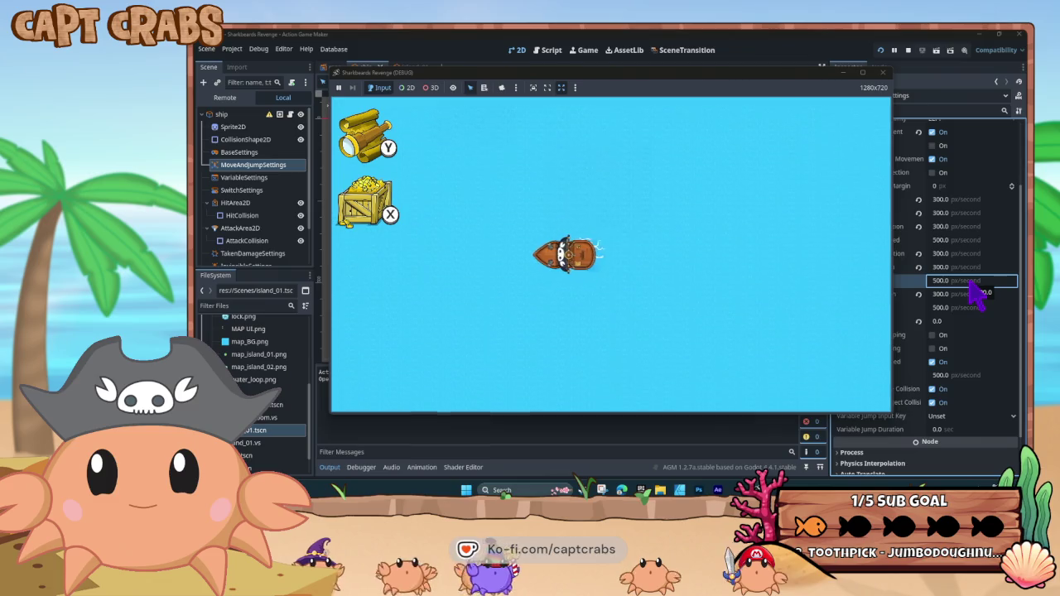
pyautogui.press('Up')
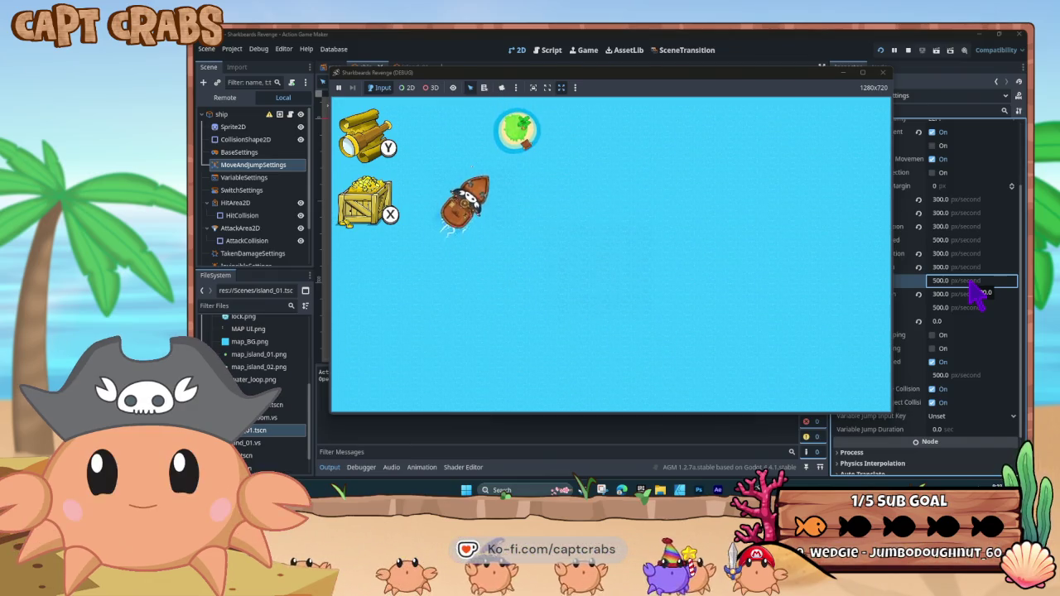
pyautogui.press('Right')
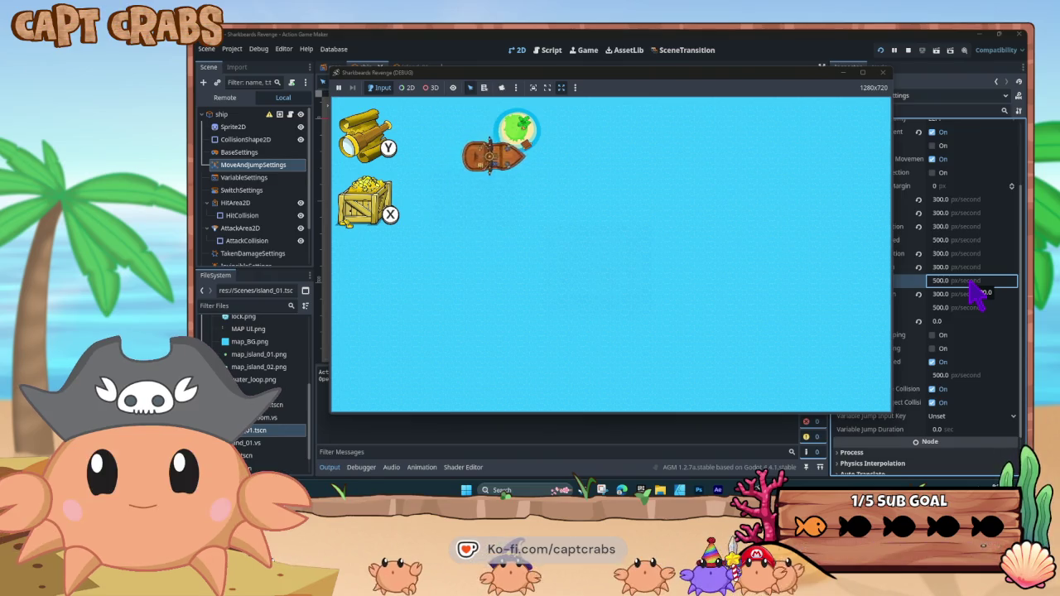
pyautogui.press('Up')
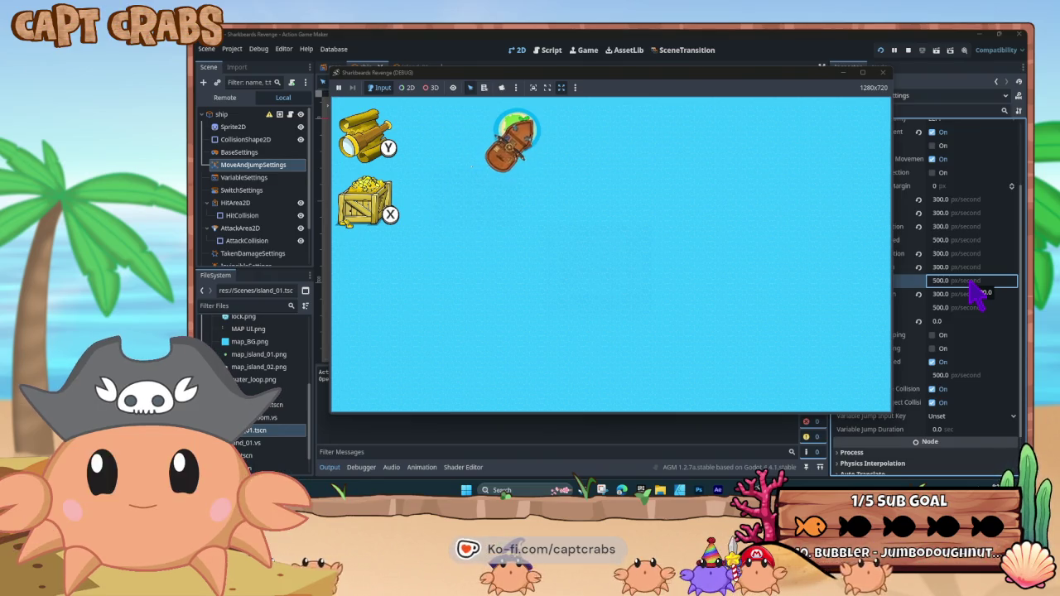
# Sail away from the island, loop around, and head southeast toward it again
pyautogui.press('Down')
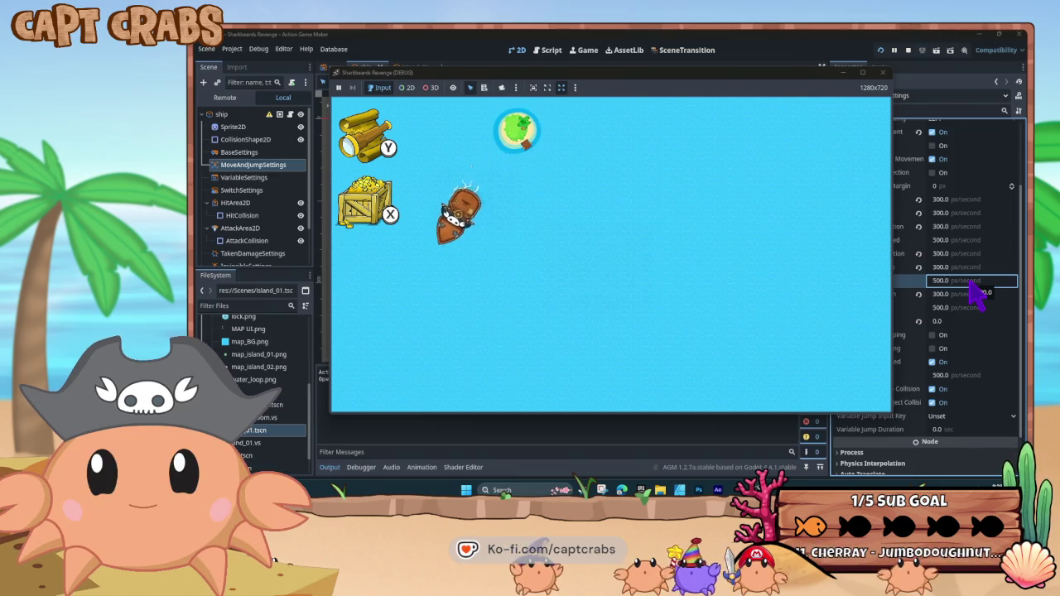
pyautogui.press('Right')
pyautogui.press('Up')
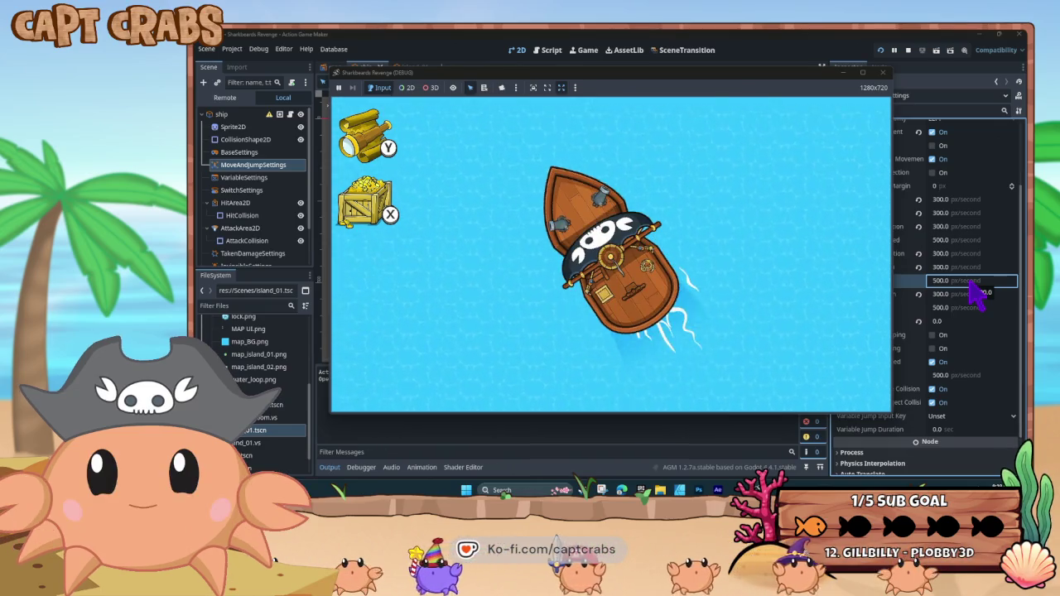
pyautogui.press('Left')
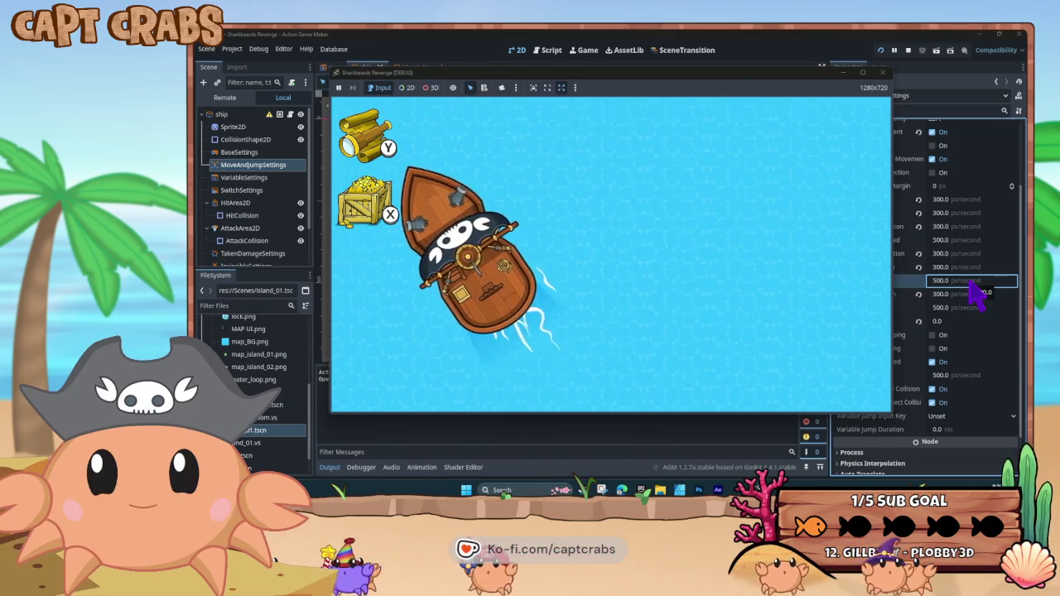
pyautogui.press('Right')
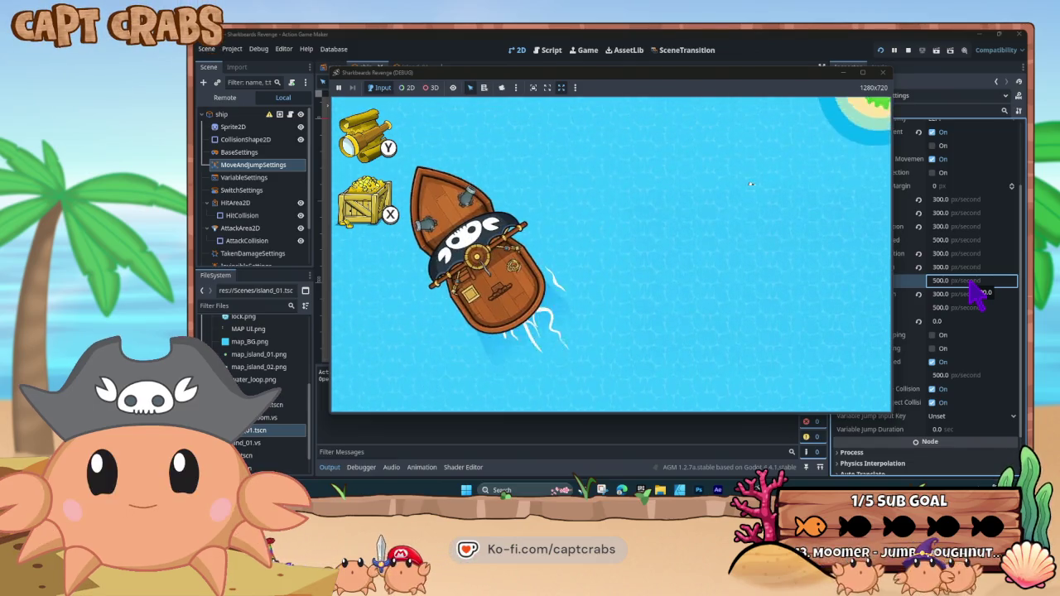
pyautogui.press('Down')
pyautogui.press('Right')
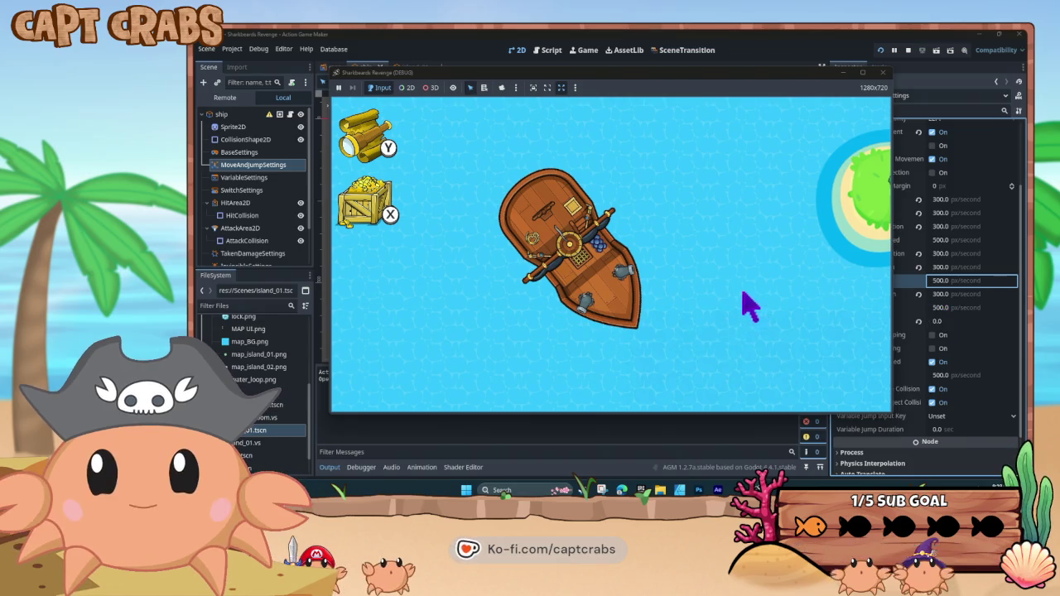
# Close the playtest and switch to the map scene tab
pyautogui.click(883, 73)
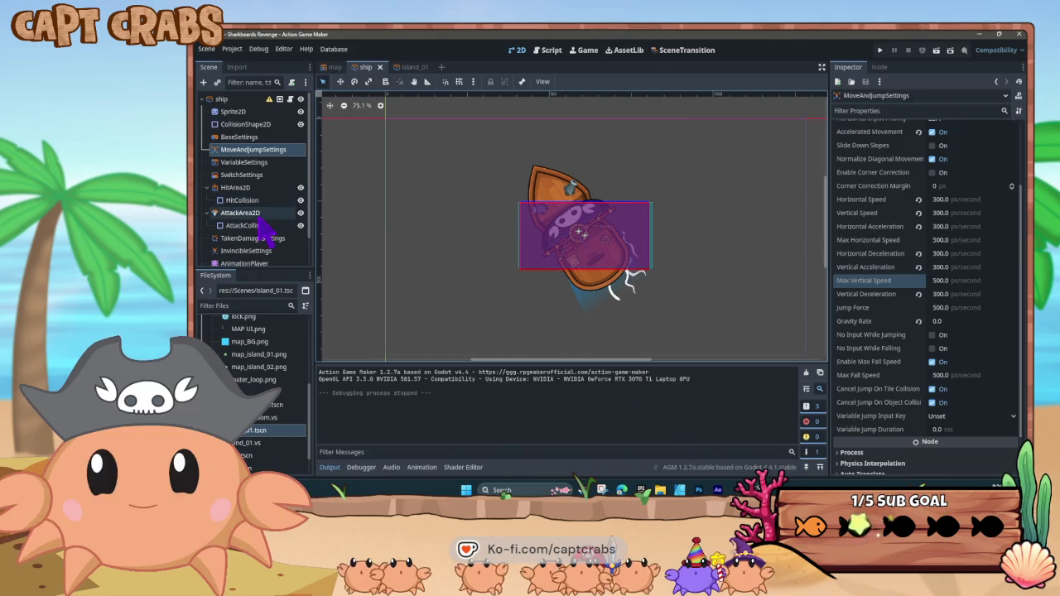
pyautogui.scroll(-2, 263, 222)
pyautogui.scroll(2, 264, 222)
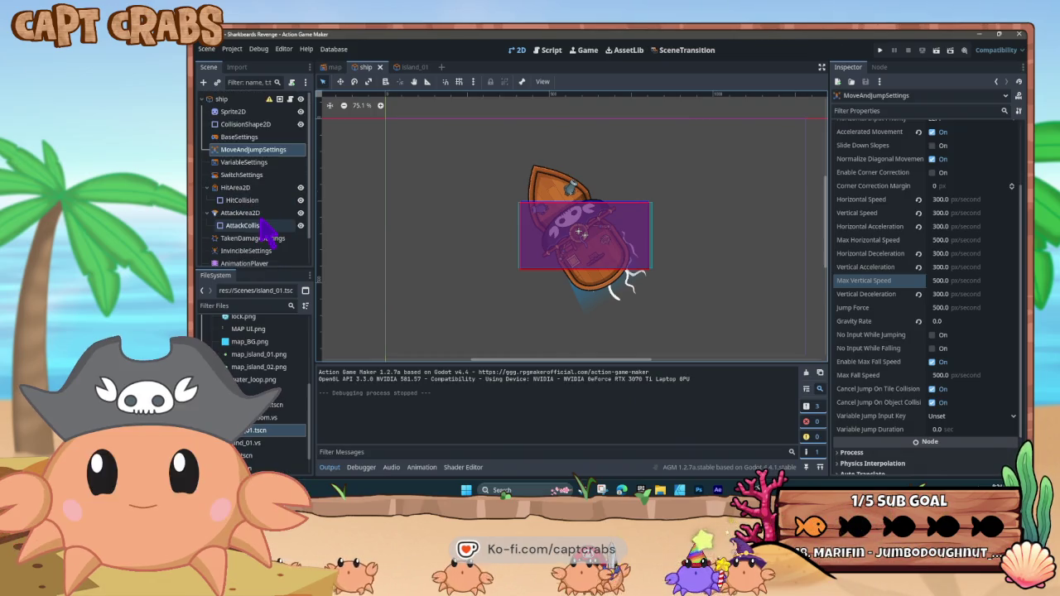
pyautogui.click(335, 68)
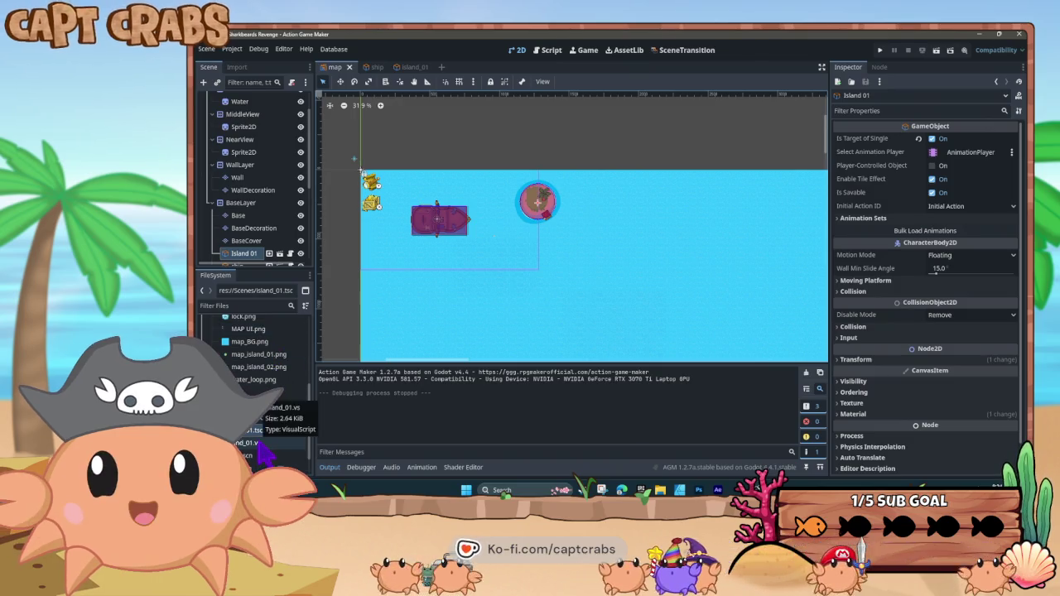
# Duplicate the island_01.tscn scene file in the FileSystem dock
pyautogui.click(265, 444)
pyautogui.click(266, 431)
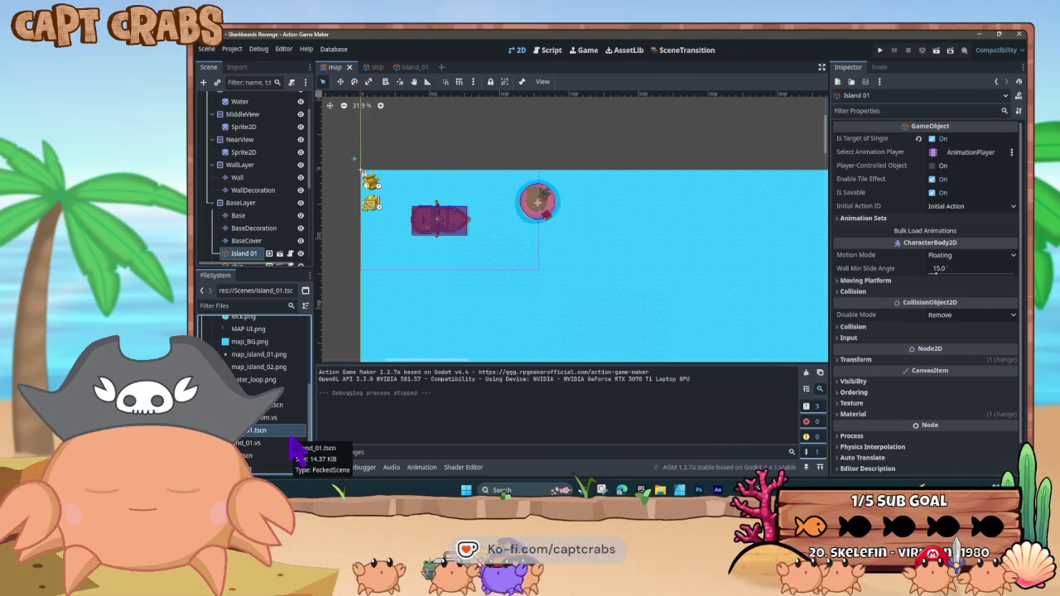
pyautogui.hotkey('ctrl', 'd')
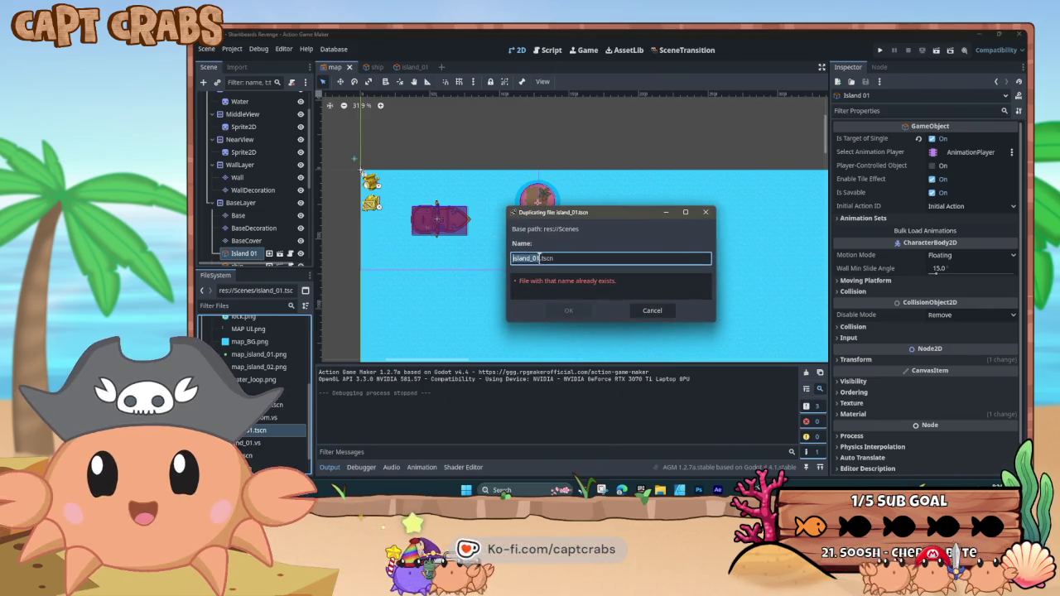
# Create the island_02.tscn copy and open it for editing
pyautogui.hotkey('shift', 'Left')
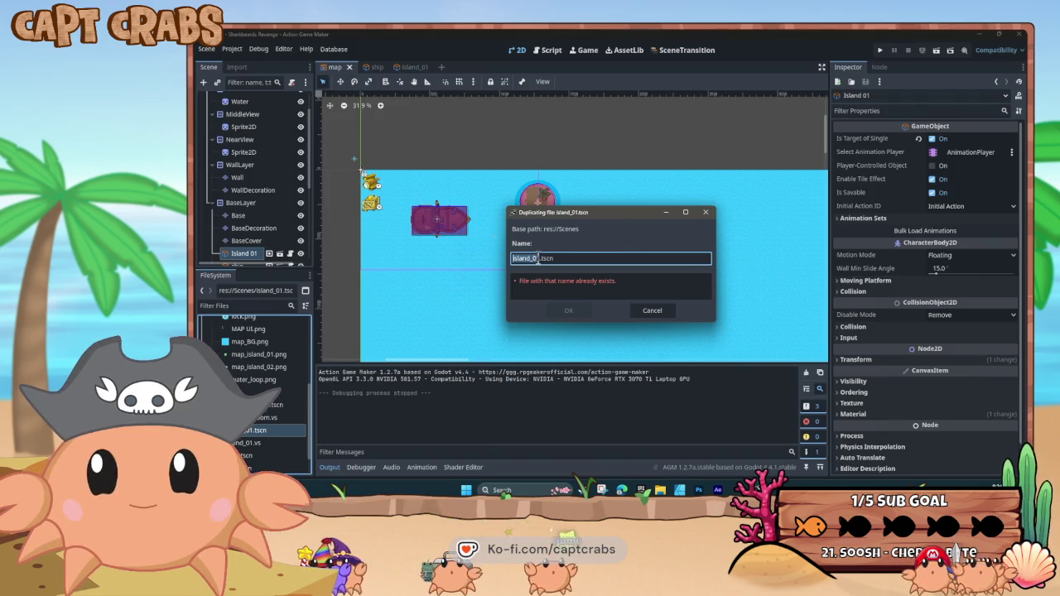
pyautogui.click(538, 307)
pyautogui.scroll(-1, 260, 439)
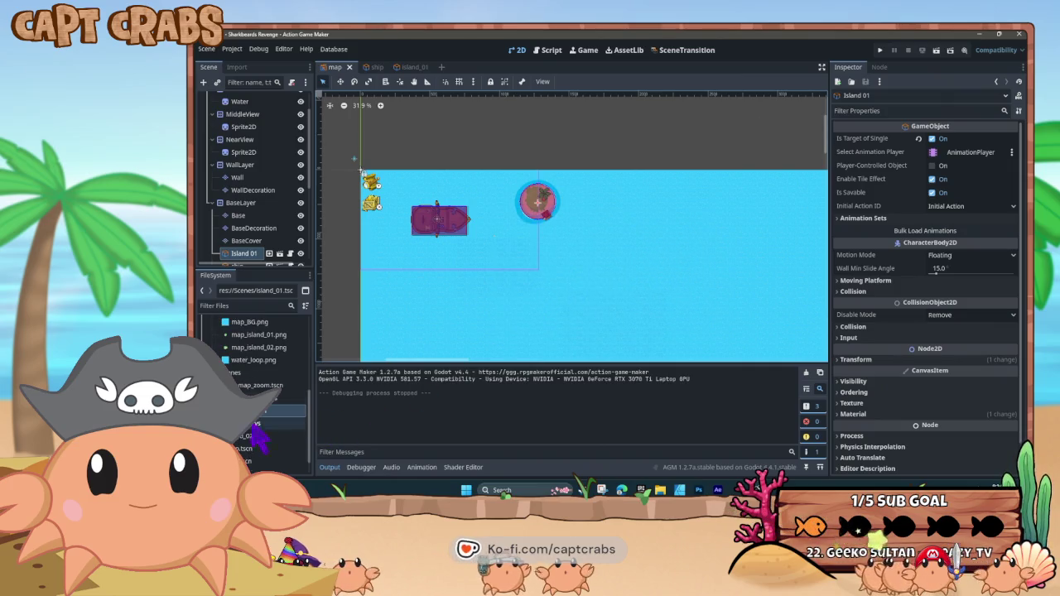
pyautogui.click(259, 437)
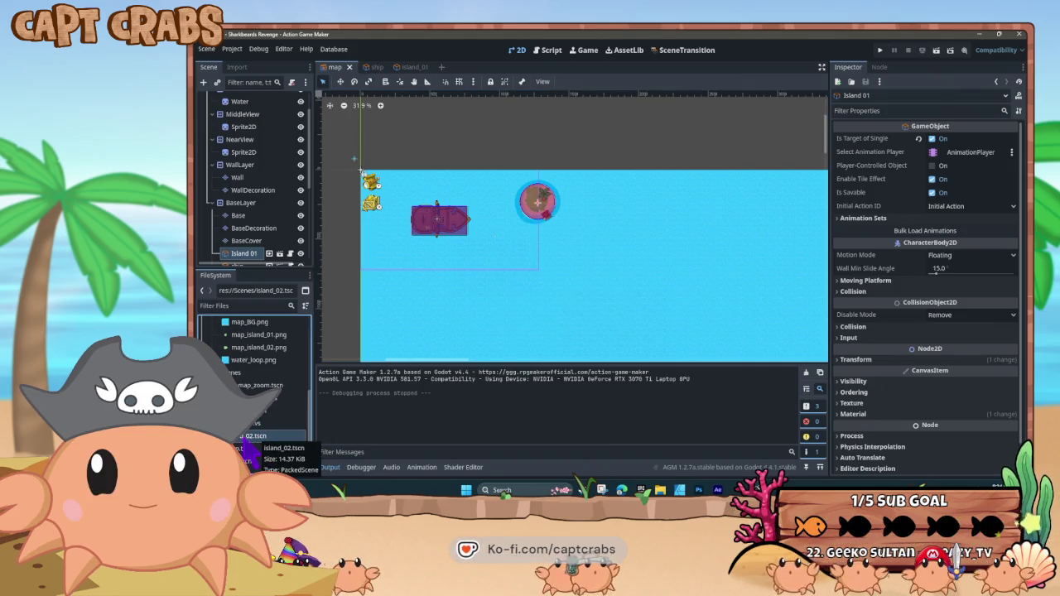
pyautogui.doubleClick(258, 437)
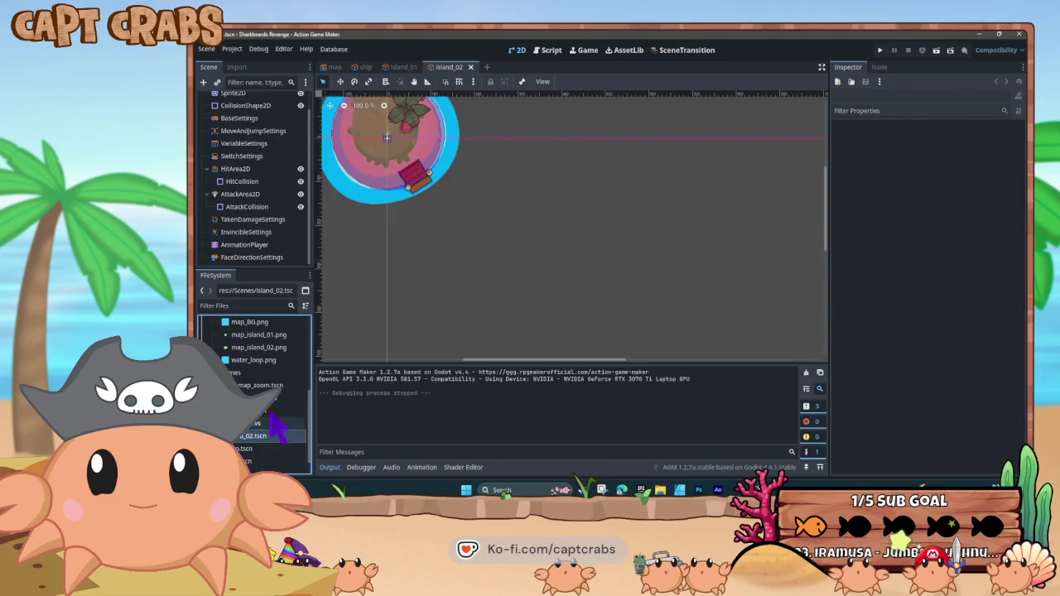
# Glance at the Script view, return to 2D, and select the island's Sprite2D node
pyautogui.click(548, 55)
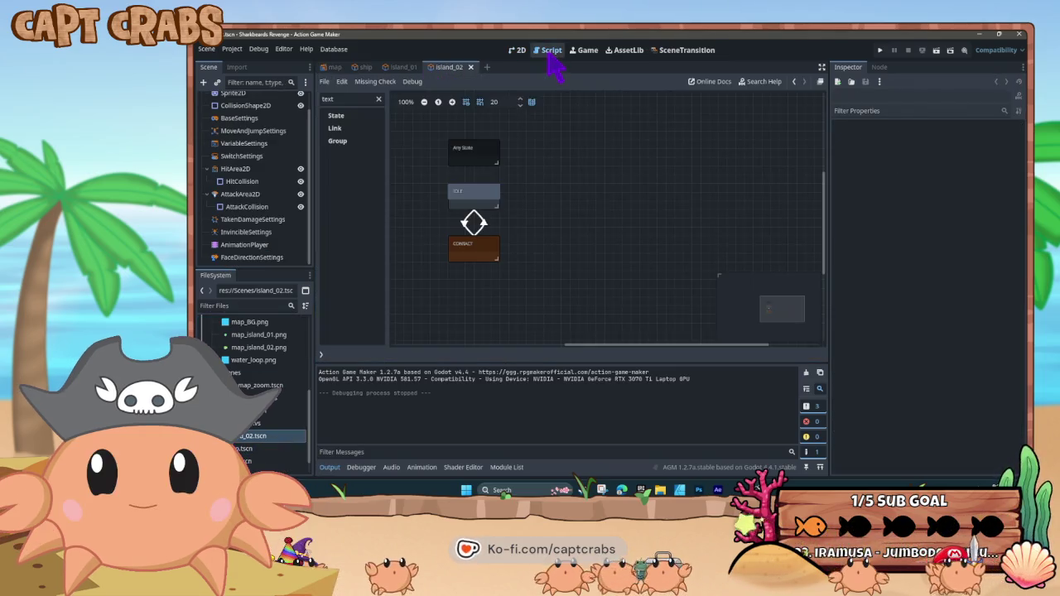
pyautogui.click(516, 52)
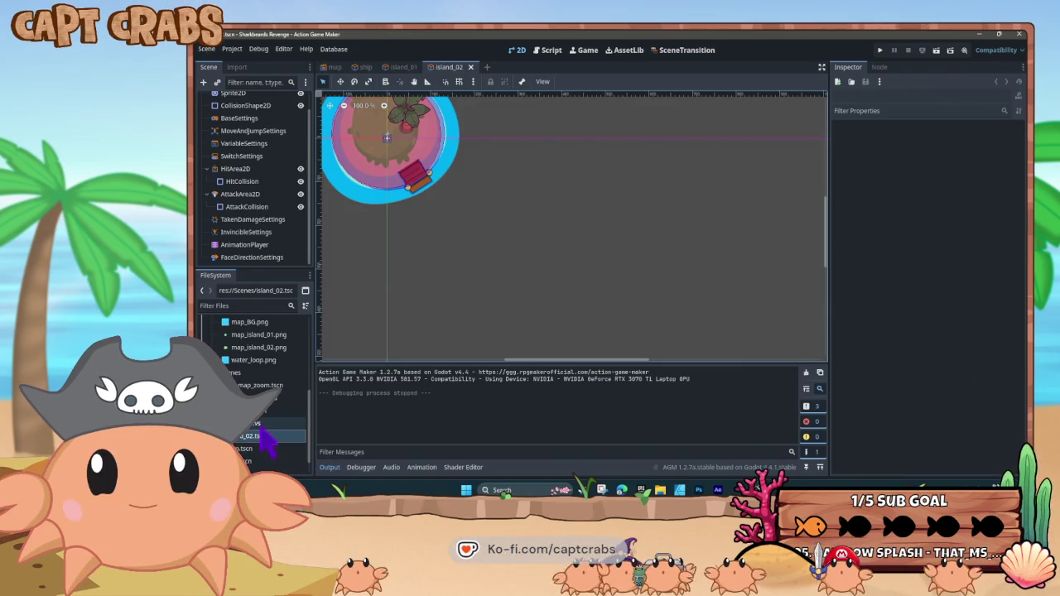
pyautogui.click(260, 424)
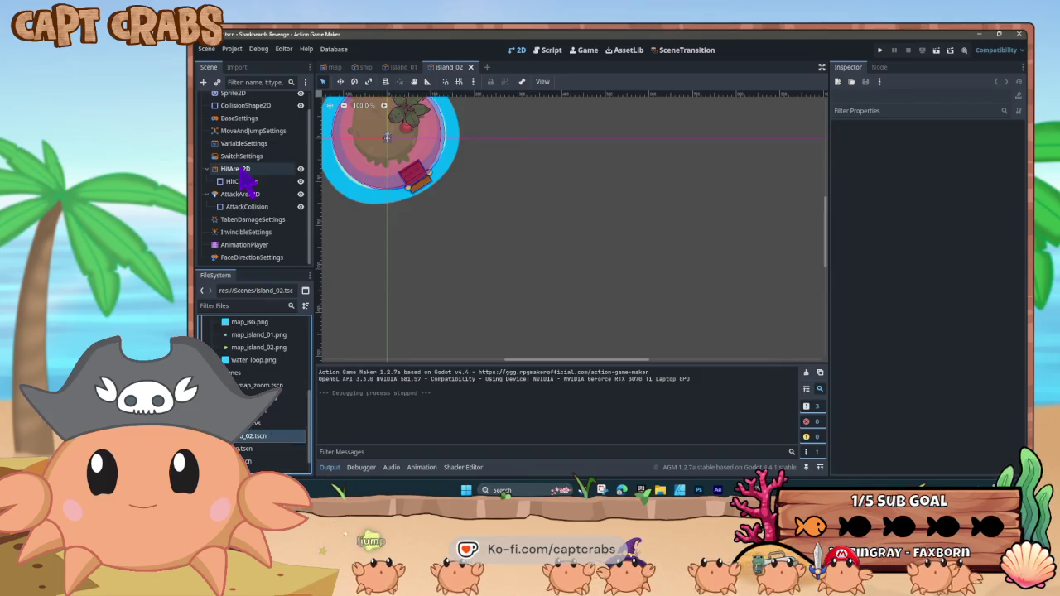
pyautogui.scroll(1, 237, 146)
pyautogui.click(236, 115)
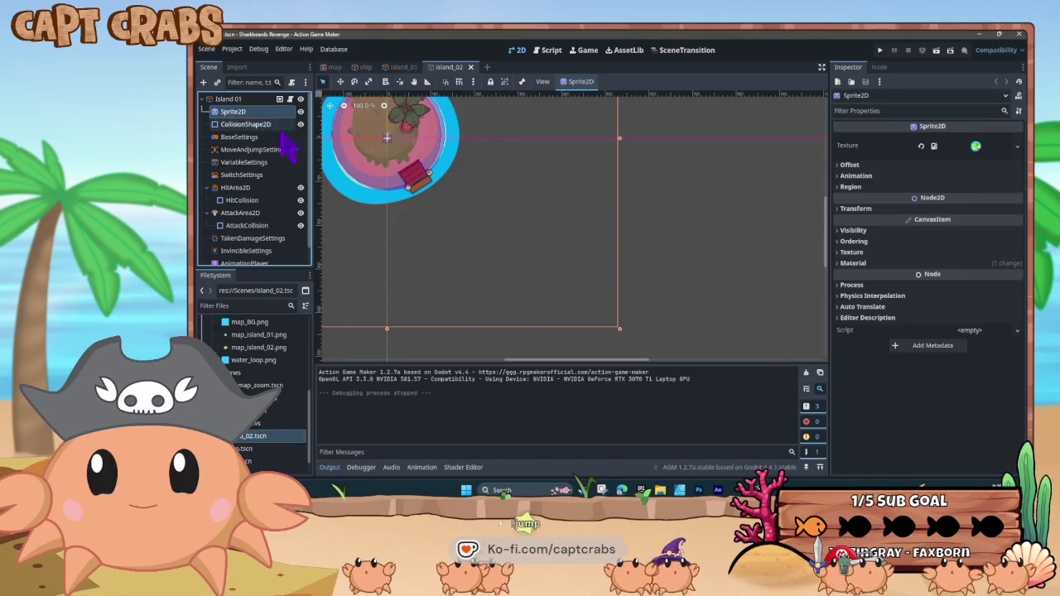
# Assign map_island_02.png to the Sprite2D texture and centre the view on the island
pyautogui.scroll(1, 265, 398)
pyautogui.moveTo(258, 386)
pyautogui.mouseDown()
pyautogui.moveTo(812, 245)
pyautogui.moveTo(980, 147)
pyautogui.mouseUp()
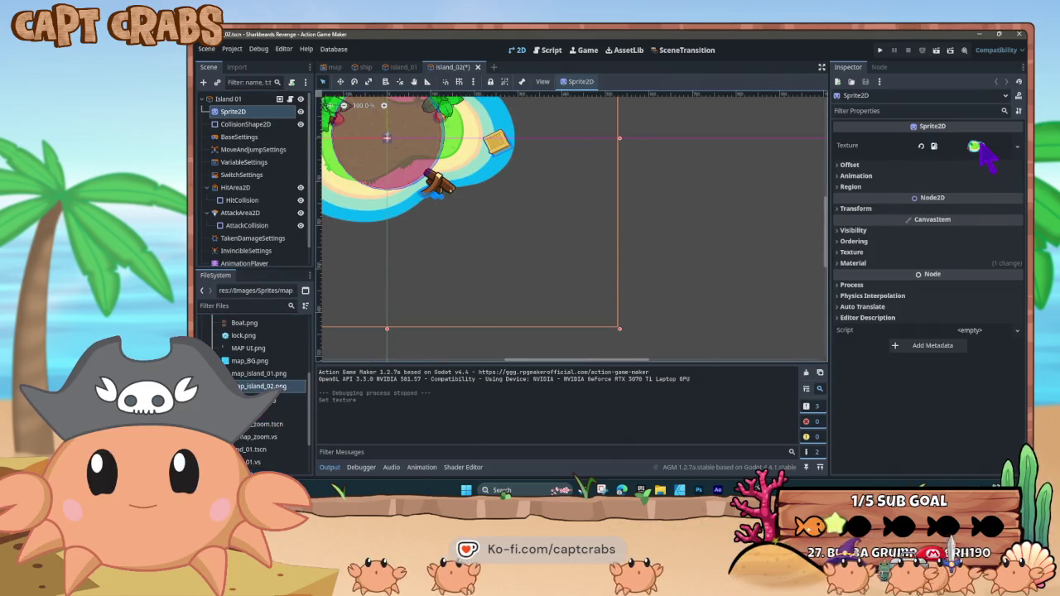
pyautogui.moveTo(419, 205); pyautogui.dragTo(515, 250)
# Enlarge and move the AttackCollision circle over the new island, then return to the map
pyautogui.click(494, 230)
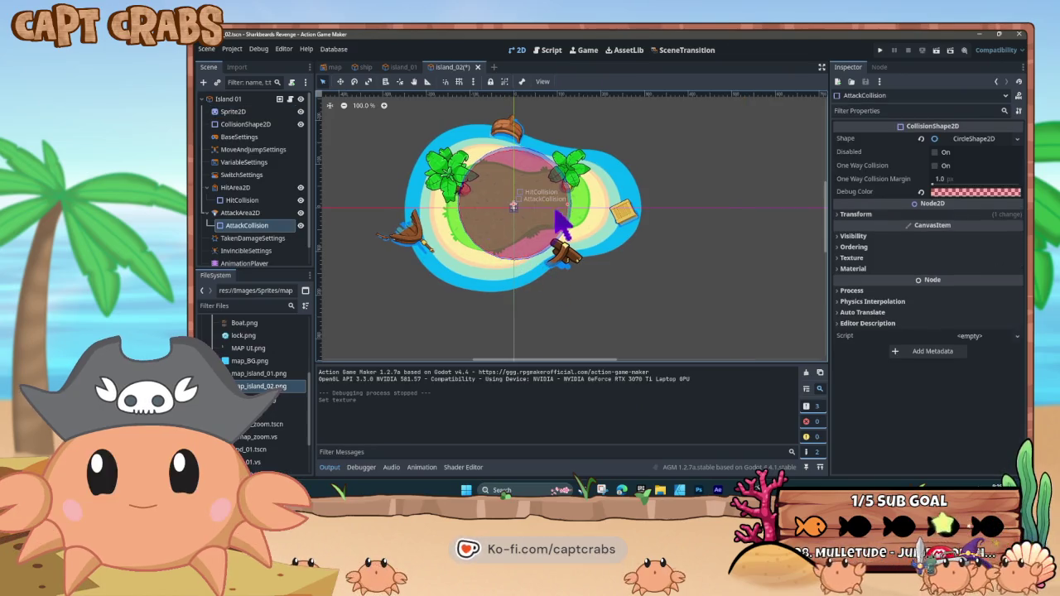
pyautogui.moveTo(571, 213)
pyautogui.mouseDown()
pyautogui.moveTo(610, 213)
pyautogui.moveTo(578, 205)
pyautogui.moveTo(551, 245)
pyautogui.moveTo(544, 227)
pyautogui.moveTo(588, 204)
pyautogui.mouseUp()
pyautogui.click(568, 207)
pyautogui.moveTo(505, 286); pyautogui.dragTo(494, 222)
pyautogui.moveTo(578, 206); pyautogui.dragTo(591, 206)
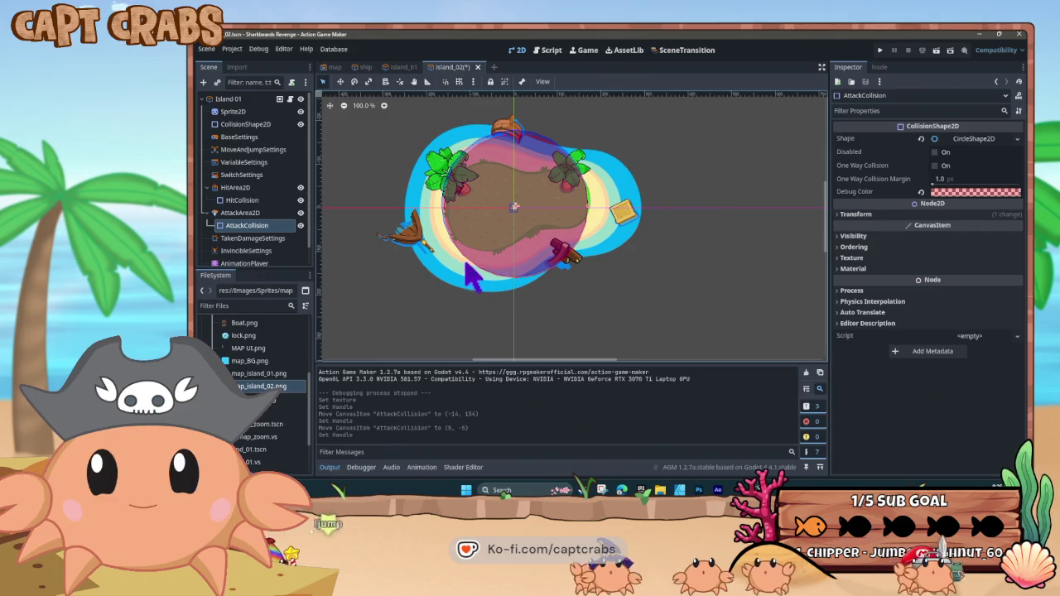
pyautogui.click(335, 66)
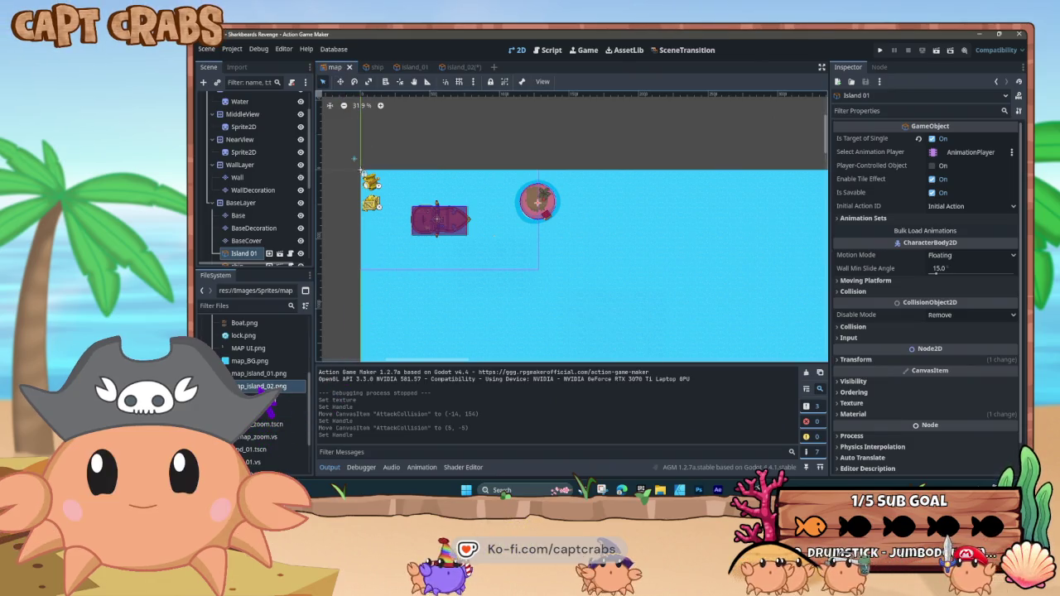
# Drop an island_02 instance into the map, order it above Island 01, place it below the ship, and run
pyautogui.scroll(-1, 274, 414)
pyautogui.moveTo(252, 455)
pyautogui.mouseDown()
pyautogui.moveTo(332, 418)
pyautogui.moveTo(486, 267)
pyautogui.mouseUp()
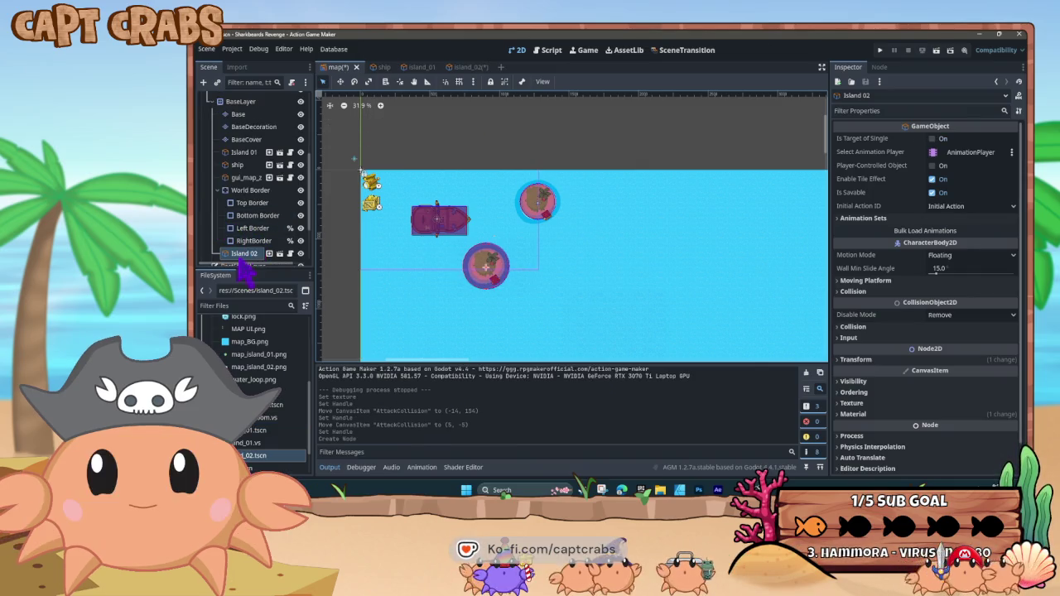
pyautogui.moveTo(237, 203)
pyautogui.mouseDown()
pyautogui.moveTo(240, 104)
pyautogui.moveTo(246, 124)
pyautogui.mouseUp()
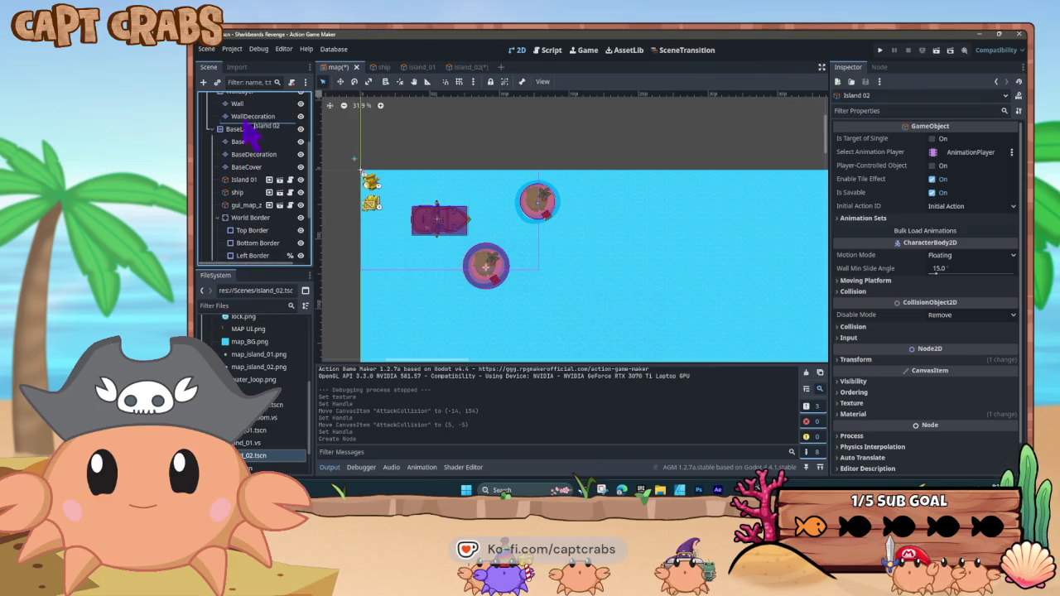
pyautogui.moveTo(256, 166); pyautogui.dragTo(256, 211)
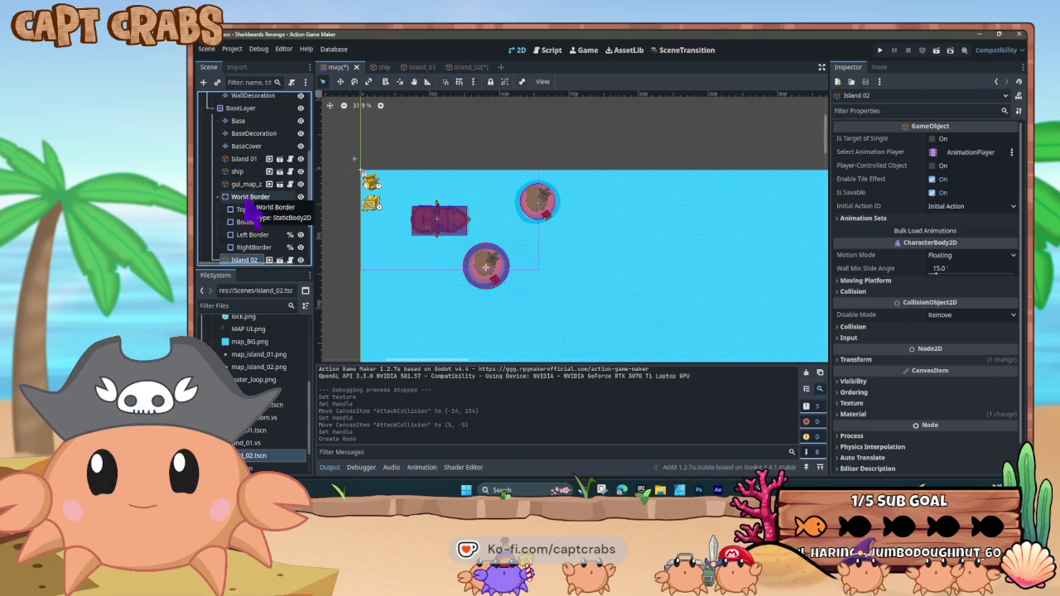
pyautogui.moveTo(245, 159); pyautogui.dragTo(245, 160)
pyautogui.moveTo(480, 284)
pyautogui.mouseDown()
pyautogui.moveTo(441, 289)
pyautogui.moveTo(455, 295)
pyautogui.mouseUp()
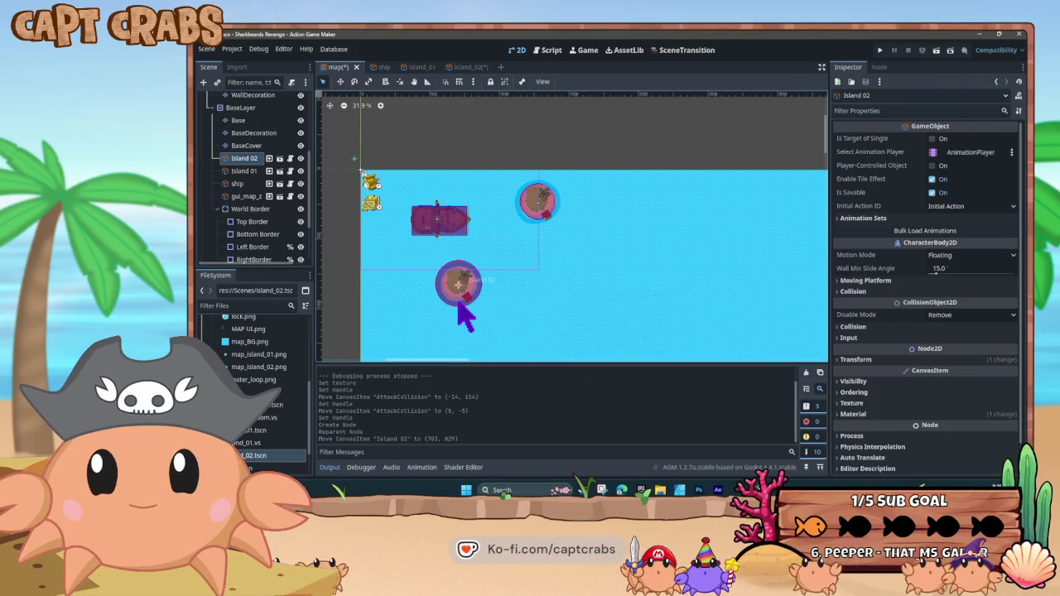
pyautogui.press('F5')
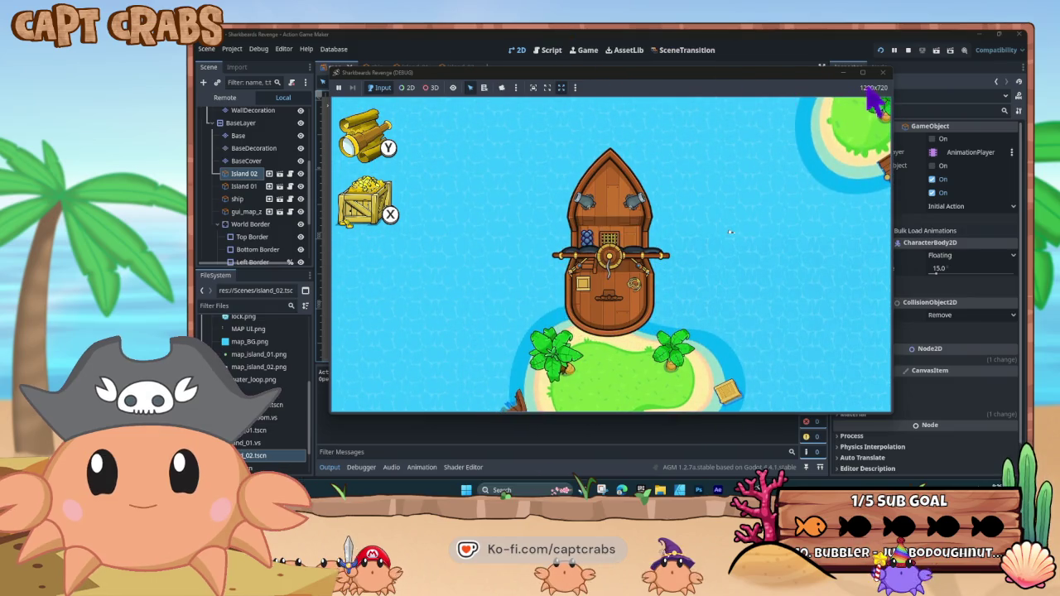
# Close the playtest, run it once more, close it, and return to the island_02 scene tab
pyautogui.click(883, 72)
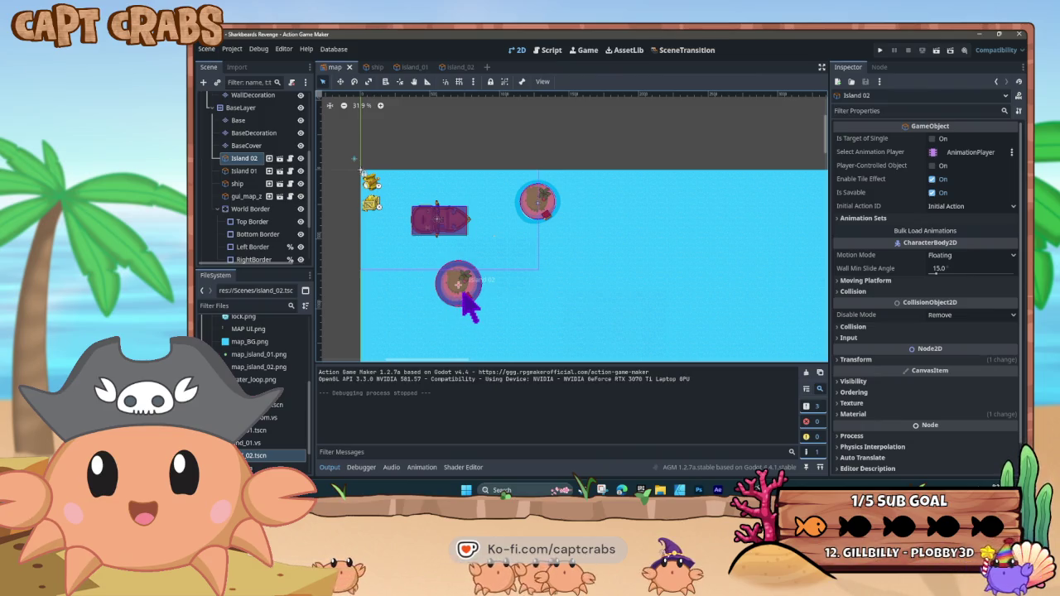
pyautogui.press('F5')
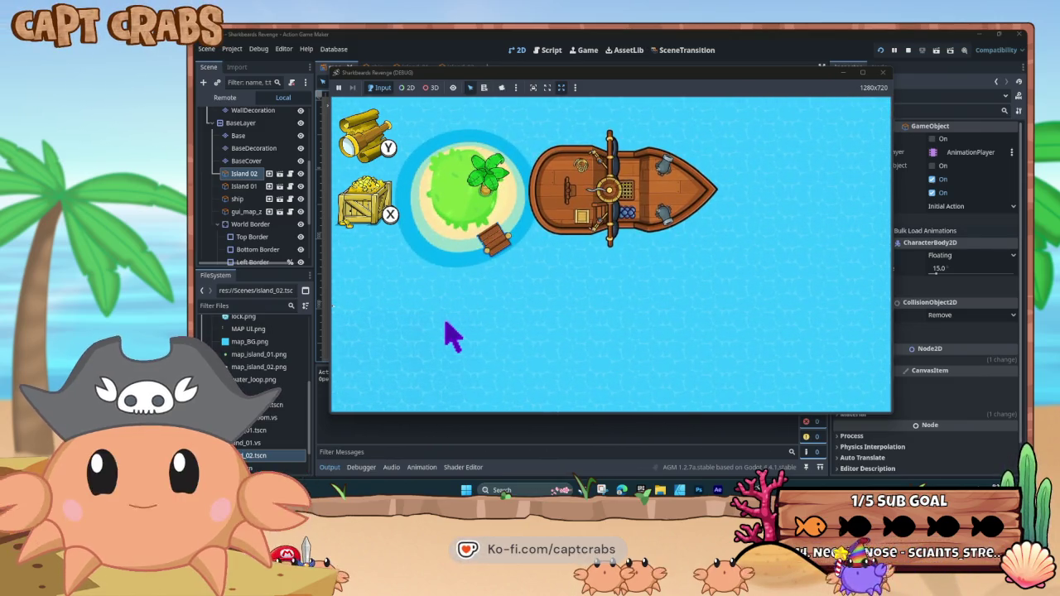
pyautogui.click(883, 72)
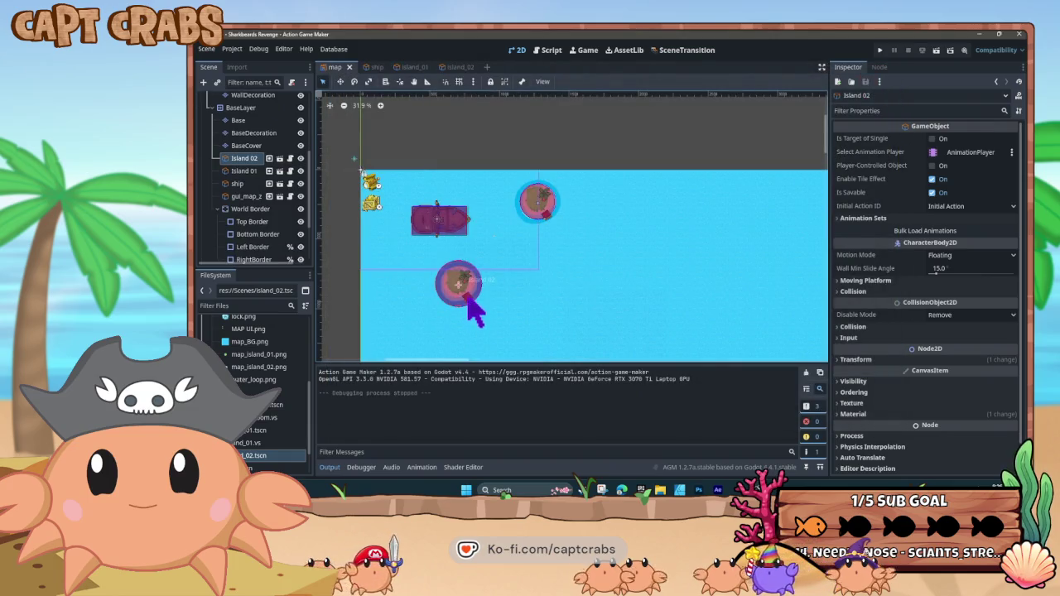
pyautogui.scroll(3, 489, 300)
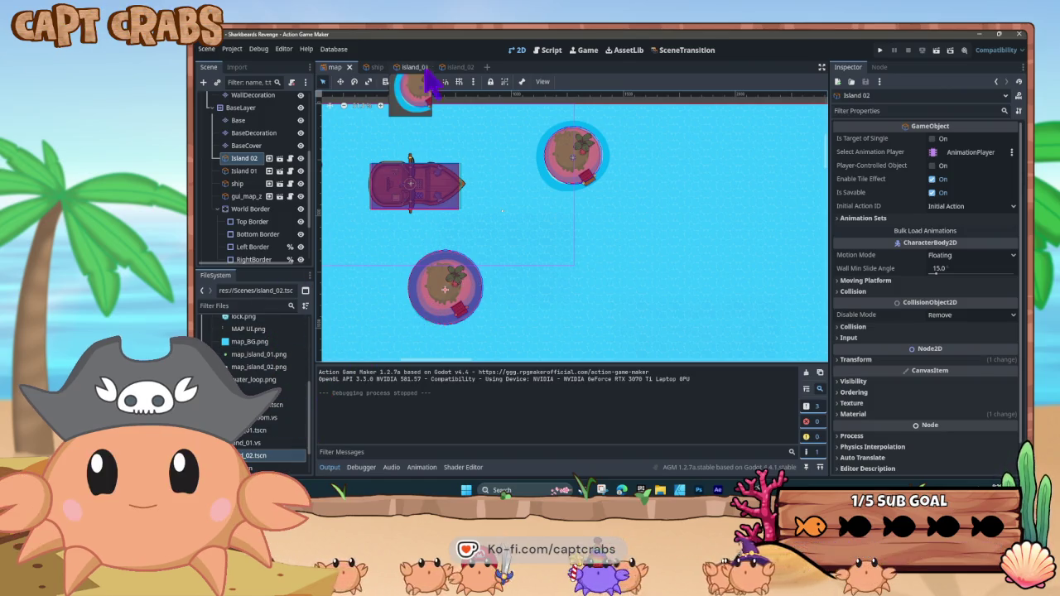
pyautogui.click(467, 66)
# Save the island_02 scene over island_02.tscn with Save Scene As, accepting the overwrite
pyautogui.rightClick(462, 68)
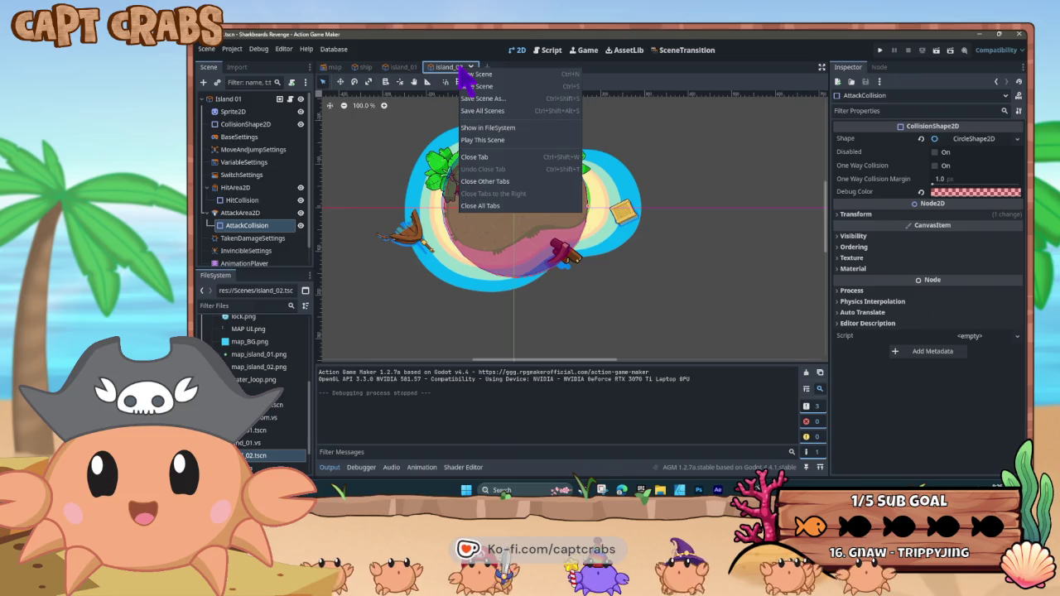
pyautogui.click(490, 105)
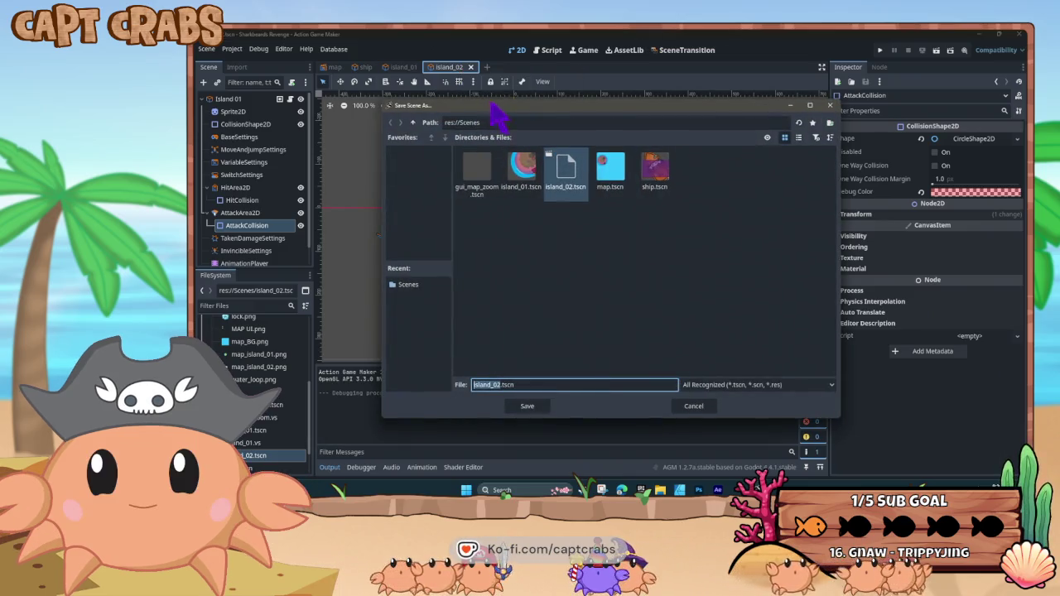
pyautogui.doubleClick(568, 186)
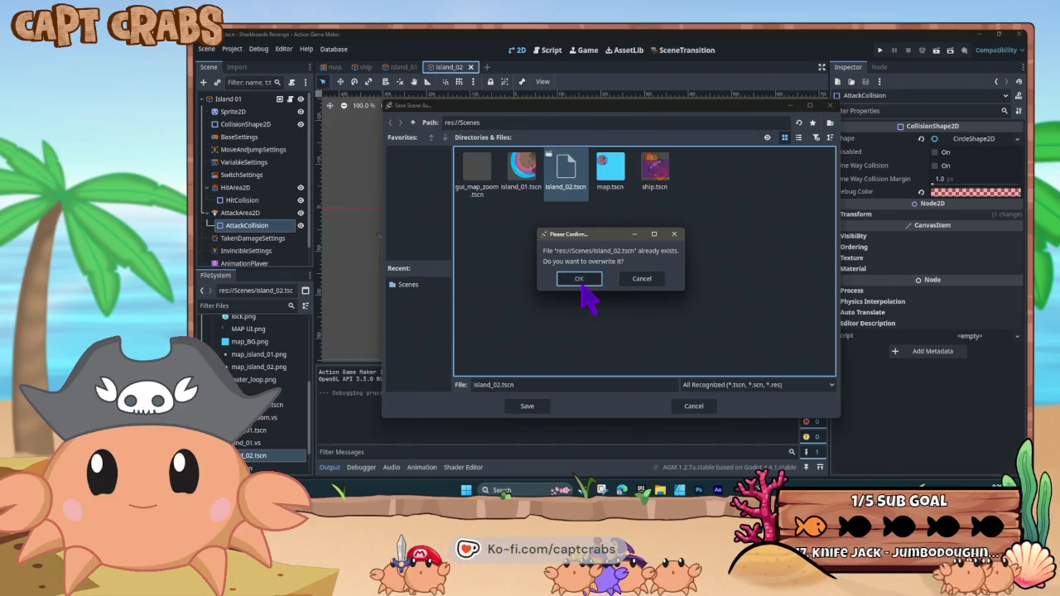
pyautogui.click(582, 282)
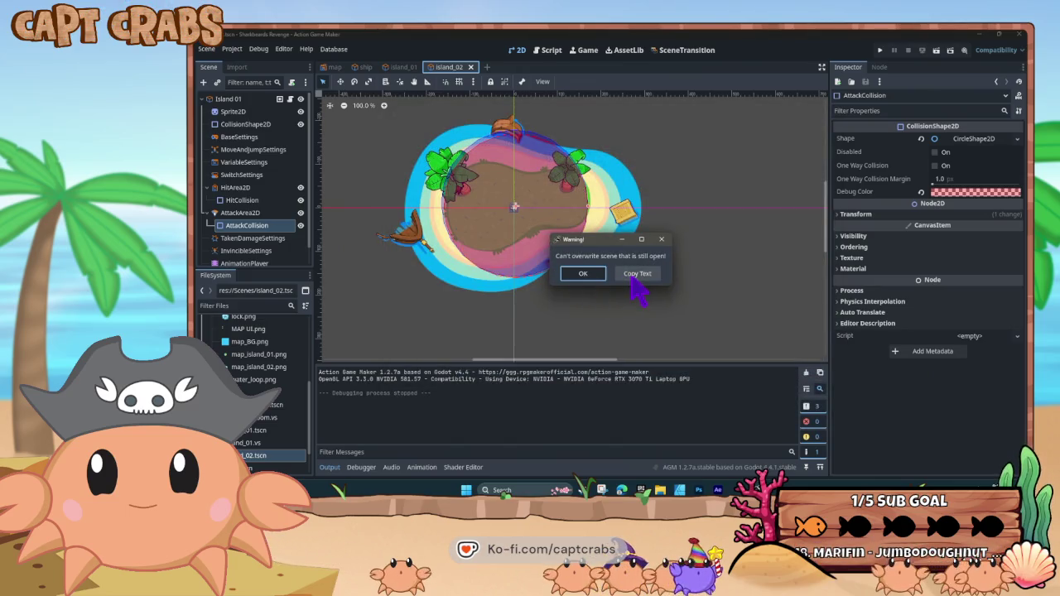
pyautogui.press('Return')
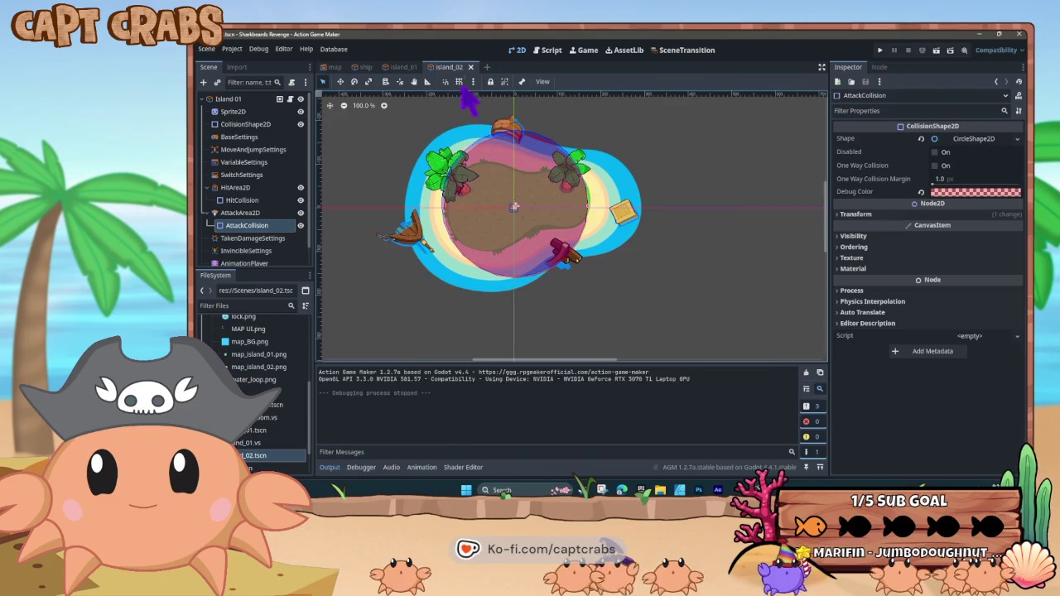
# Repeat Save Scene As to island_02.tscn, save with Ctrl+S, and switch to the island_01 tab
pyautogui.rightClick(449, 68)
pyautogui.click(476, 103)
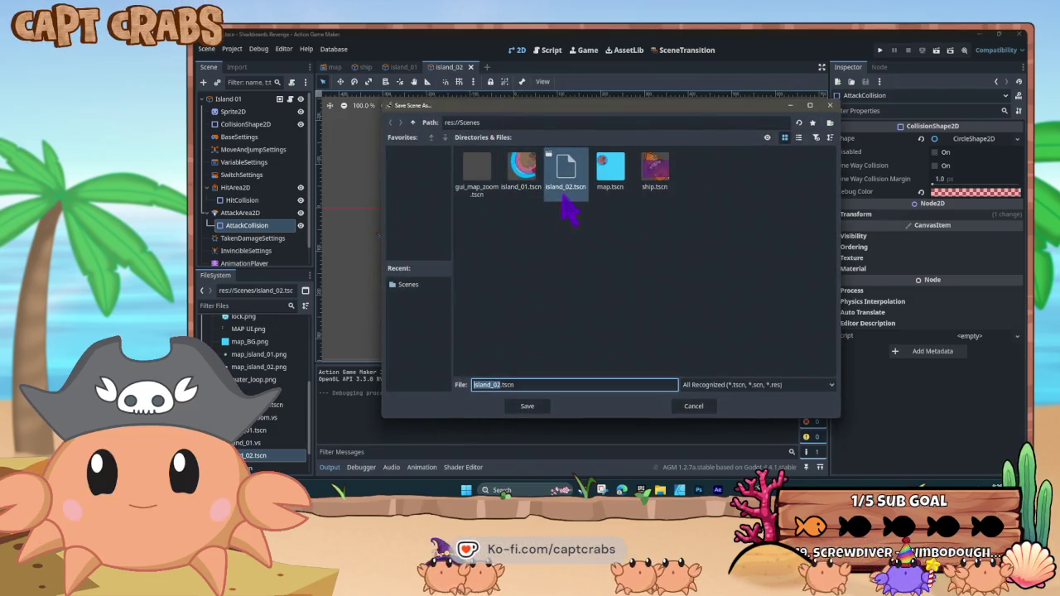
pyautogui.click(534, 409)
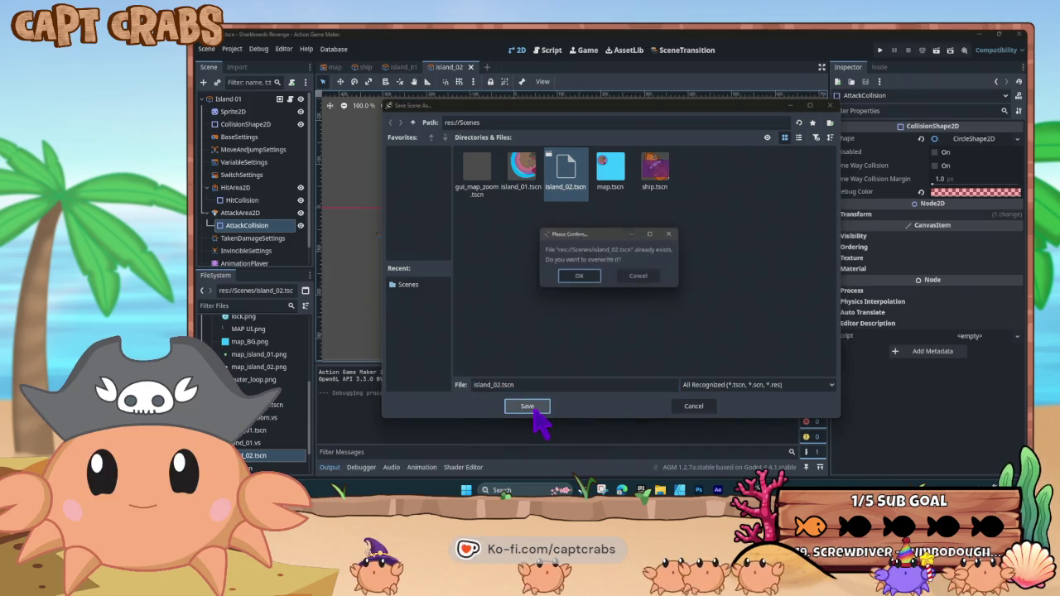
pyautogui.click(579, 278)
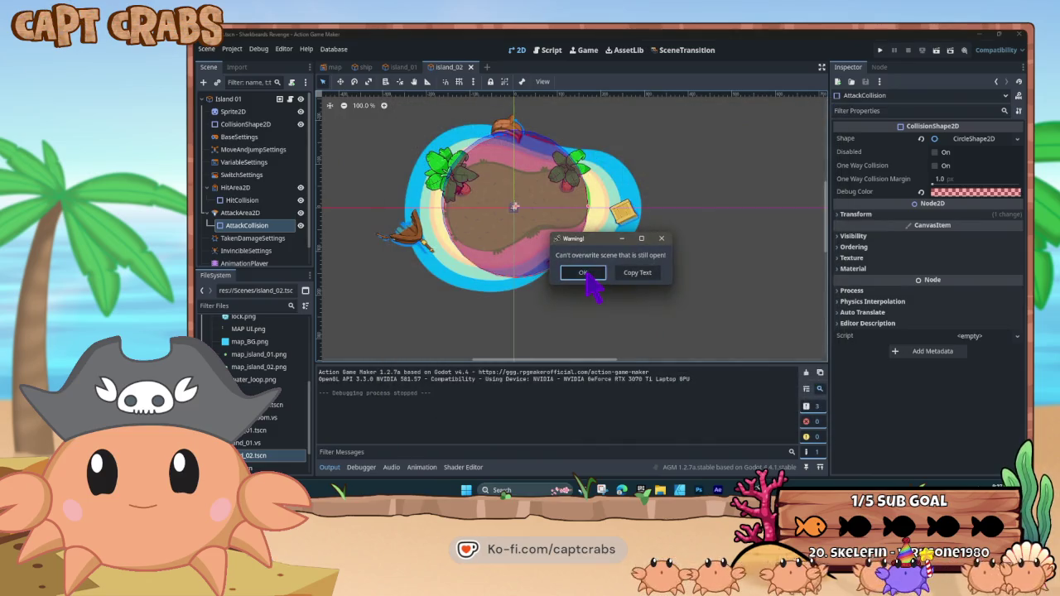
pyautogui.click(585, 273)
pyautogui.hotkey('ctrl', 's')
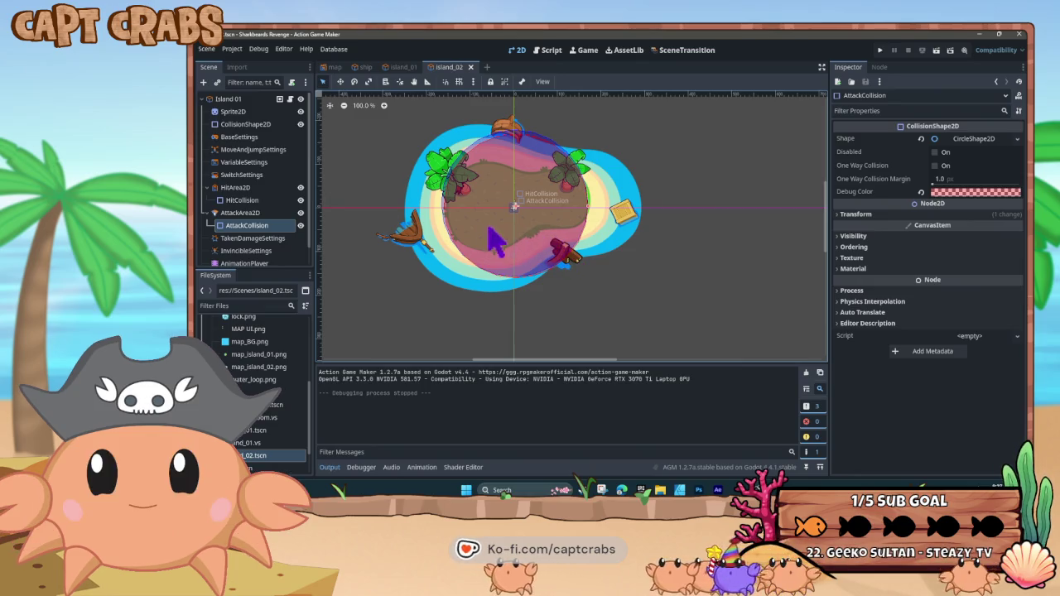
pyautogui.click(403, 67)
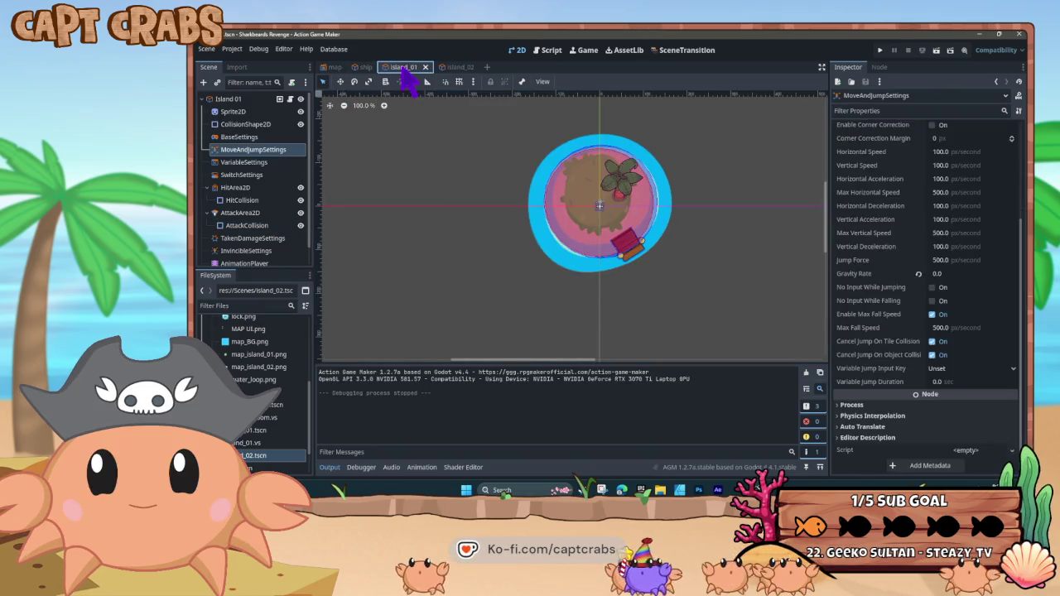
pyautogui.click(445, 69)
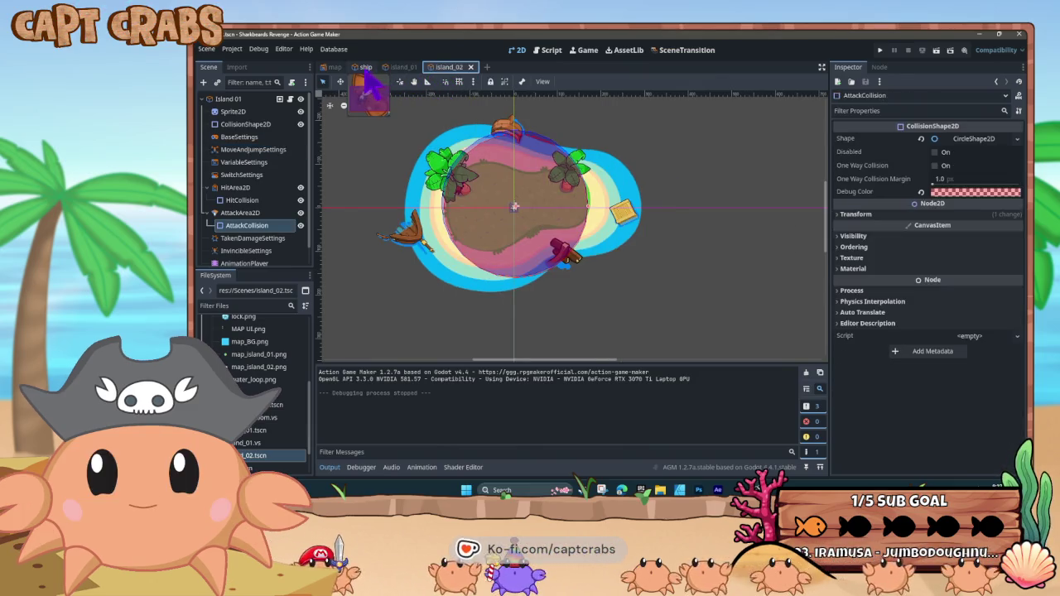
pyautogui.click(547, 51)
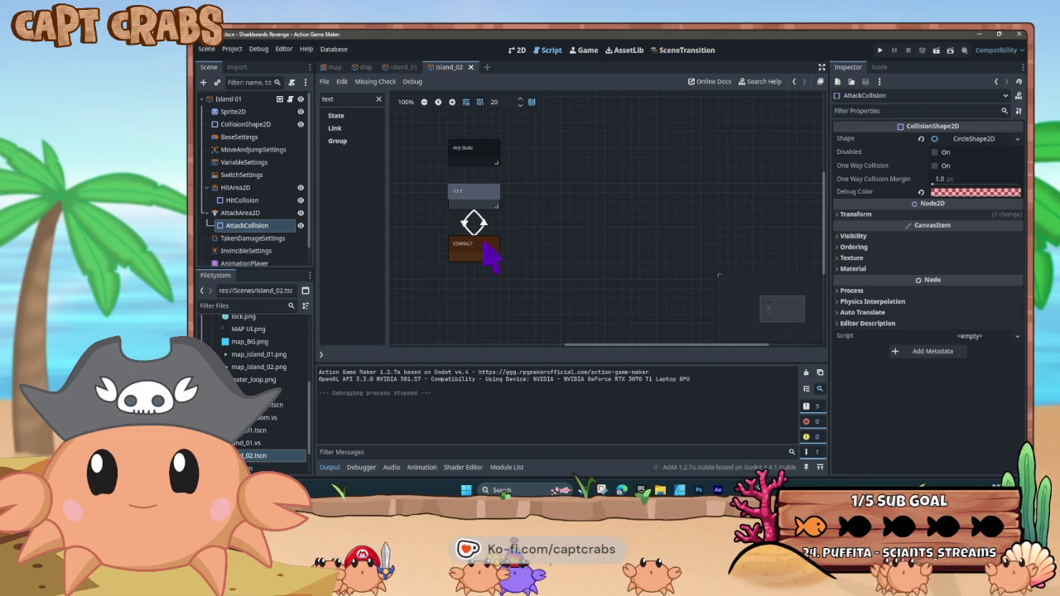
pyautogui.scroll(-2, 259, 458)
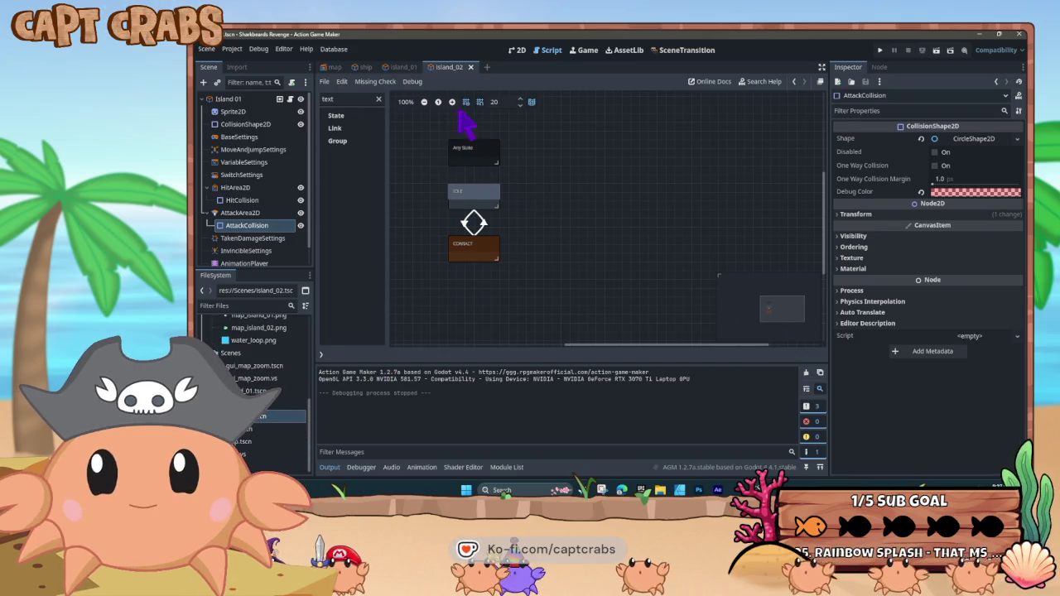
pyautogui.scroll(-1, 259, 456)
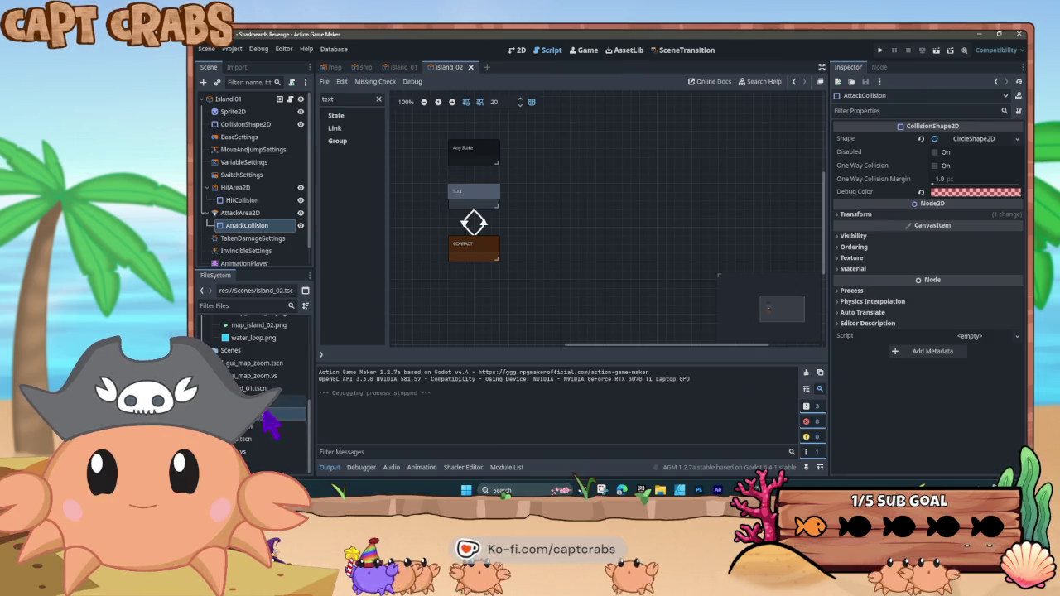
pyautogui.click(263, 418)
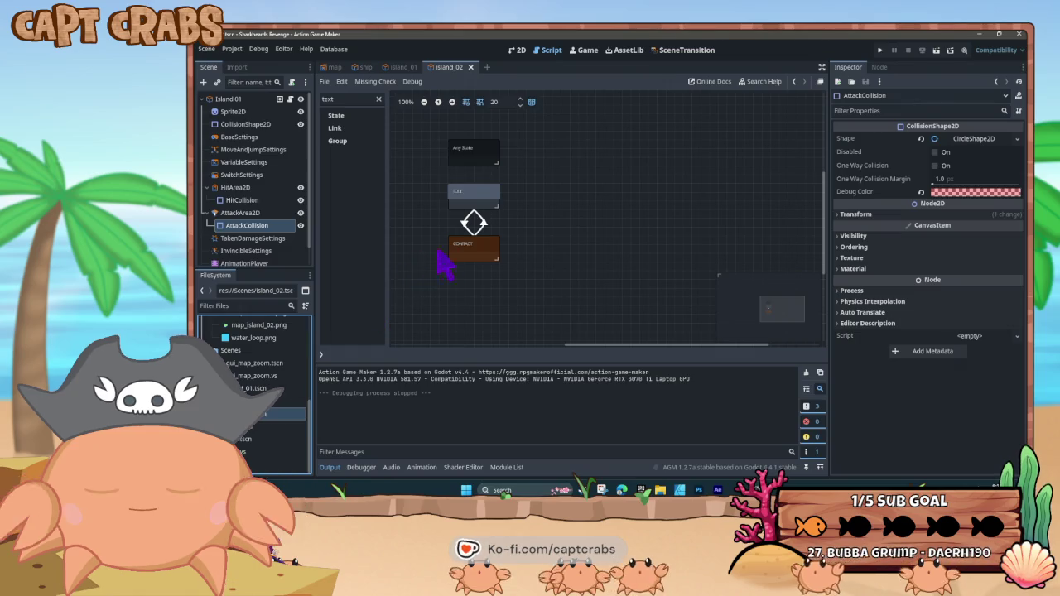
pyautogui.click(478, 250)
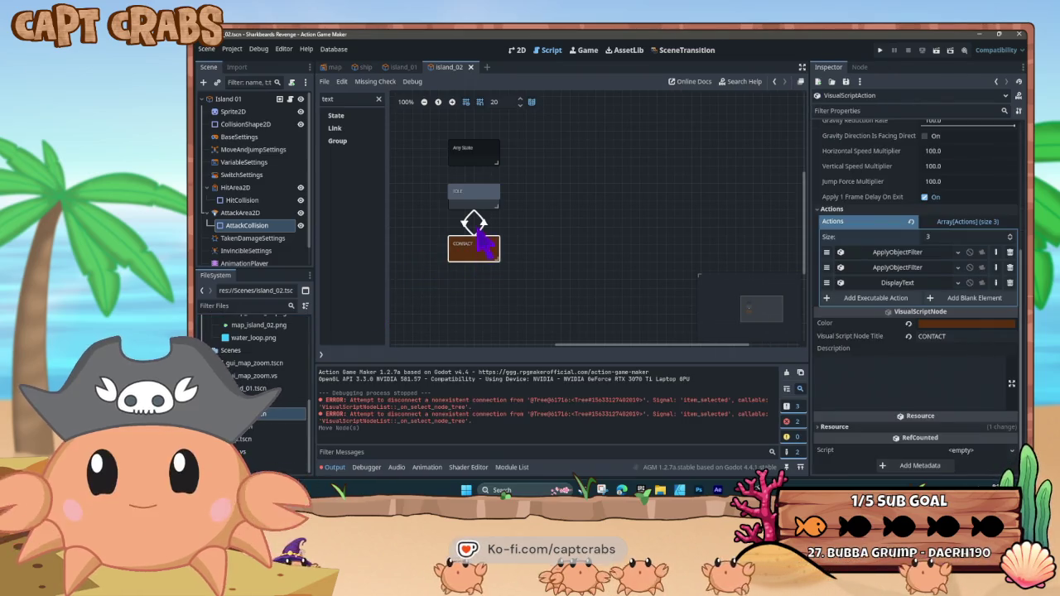
pyautogui.click(470, 203)
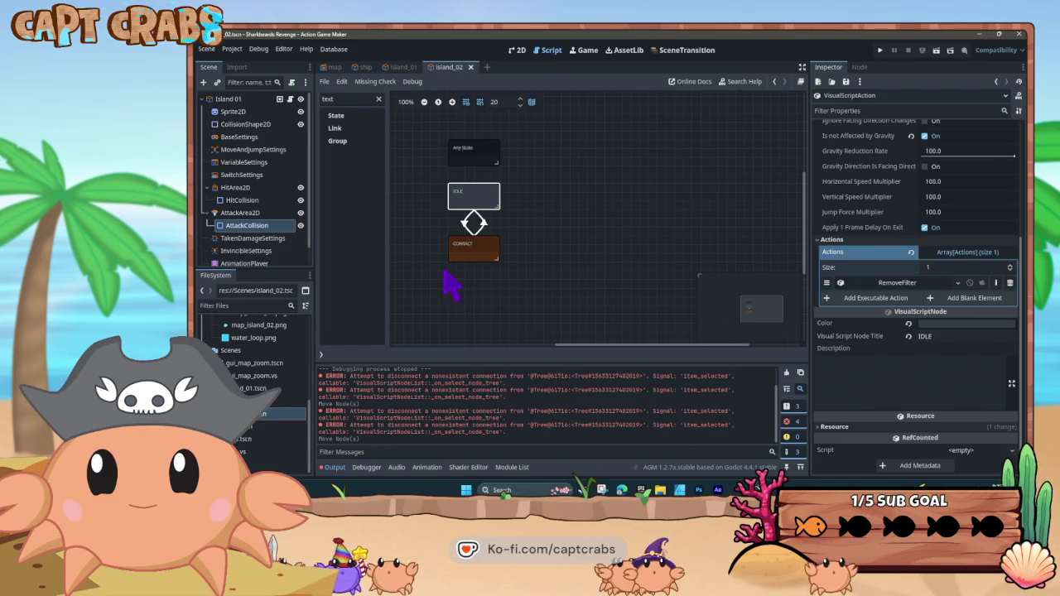
pyautogui.click(249, 401)
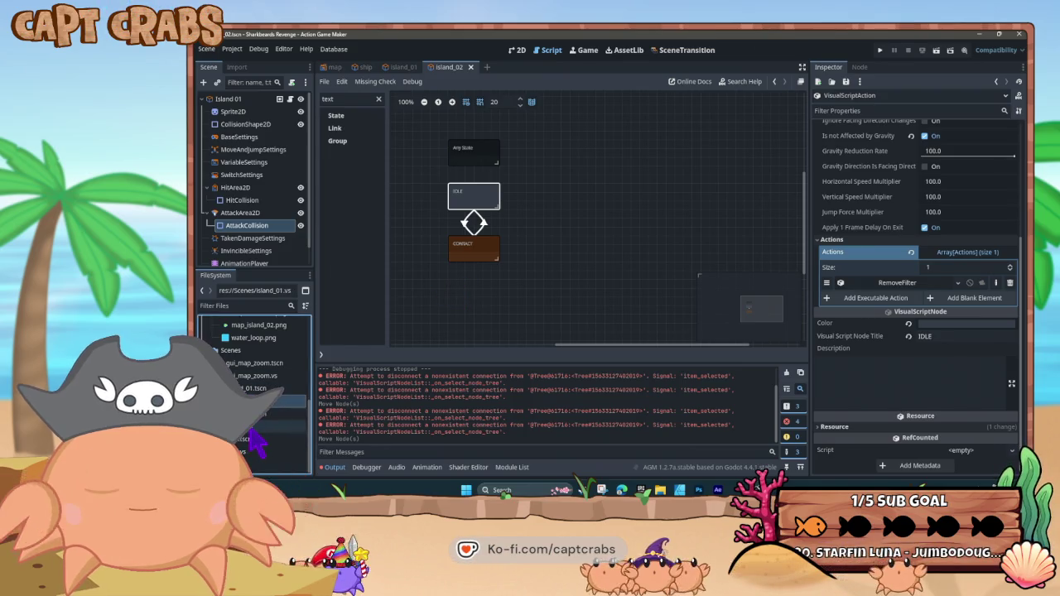
# Duplicate island_01.vs as island_02.vs, then select the island_02 scene file
pyautogui.hotkey('ctrl', 'd')
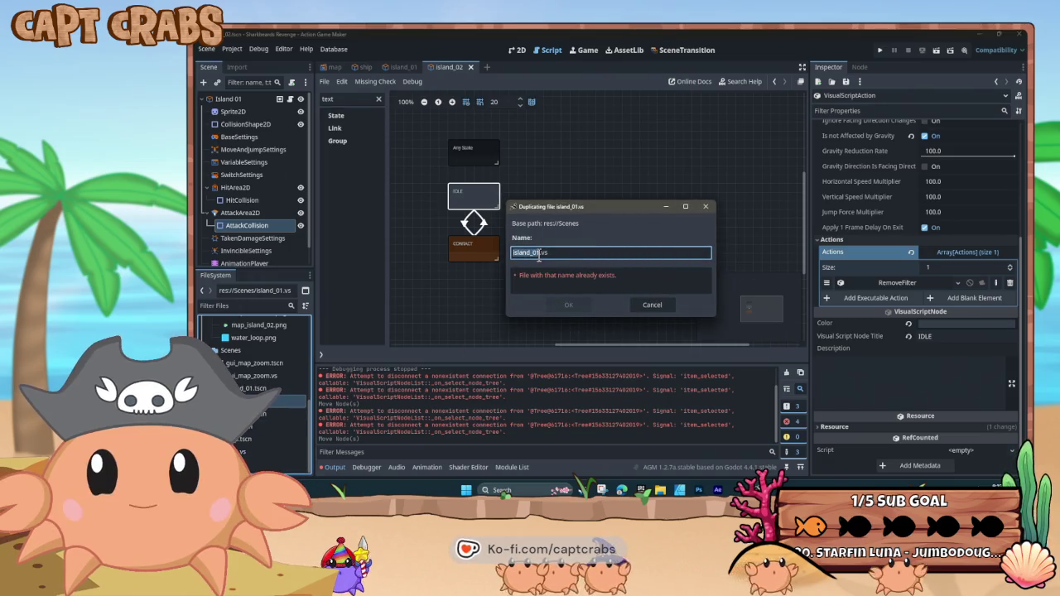
pyautogui.click(539, 252)
pyautogui.press('BackSpace')
pyautogui.write('2')
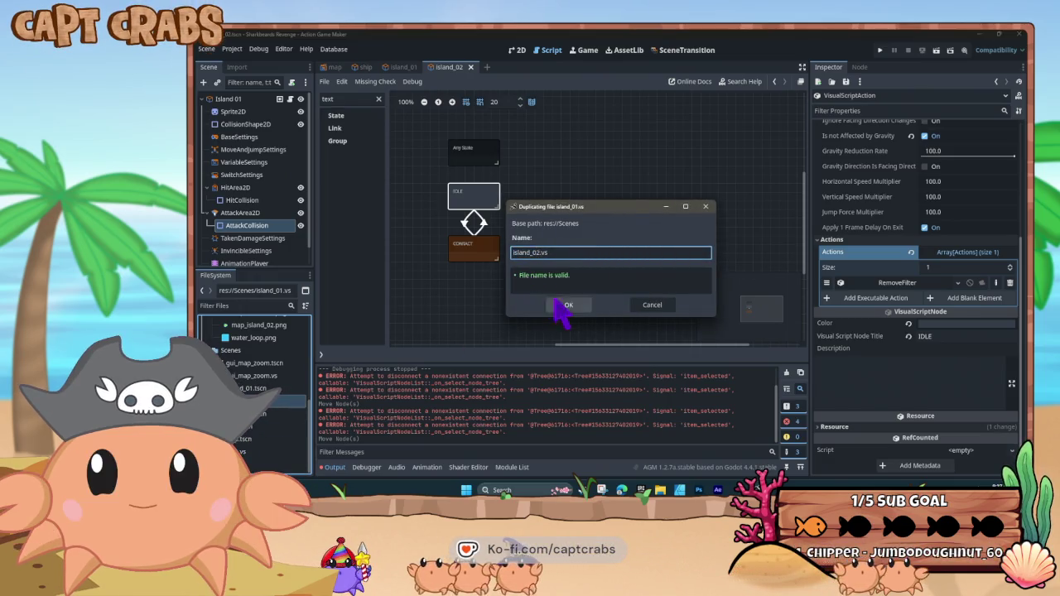
pyautogui.click(566, 306)
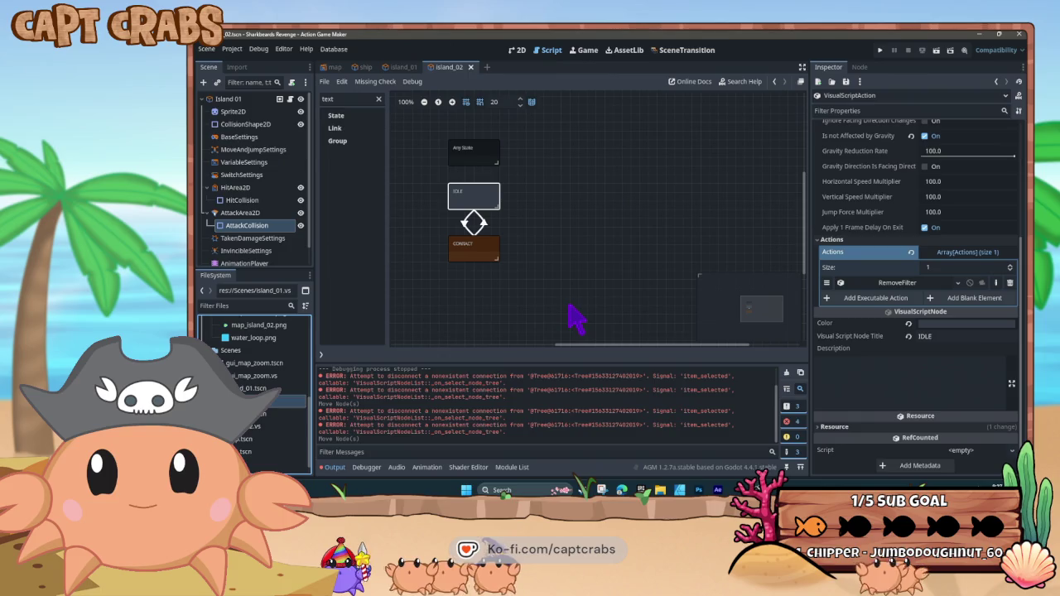
pyautogui.click(271, 414)
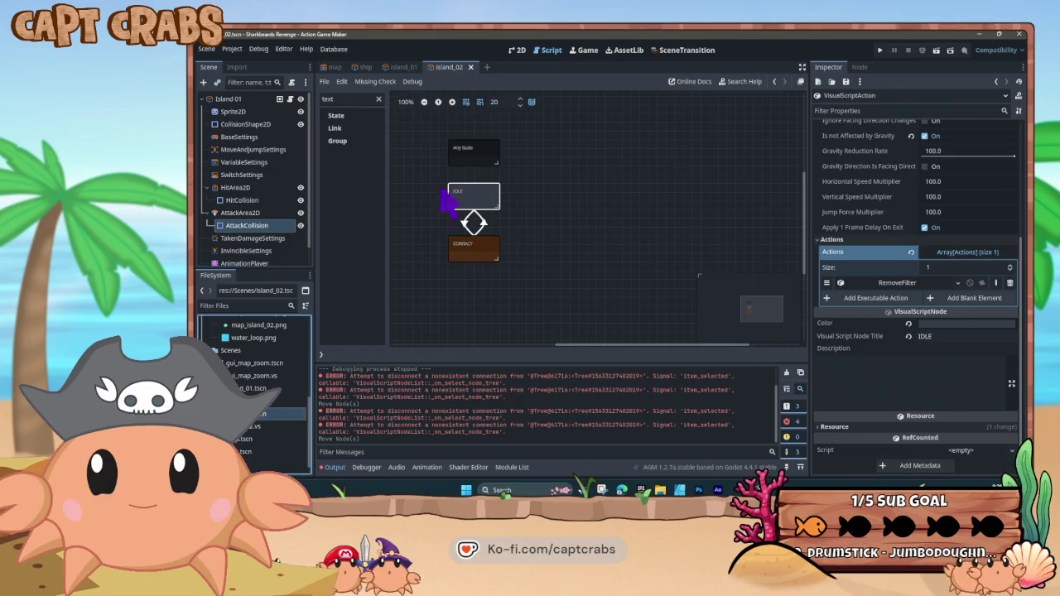
pyautogui.click(517, 51)
pyautogui.click(550, 52)
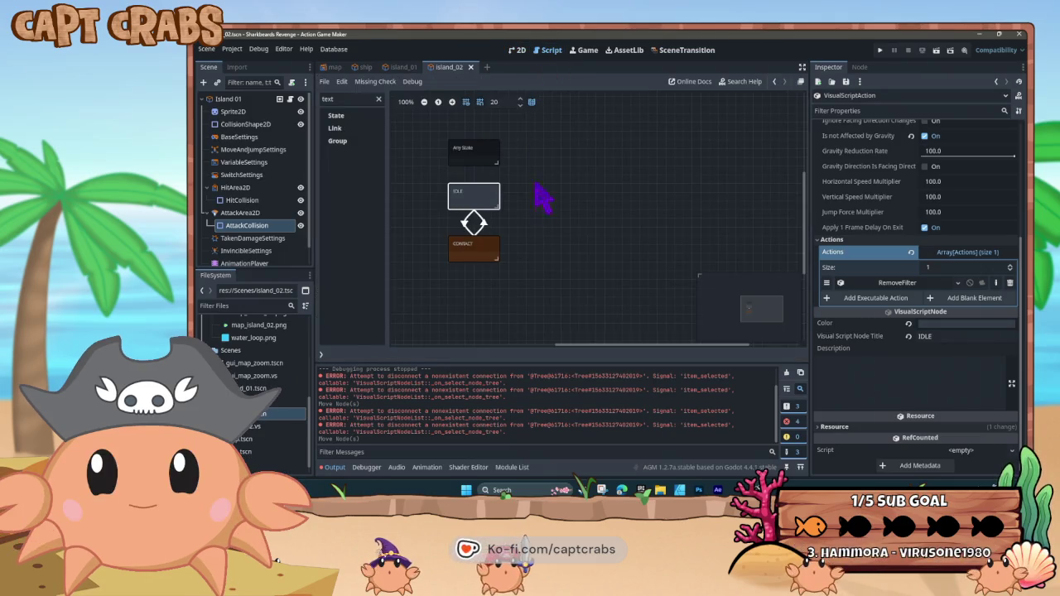
pyautogui.click(495, 298)
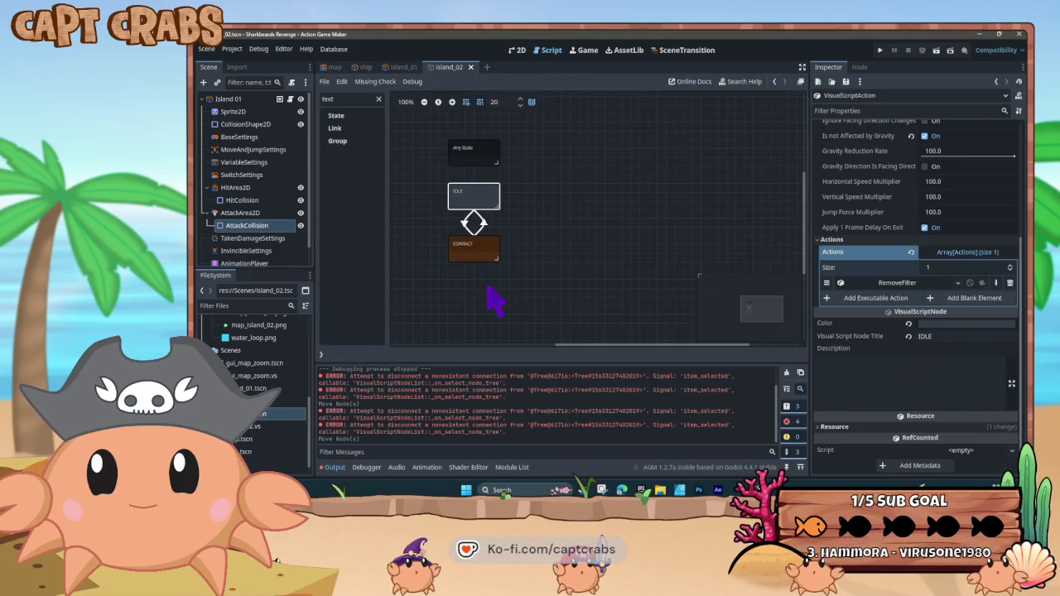
pyautogui.click(365, 67)
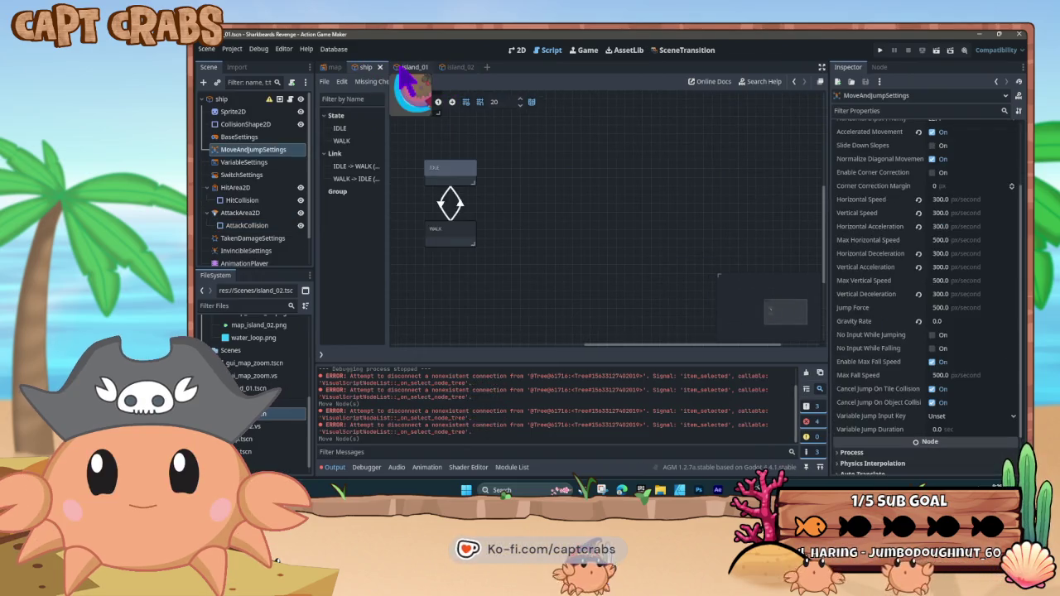
pyautogui.click(448, 68)
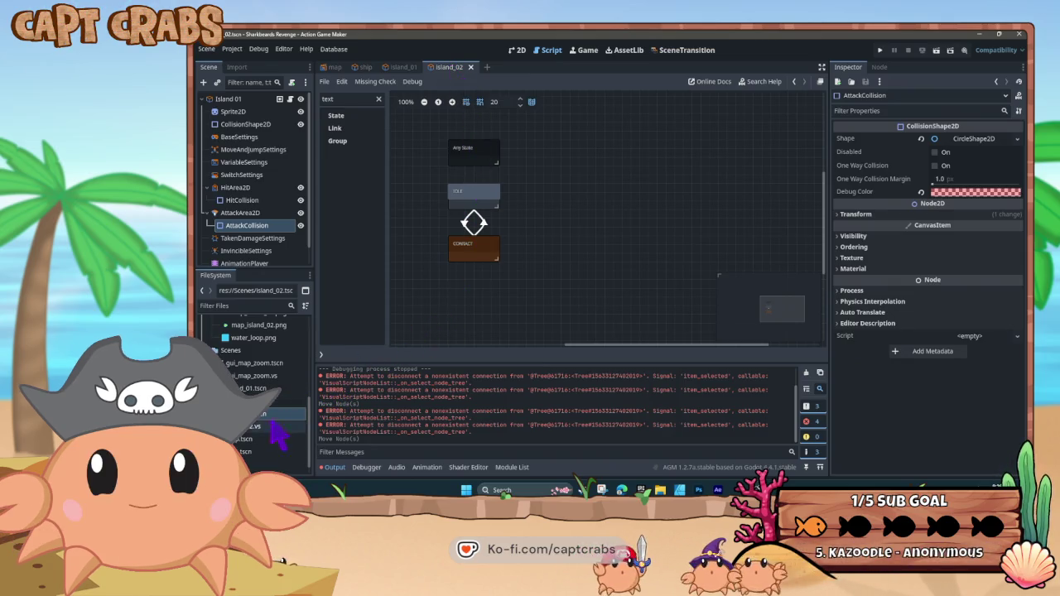
pyautogui.click(347, 128)
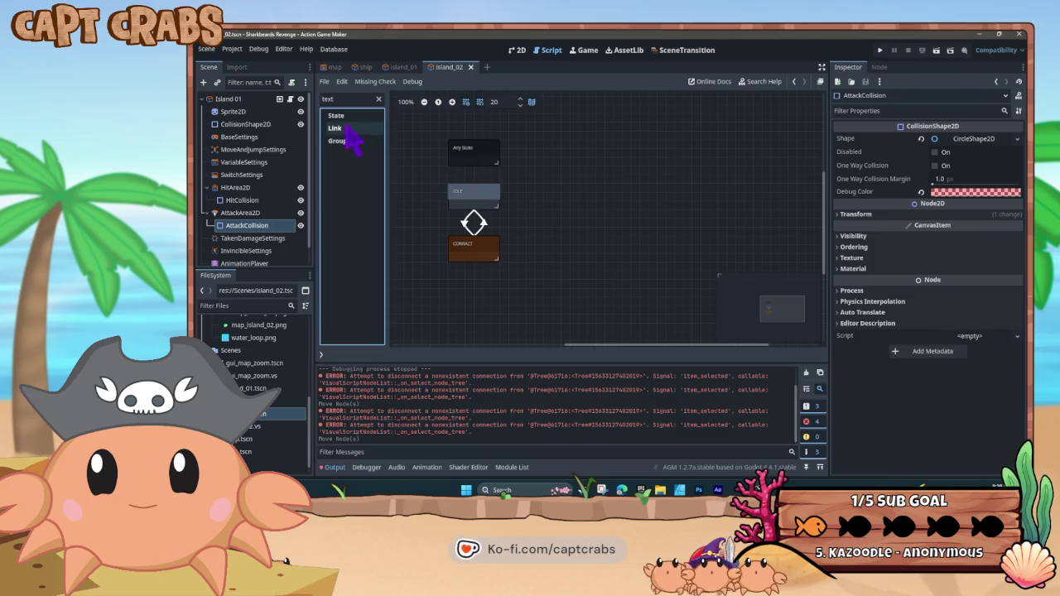
pyautogui.click(417, 81)
pyautogui.click(455, 70)
pyautogui.click(518, 50)
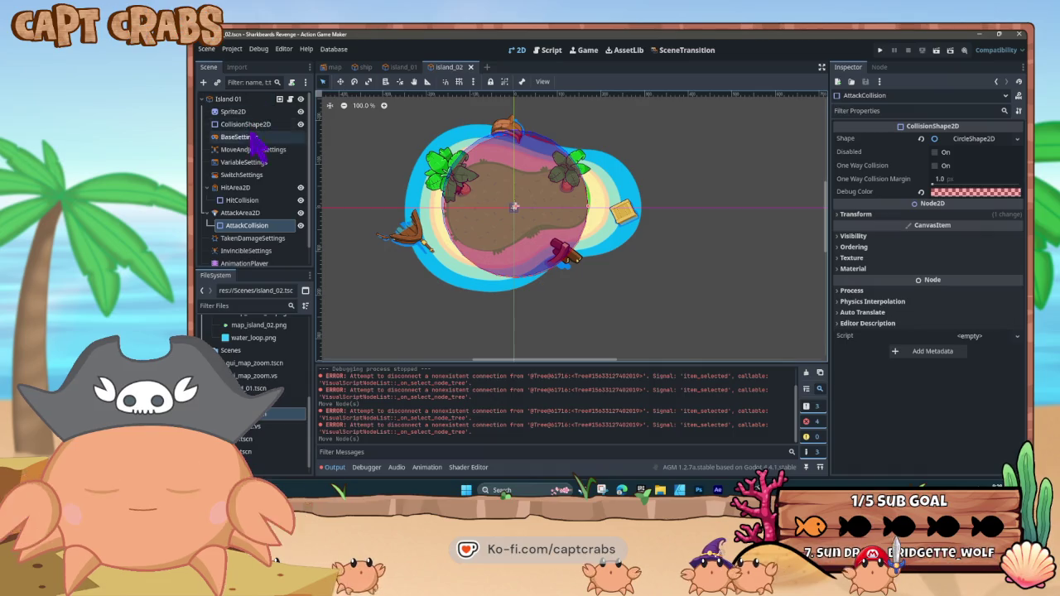
pyautogui.click(291, 100)
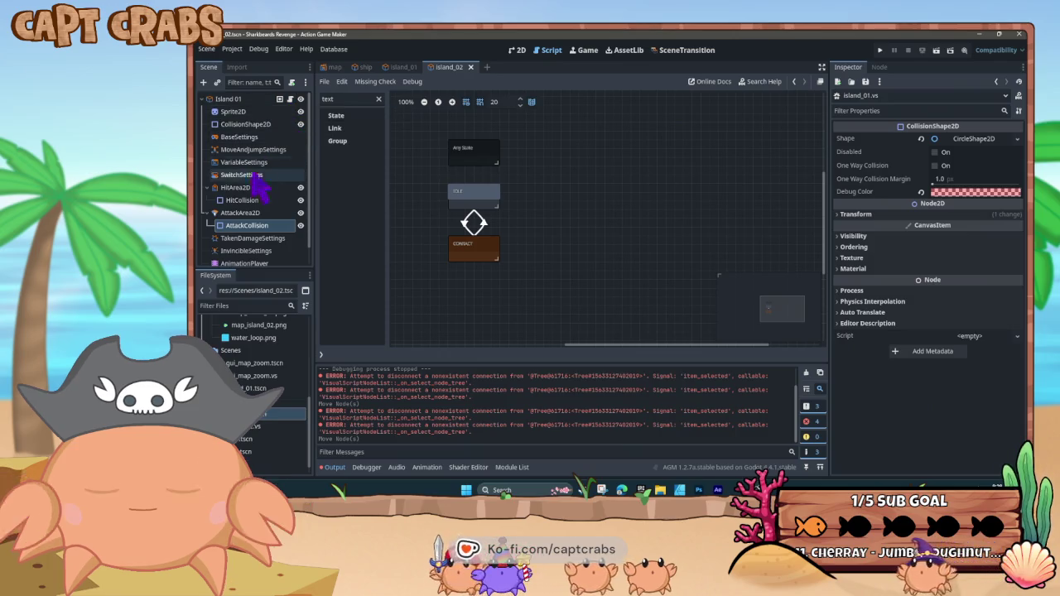
pyautogui.scroll(-1, 264, 199)
pyautogui.scroll(1, 273, 234)
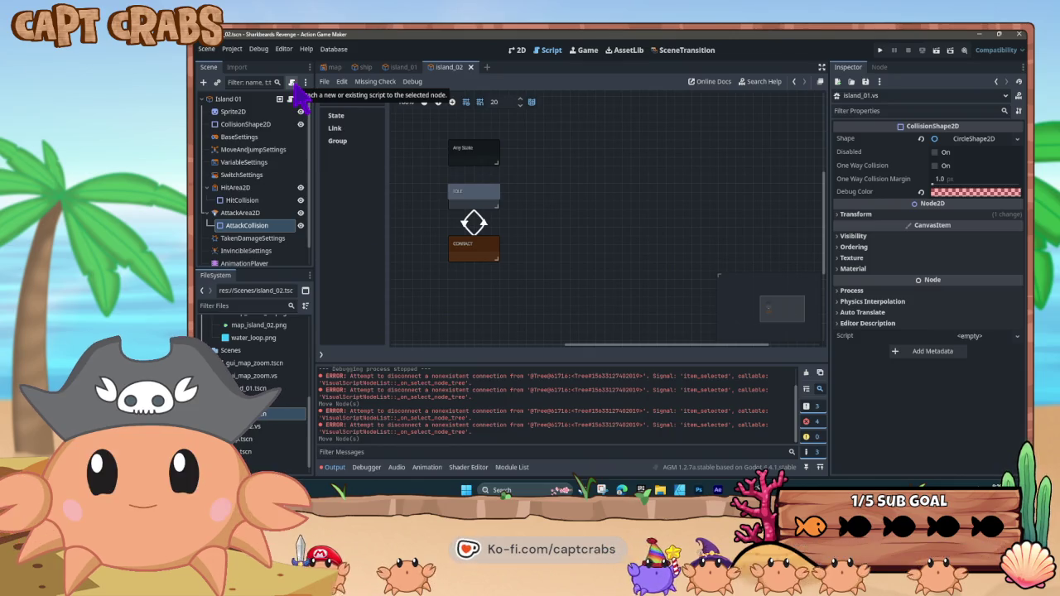
# Attach a new script named island_02.gd to island_02's AttackCollision node
pyautogui.click(291, 83)
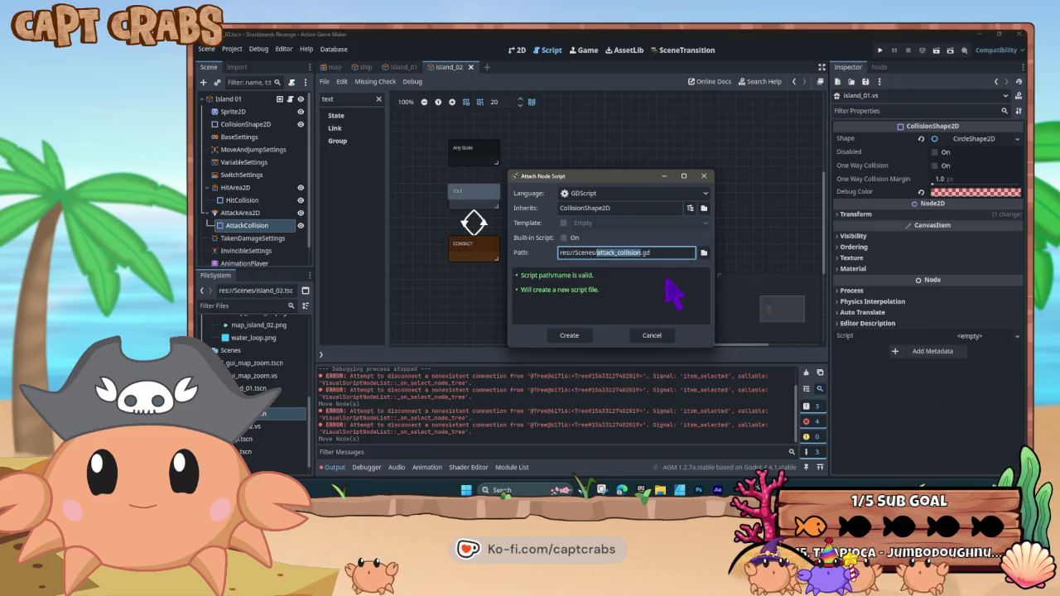
pyautogui.press('BackSpace')
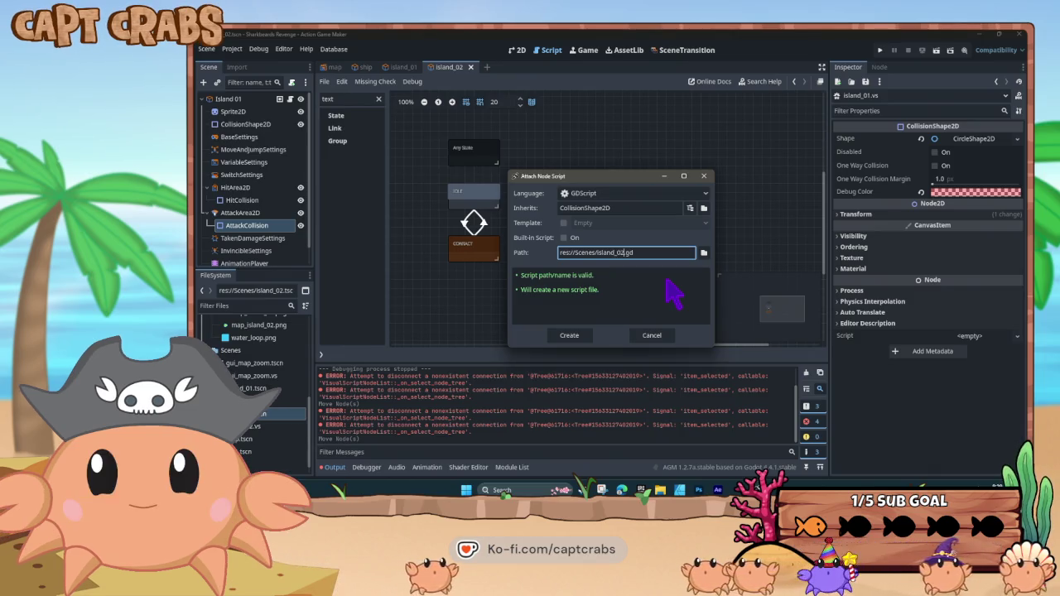
pyautogui.click(580, 343)
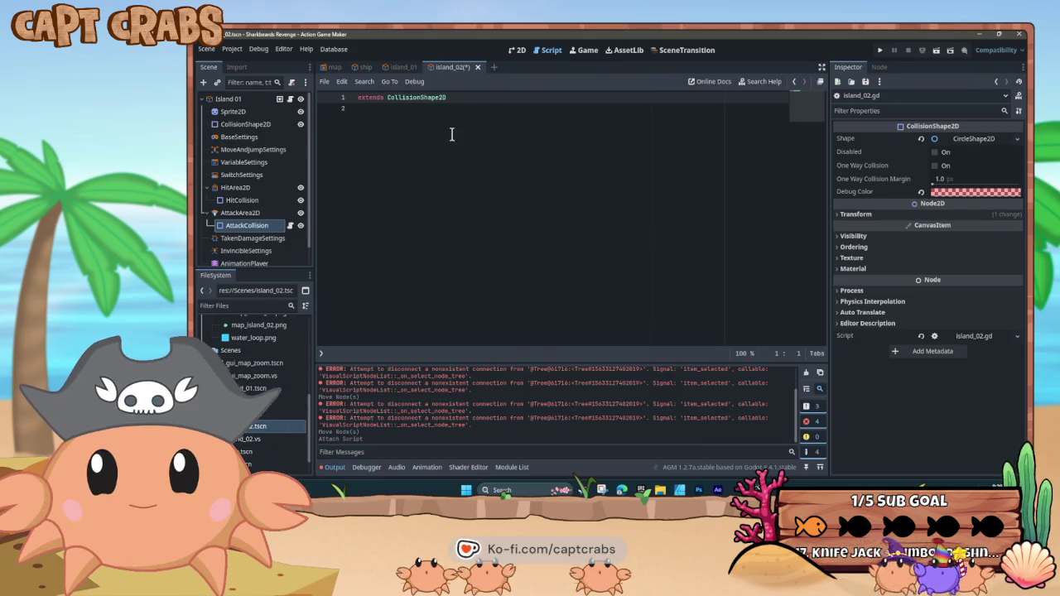
# Save and close the island_02 scene, then cancel a second script attachment, leaving island_01 open
pyautogui.click(478, 67)
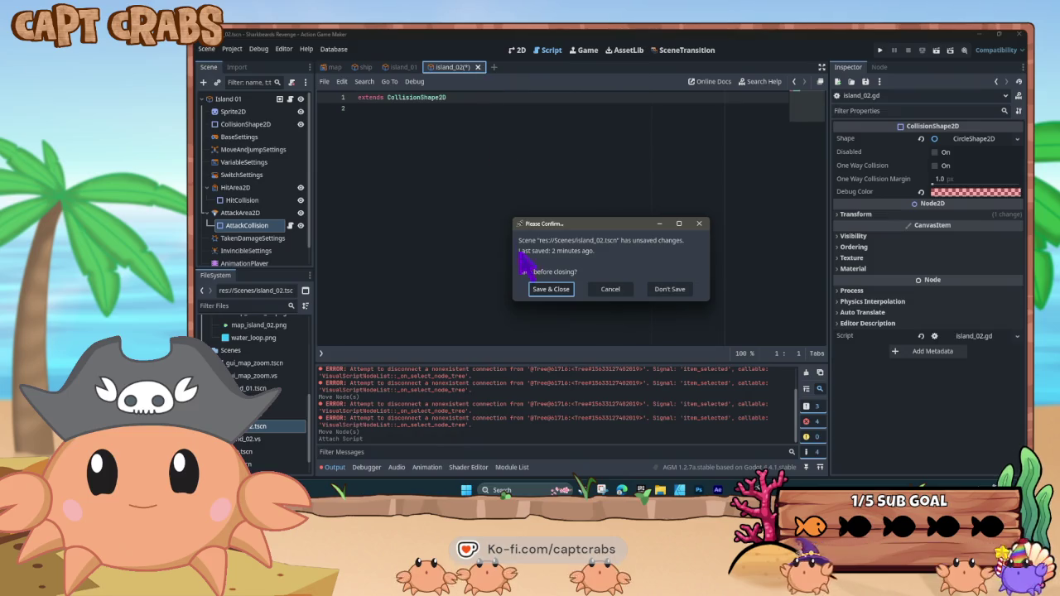
pyautogui.click(669, 289)
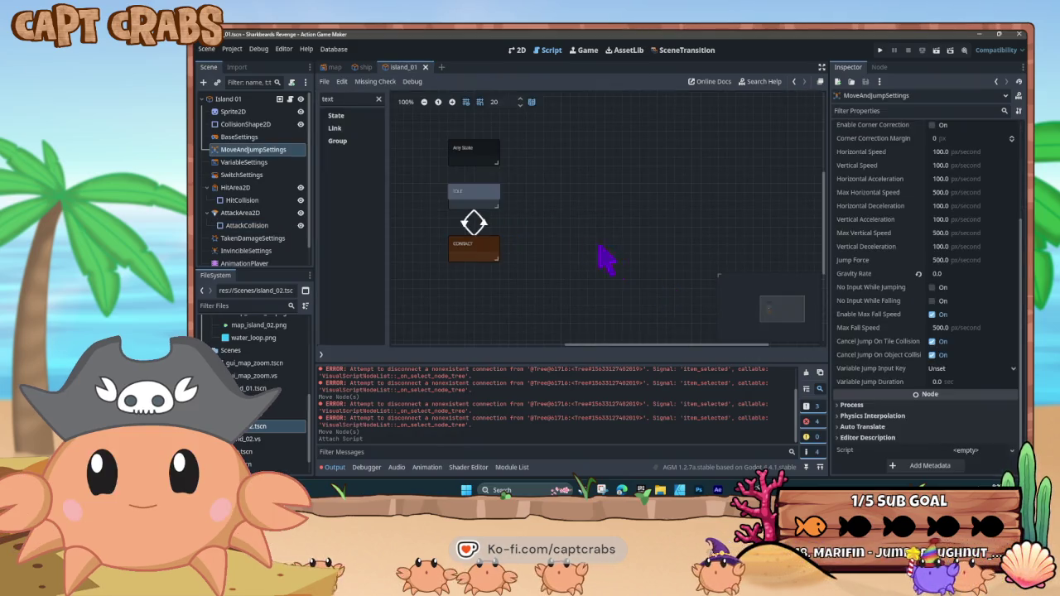
pyautogui.click(290, 82)
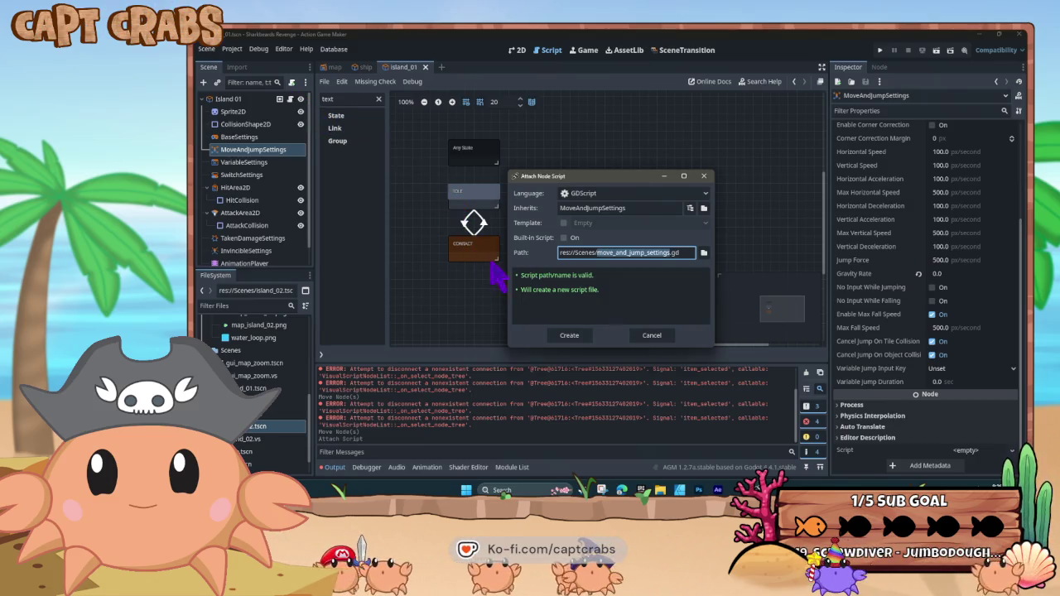
pyautogui.click(704, 254)
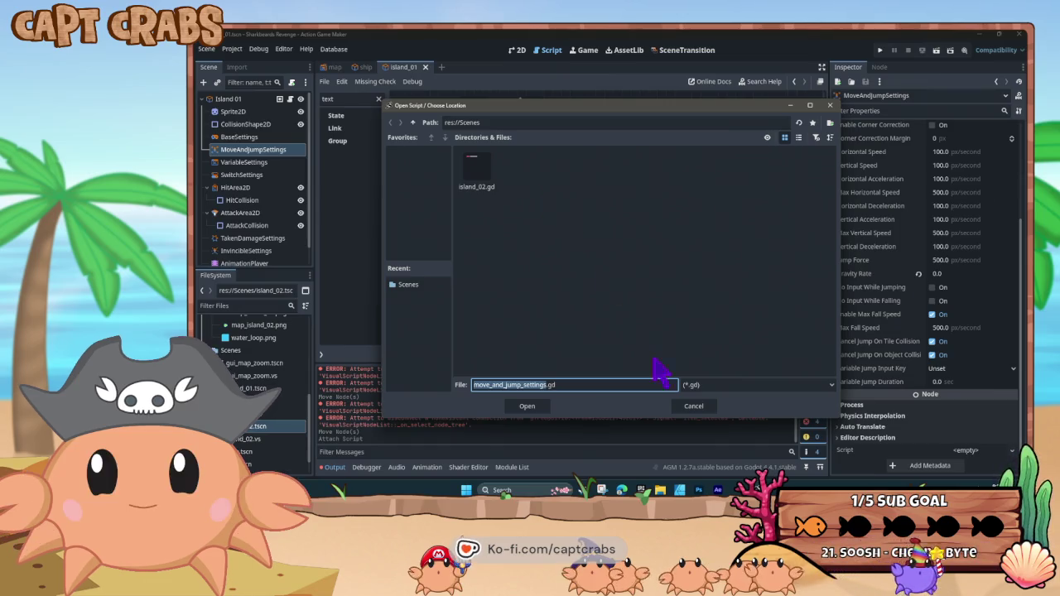
pyautogui.click(693, 406)
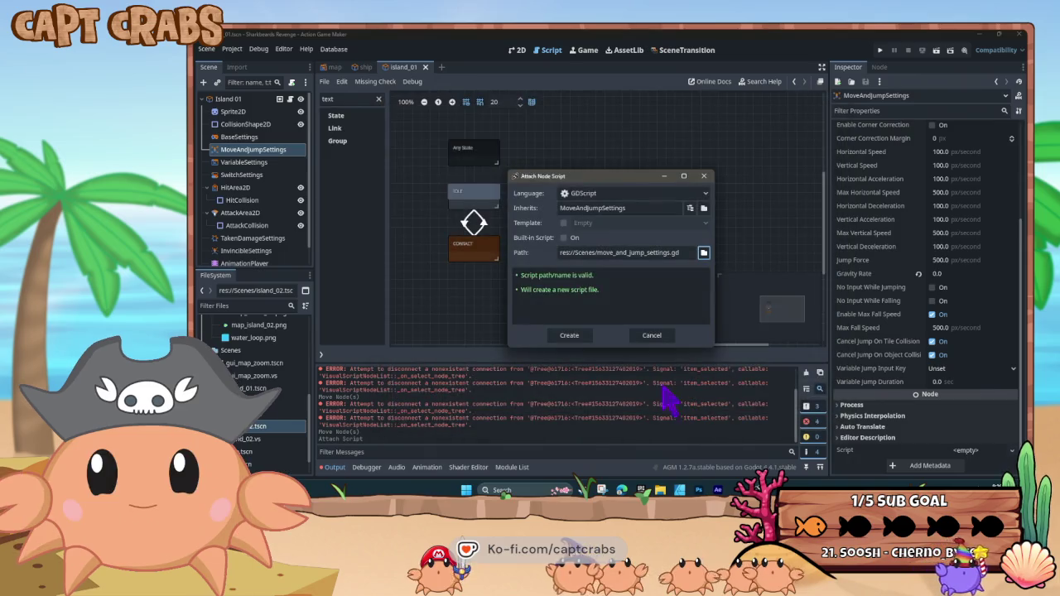
pyautogui.click(651, 335)
pyautogui.click(240, 99)
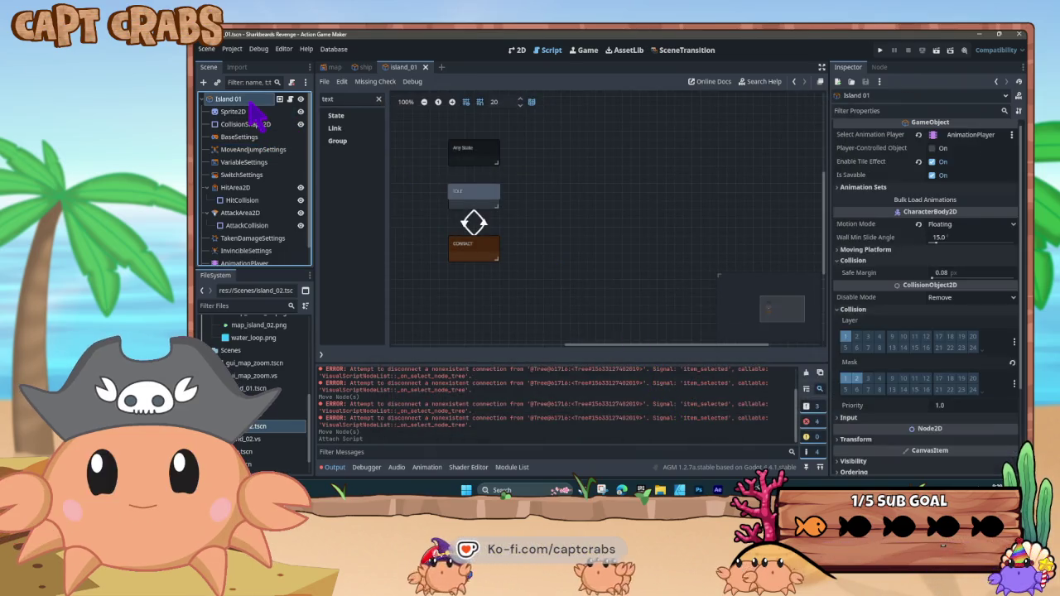
# Swap Island 01's script for the existing island_02.vs visual script
pyautogui.click(291, 82)
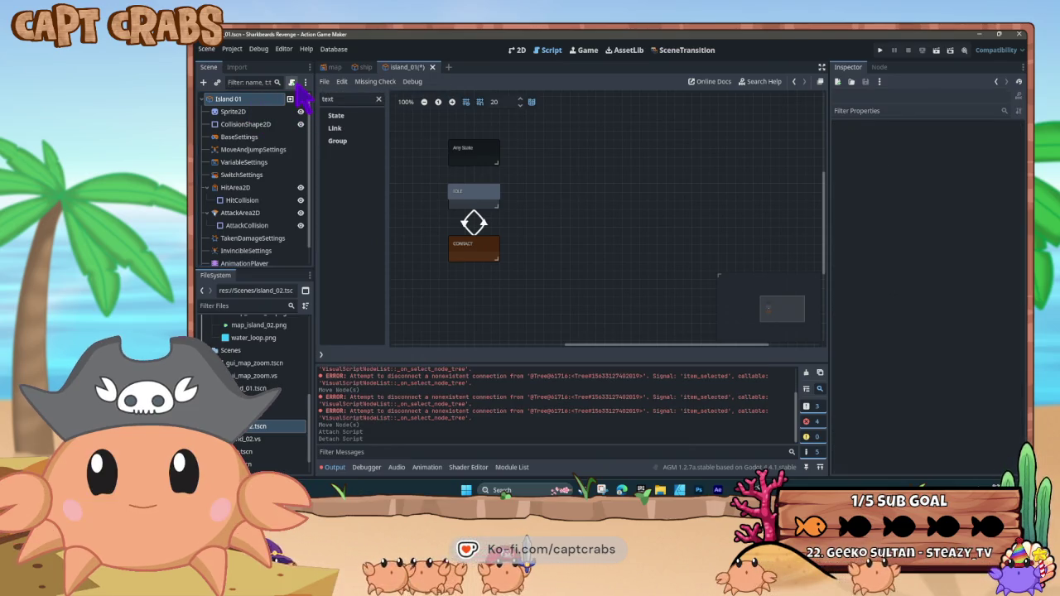
pyautogui.click(293, 83)
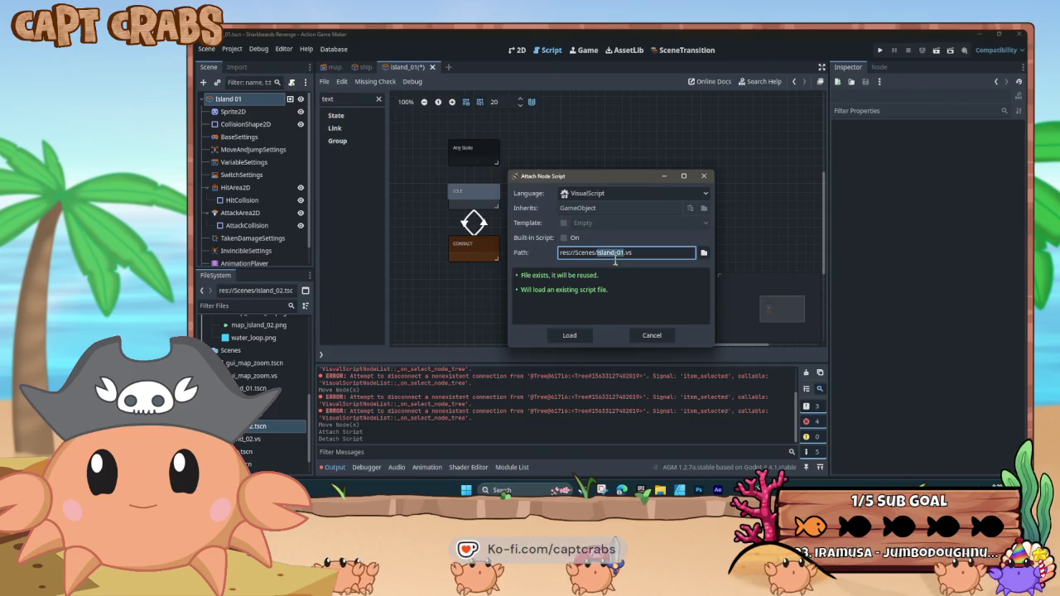
pyautogui.click(704, 252)
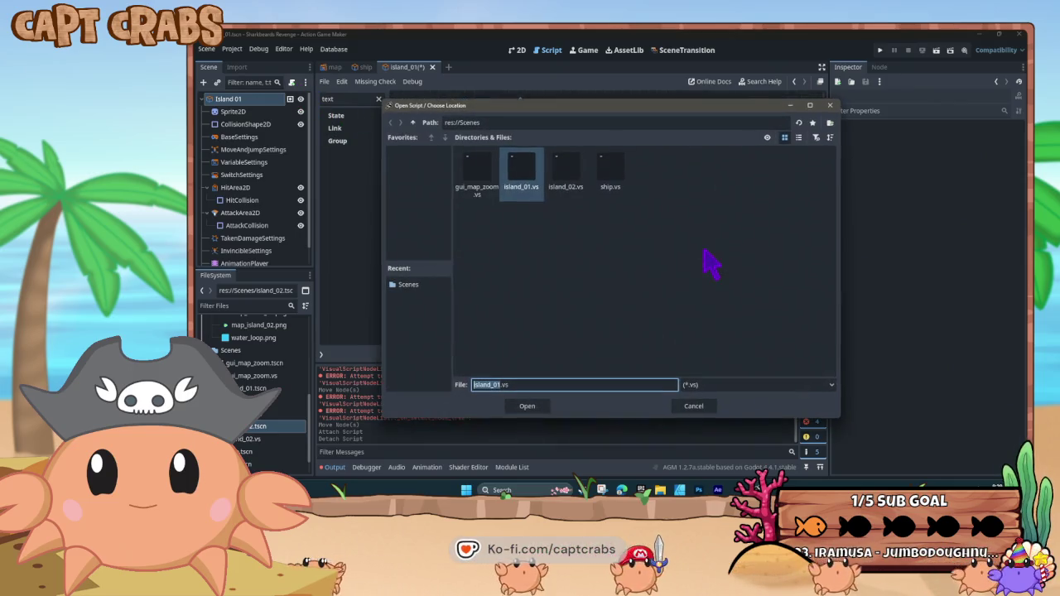
pyautogui.doubleClick(566, 174)
pyautogui.click(574, 335)
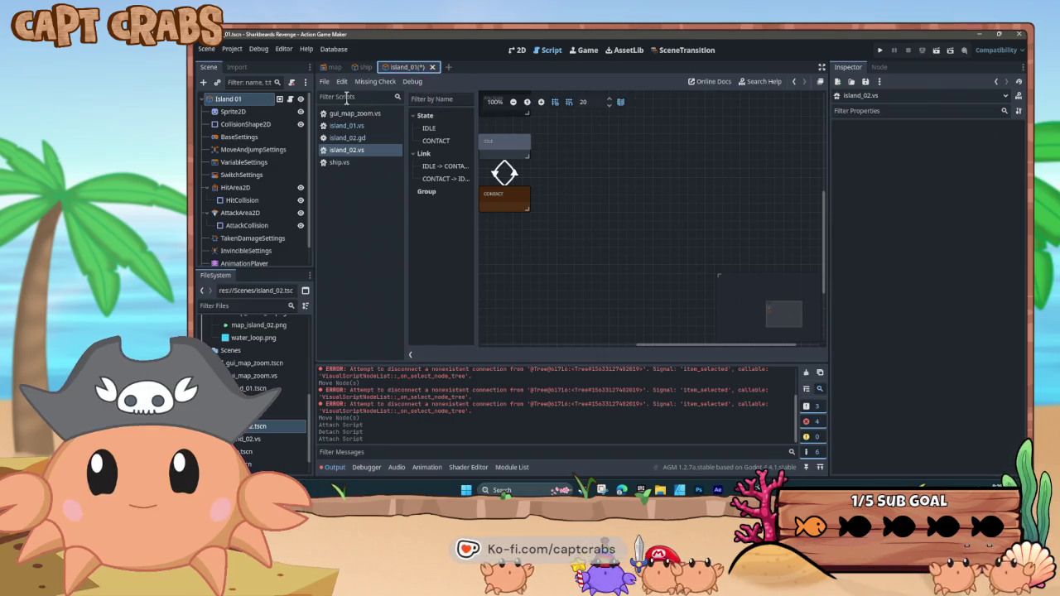
# Undo both the attach and the detach with Ctrl+Z, restoring Island 01 unchanged
pyautogui.hotkey('ctrl', 'z')
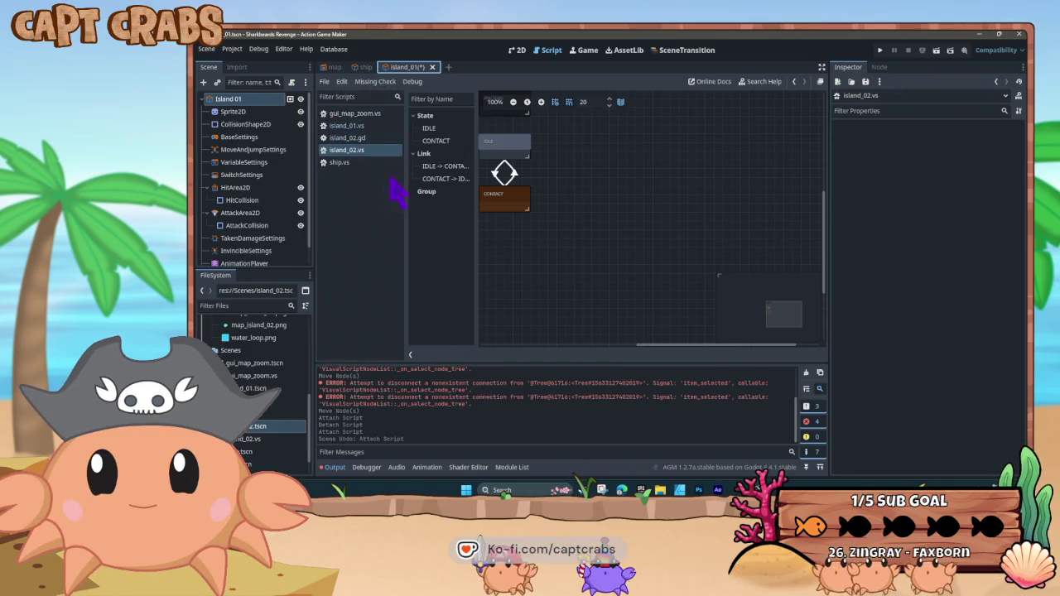
pyautogui.hotkey('ctrl', 'z')
pyautogui.click(246, 100)
pyautogui.click(242, 124)
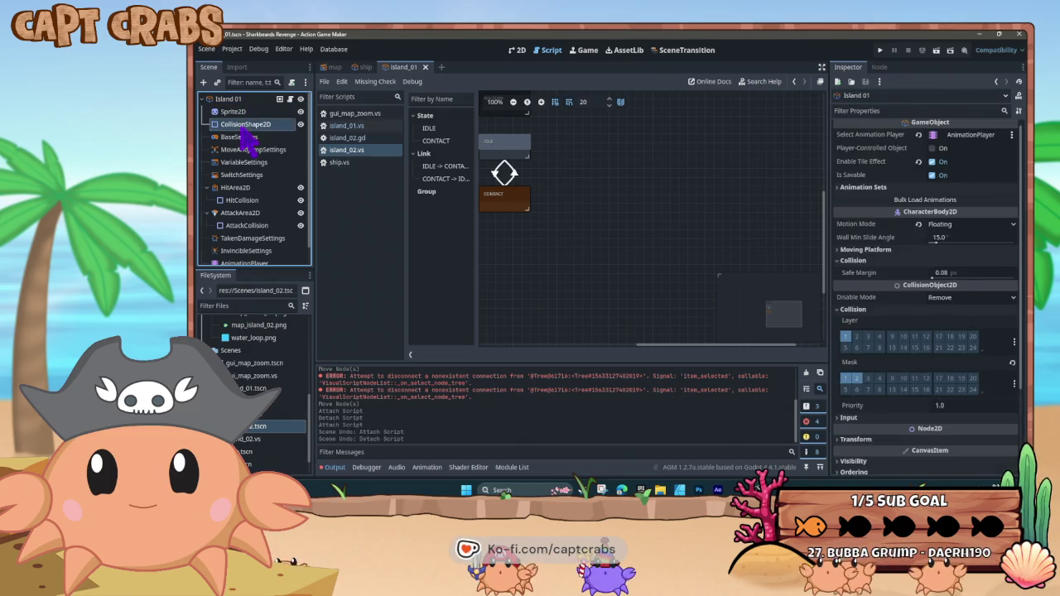
# Open island_02.tscn and rename its root node to Island 02
pyautogui.click(244, 98)
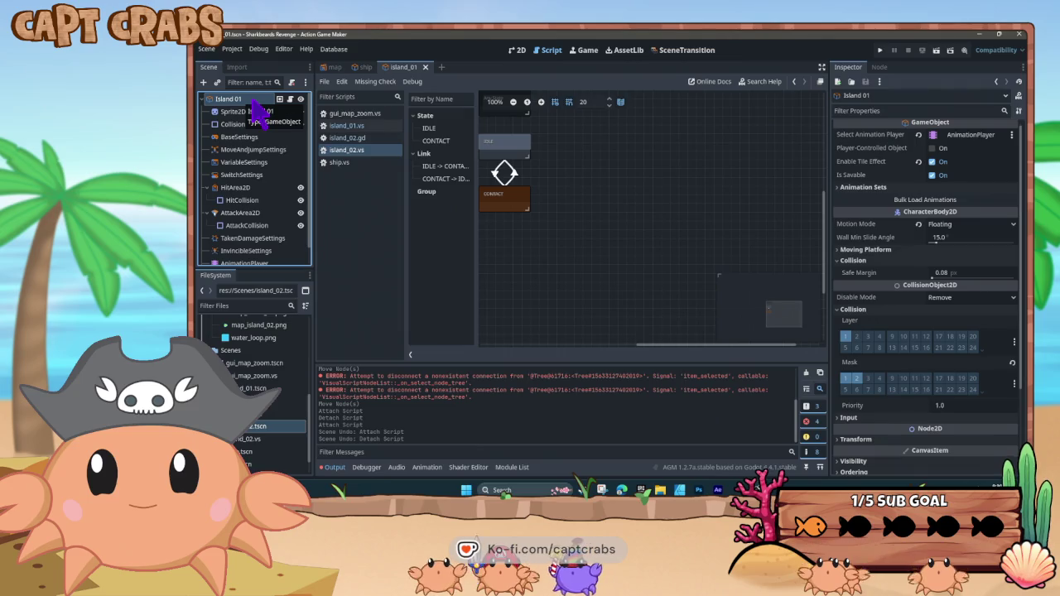
pyautogui.doubleClick(258, 428)
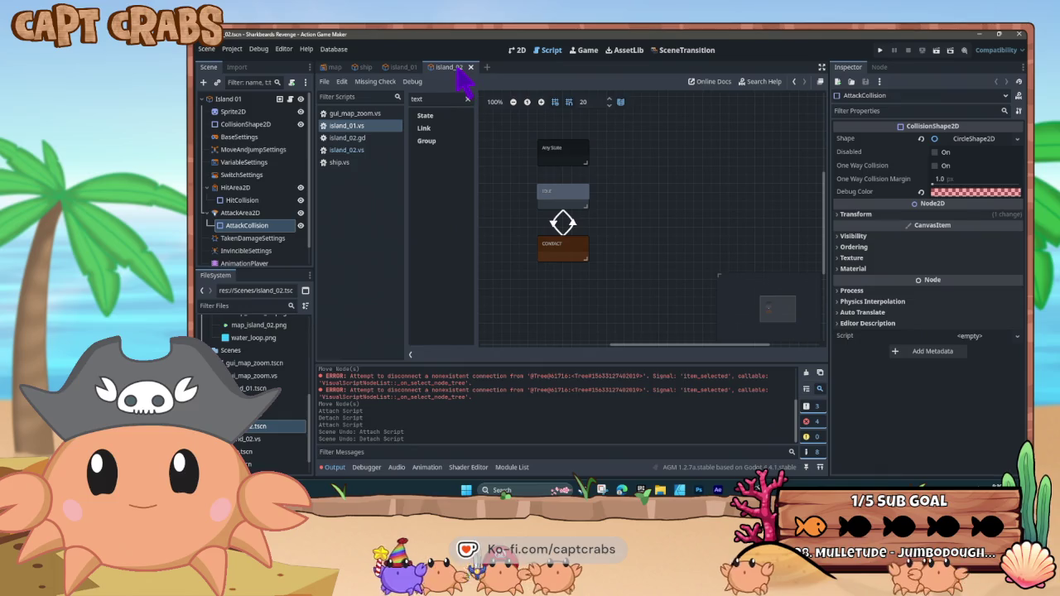
pyautogui.click(248, 98)
pyautogui.rightClick(249, 103)
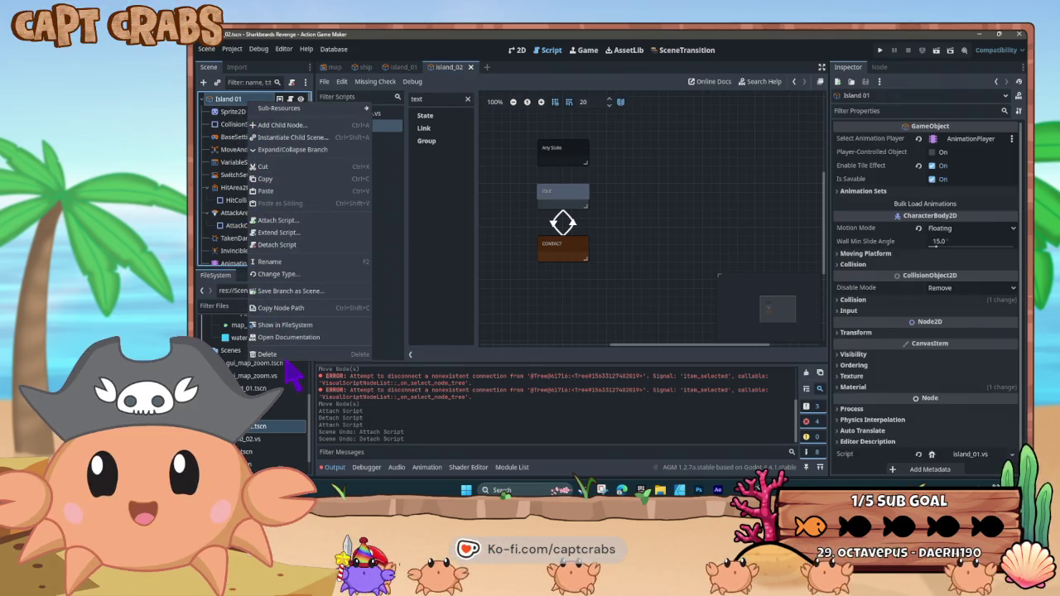
pyautogui.click(273, 262)
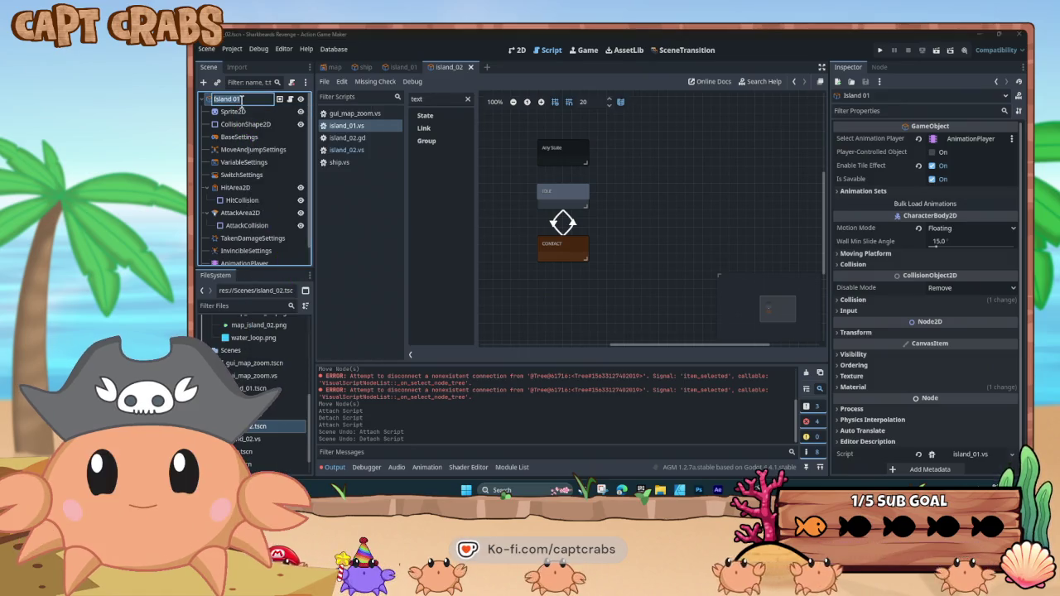
pyautogui.write('2')
pyautogui.press('Return')
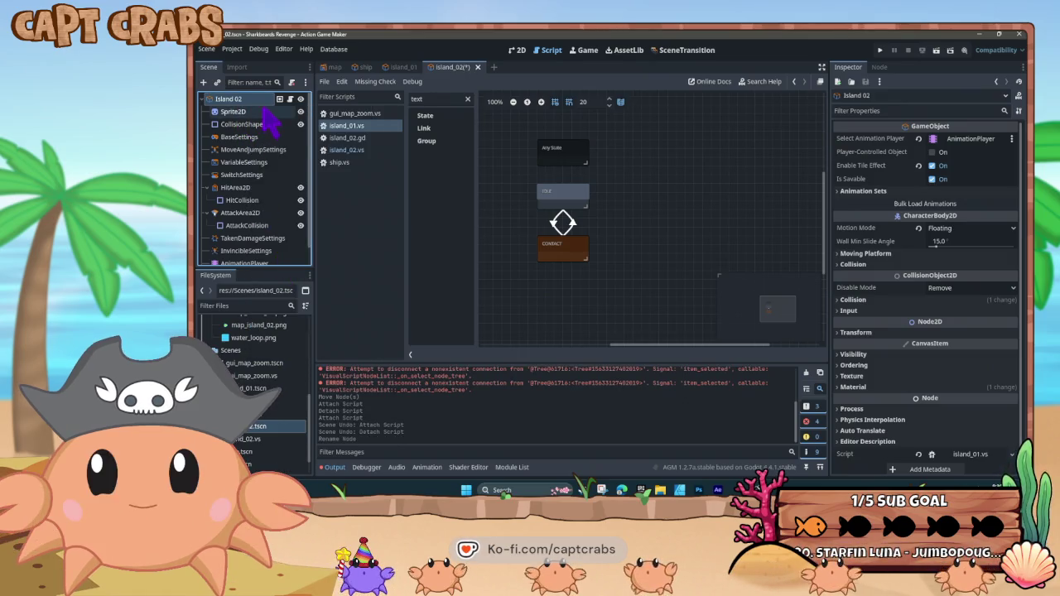
# Replace the root's script with the existing island_02.vs visual script and save the scene
pyautogui.click(292, 83)
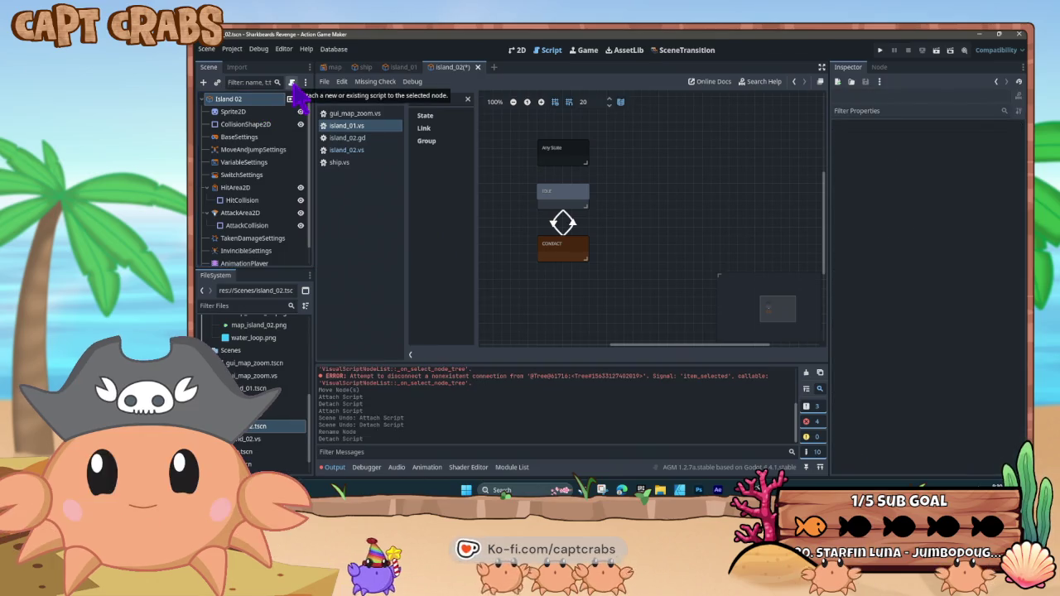
pyautogui.click(291, 82)
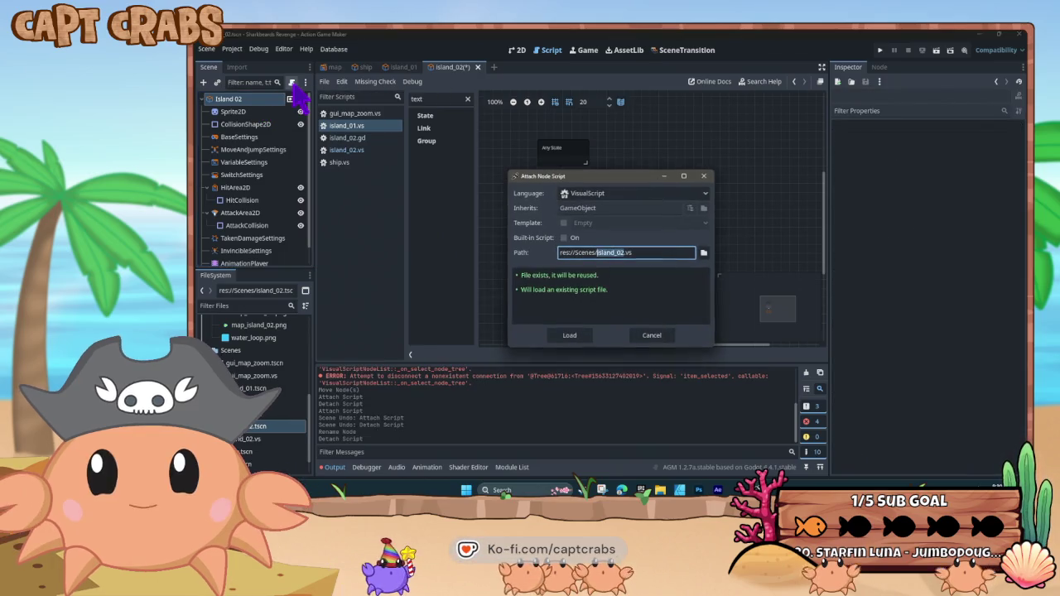
pyautogui.click(704, 252)
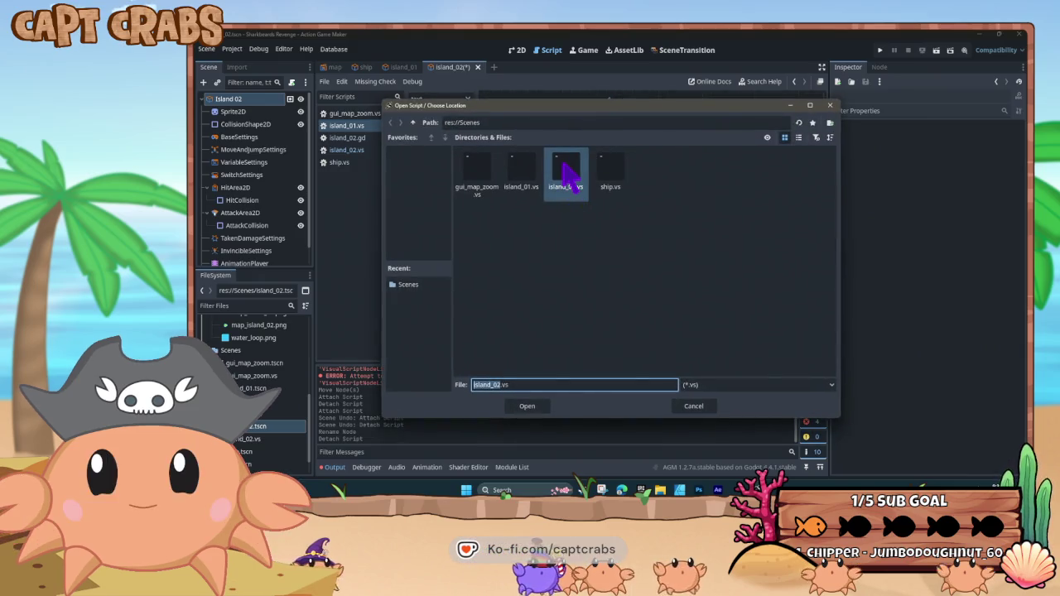
pyautogui.doubleClick(564, 166)
pyautogui.click(570, 336)
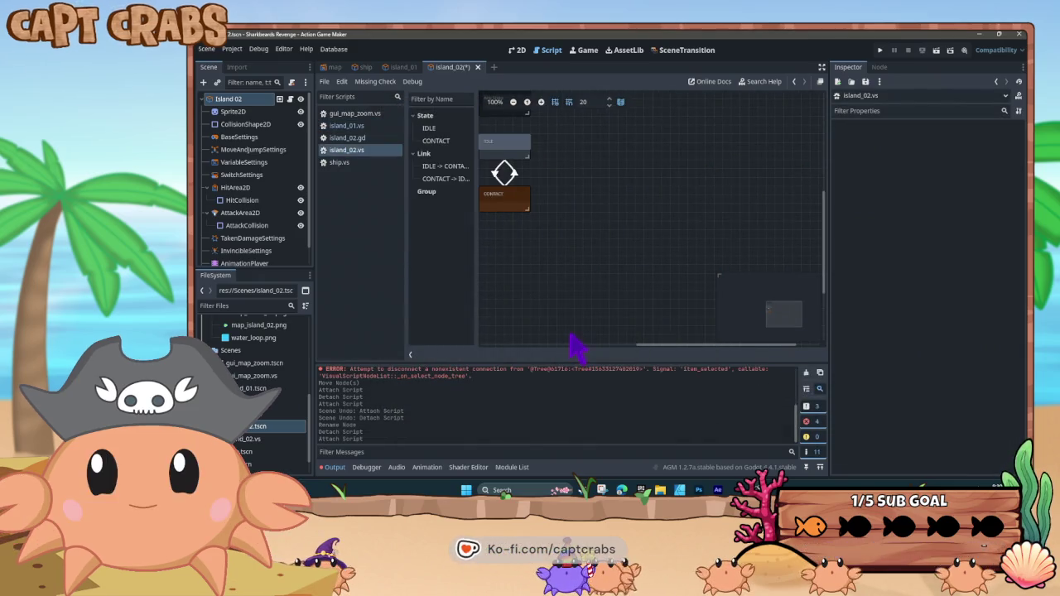
pyautogui.moveTo(516, 229); pyautogui.dragTo(583, 274)
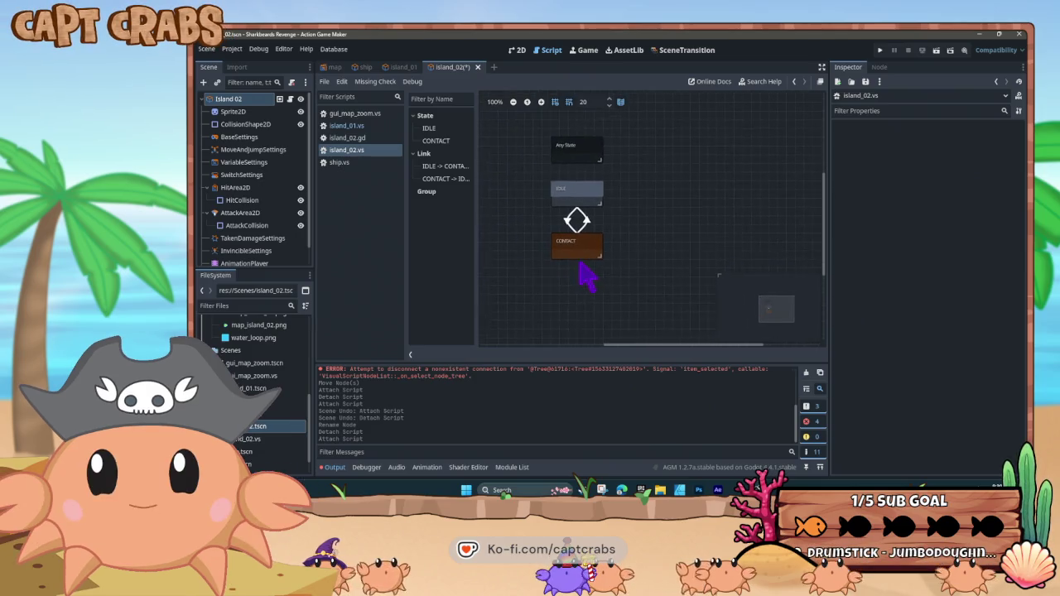
pyautogui.click(360, 129)
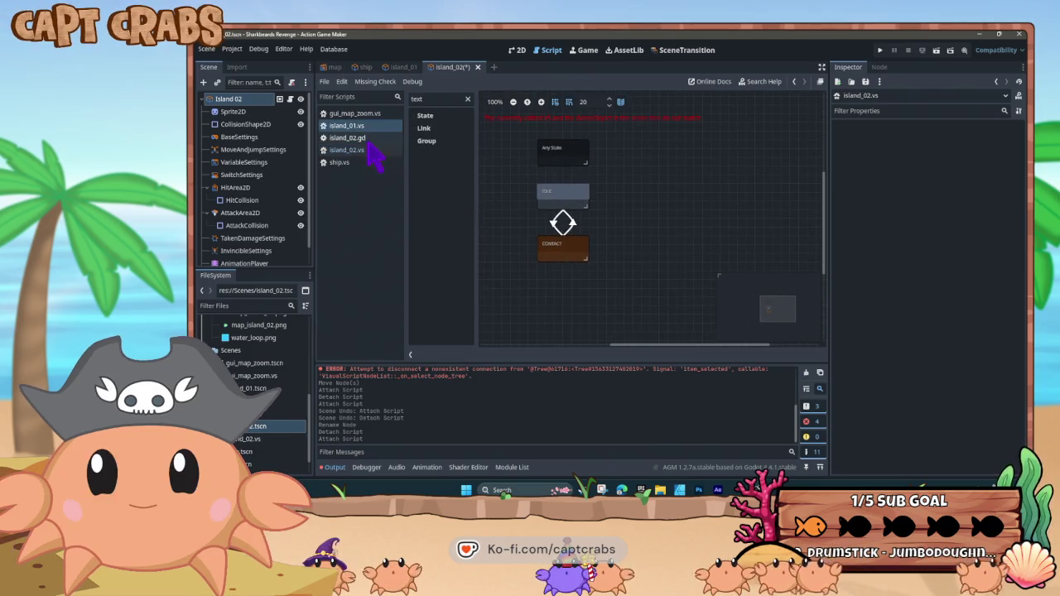
pyautogui.click(370, 152)
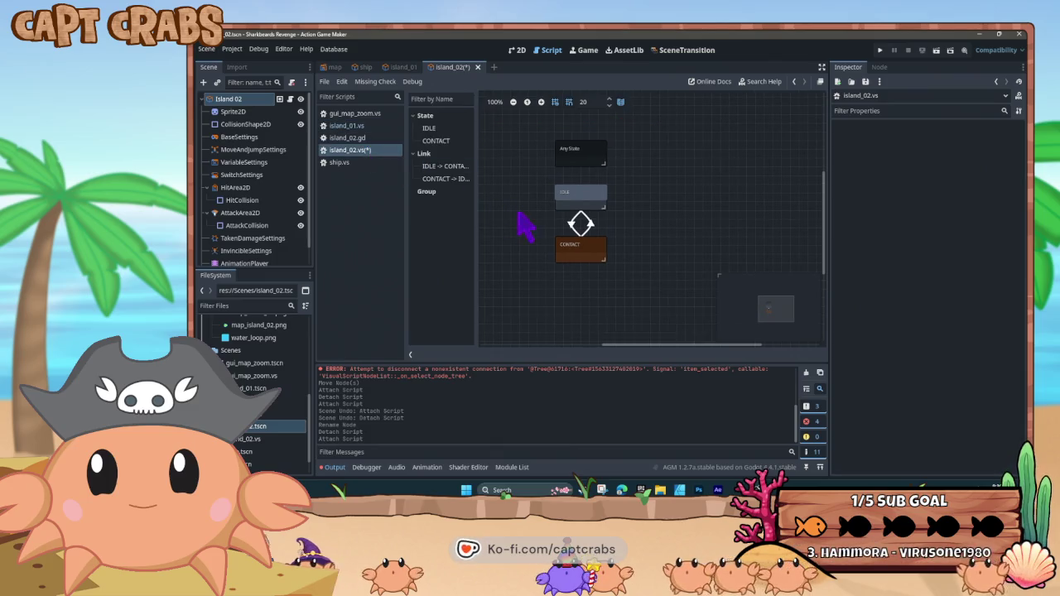
pyautogui.hotkey('ctrl', 's')
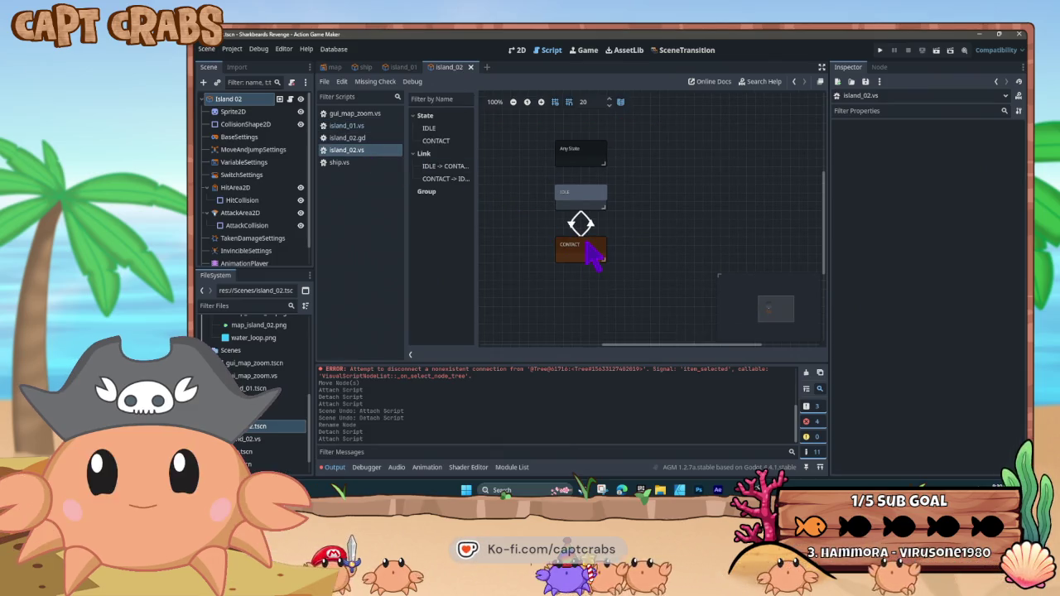
# Change the CONTACT state's DisplayText body from 'Crab Island' to 'Shipwreck Cove', then save and run
pyautogui.click(590, 254)
pyautogui.scroll(-3, 885, 386)
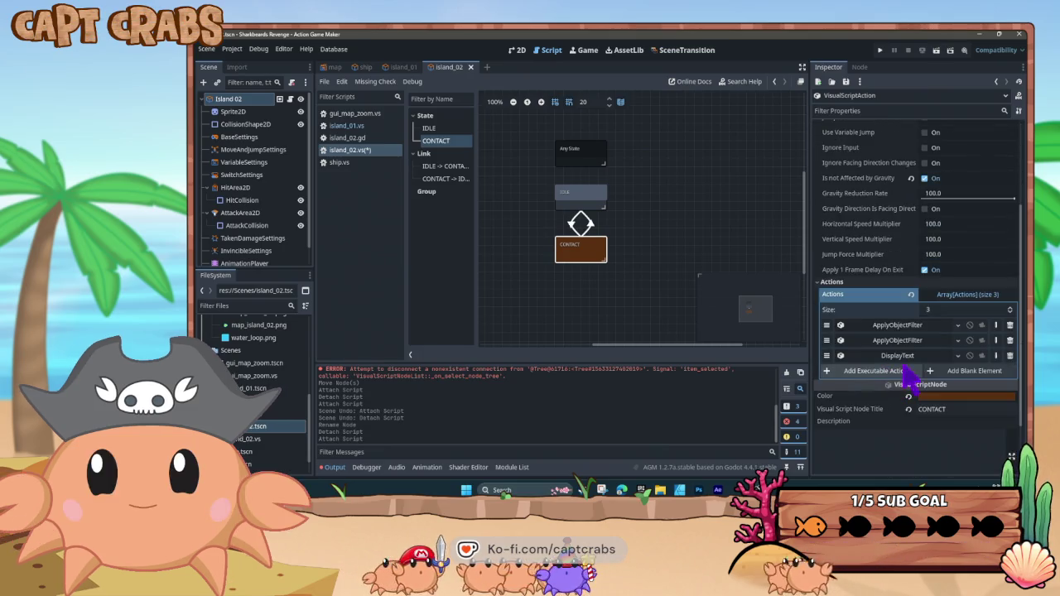
pyautogui.click(893, 357)
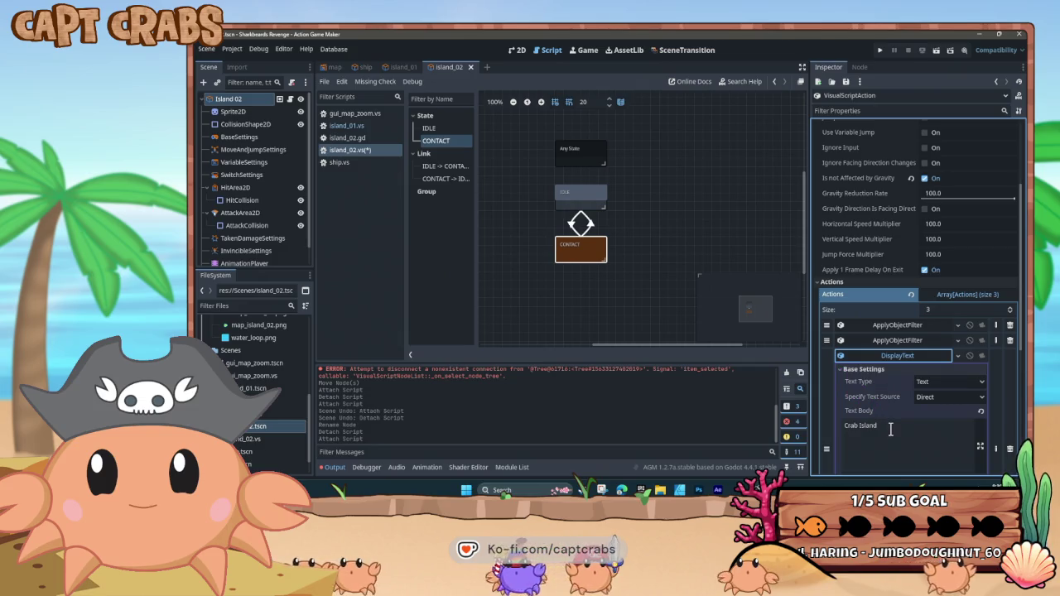
pyautogui.click(890, 428)
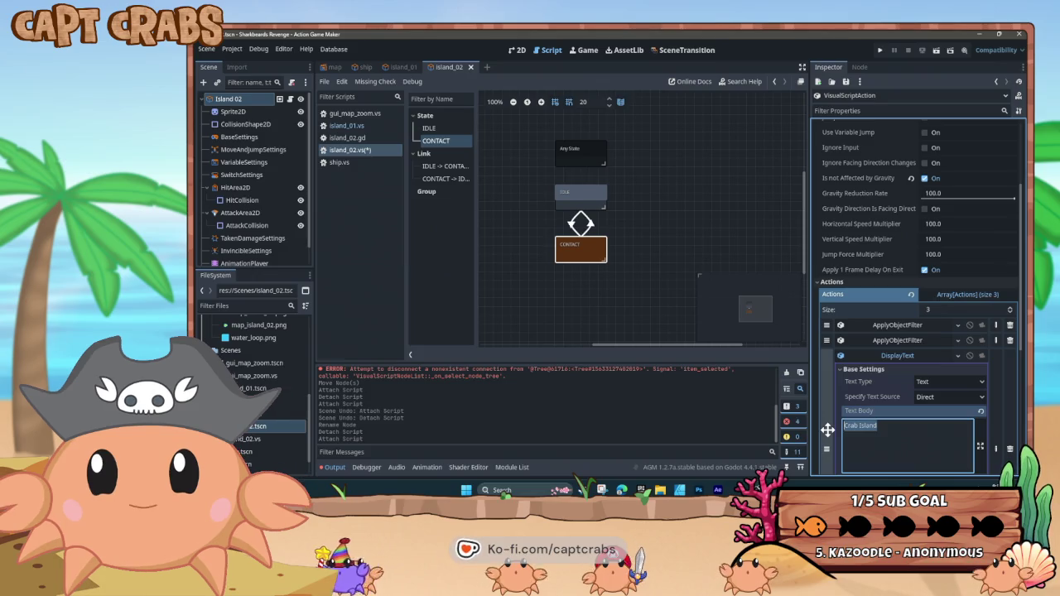
pyautogui.write('Shipwre')
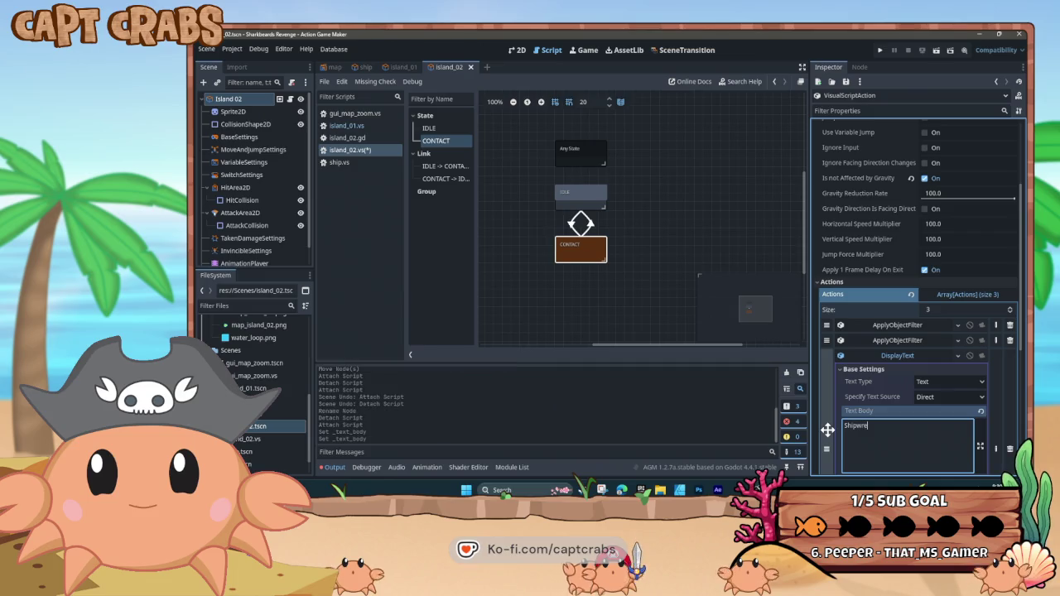
pyautogui.write('ve')
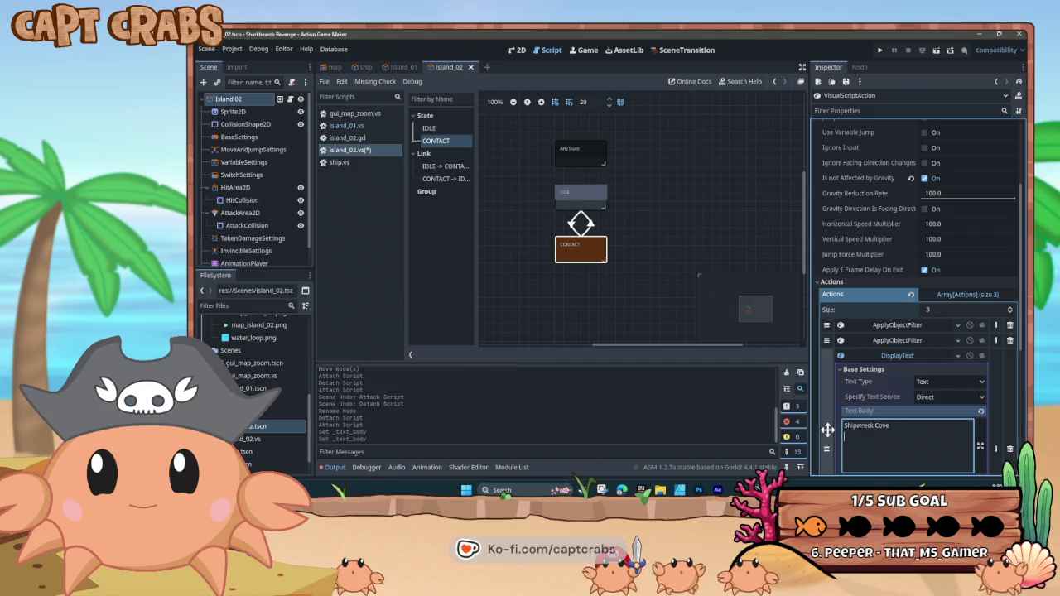
pyautogui.click(891, 360)
pyautogui.click(524, 262)
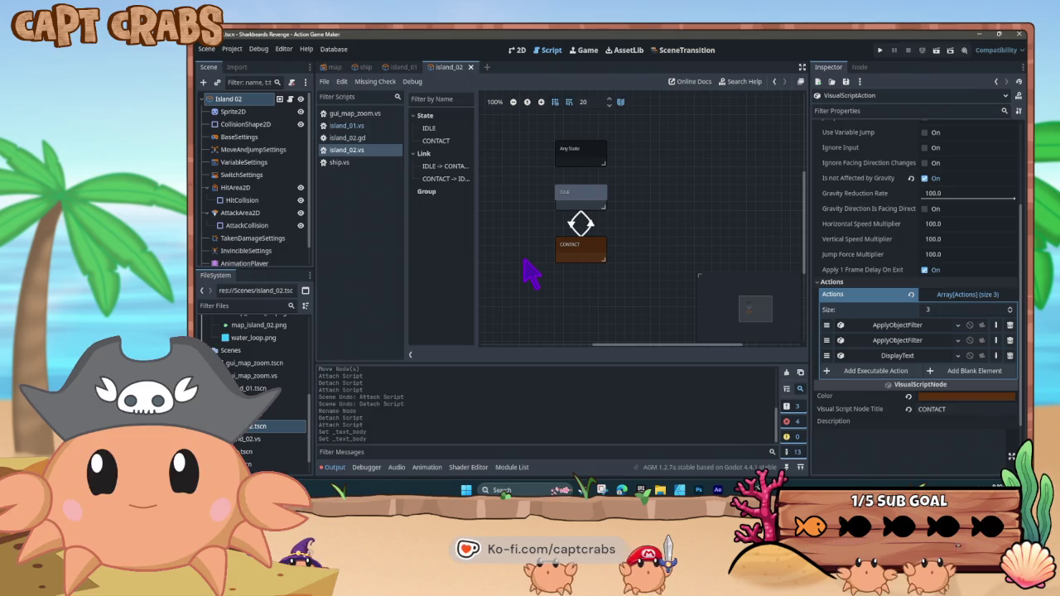
pyautogui.press('F5')
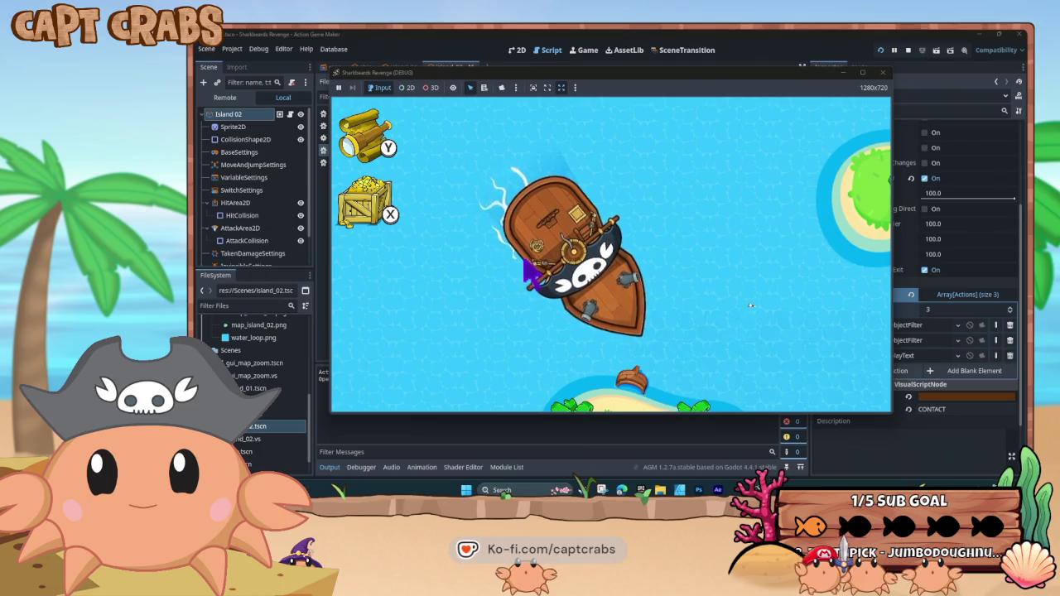
# Steer the ship over Shipwreck Cove and Crab Island to check their contact text, then stop with F8
pyautogui.press('Down')
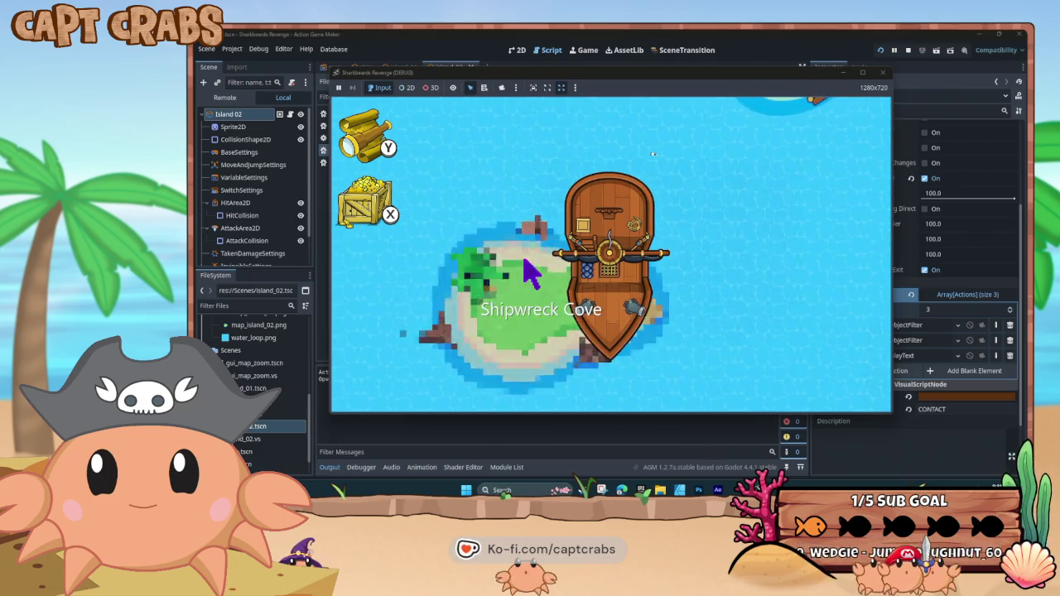
pyautogui.press('Up')
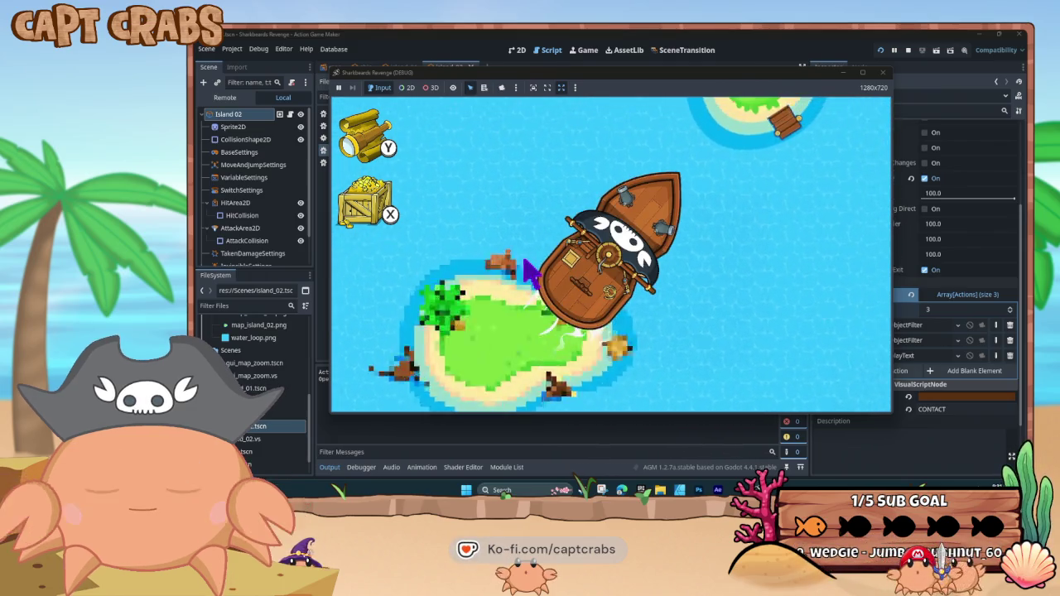
pyautogui.press('Right')
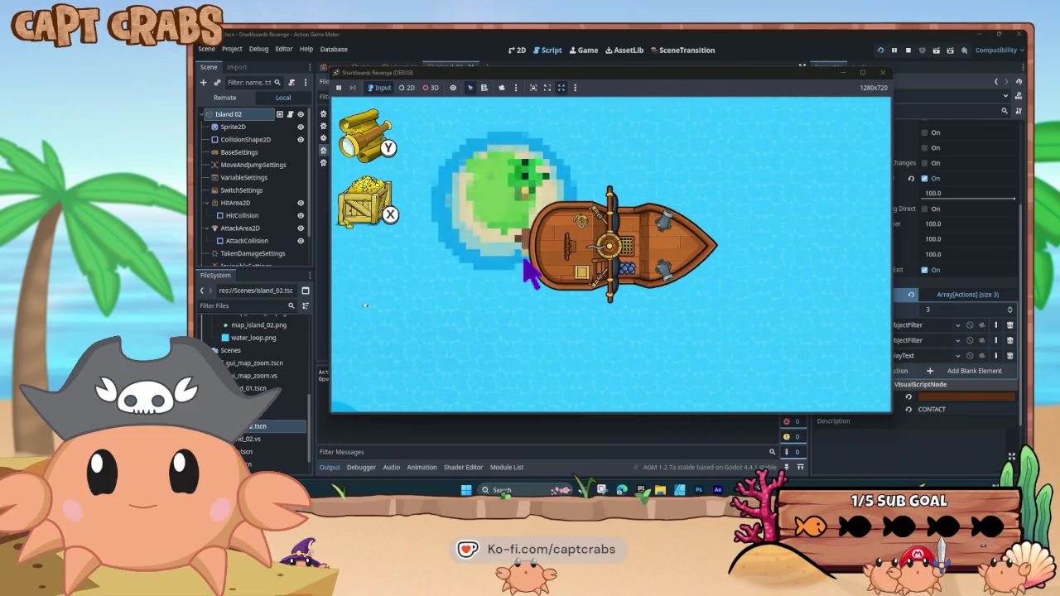
pyautogui.press('Up')
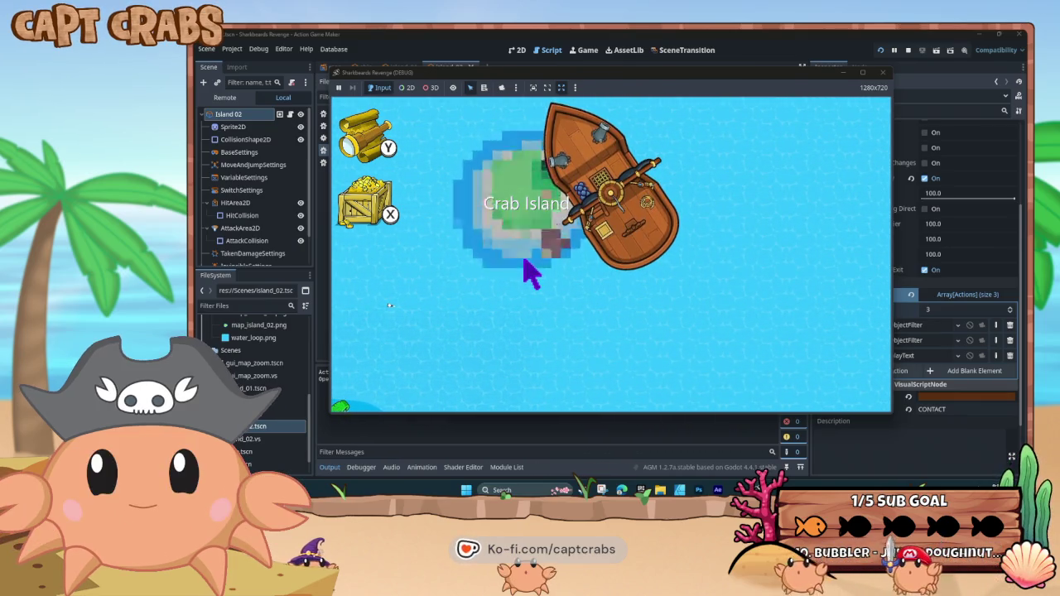
pyautogui.press('Down')
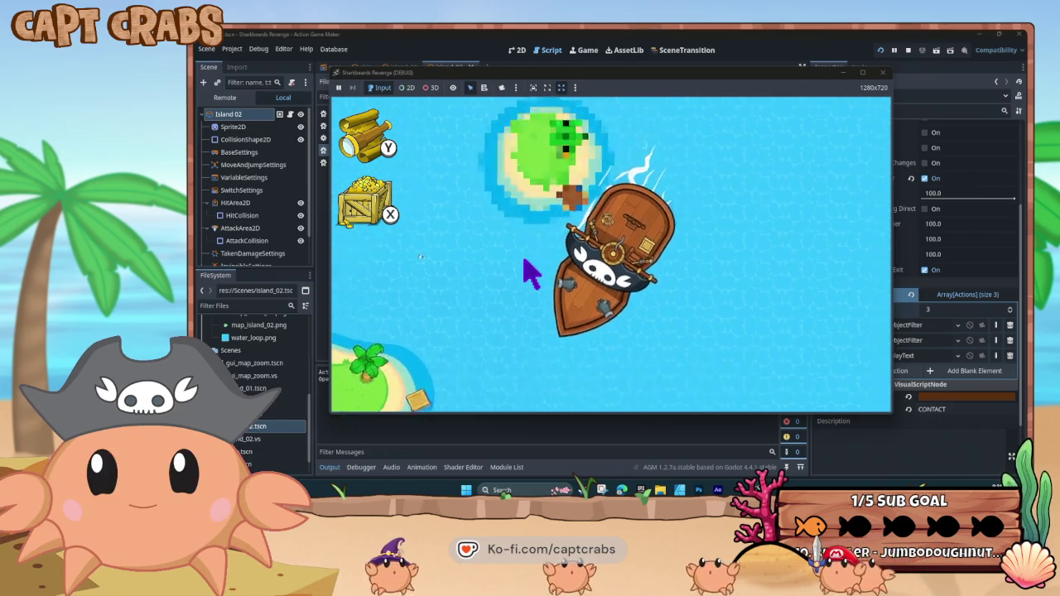
pyautogui.press('Left')
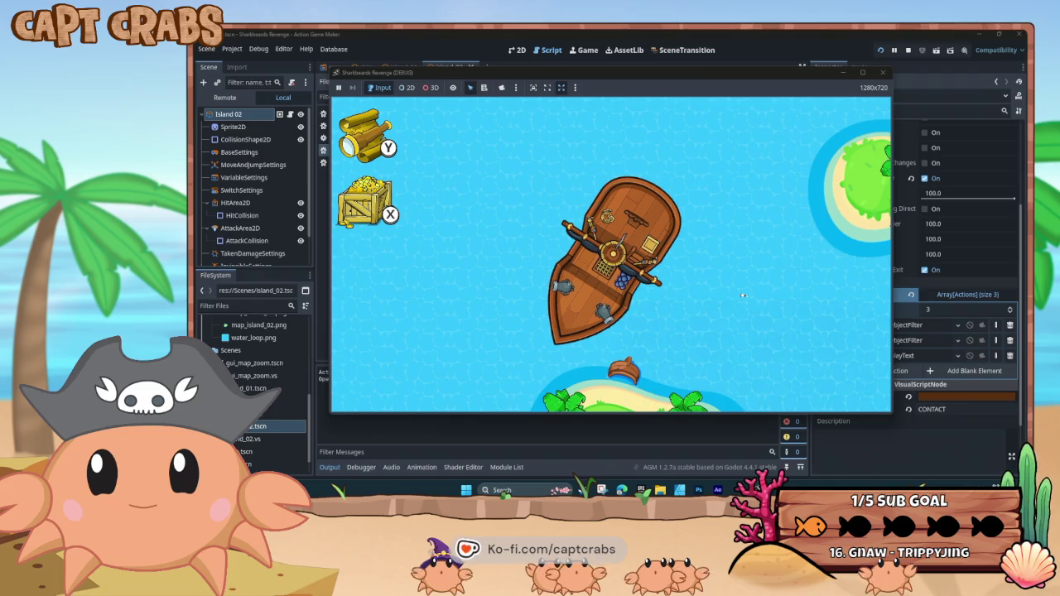
pyautogui.press('F8')
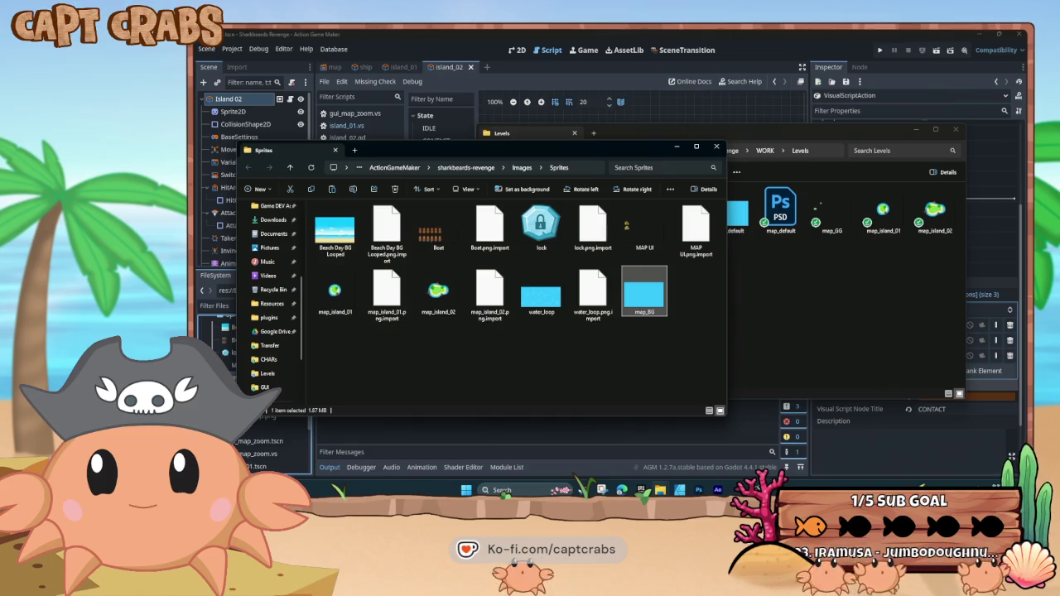
# Copy map_BG from the Levels folder into Sprites, replacing the existing file
pyautogui.click(833, 331)
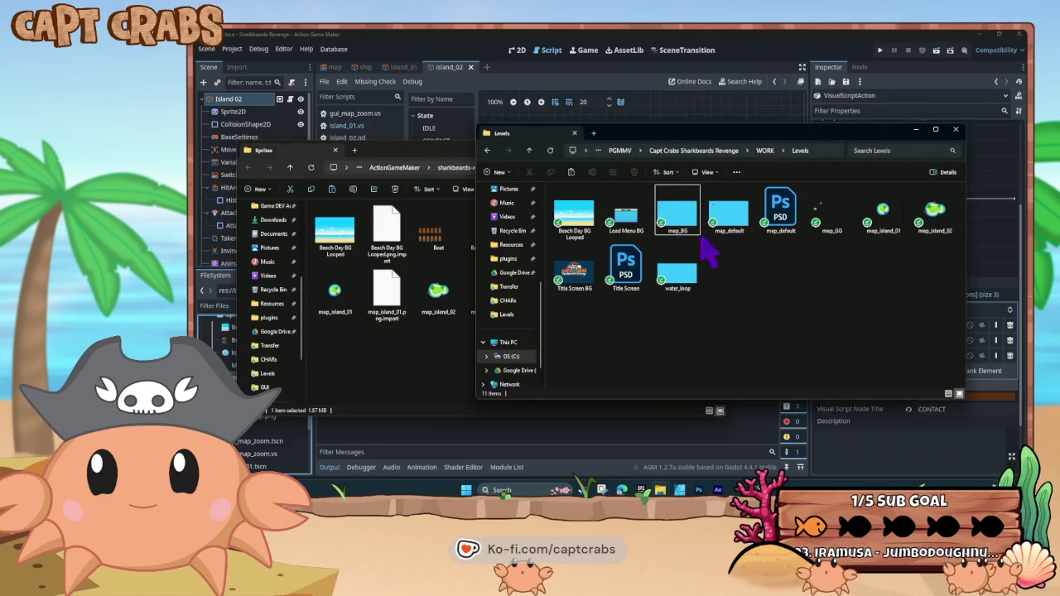
pyautogui.moveTo(681, 216)
pyautogui.mouseDown()
pyautogui.moveTo(373, 351)
pyautogui.moveTo(386, 367)
pyautogui.mouseUp()
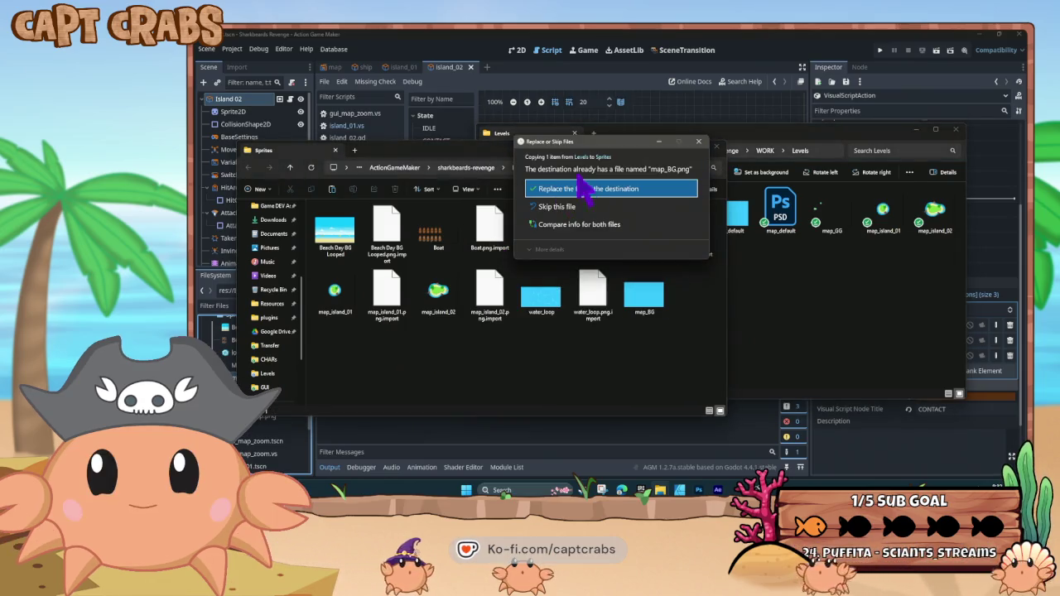
pyautogui.click(588, 192)
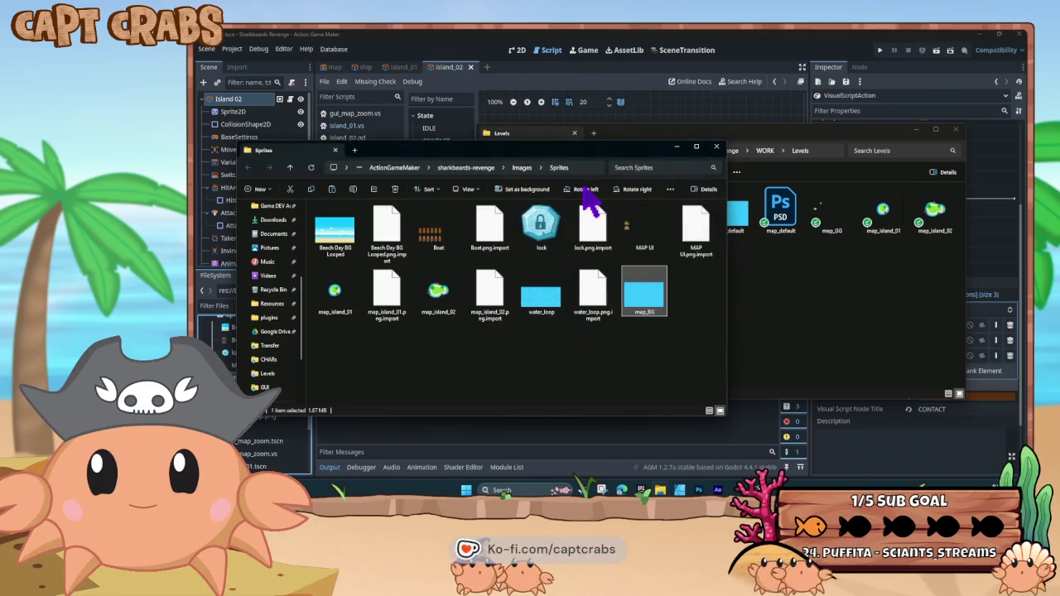
pyautogui.click(410, 42)
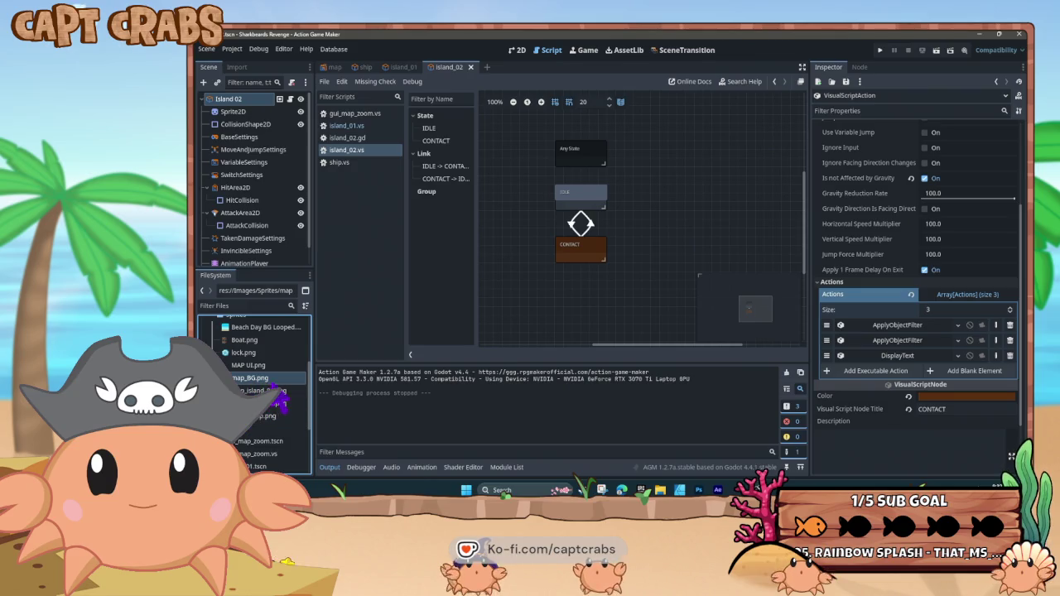
# Run a brief F5 playtest to see the new sea background, close it, and reopen the map scene
pyautogui.press('F5')
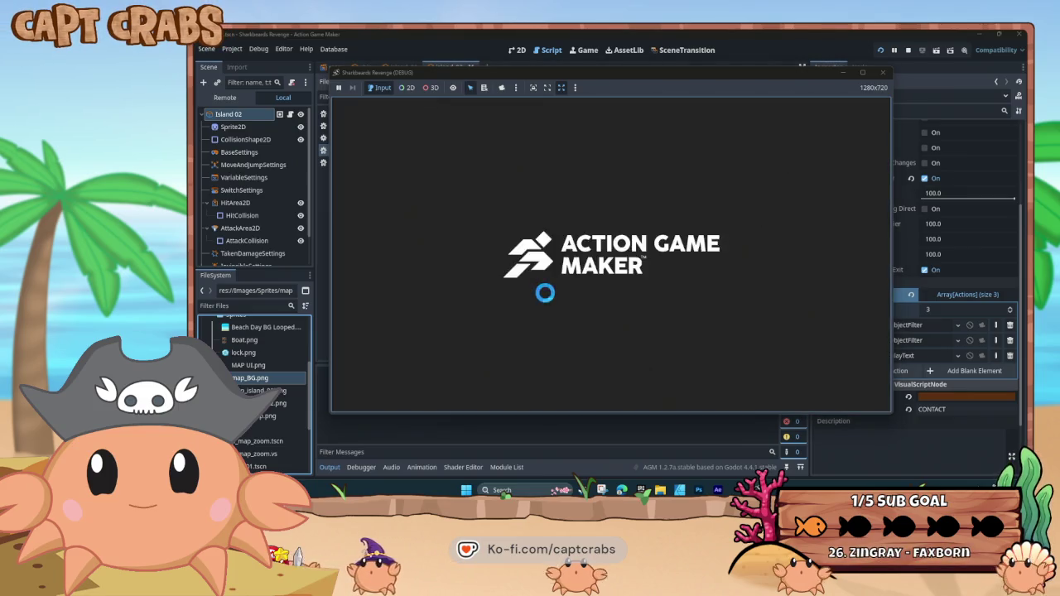
pyautogui.click(884, 73)
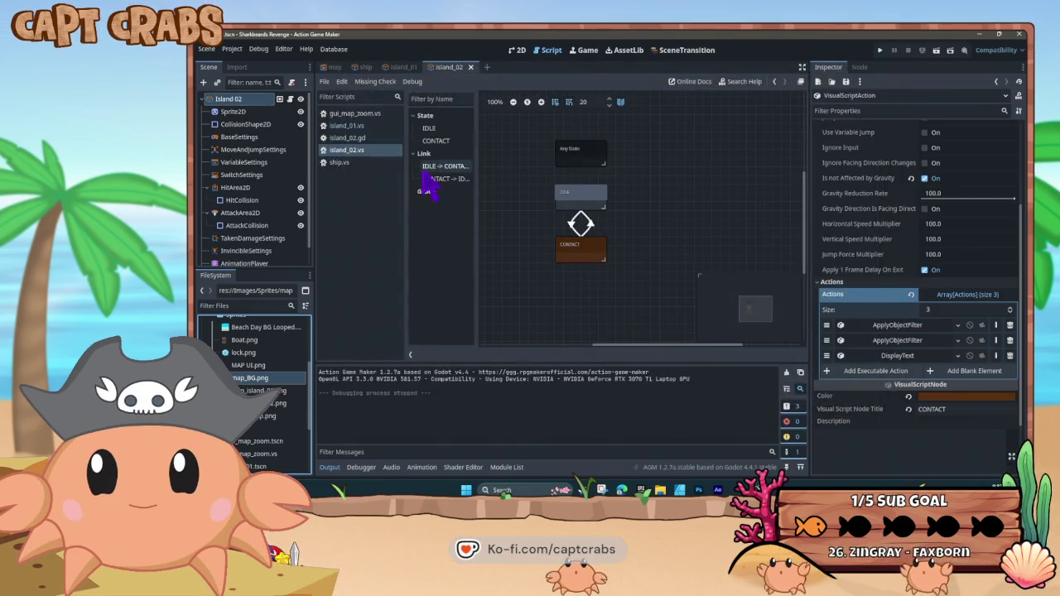
pyautogui.click(334, 67)
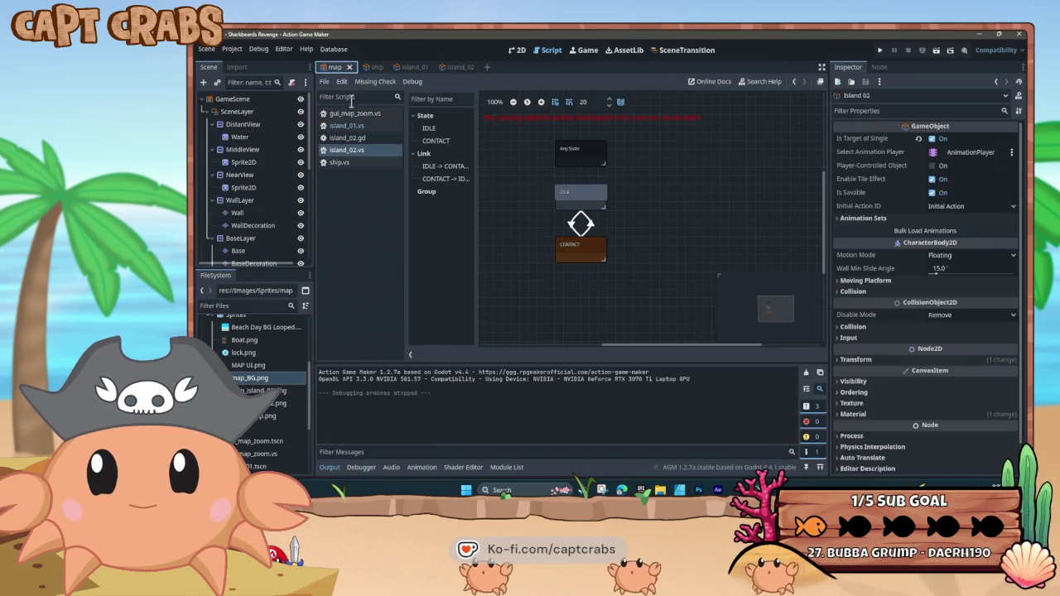
# In the 2D view, select the Water node and drop map_BG.png onto its Texture
pyautogui.click(517, 49)
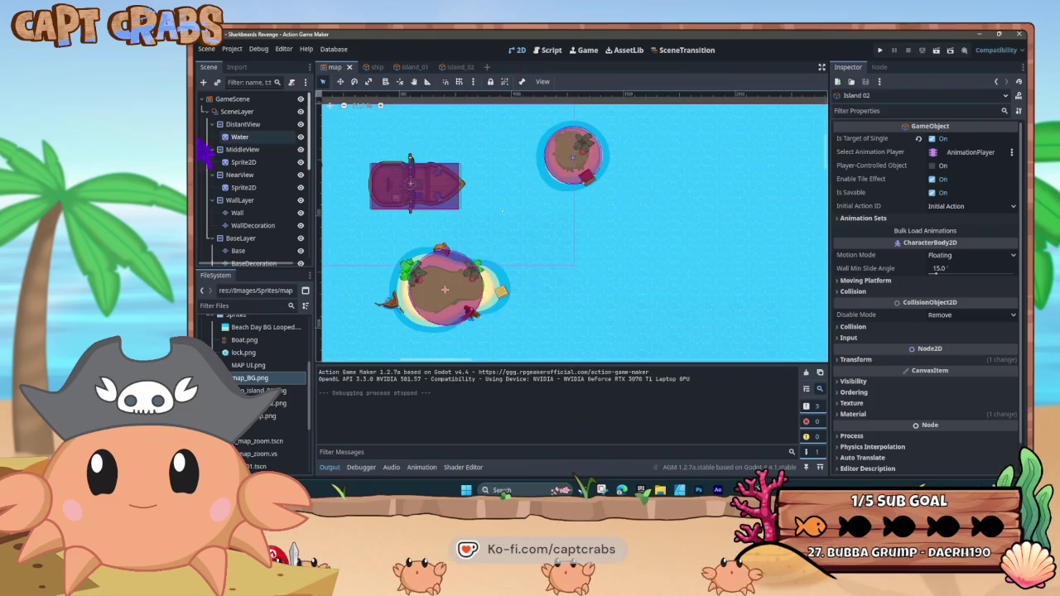
pyautogui.click(256, 138)
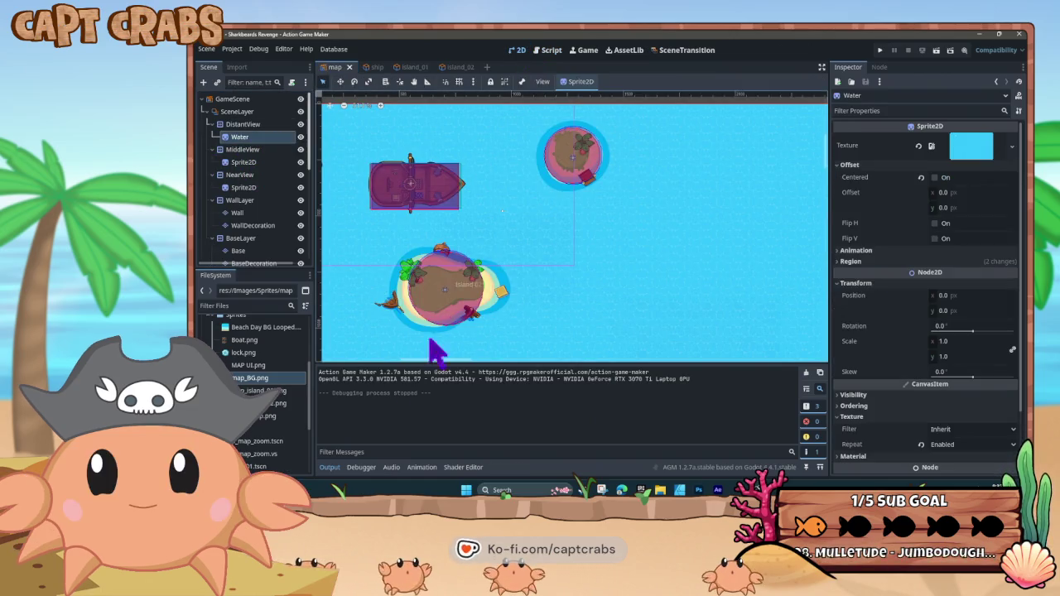
pyautogui.moveTo(263, 386)
pyautogui.mouseDown()
pyautogui.moveTo(621, 315)
pyautogui.moveTo(974, 162)
pyautogui.mouseUp()
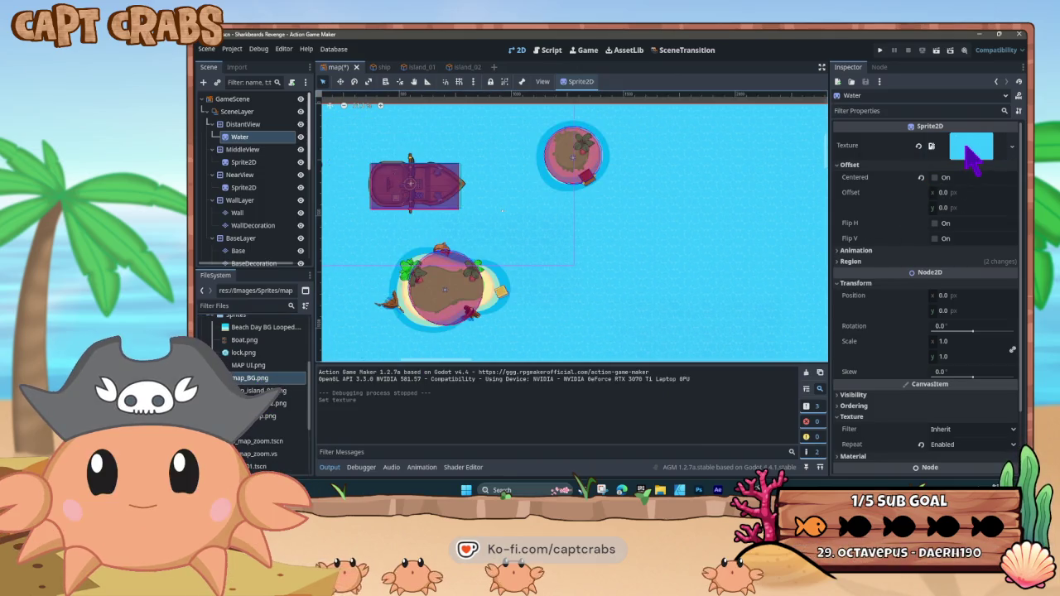
pyautogui.scroll(6, 504, 229)
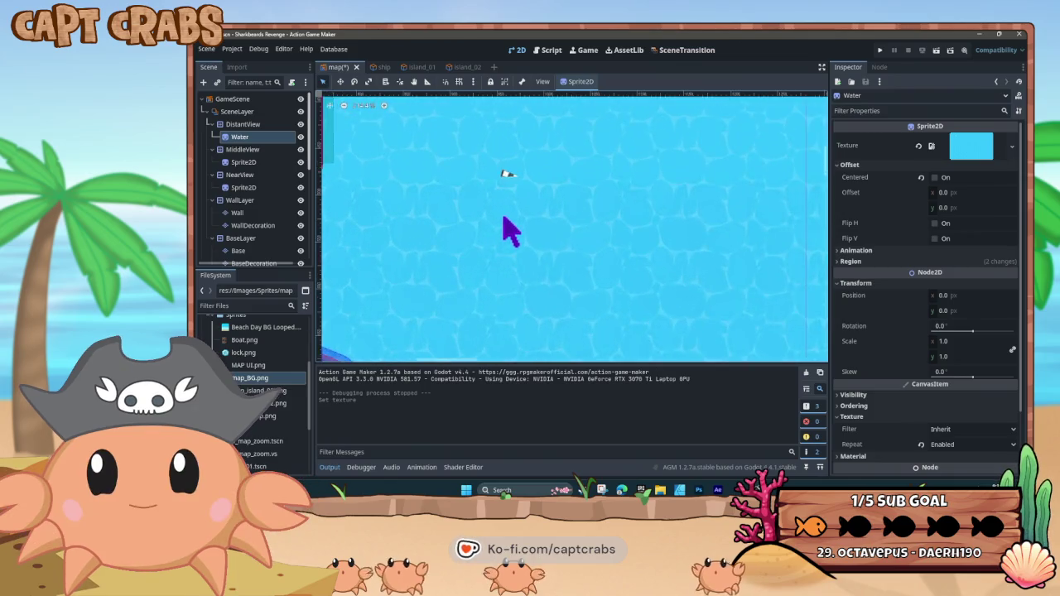
pyautogui.moveTo(495, 181); pyautogui.dragTo(539, 264)
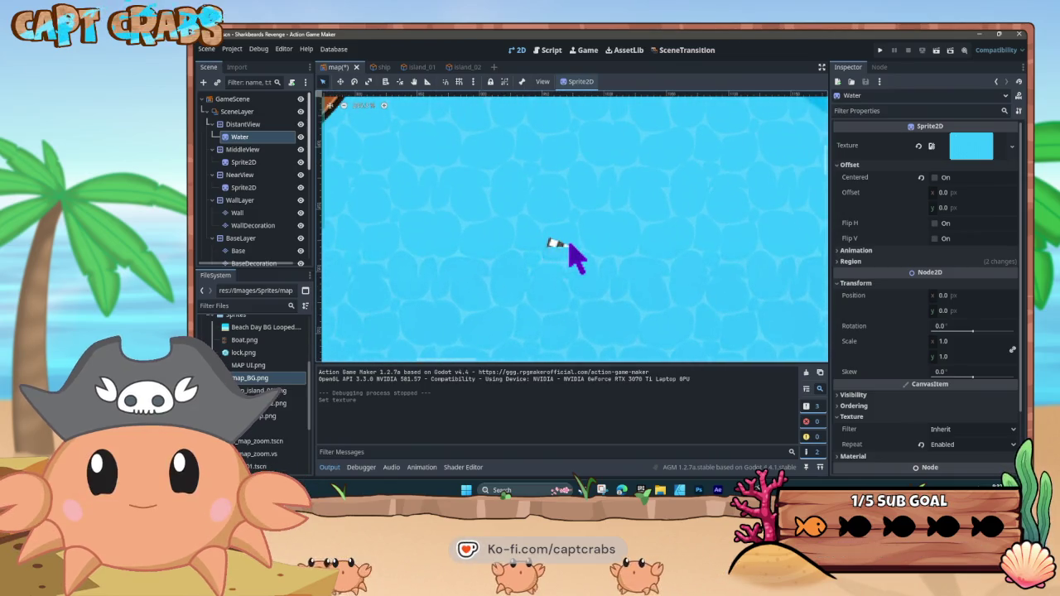
# Clear the Water's current texture and assign map_BG.png to it again
pyautogui.click(1011, 146)
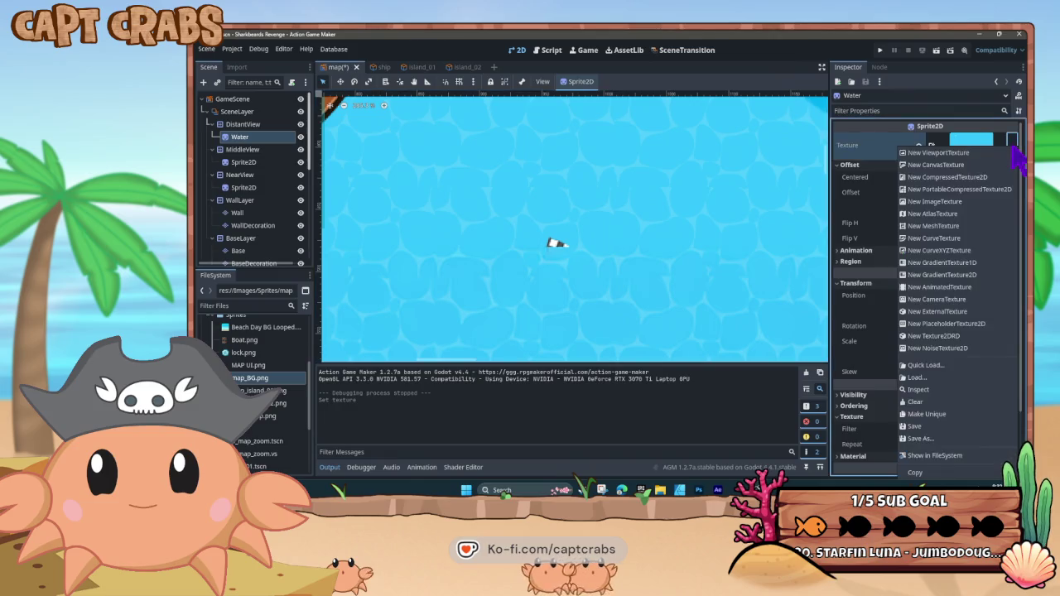
pyautogui.click(1012, 146)
pyautogui.click(1004, 146)
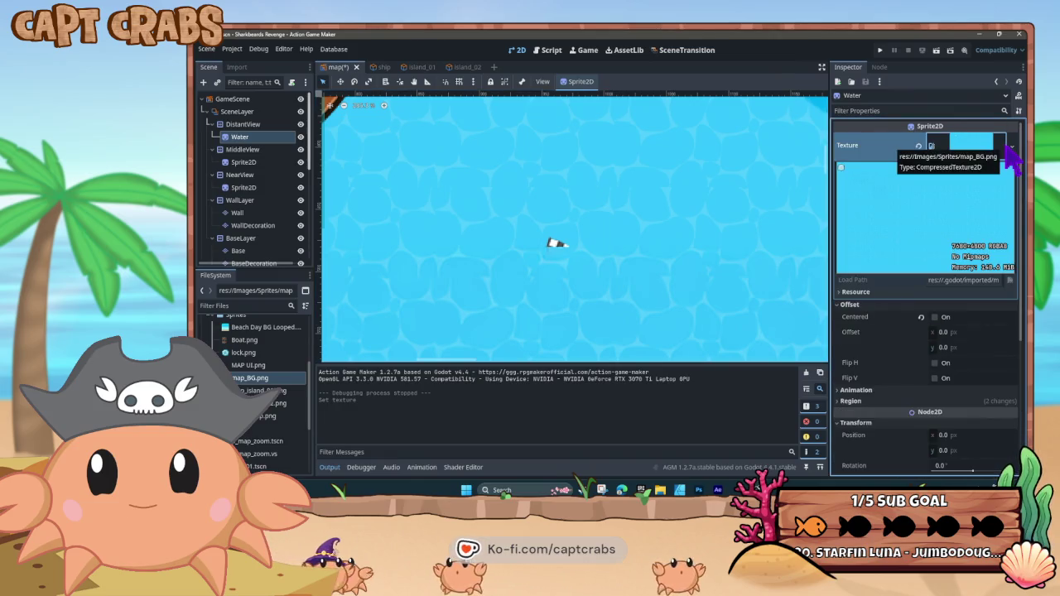
pyautogui.click(918, 145)
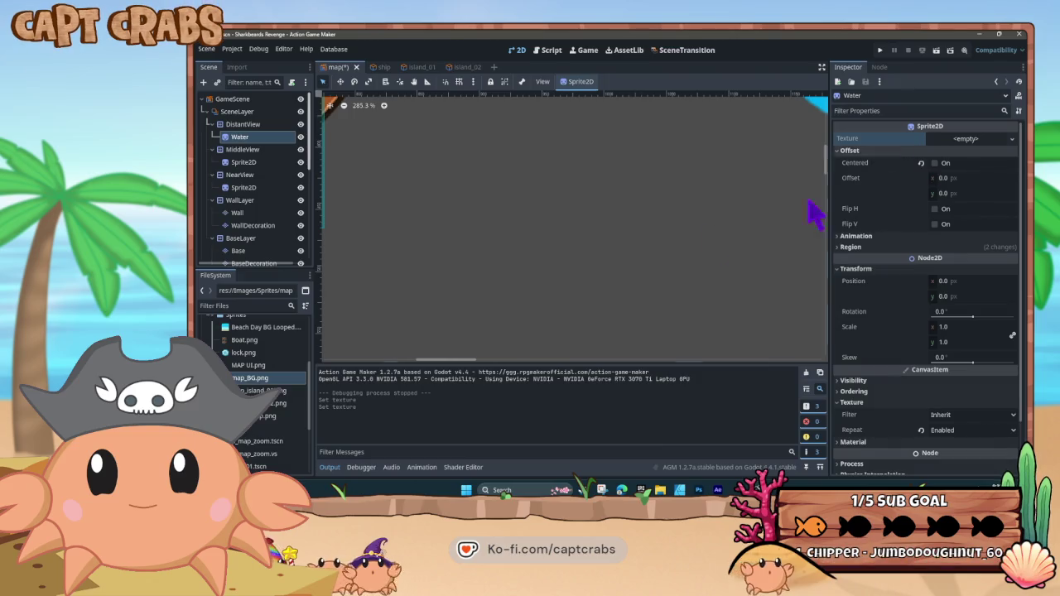
pyautogui.moveTo(250, 378)
pyautogui.mouseDown()
pyautogui.moveTo(415, 289)
pyautogui.moveTo(705, 277)
pyautogui.moveTo(994, 142)
pyautogui.moveTo(984, 153)
pyautogui.mouseUp()
pyautogui.scroll(-10, 534, 265)
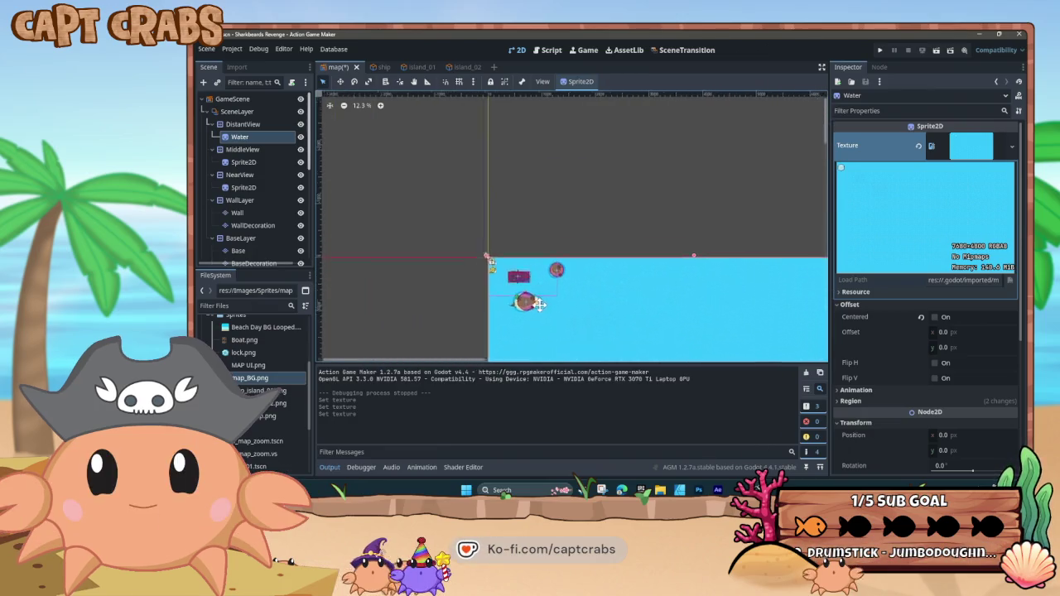
pyautogui.scroll(-4, 357, 197)
pyautogui.scroll(4, 504, 199)
pyautogui.scroll(10, 575, 308)
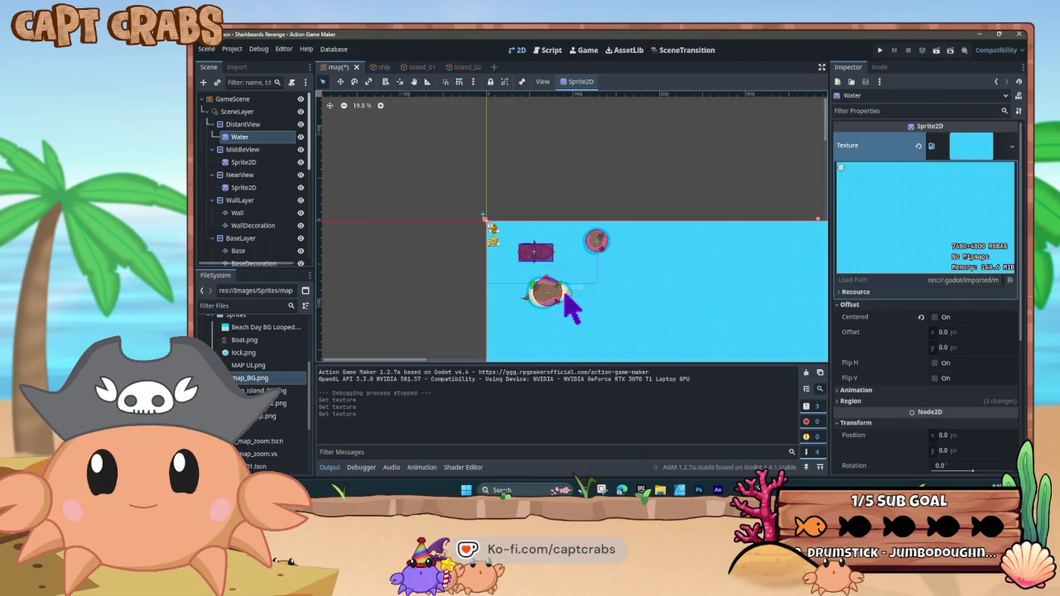
pyautogui.scroll(3, 569, 308)
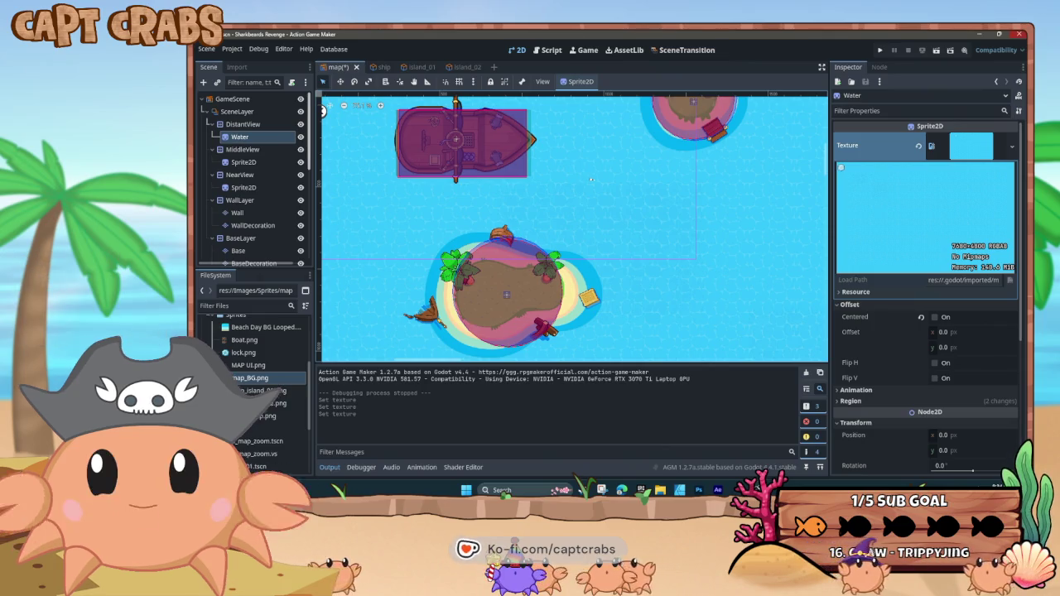
# Copy map_BG from Levels over the Sprites version again, then save the map scene
pyautogui.moveTo(660, 490)
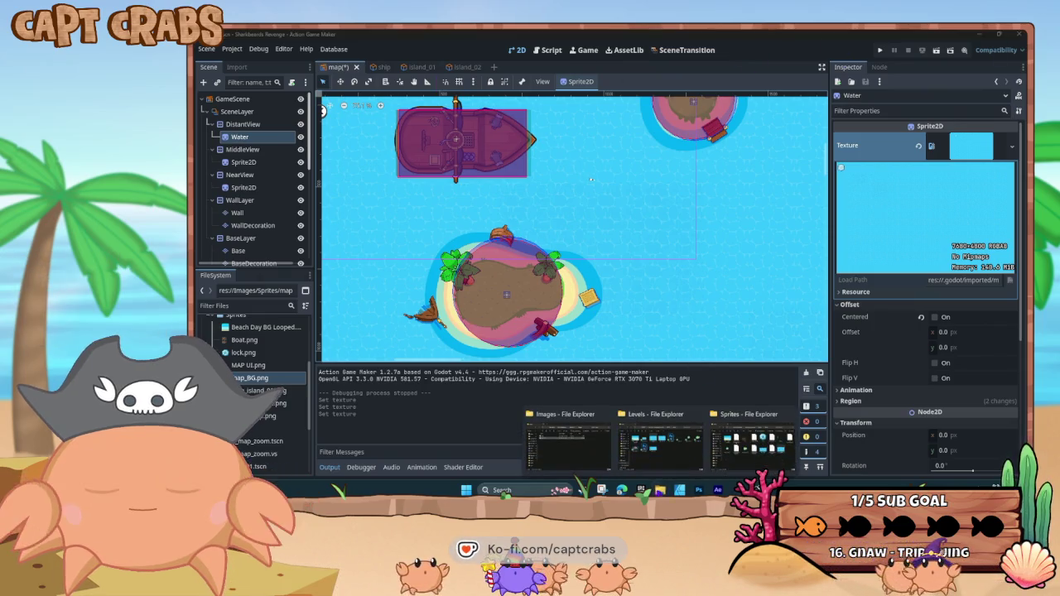
pyautogui.click(656, 447)
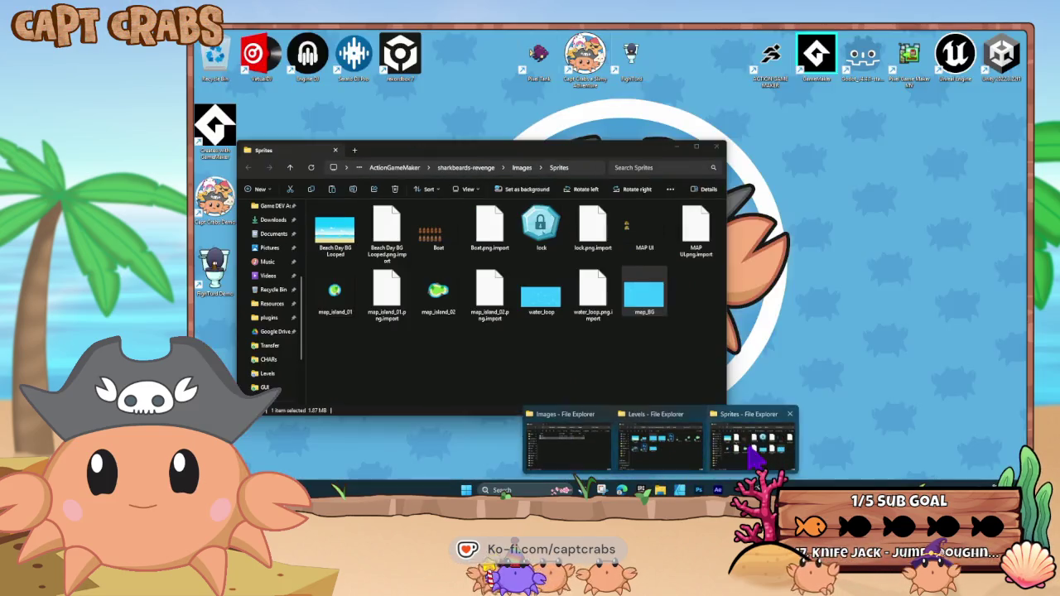
pyautogui.click(750, 447)
pyautogui.click(834, 323)
pyautogui.click(677, 217)
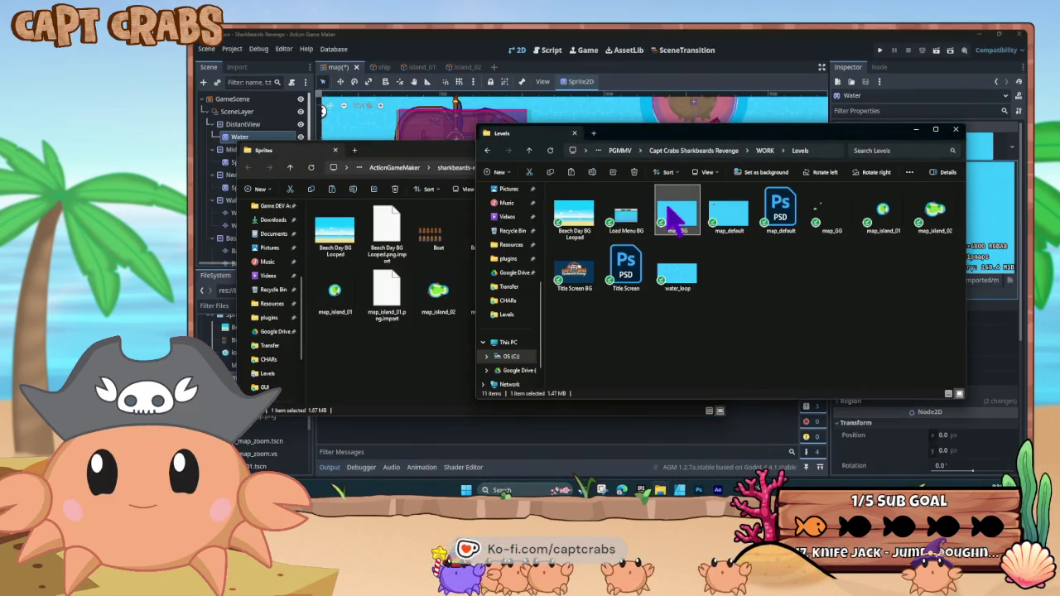
pyautogui.hotkey('ctrl', 'c')
pyautogui.click(433, 372)
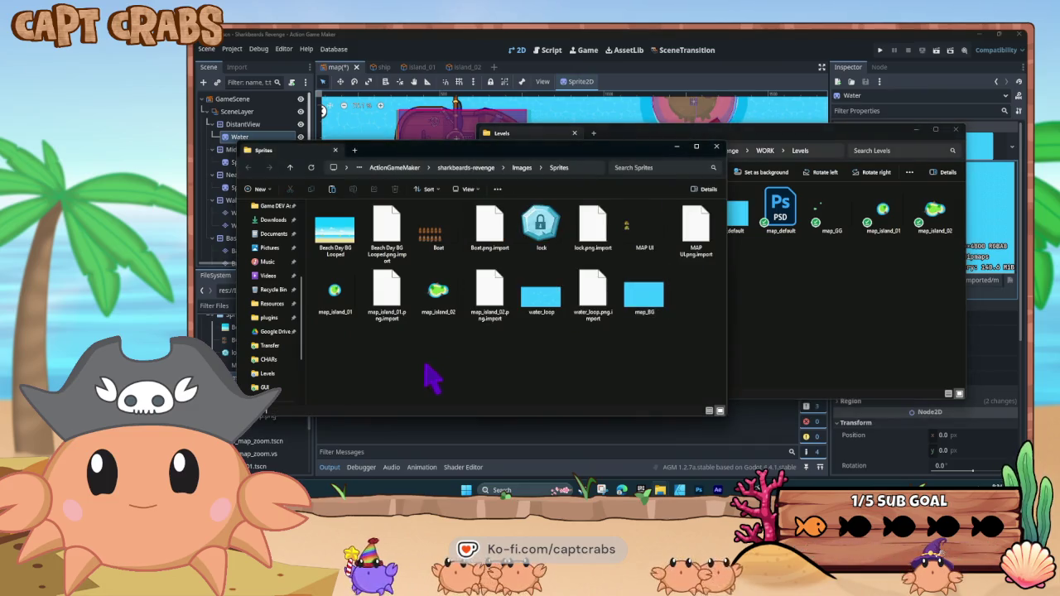
pyautogui.hotkey('ctrl', 'v')
pyautogui.click(574, 189)
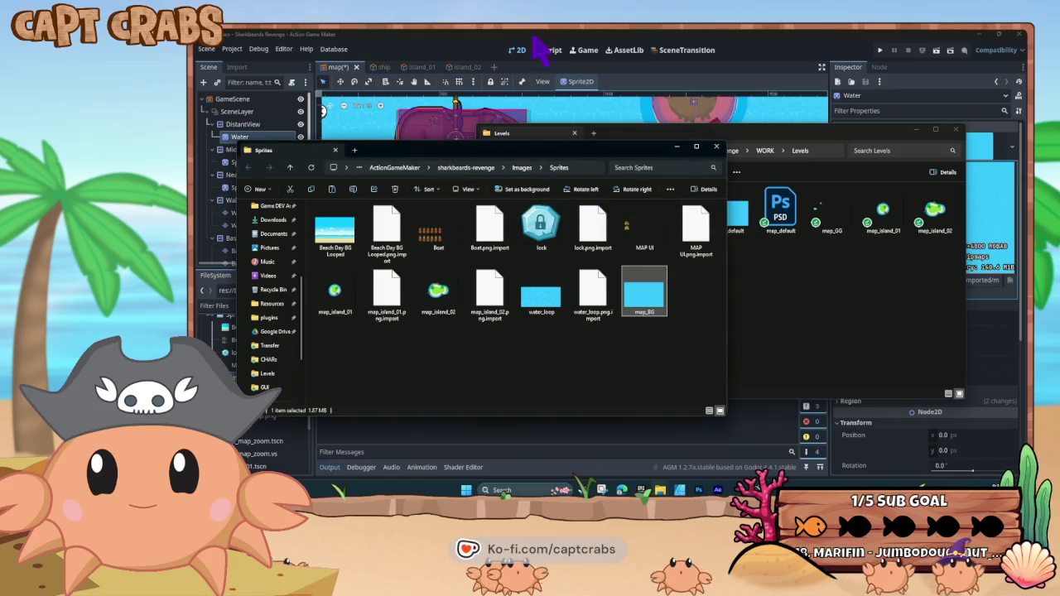
pyautogui.click(473, 47)
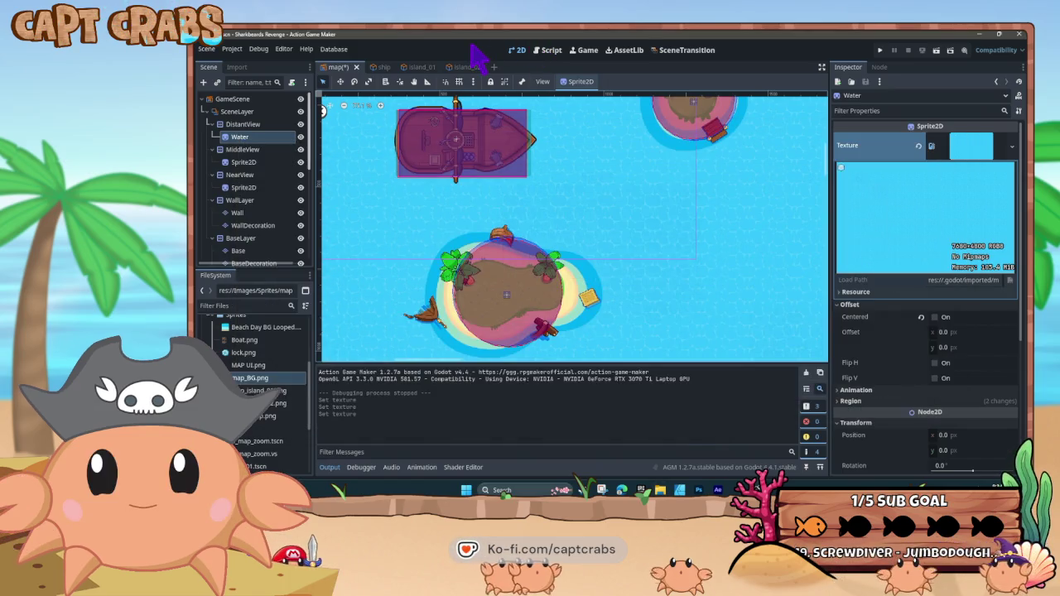
pyautogui.hotkey('ctrl', 's')
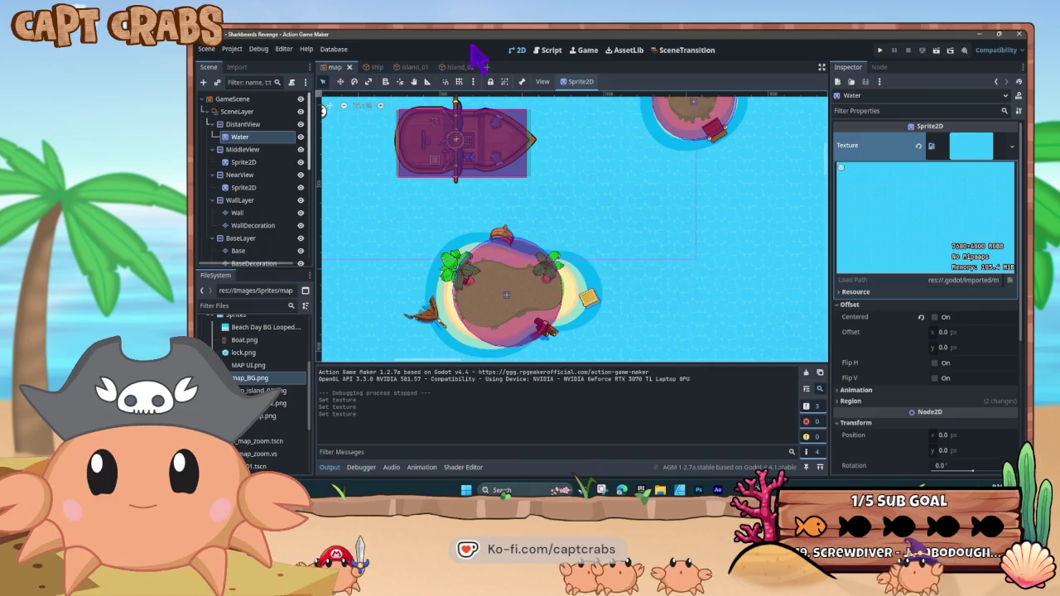
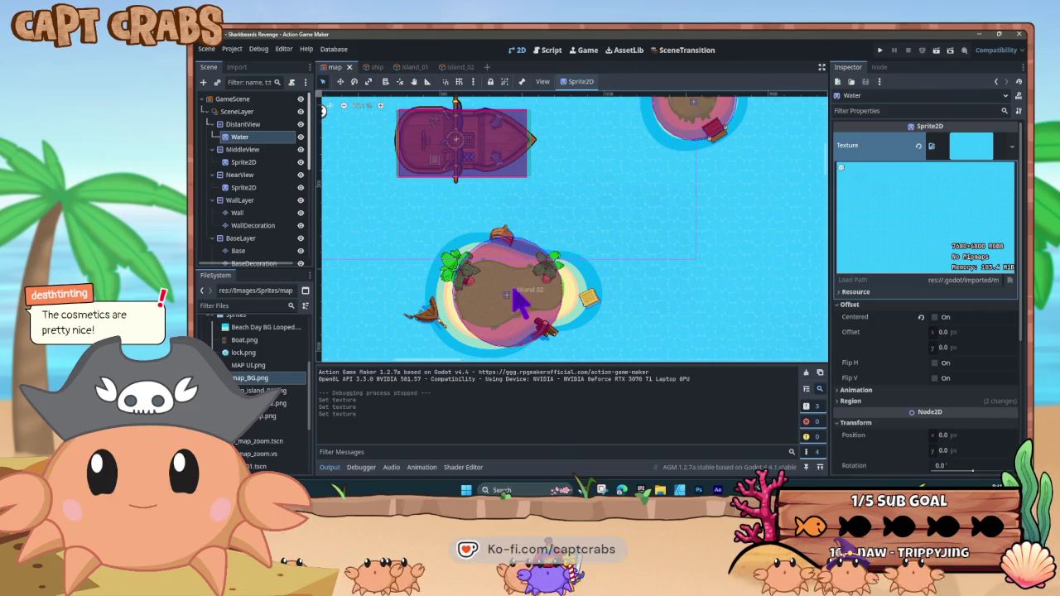
# Open the Island 02 scene and make its AttackCollision a new CapsuleShape2D
pyautogui.click(455, 302)
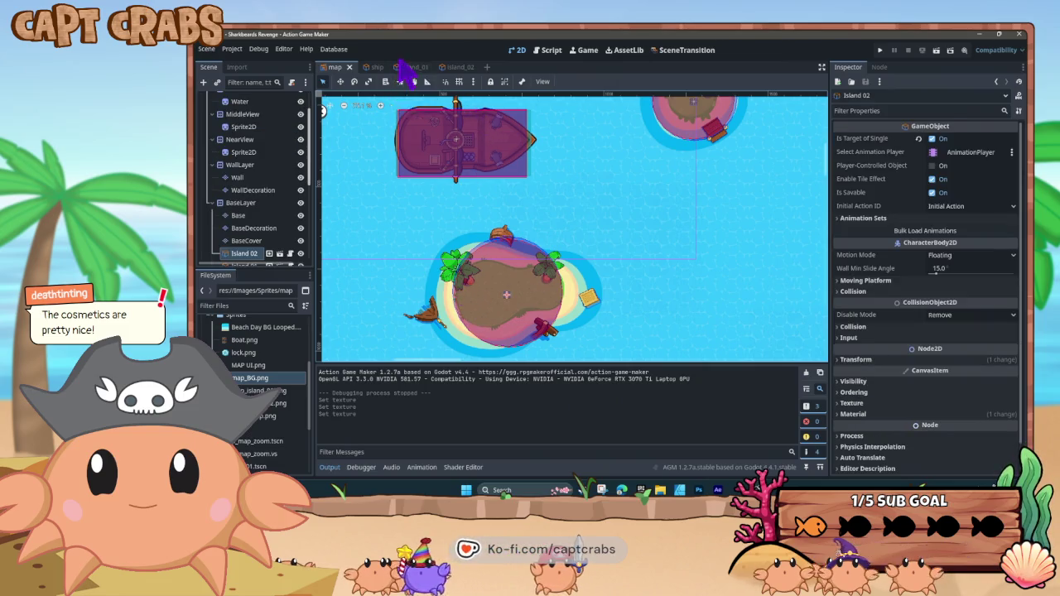
pyautogui.click(458, 68)
pyautogui.click(497, 217)
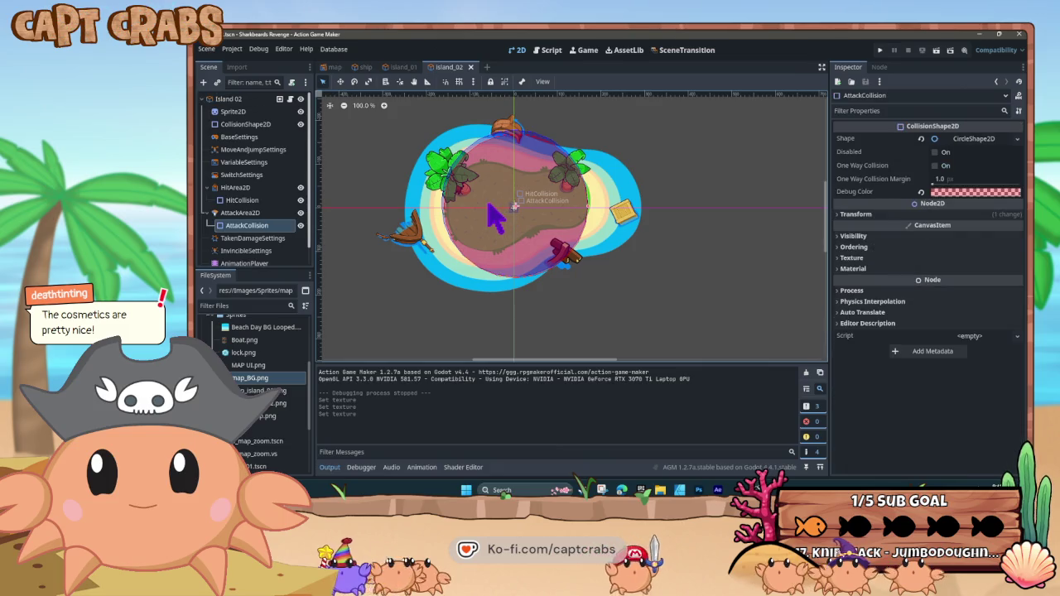
pyautogui.click(1018, 138)
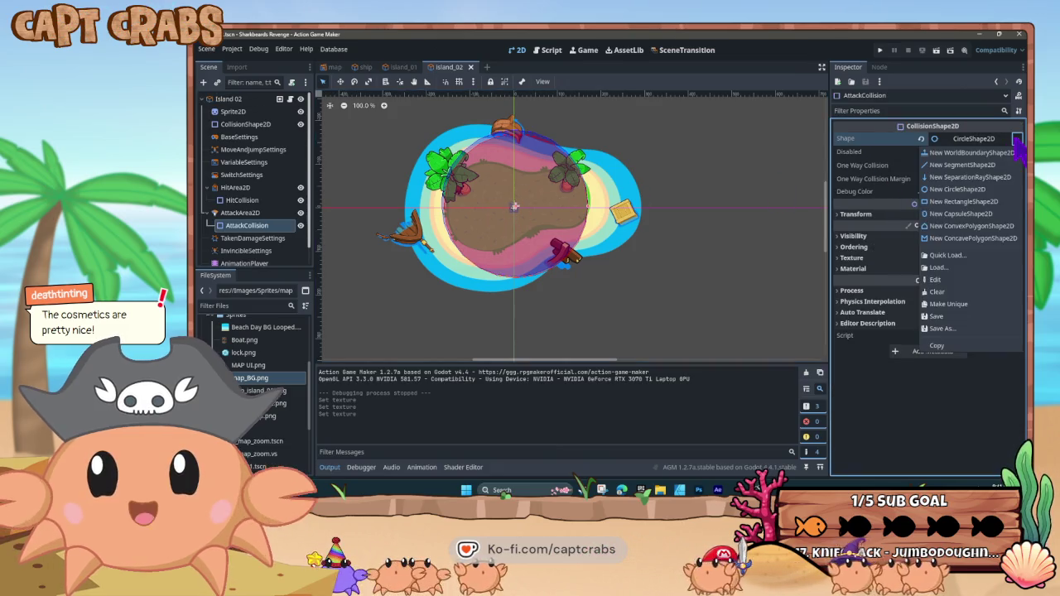
pyautogui.click(994, 213)
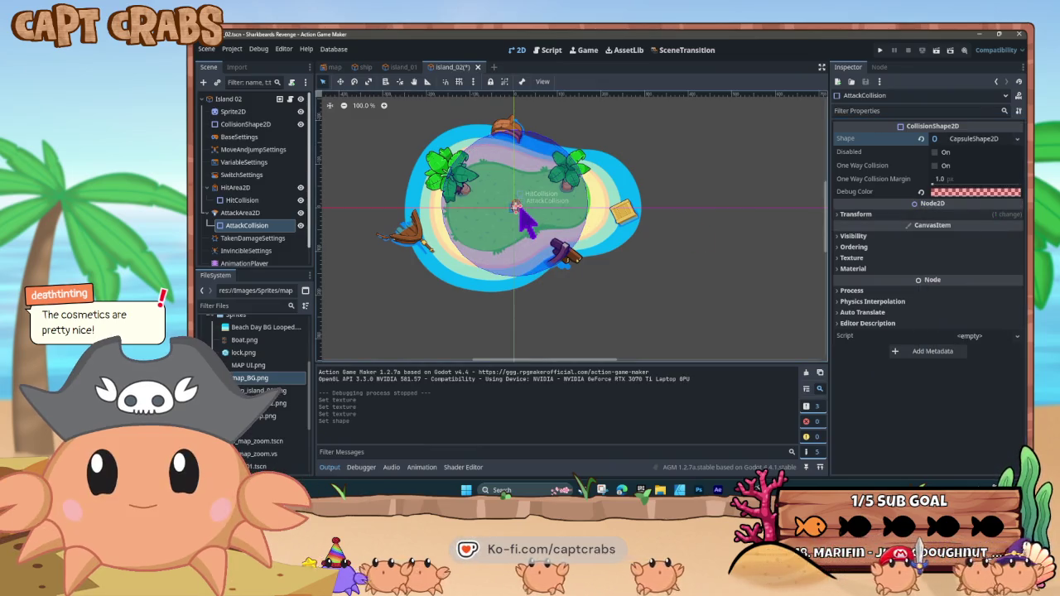
# Stretch the attack capsule across the island and rotate it to 92.3°
pyautogui.moveTo(534, 209)
pyautogui.mouseDown()
pyautogui.moveTo(599, 218)
pyautogui.moveTo(580, 237)
pyautogui.moveTo(549, 231)
pyautogui.moveTo(570, 225)
pyautogui.mouseUp()
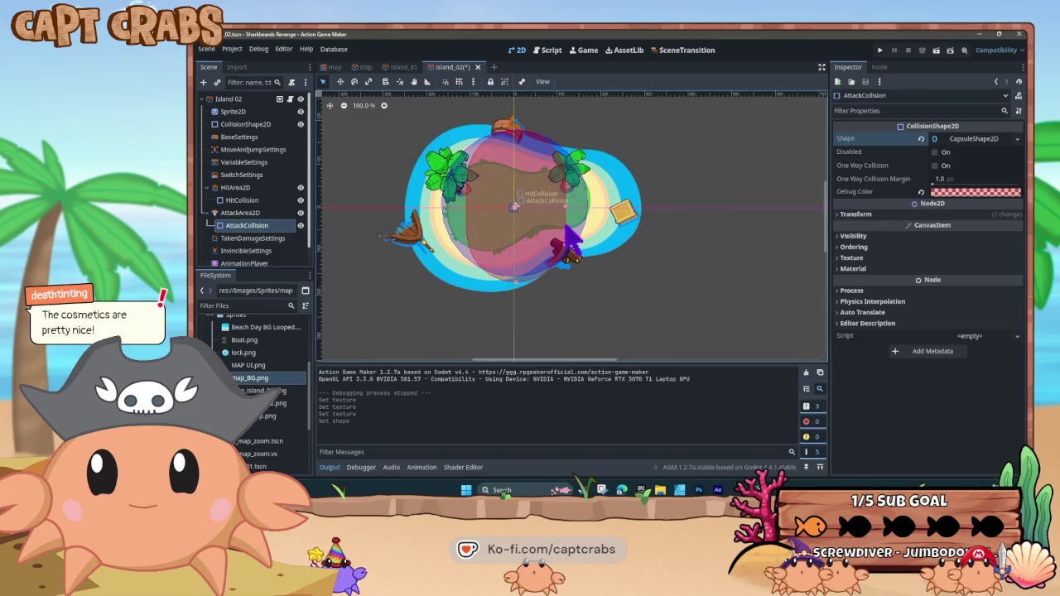
pyautogui.moveTo(570, 239); pyautogui.dragTo(574, 237)
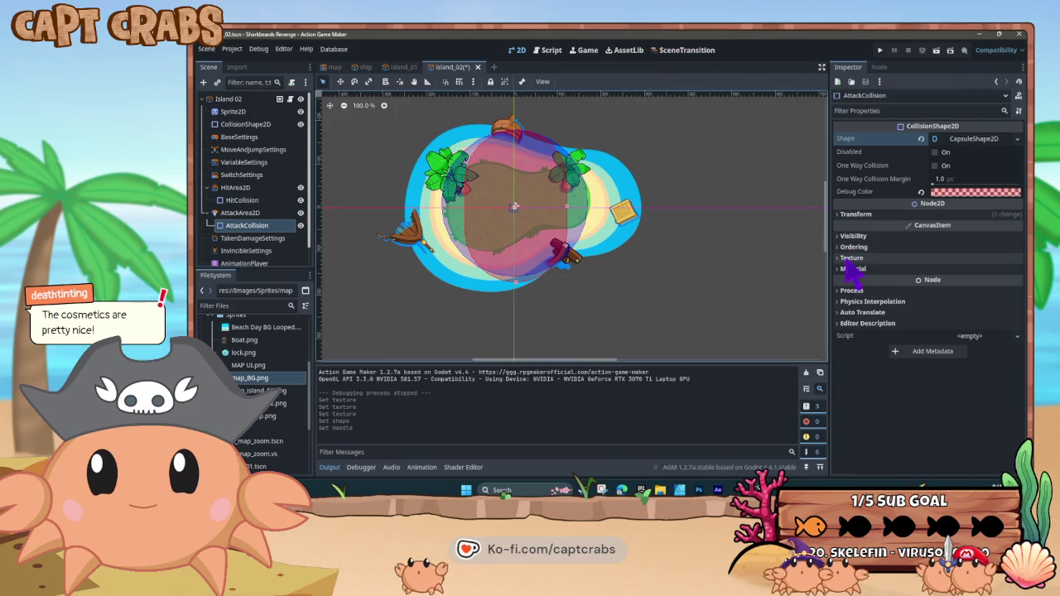
pyautogui.click(848, 215)
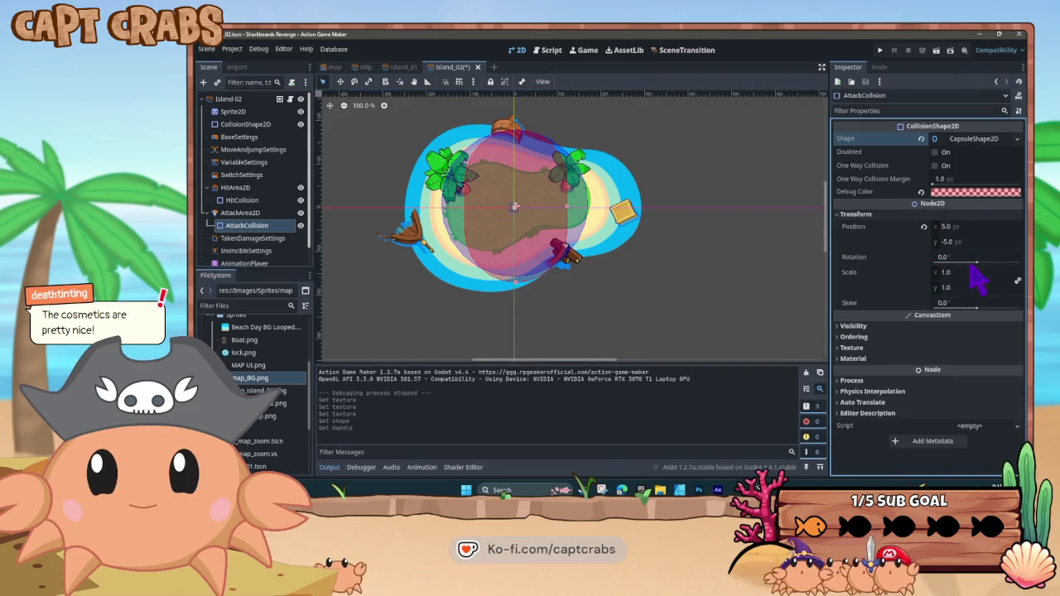
pyautogui.moveTo(977, 263); pyautogui.dragTo(987, 263)
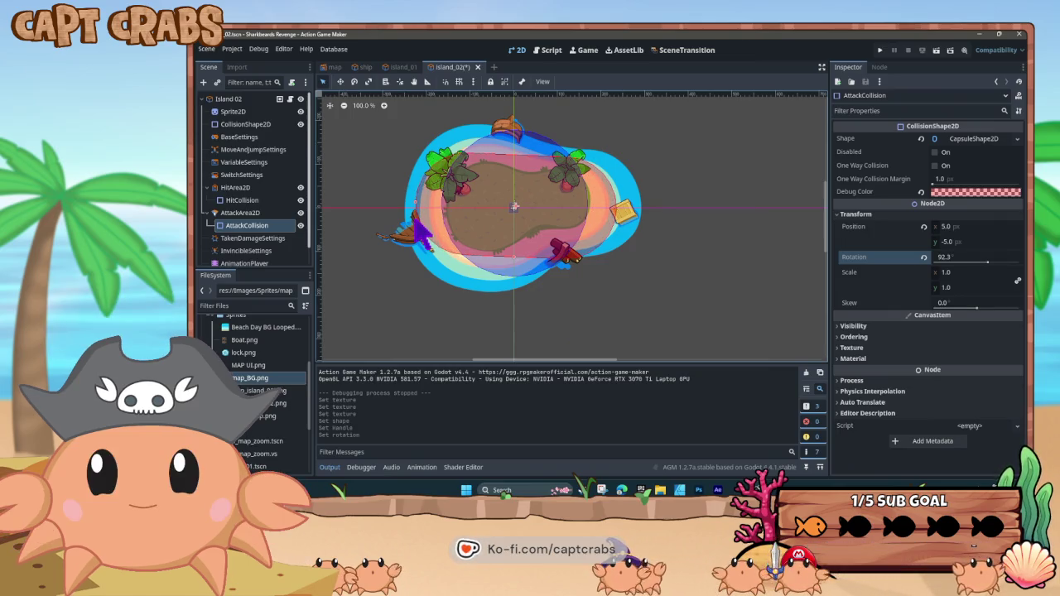
pyautogui.click(420, 226)
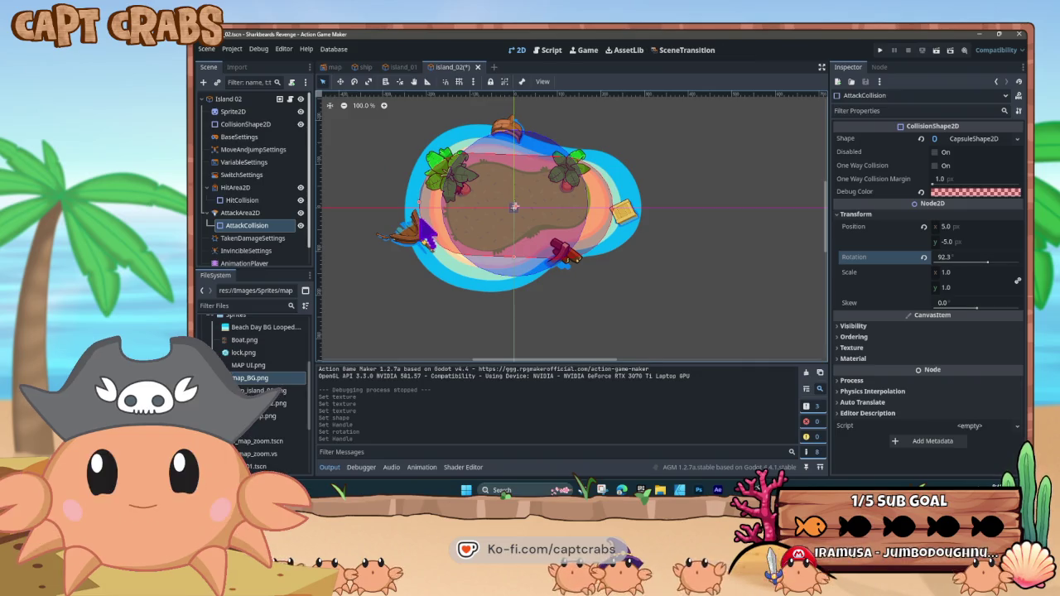
pyautogui.click(517, 268)
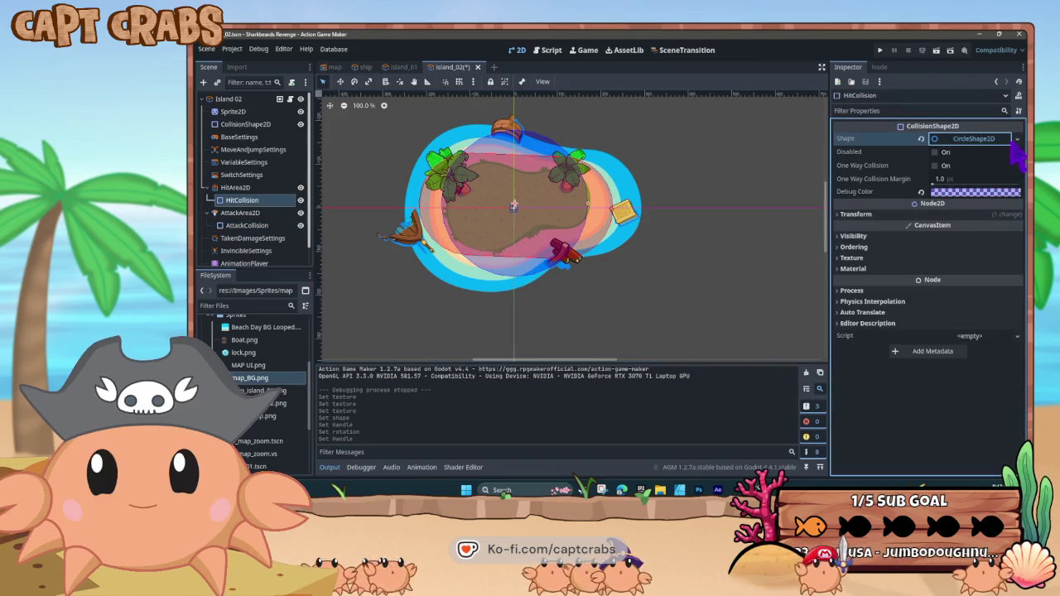
# Make HitCollision a capsule, lengthen it, and rotate it to 91.4°
pyautogui.click(977, 138)
pyautogui.click(1017, 138)
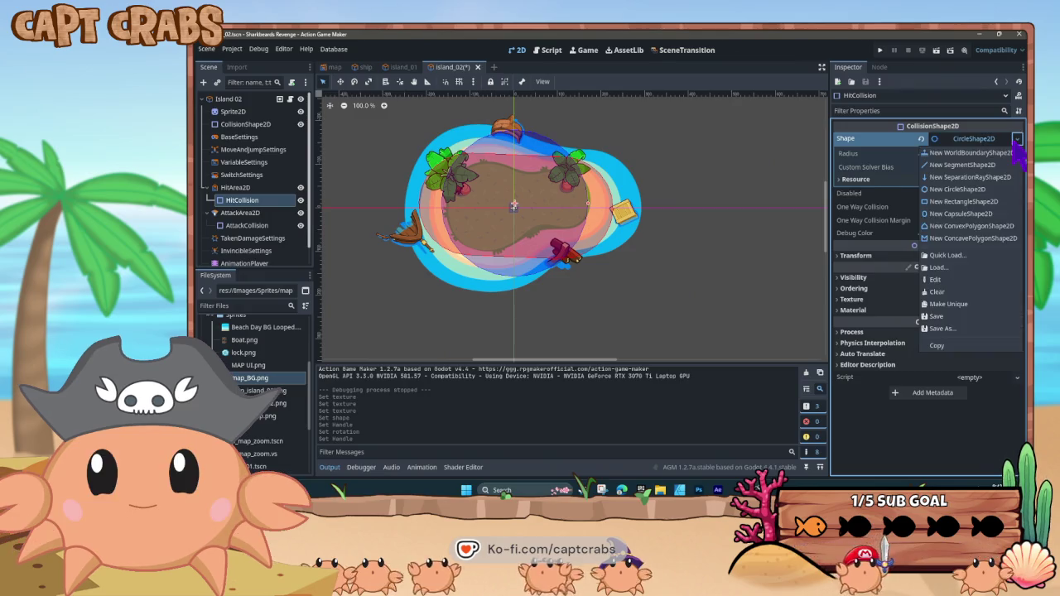
pyautogui.click(998, 213)
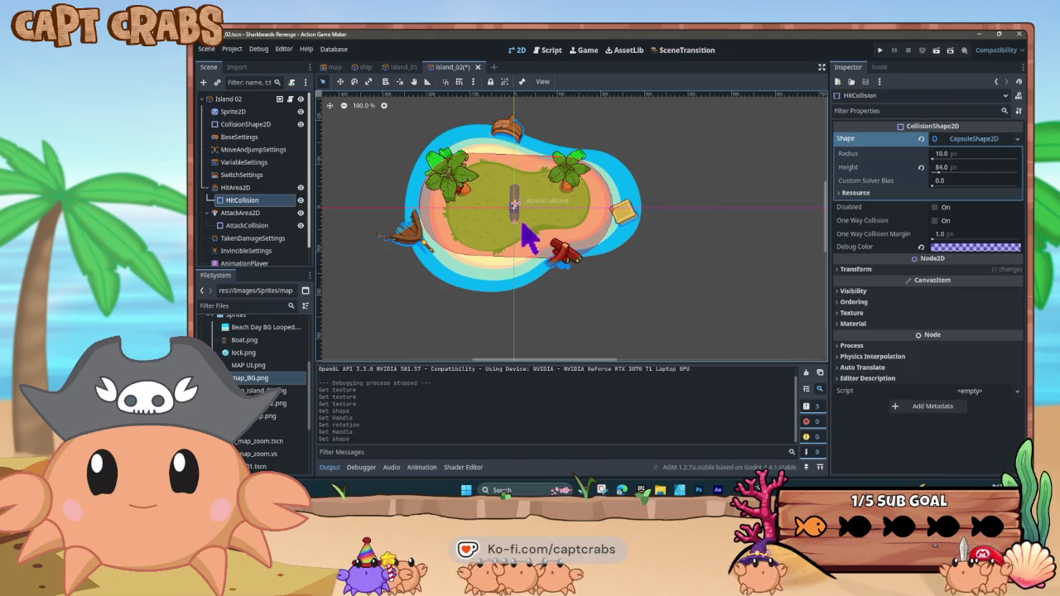
pyautogui.moveTo(524, 255); pyautogui.dragTo(526, 261)
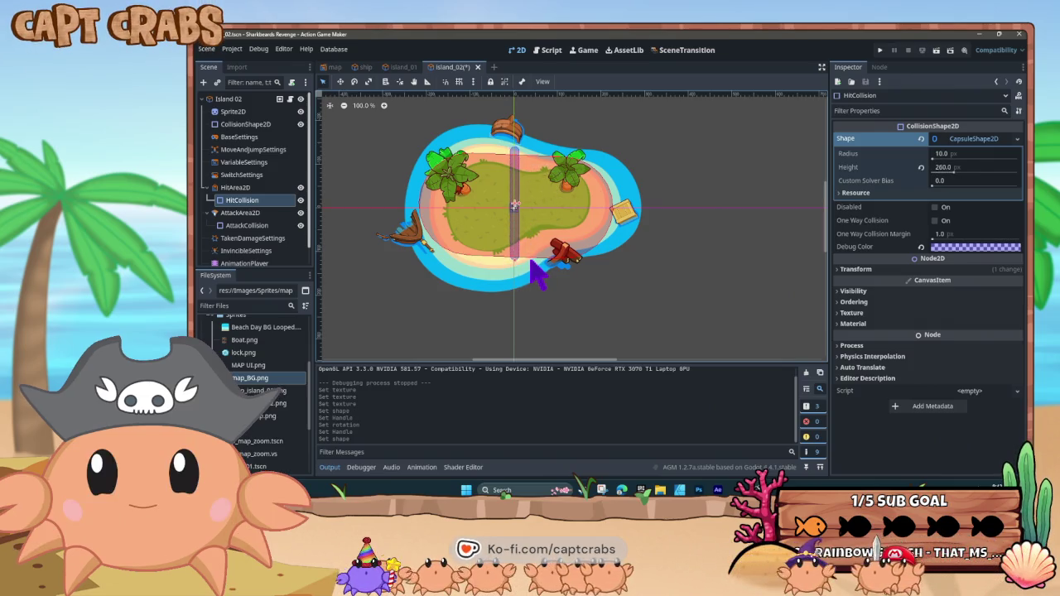
pyautogui.click(841, 271)
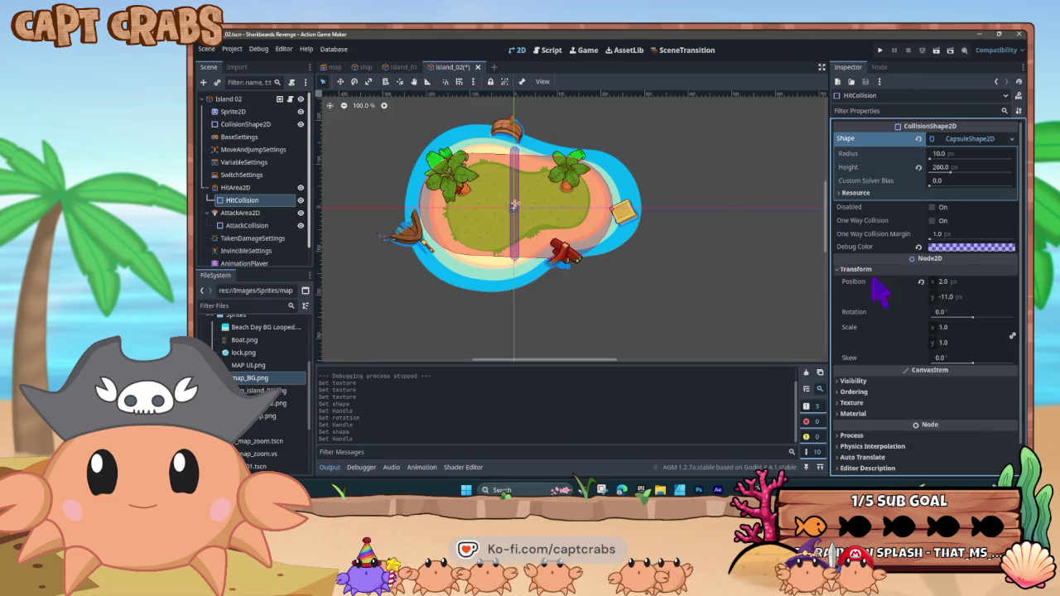
pyautogui.moveTo(973, 319); pyautogui.dragTo(980, 320)
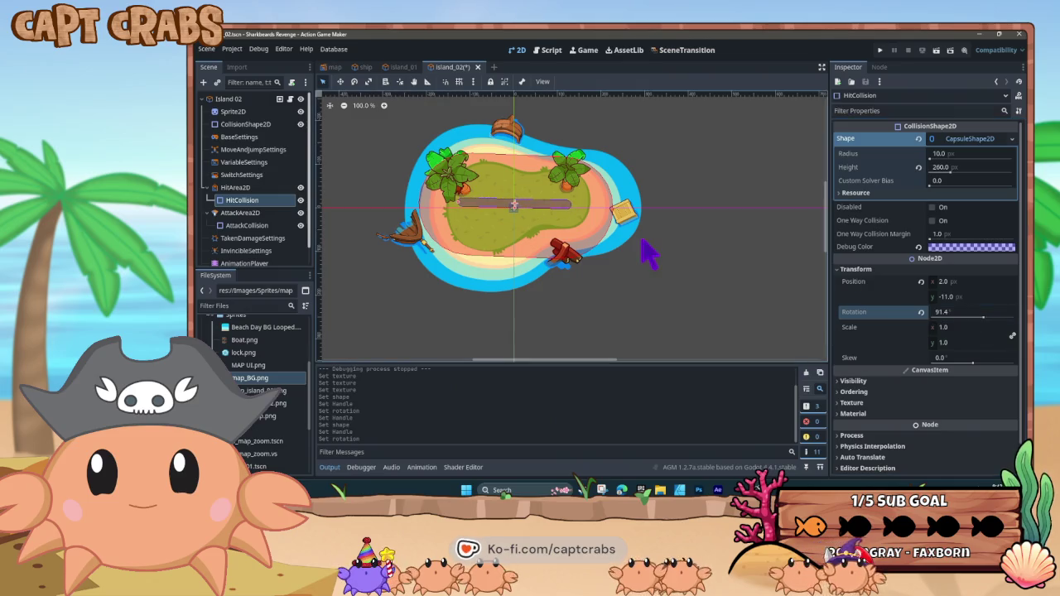
# Move the red attack capsule below the island and recentre the hit capsule on it
pyautogui.moveTo(572, 216); pyautogui.dragTo(582, 293)
pyautogui.click(551, 206)
pyautogui.moveTo(568, 206)
pyautogui.mouseDown()
pyautogui.moveTo(568, 216)
pyautogui.moveTo(525, 230)
pyautogui.moveTo(530, 270)
pyautogui.moveTo(544, 260)
pyautogui.moveTo(593, 274)
pyautogui.moveTo(663, 265)
pyautogui.moveTo(665, 303)
pyautogui.moveTo(741, 279)
pyautogui.moveTo(746, 289)
pyautogui.mouseUp()
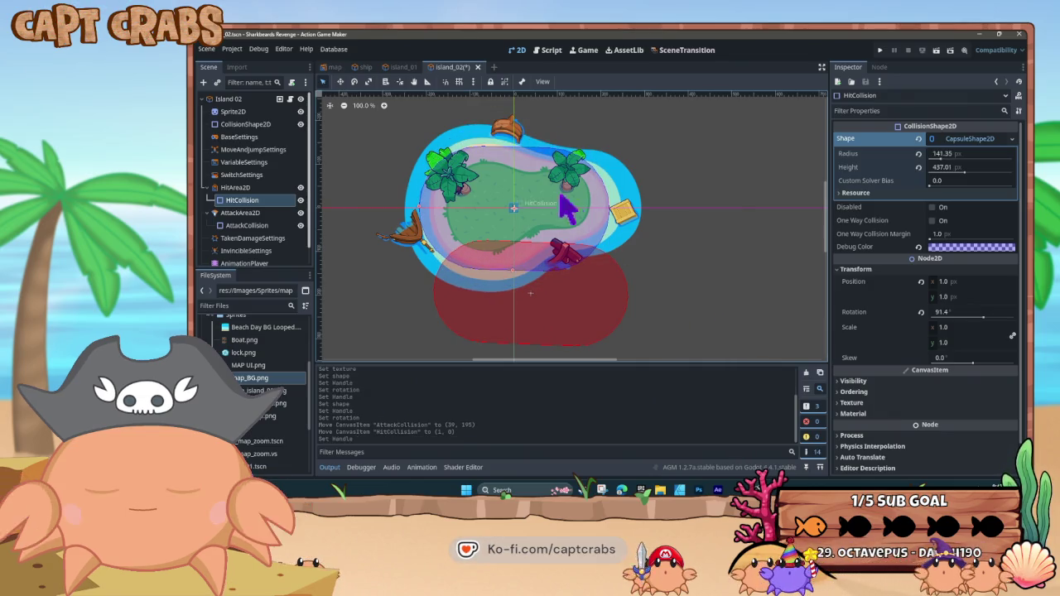
pyautogui.click(269, 124)
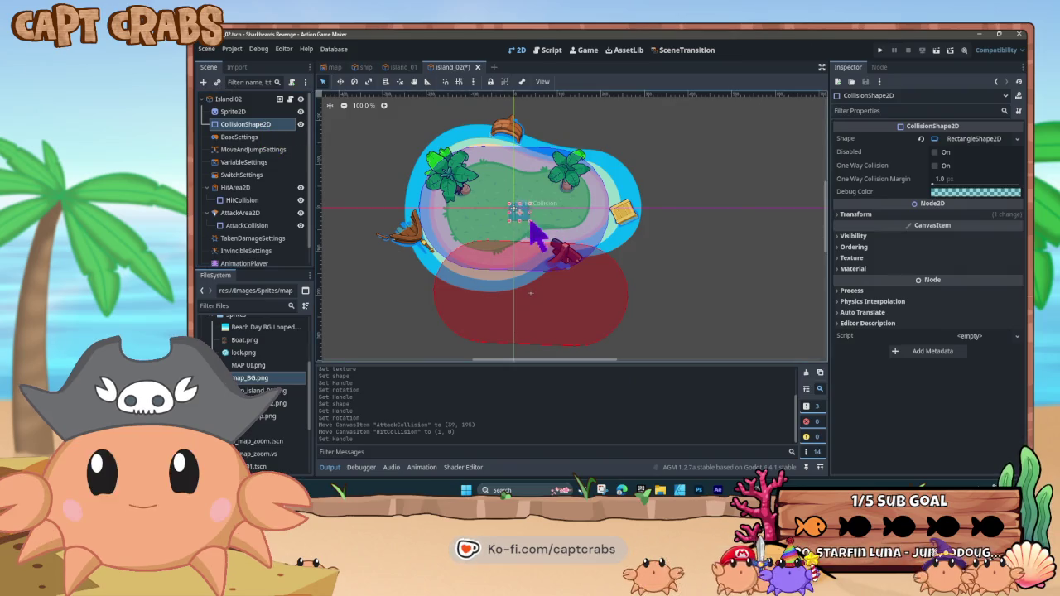
# Turn the main CollisionShape2D into a capsule rotated 88.6°
pyautogui.moveTo(537, 234); pyautogui.dragTo(580, 258)
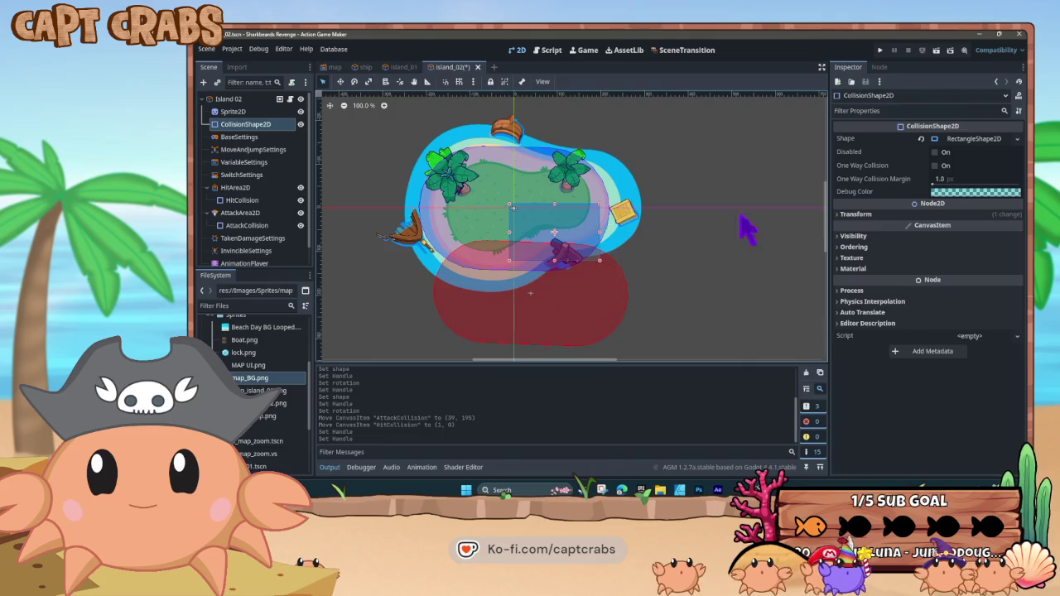
pyautogui.click(1016, 139)
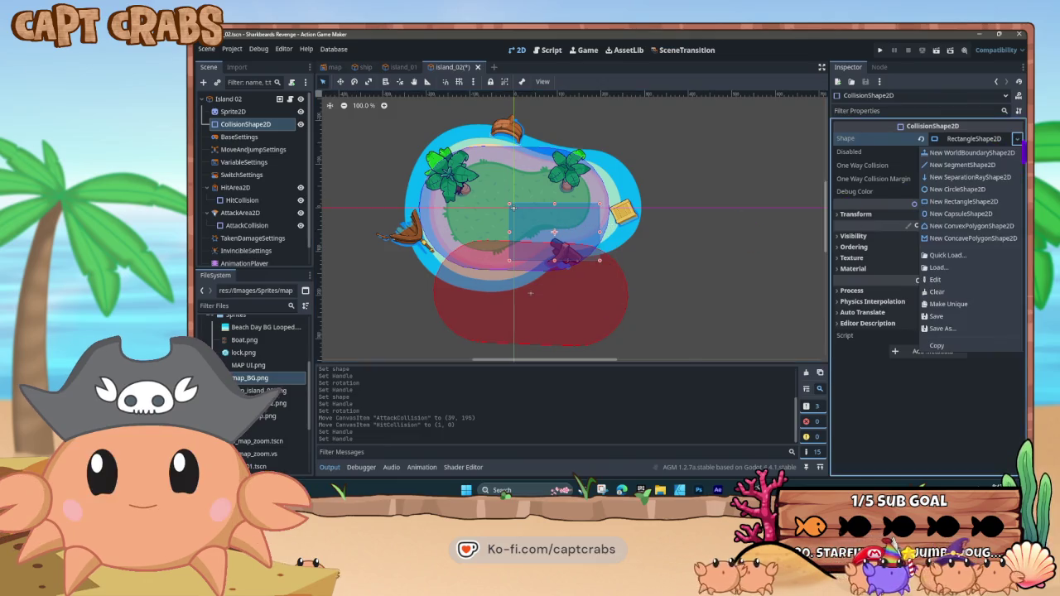
pyautogui.click(989, 214)
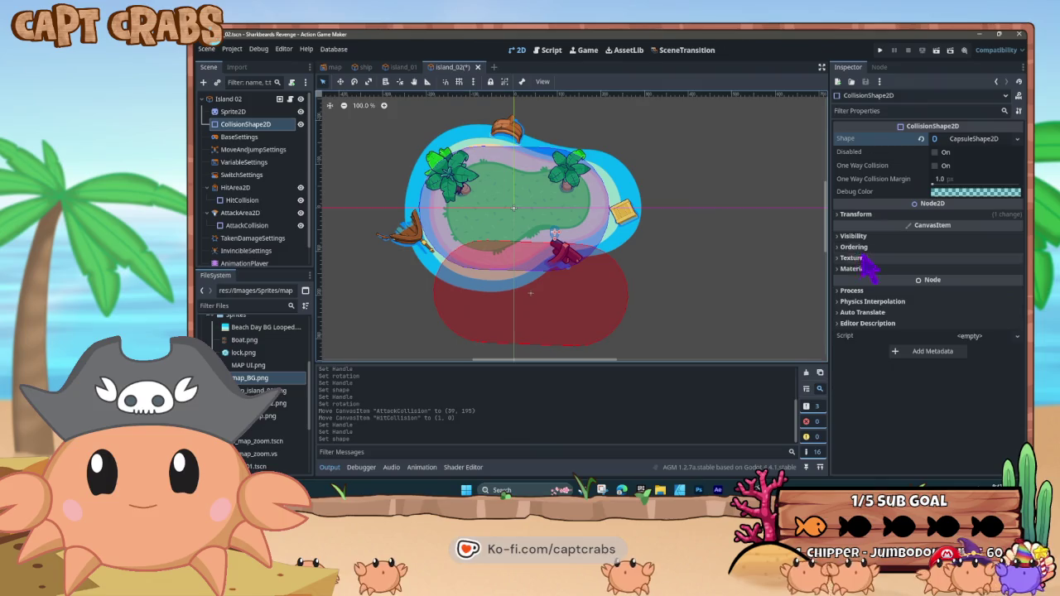
pyautogui.click(844, 215)
pyautogui.moveTo(977, 263); pyautogui.dragTo(988, 266)
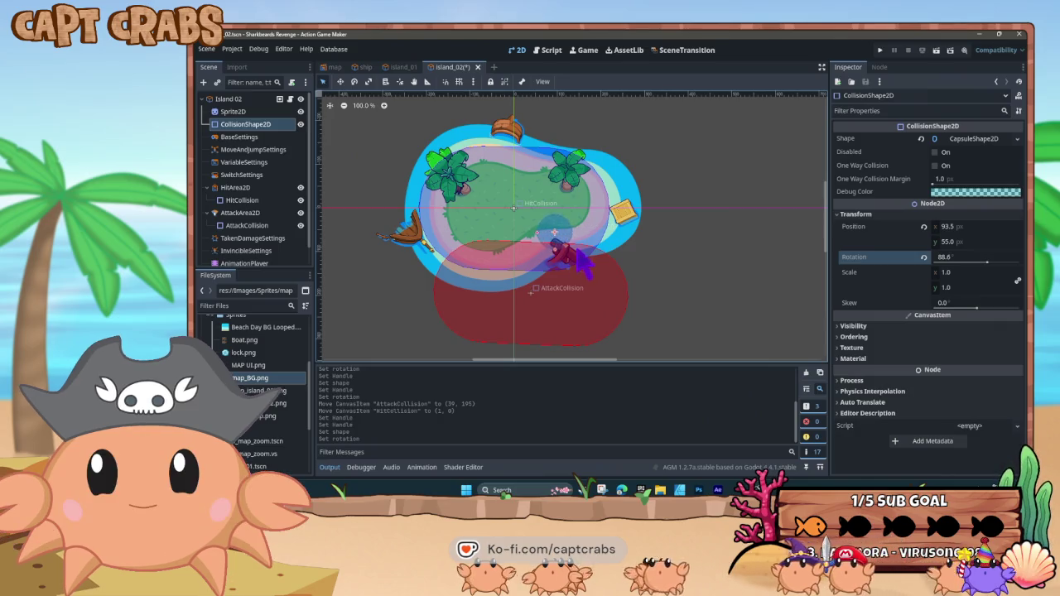
# Align the blue hit, green main and red attack capsules over the island
pyautogui.moveTo(514, 207)
pyautogui.mouseDown()
pyautogui.moveTo(538, 221)
pyautogui.moveTo(506, 220)
pyautogui.moveTo(506, 351)
pyautogui.moveTo(478, 332)
pyautogui.mouseUp()
pyautogui.moveTo(580, 220); pyautogui.dragTo(531, 204)
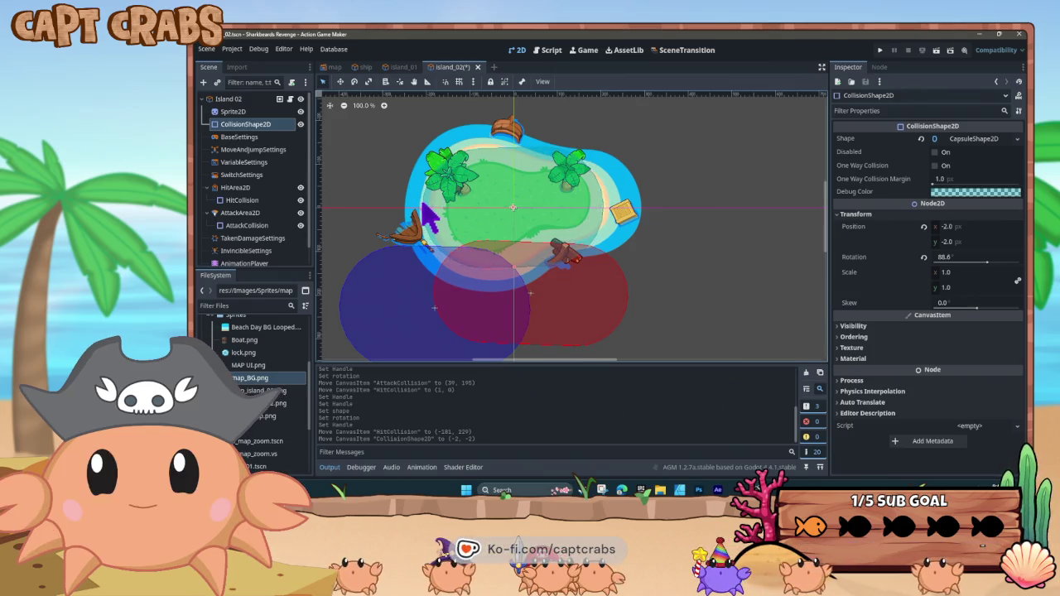
pyautogui.moveTo(466, 218); pyautogui.dragTo(467, 208)
pyautogui.moveTo(398, 305)
pyautogui.mouseDown()
pyautogui.moveTo(456, 220)
pyautogui.moveTo(480, 207)
pyautogui.mouseUp()
pyautogui.moveTo(511, 307); pyautogui.dragTo(497, 221)
# Save the Island 02 scene and open Database > Data Management
pyautogui.hotkey('ctrl', 's')
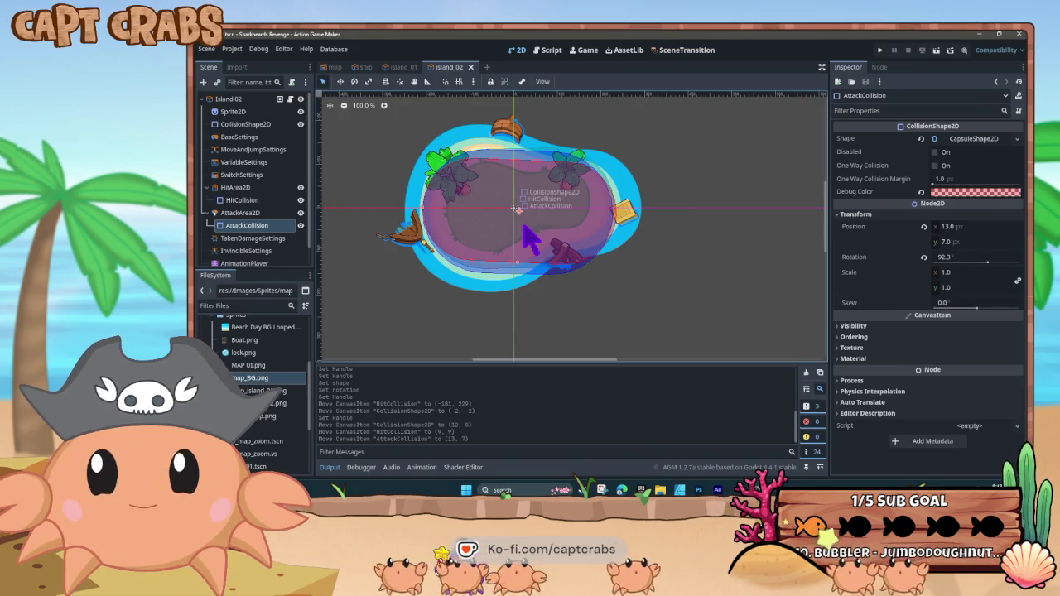
pyautogui.click(334, 49)
pyautogui.click(348, 73)
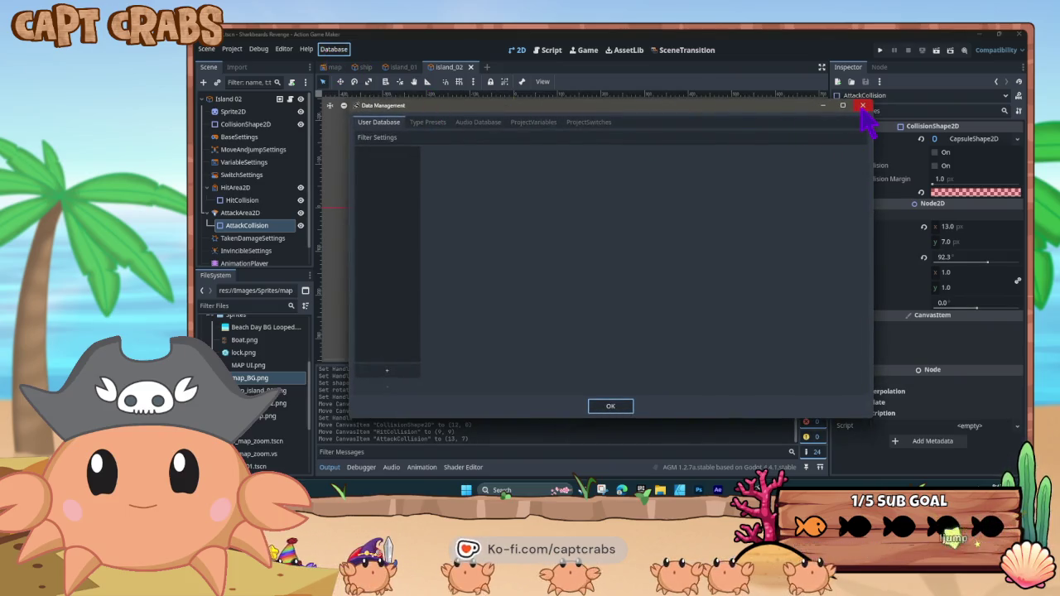
# Name the first project switch island 01 and give it a completion memo
pyautogui.click(588, 124)
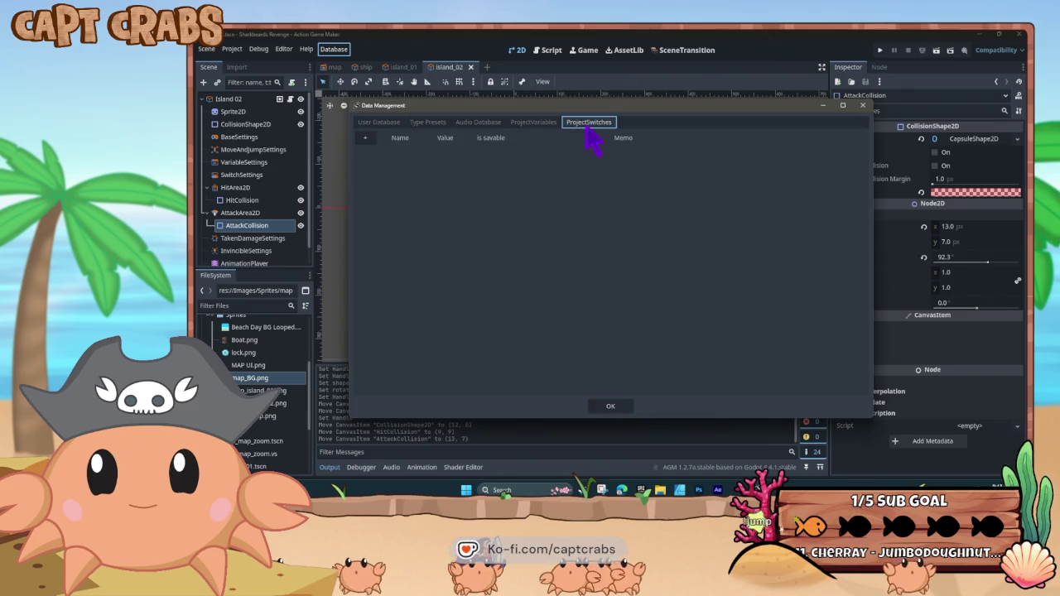
pyautogui.click(365, 138)
pyautogui.doubleClick(402, 154)
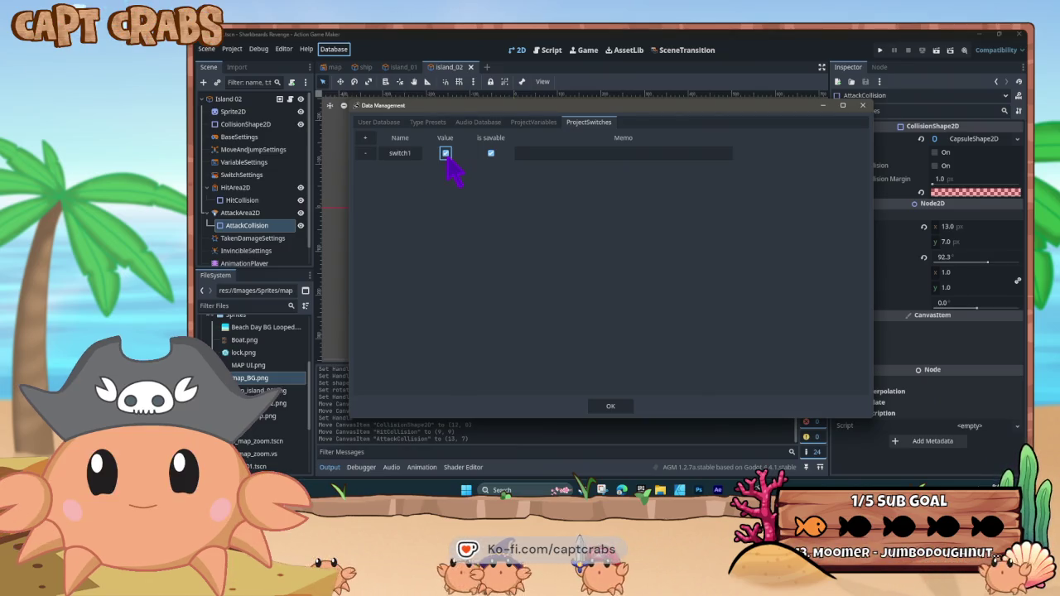
pyautogui.doubleClick(410, 157)
pyautogui.doubleClick(416, 154)
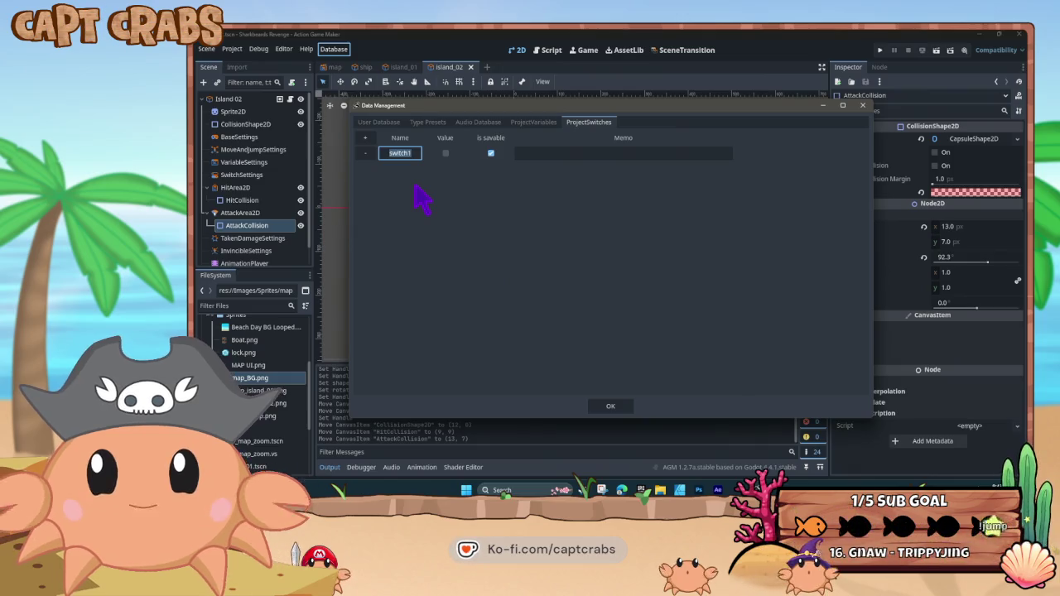
pyautogui.write('island 01')
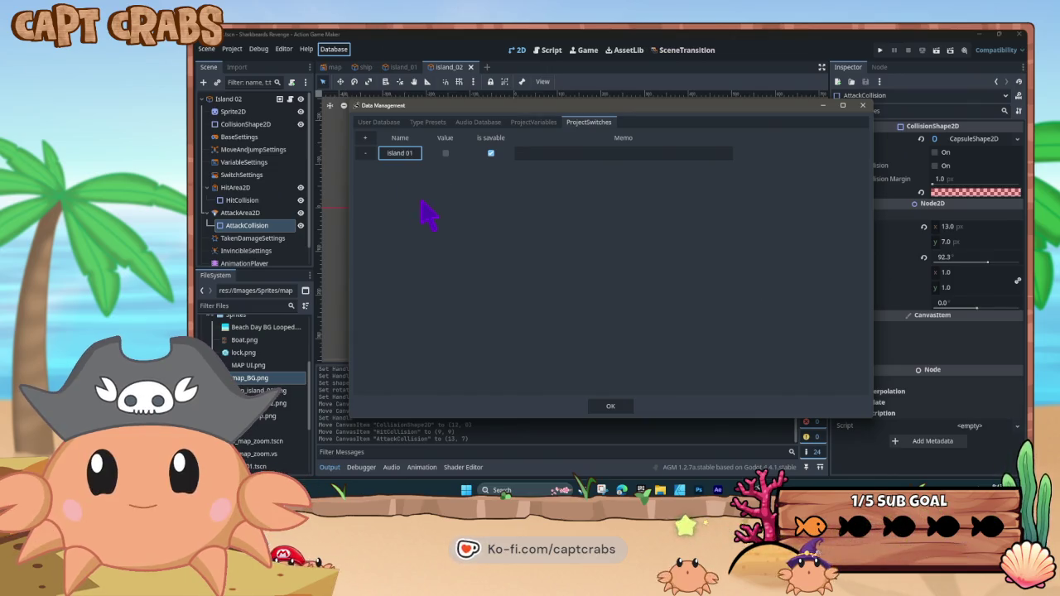
pyautogui.click(528, 152)
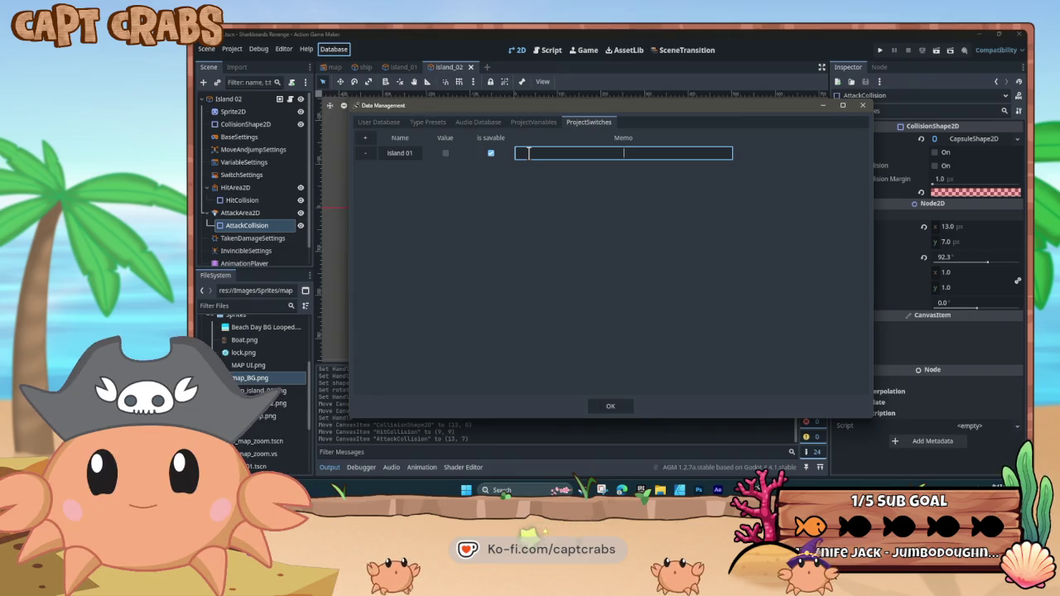
pyautogui.write('tell')
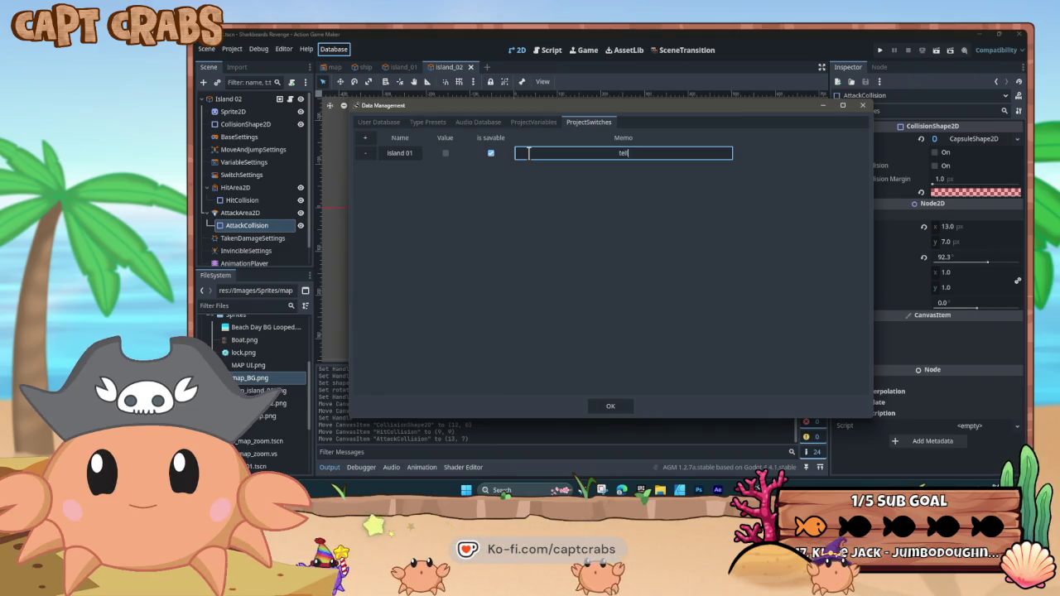
pyautogui.write('s if island 01 is complete or not')
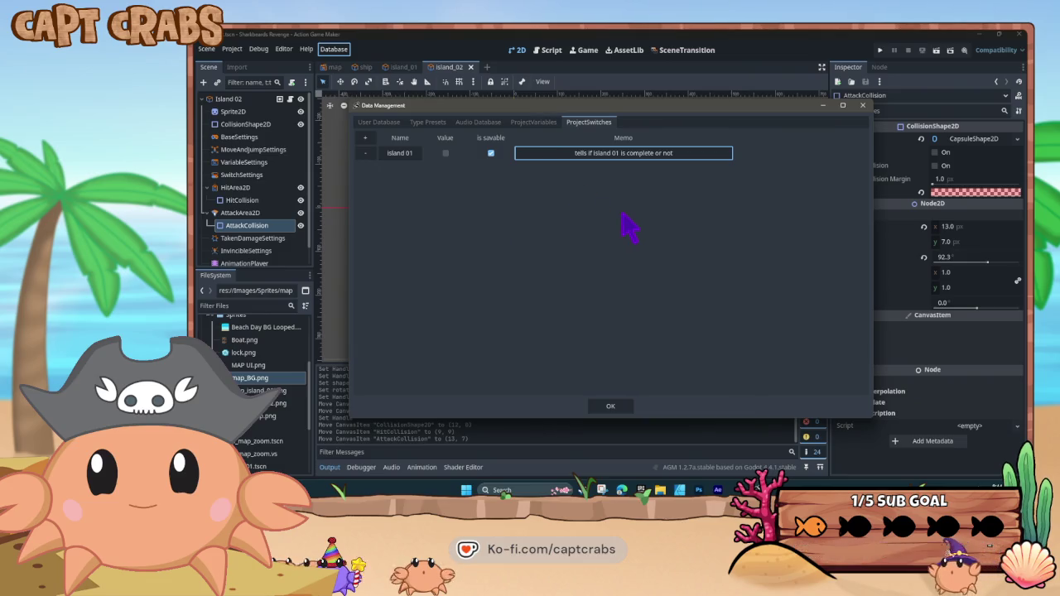
pyautogui.press('Tab')
pyautogui.press('Tab')
pyautogui.press('Tab')
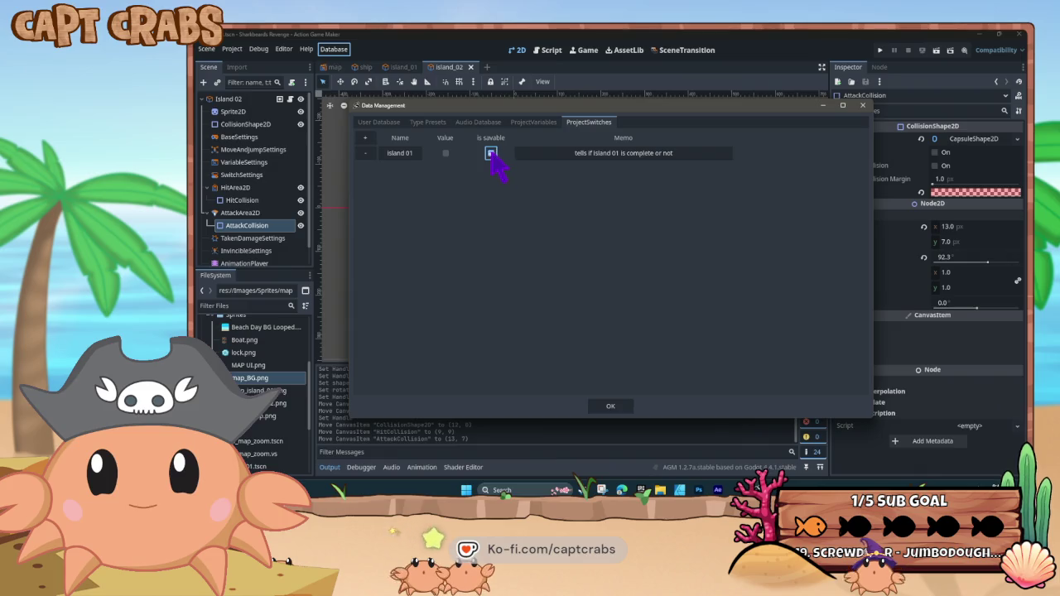
pyautogui.hotkey('shift', 'Tab')
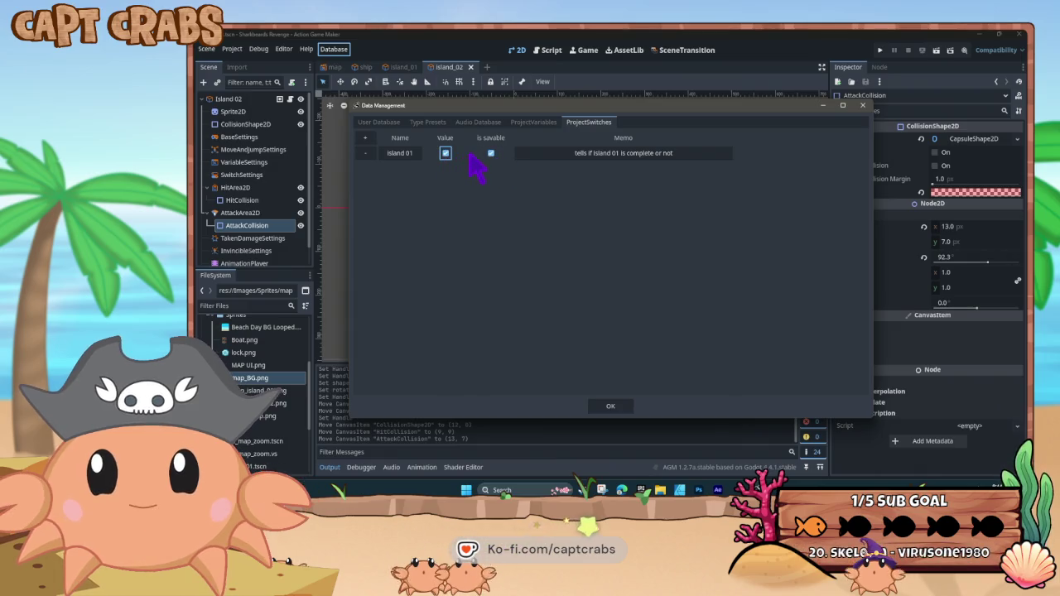
pyautogui.click(365, 153)
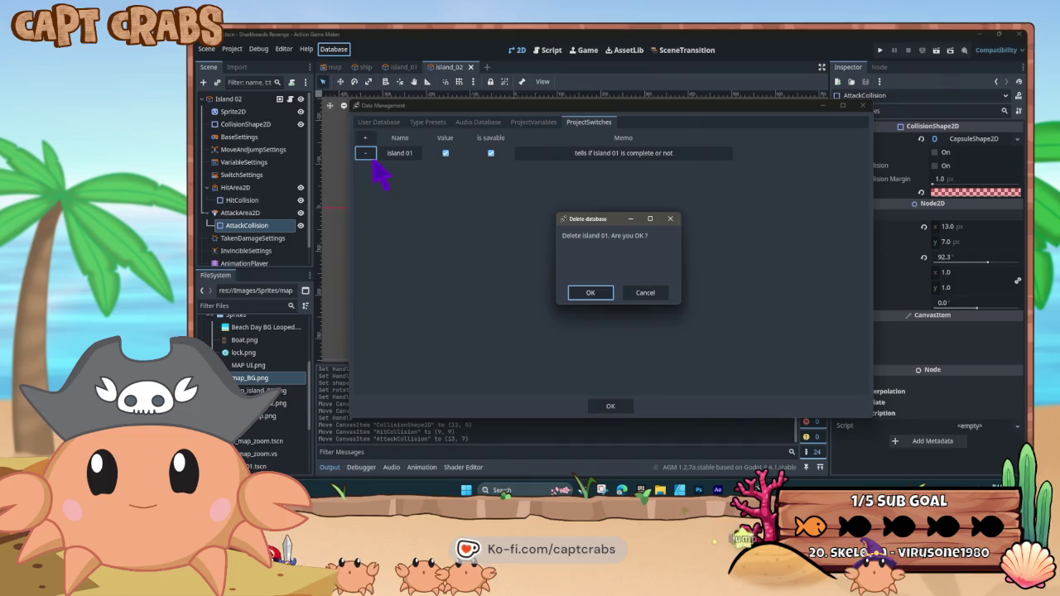
pyautogui.click(651, 294)
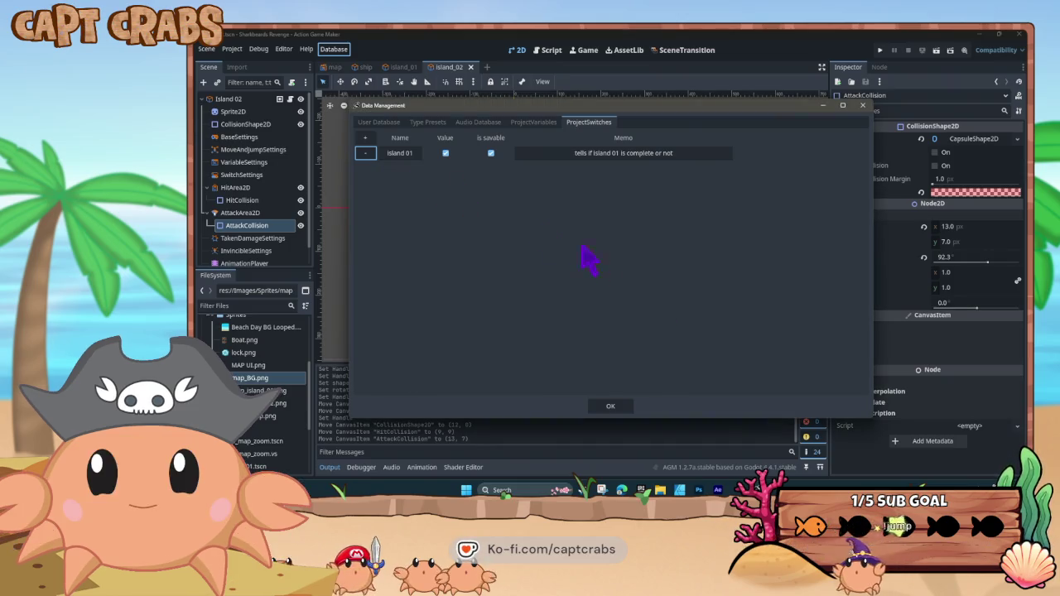
# Add an island 02 switch with memo 'island 02 is complete' and reword island 01's memo
pyautogui.click(365, 137)
pyautogui.doubleClick(400, 169)
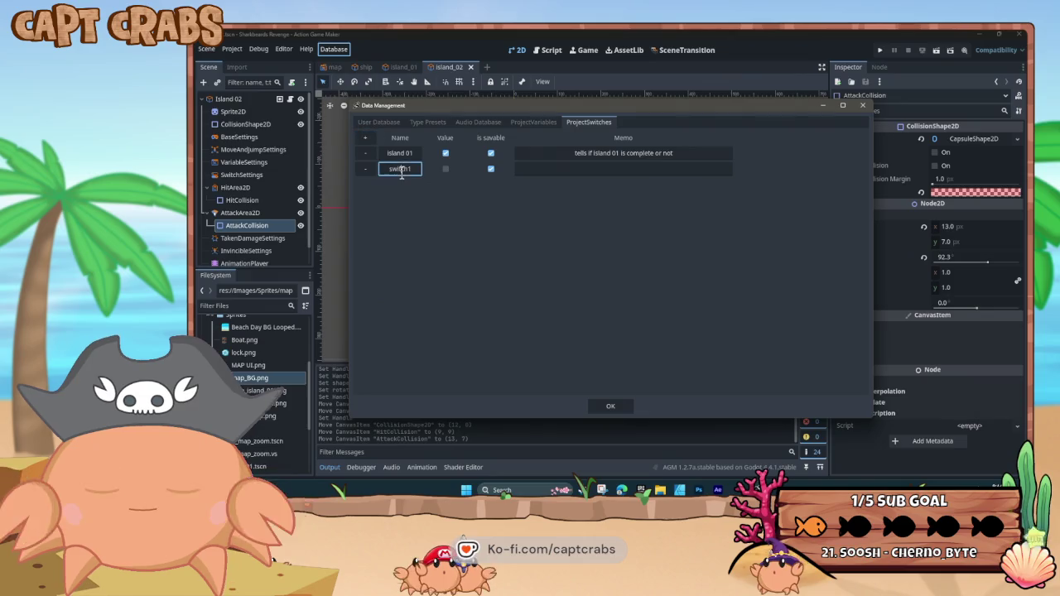
pyautogui.write('island 02')
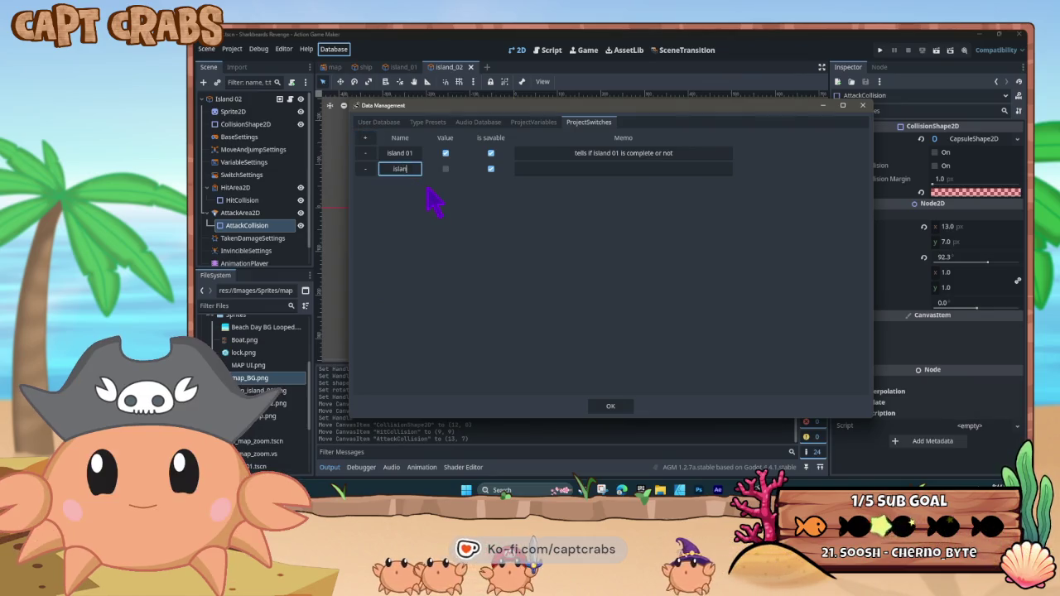
pyautogui.click(445, 153)
pyautogui.doubleClick(584, 169)
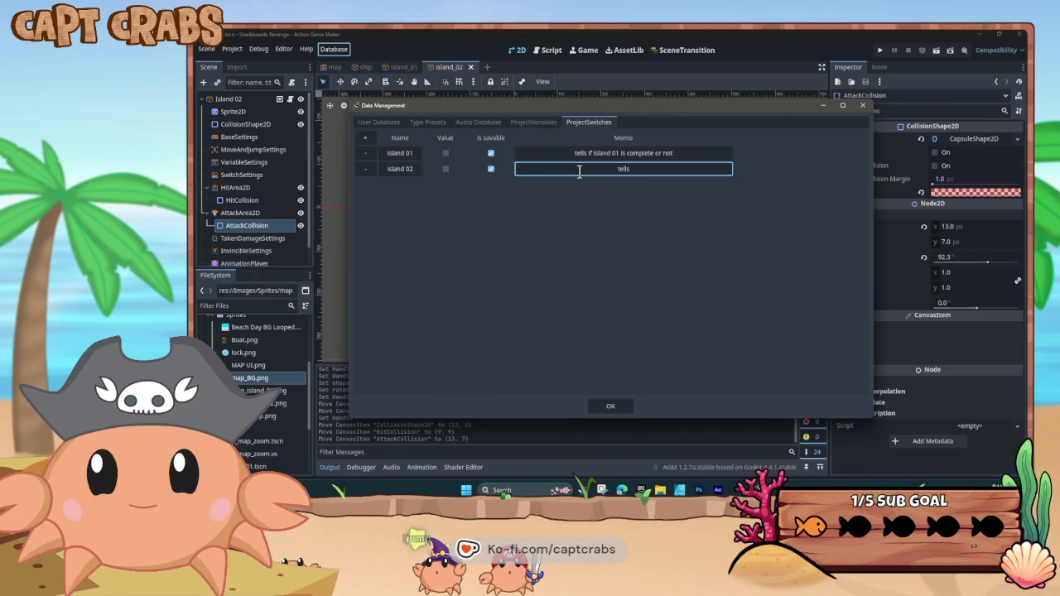
pyautogui.press('BackSpace')
pyautogui.press('BackSpace')
pyautogui.press('BackSpace')
pyautogui.write('island 02')
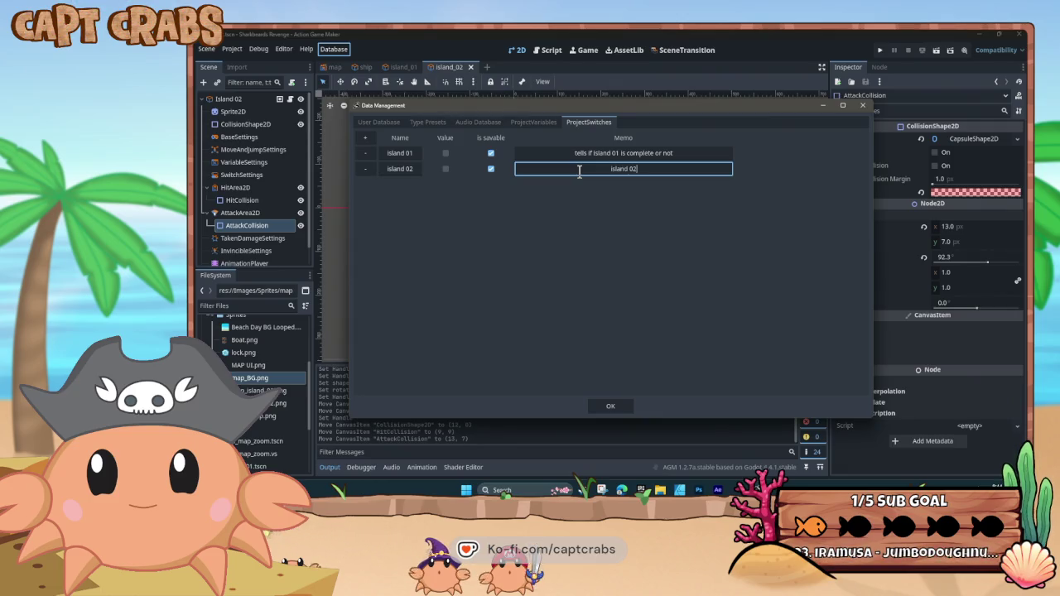
pyautogui.write(' is complete')
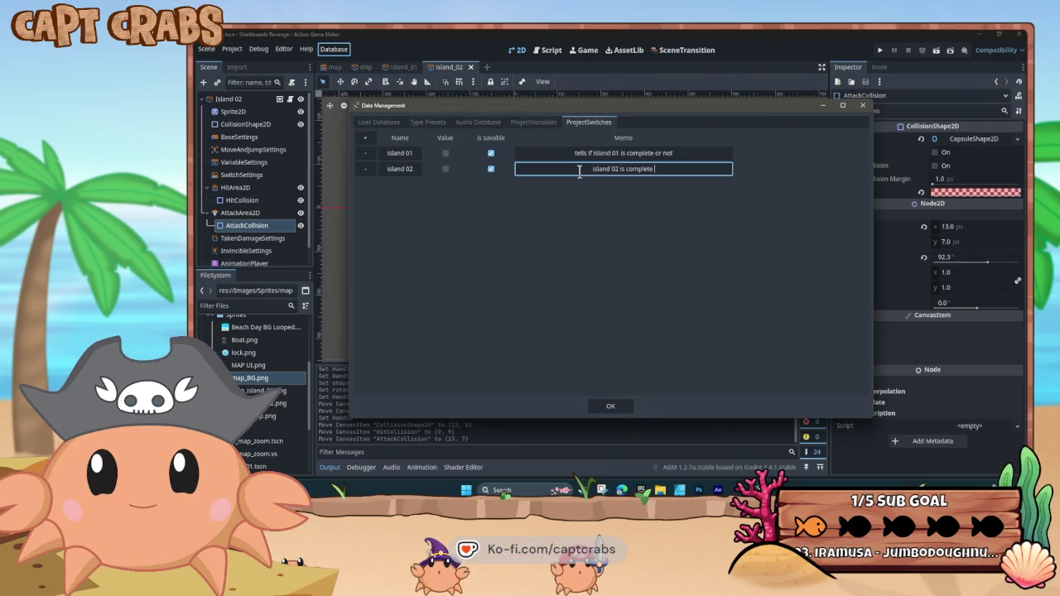
pyautogui.click(666, 152)
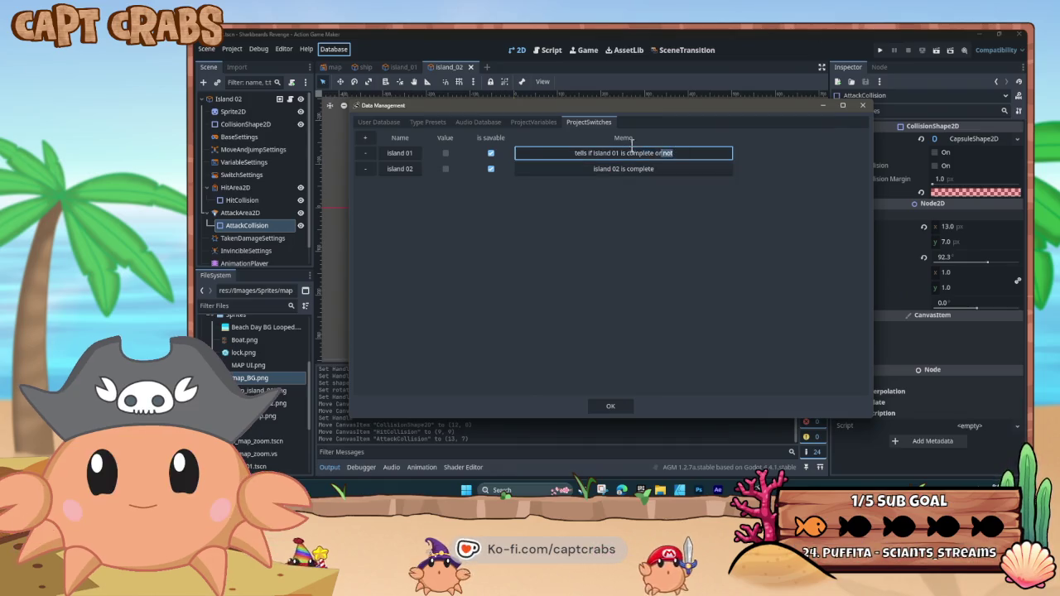
pyautogui.write('island')
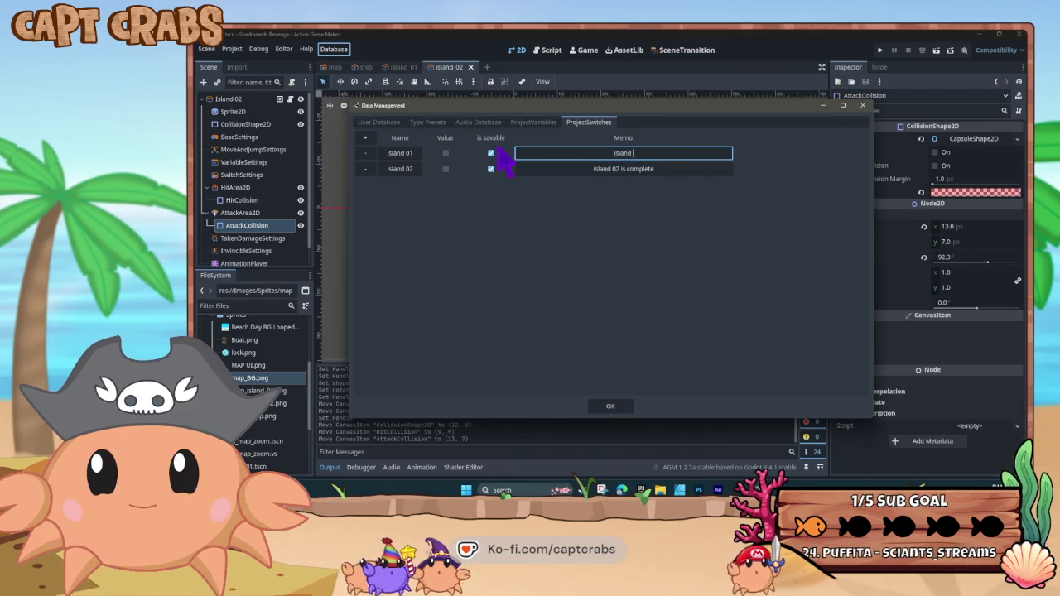
pyautogui.write('te')
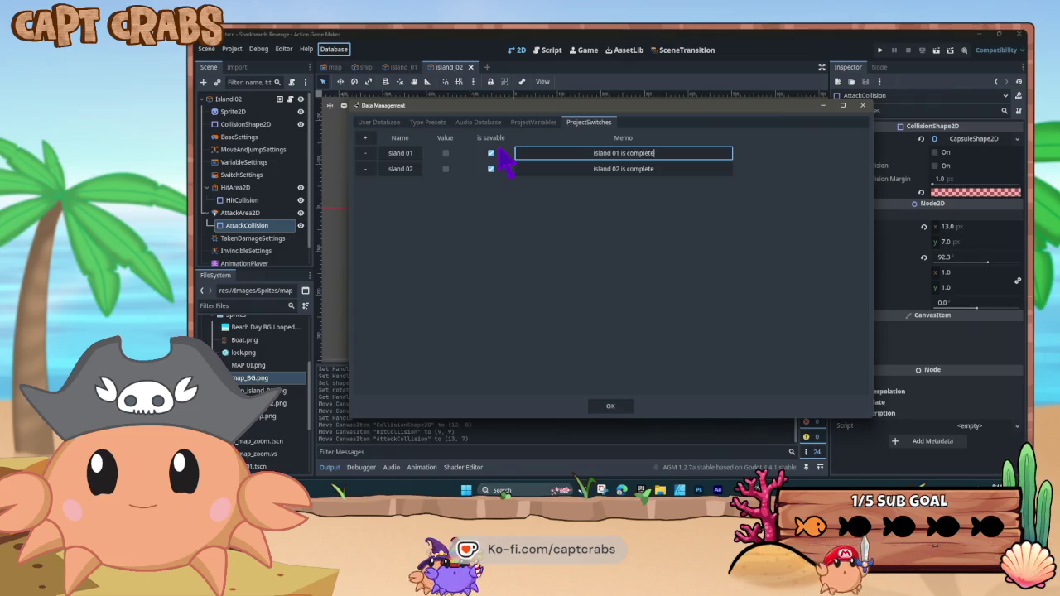
pyautogui.click(604, 408)
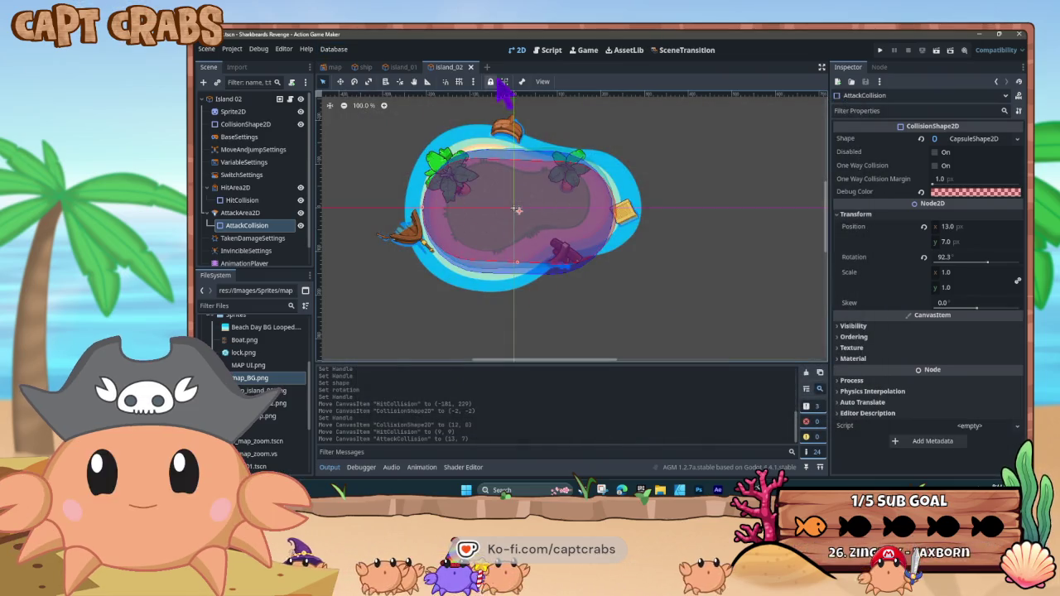
# Paste an IDLE(1) copy of the IDLE state just above IDLE in the state graph
pyautogui.click(549, 51)
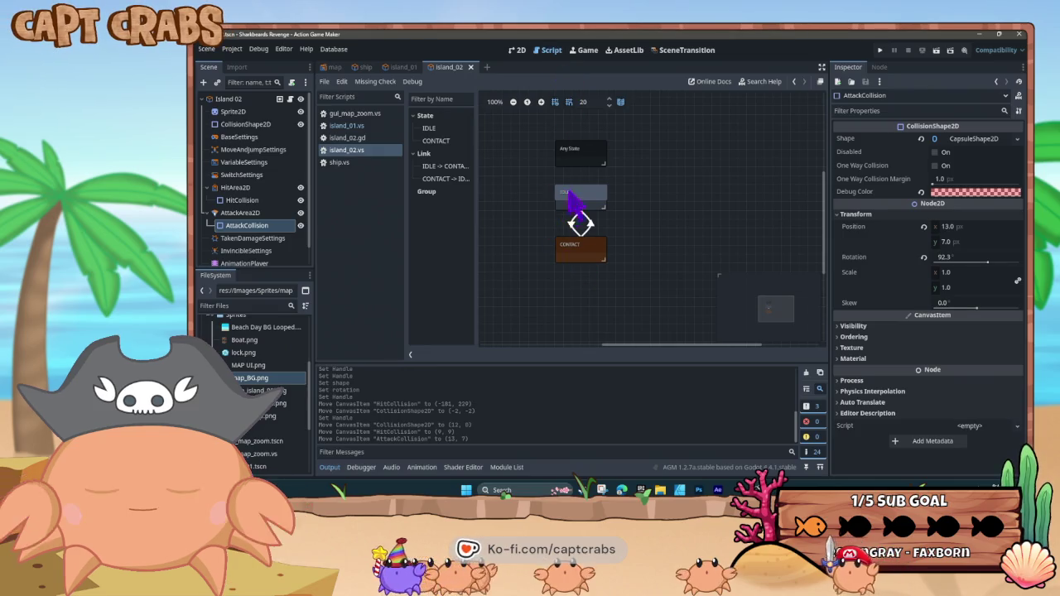
pyautogui.moveTo(576, 157)
pyautogui.mouseDown()
pyautogui.moveTo(565, 130)
pyautogui.moveTo(575, 118)
pyautogui.mouseUp()
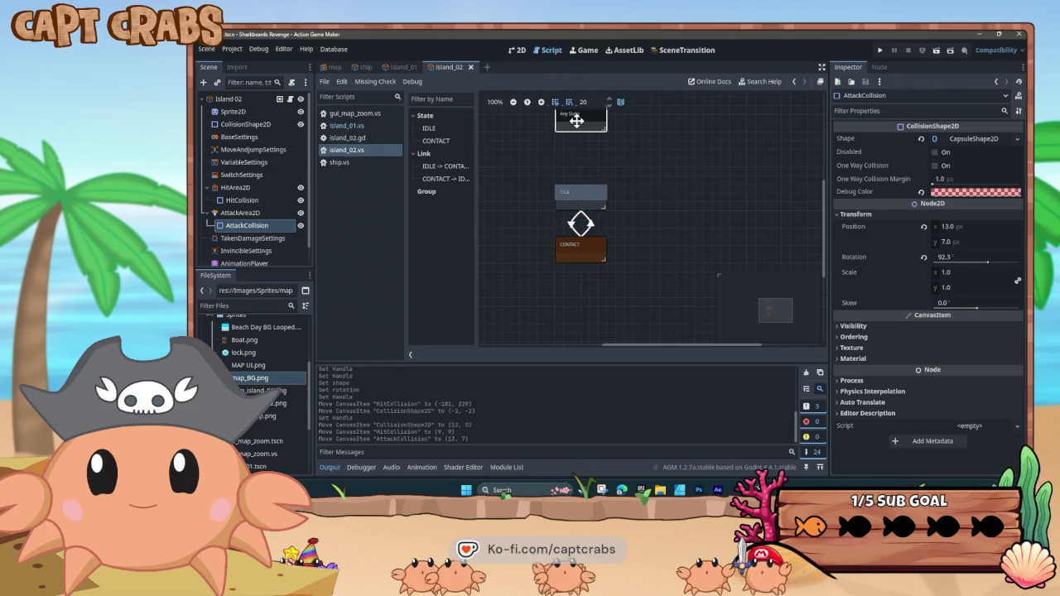
pyautogui.click(584, 196)
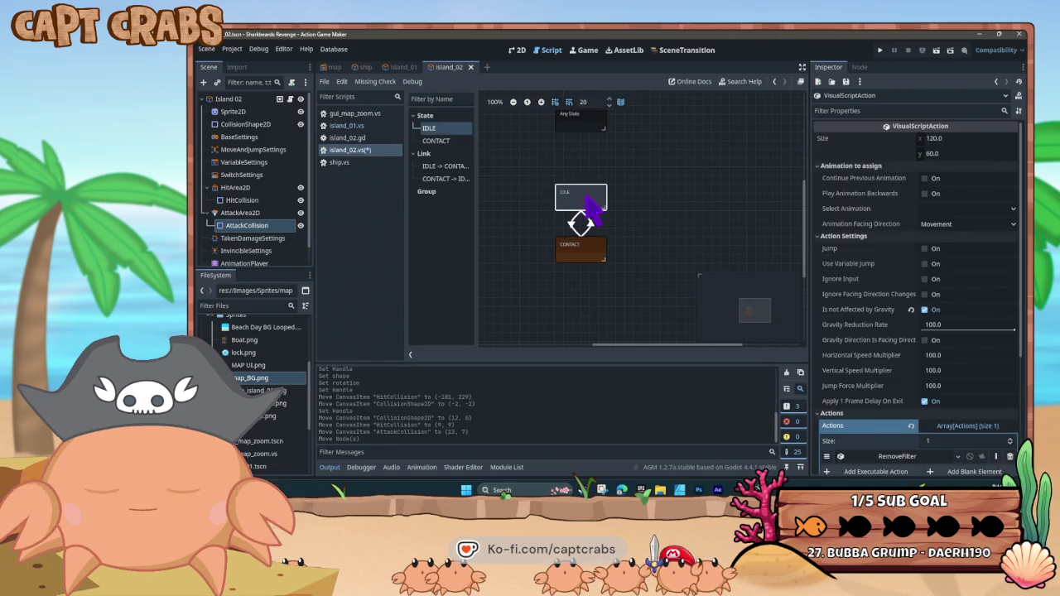
pyautogui.hotkey('ctrl', 'v')
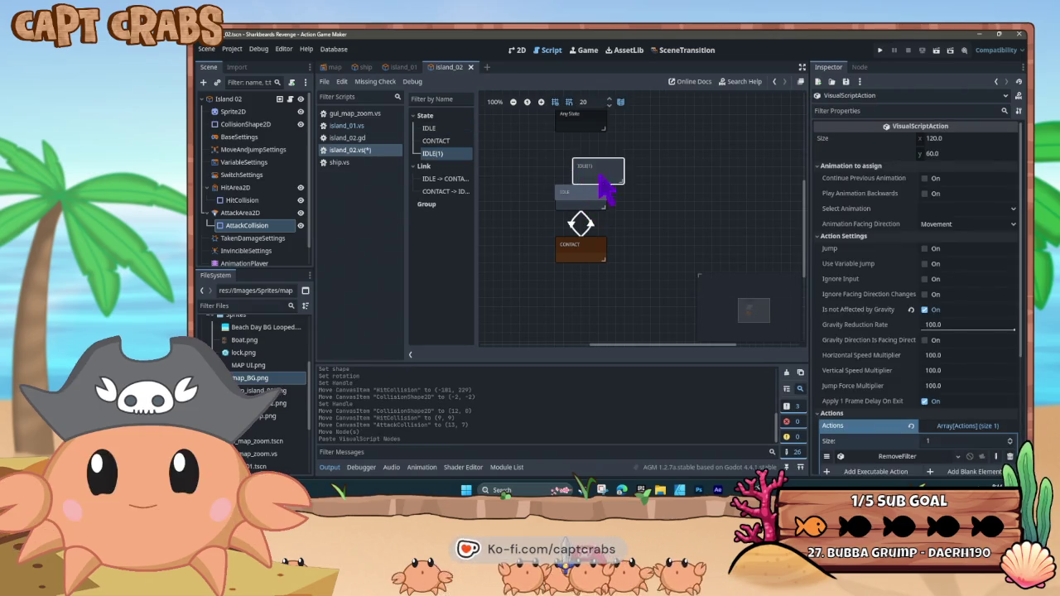
pyautogui.moveTo(581, 161); pyautogui.dragTo(581, 153)
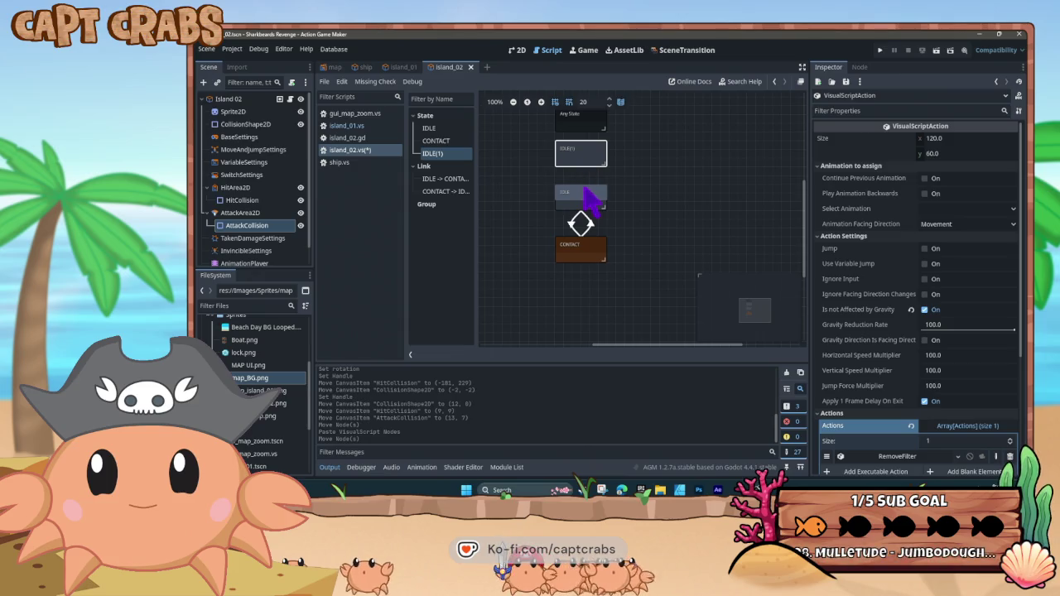
# Link IDLE(1) to IDLE and begin adding a condition to that link
pyautogui.rightClick(573, 161)
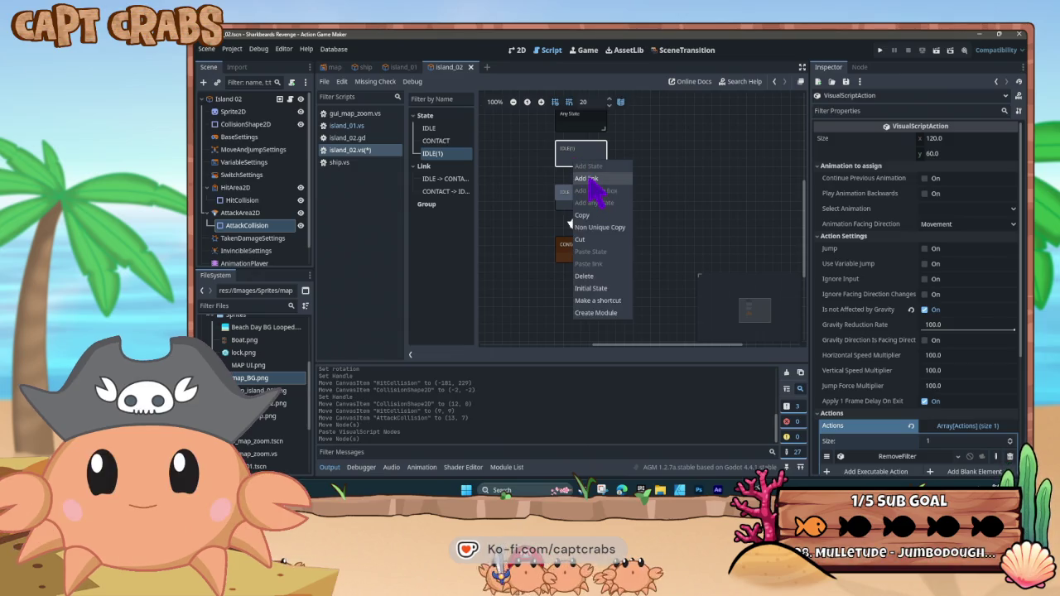
pyautogui.click(590, 179)
pyautogui.click(580, 200)
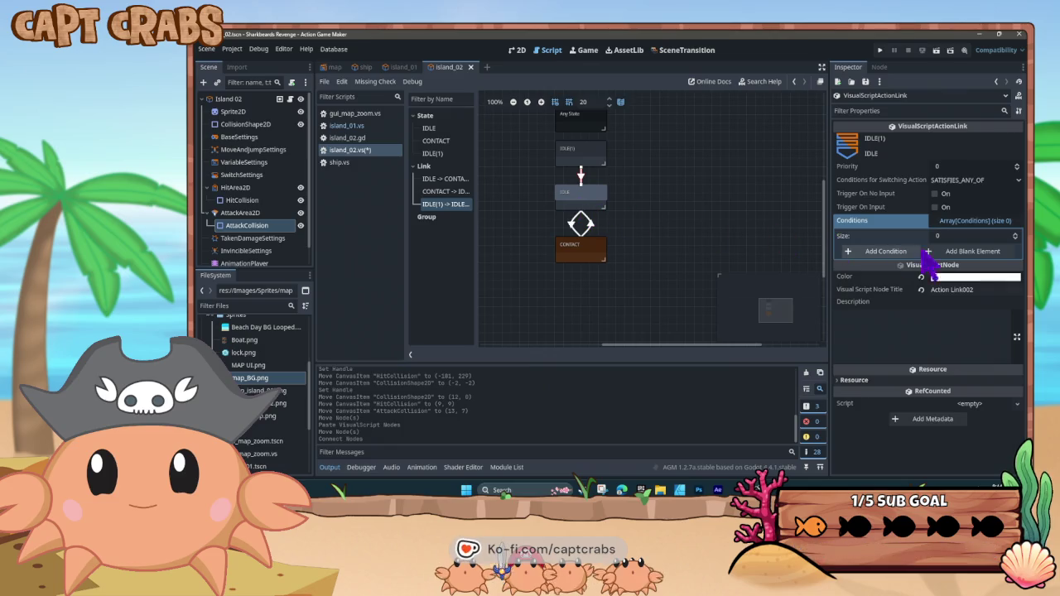
pyautogui.click(900, 252)
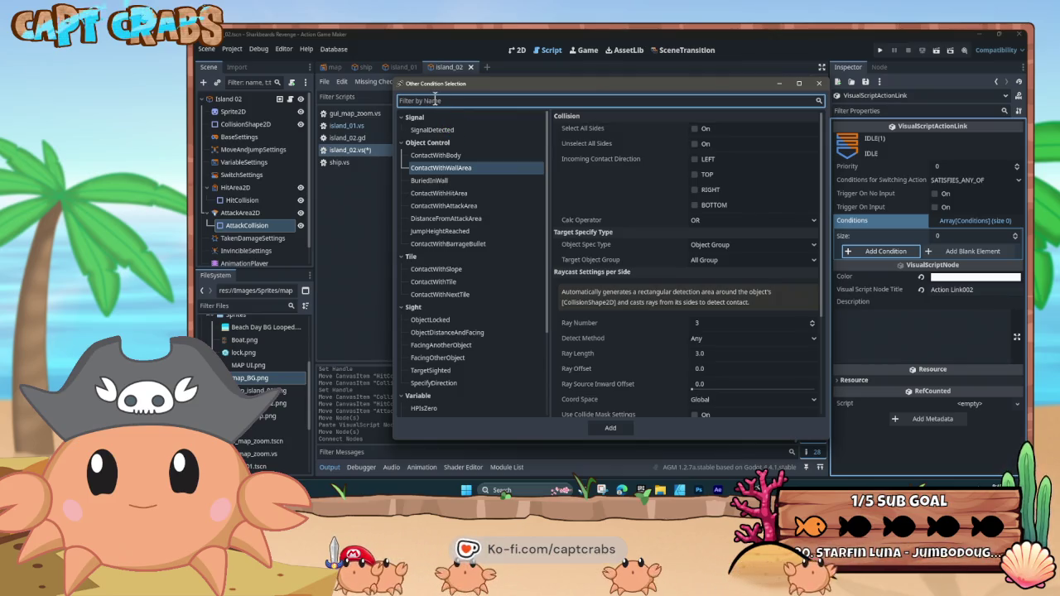
# Add a SwitchVariableChanged condition checking that project switch island 01 is On
pyautogui.write('swit')
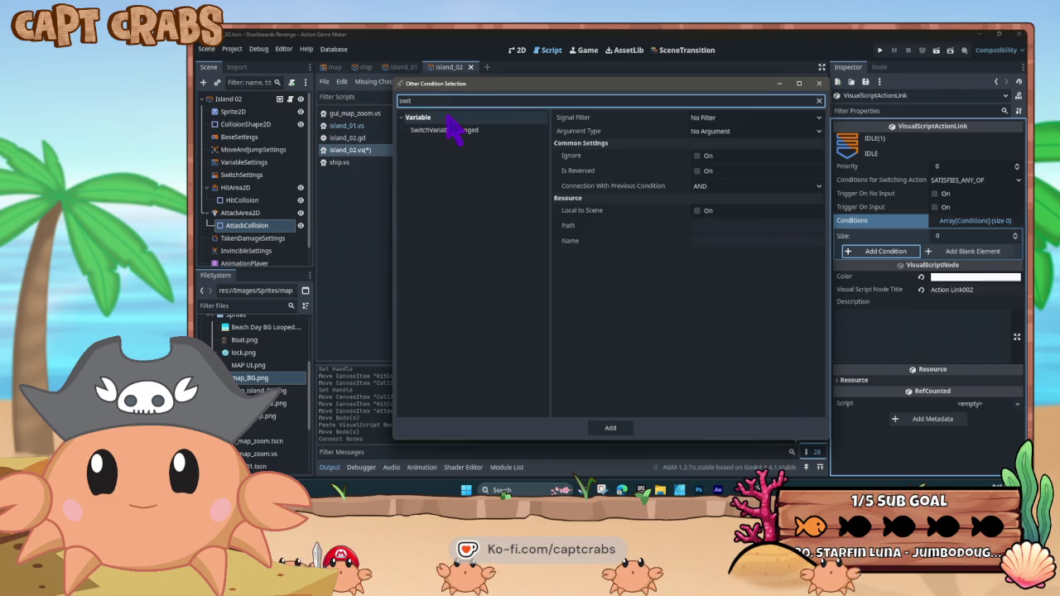
pyautogui.click(457, 135)
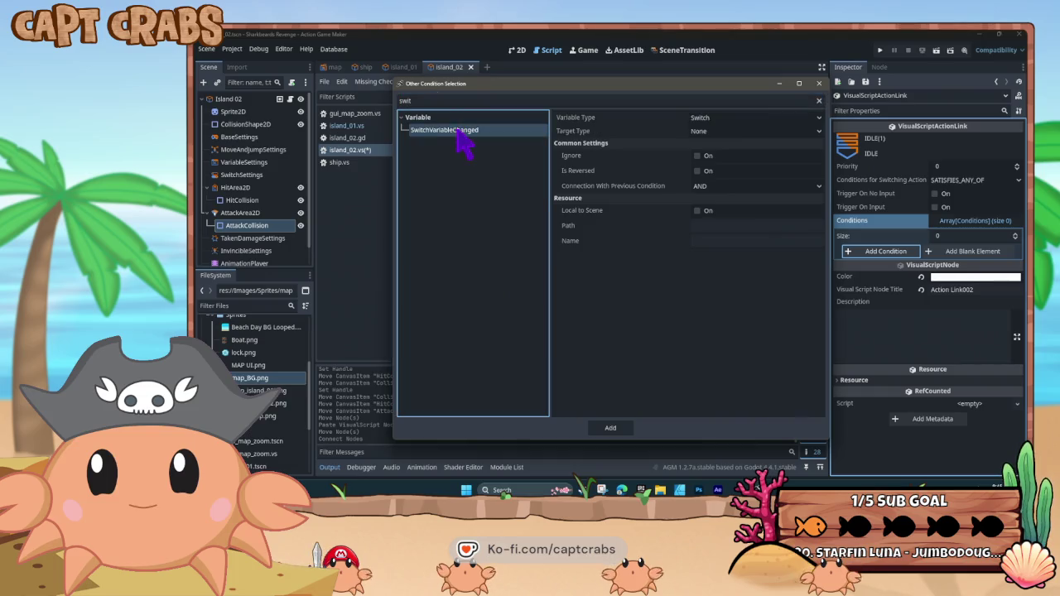
pyautogui.click(721, 131)
pyautogui.click(721, 128)
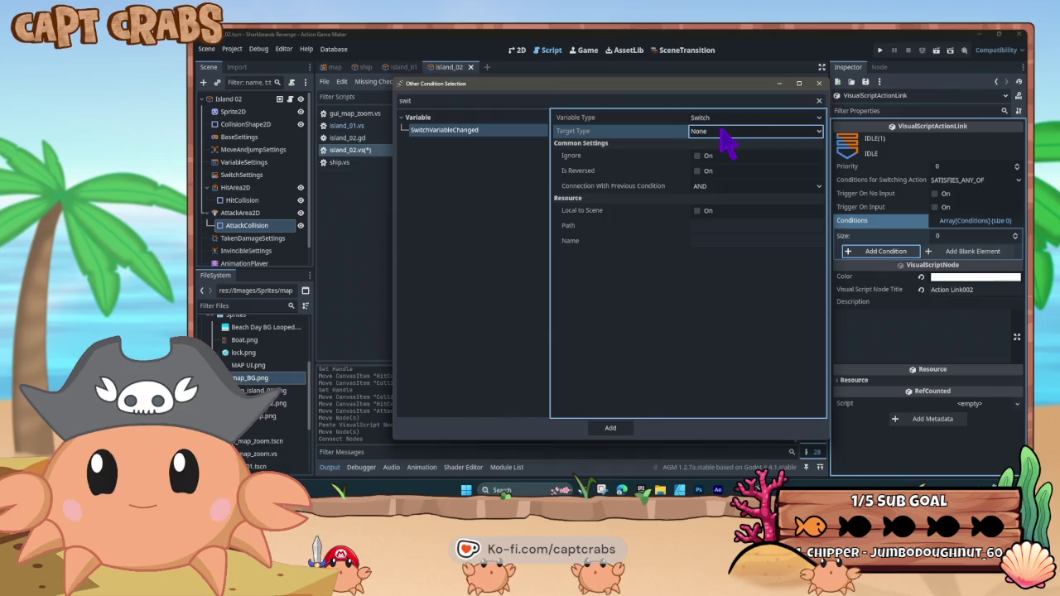
pyautogui.click(720, 119)
pyautogui.click(723, 120)
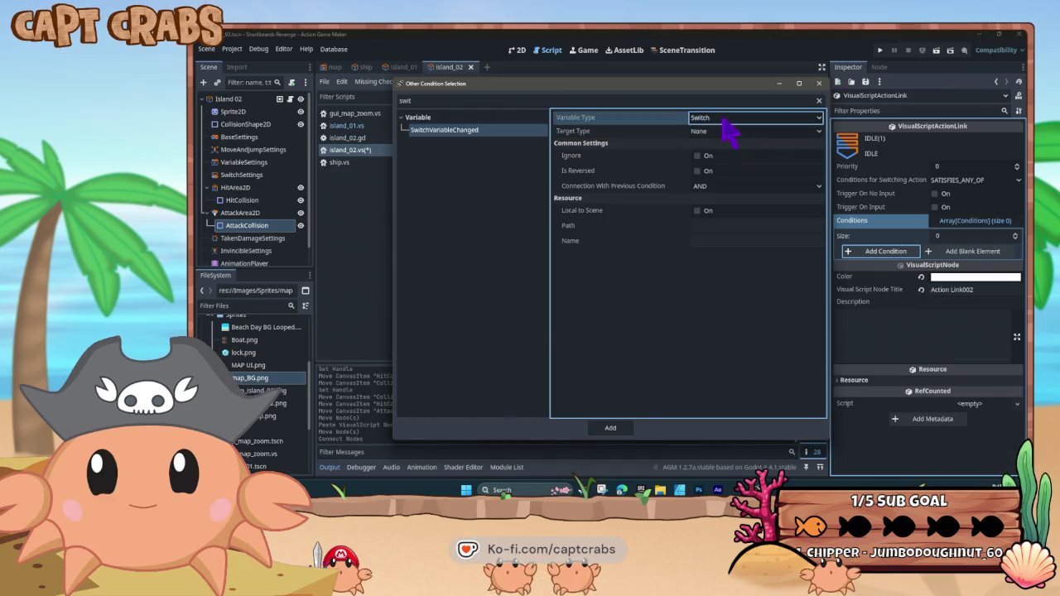
pyautogui.click(724, 130)
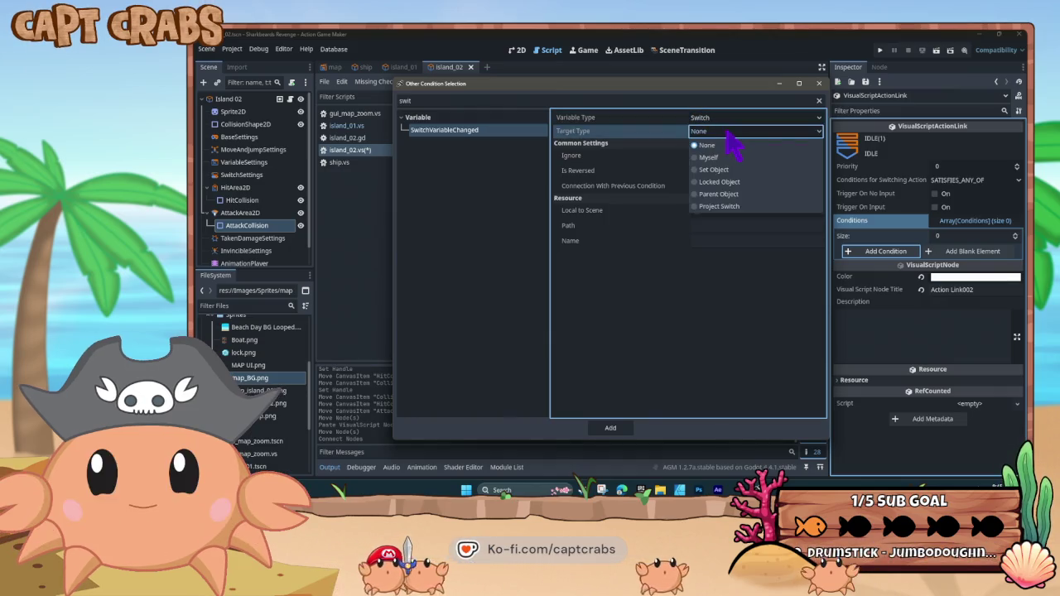
pyautogui.click(727, 206)
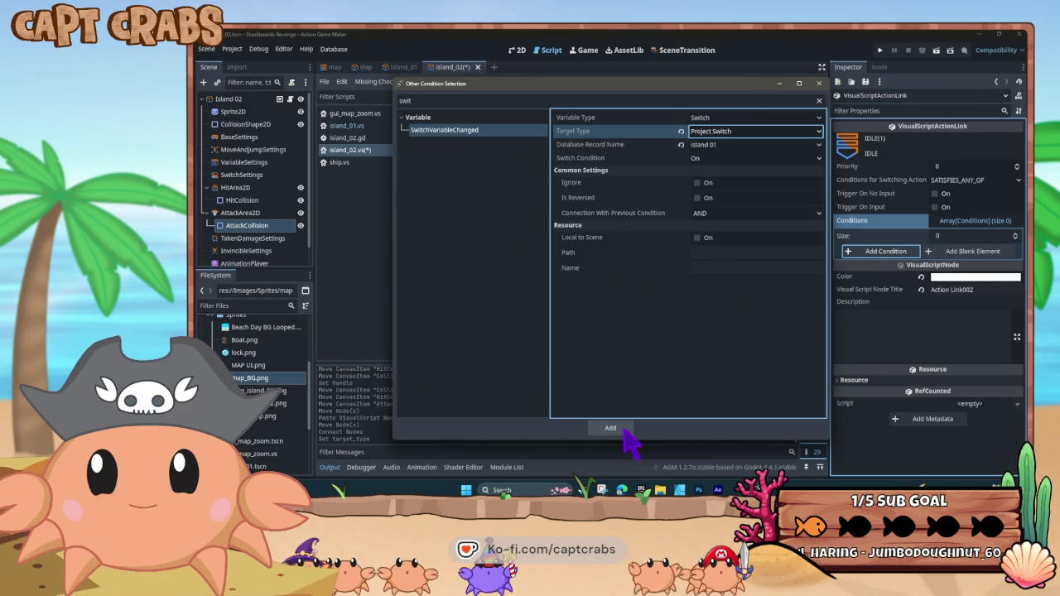
pyautogui.click(611, 428)
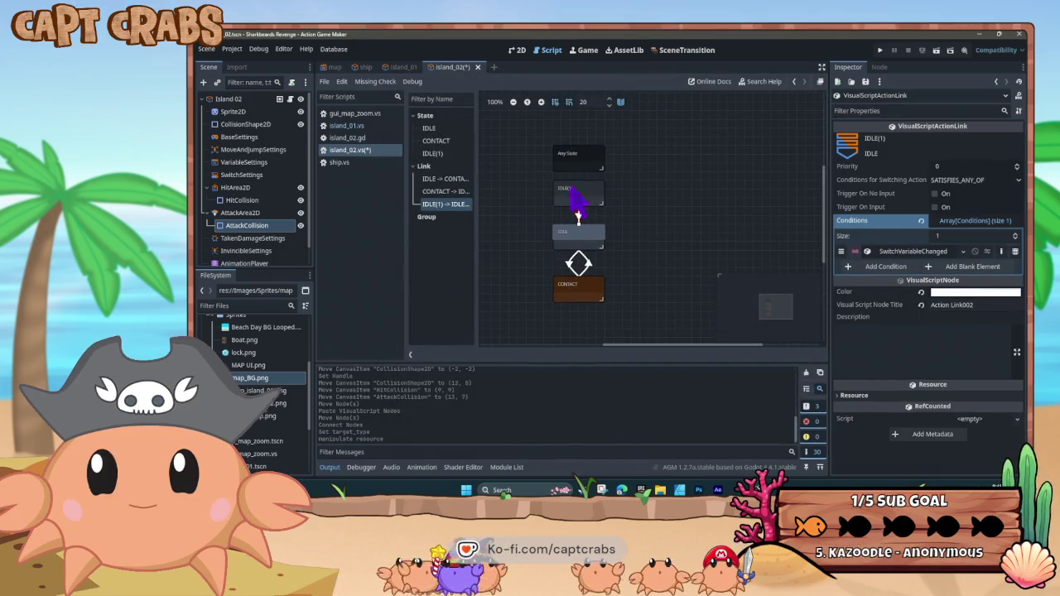
# Set IDLE(1) as the initial state
pyautogui.click(580, 199)
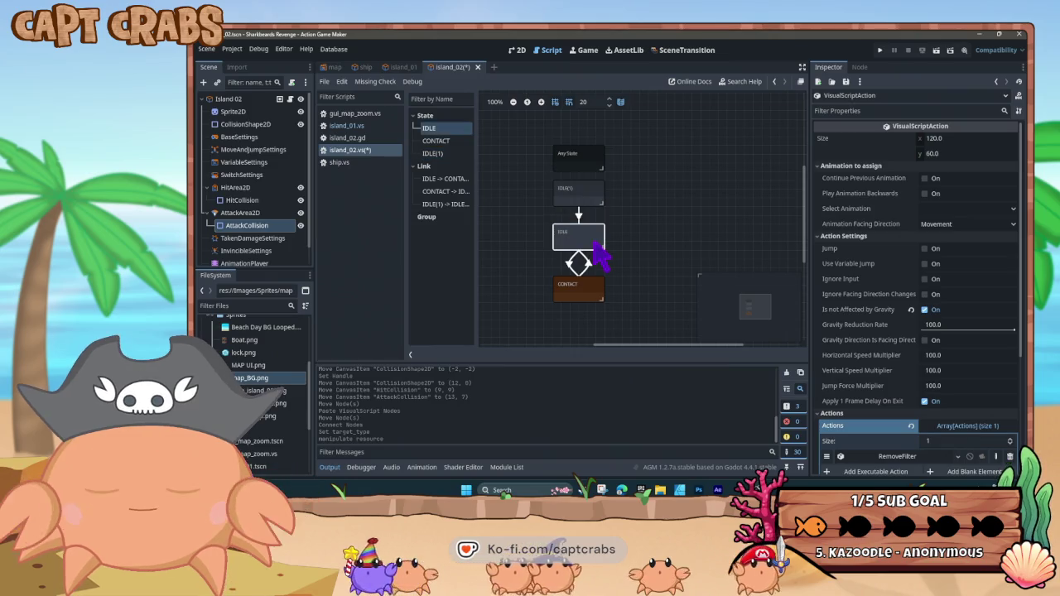
pyautogui.rightClick(590, 198)
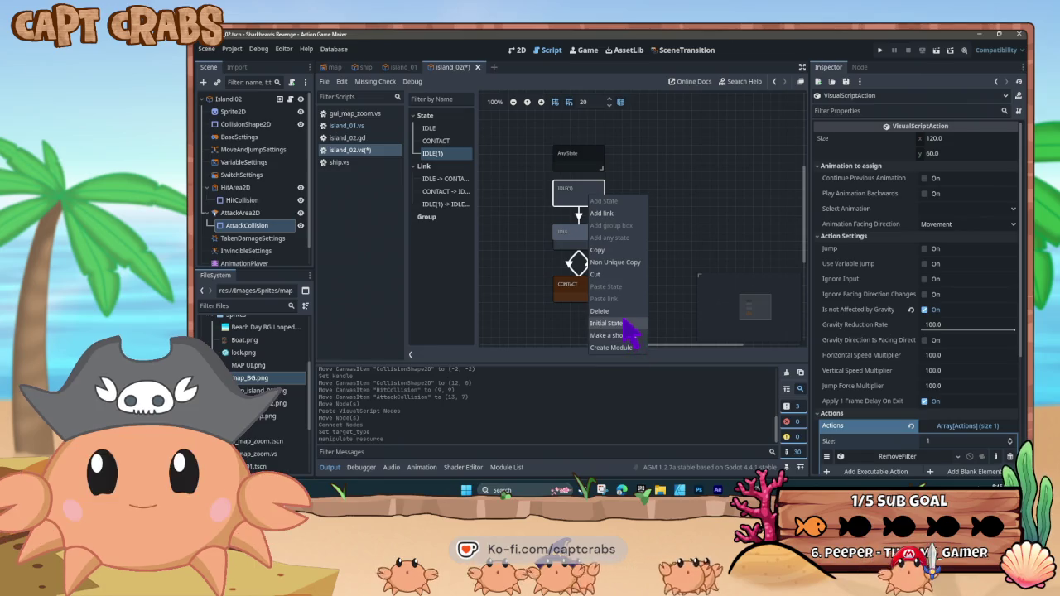
pyautogui.click(625, 323)
# Colour the IDLE state teal (094741)
pyautogui.click(589, 235)
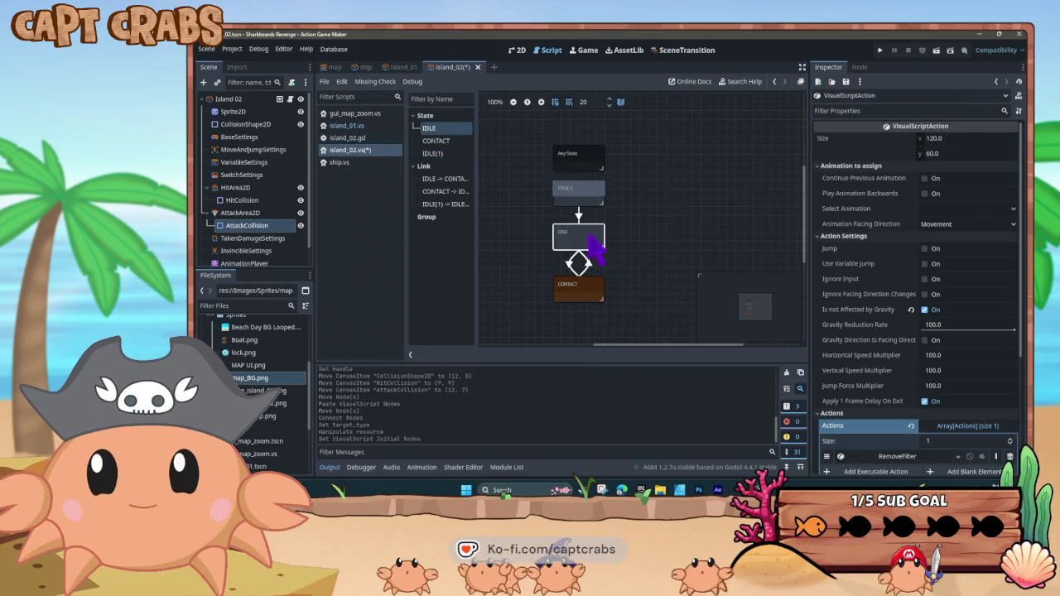
pyautogui.scroll(-5, 926, 341)
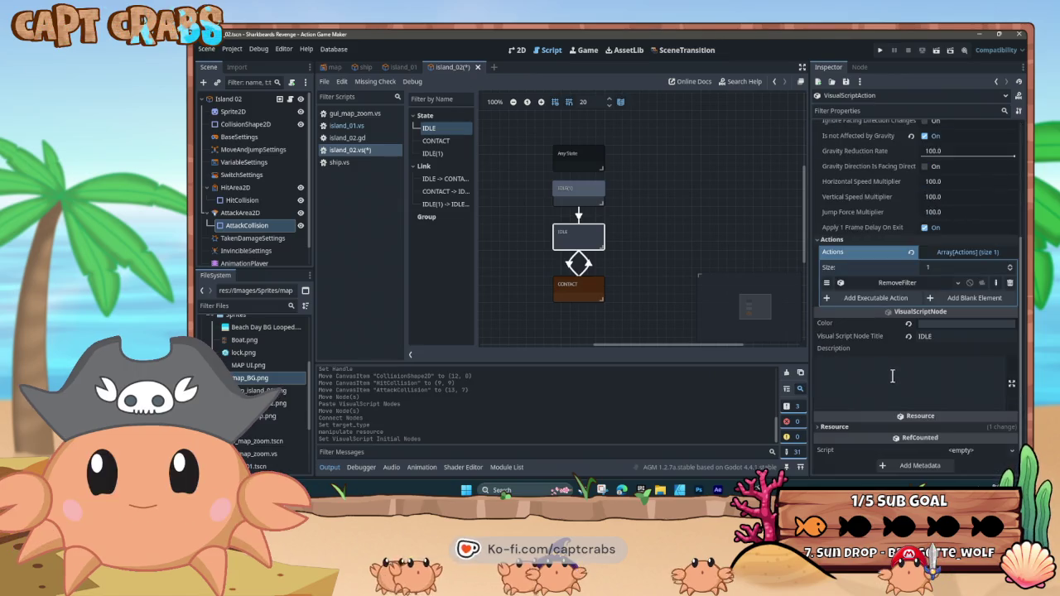
pyautogui.click(942, 325)
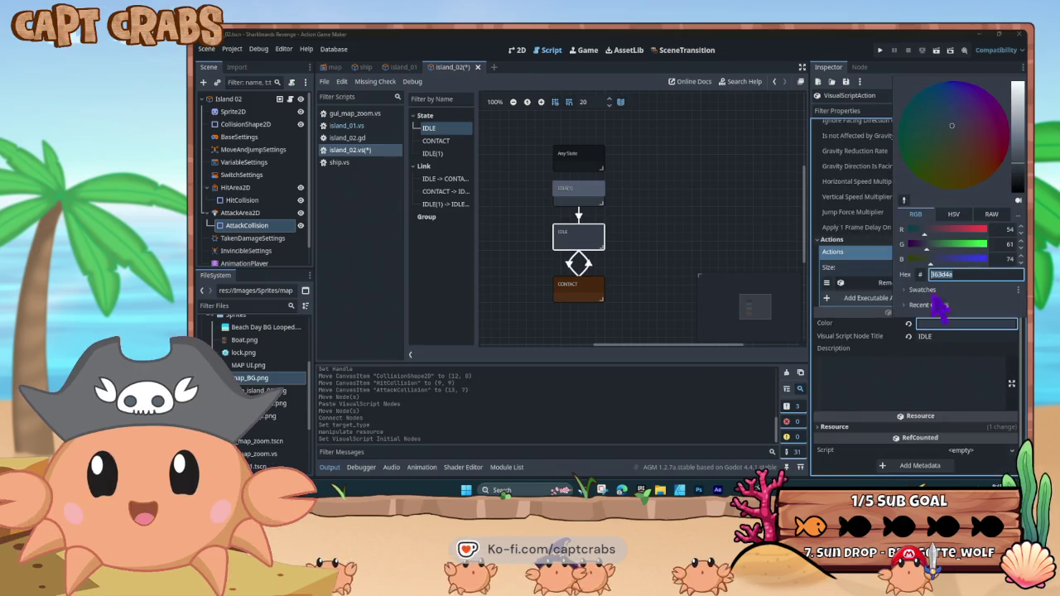
pyautogui.click(904, 130)
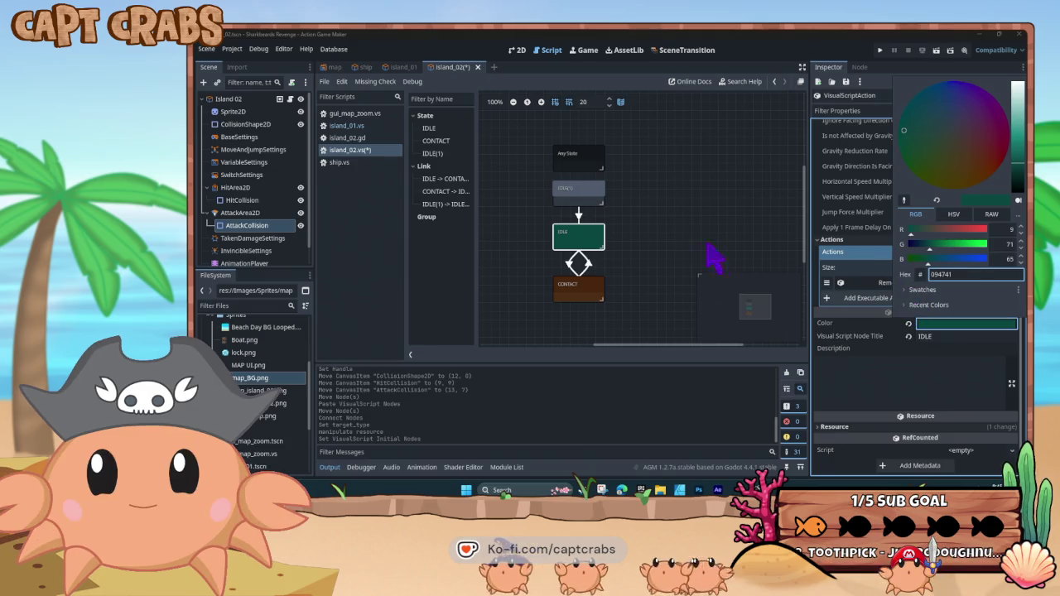
pyautogui.click(699, 247)
# Retitle the IDLE(1) state to CHECK SWITCH
pyautogui.click(587, 197)
pyautogui.scroll(-5, 881, 360)
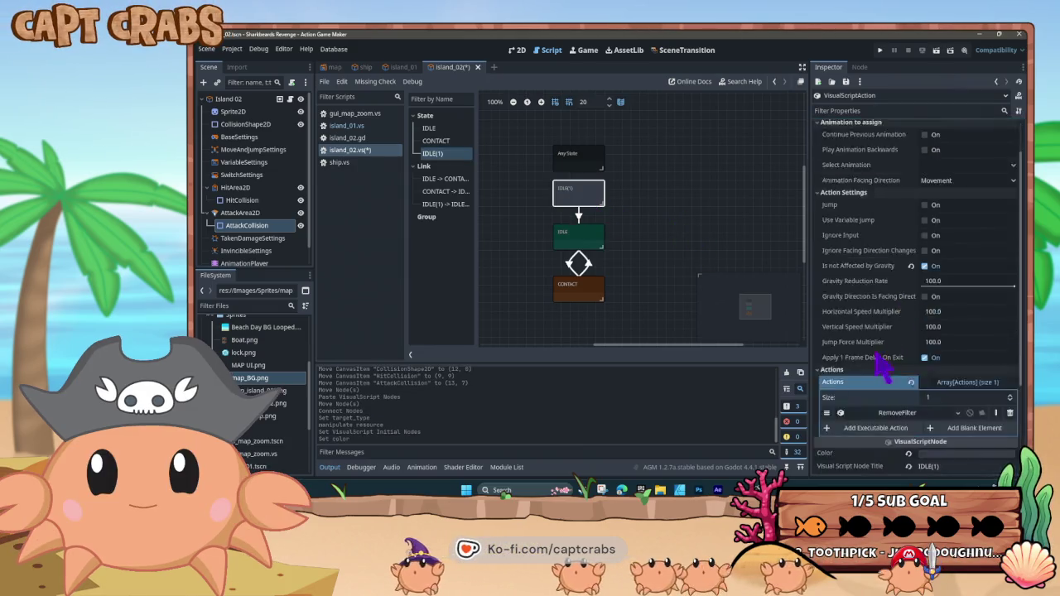
pyautogui.click(915, 337)
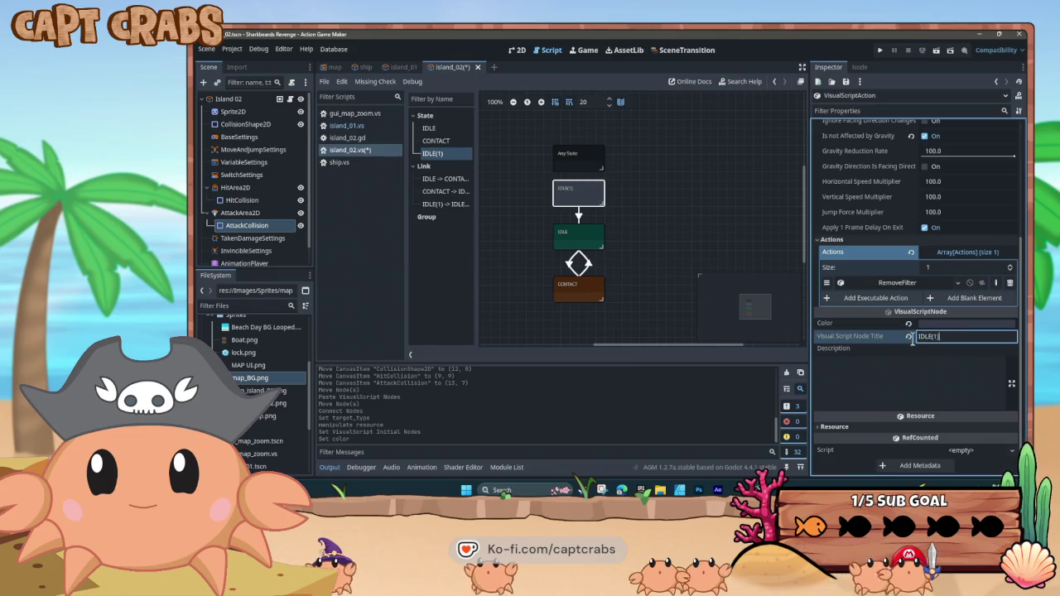
pyautogui.write('Check S')
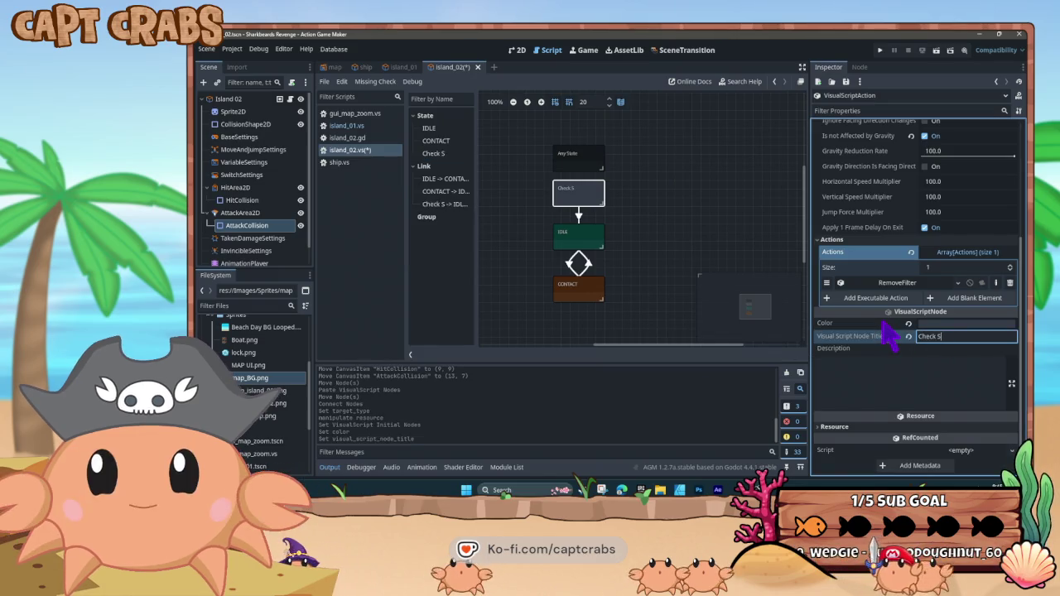
pyautogui.write('witch')
pyautogui.press('Return')
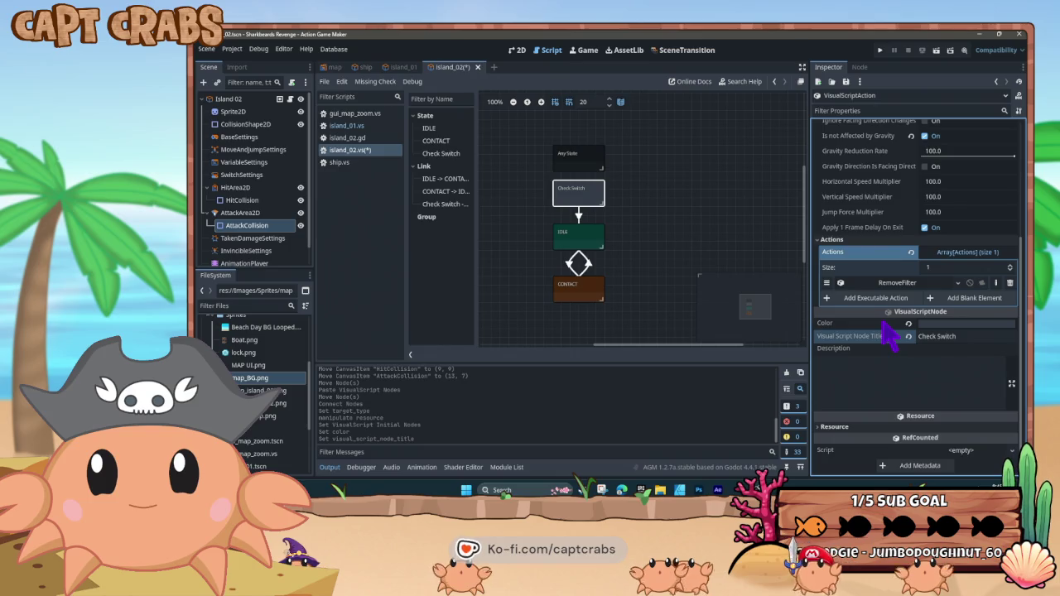
pyautogui.click(952, 335)
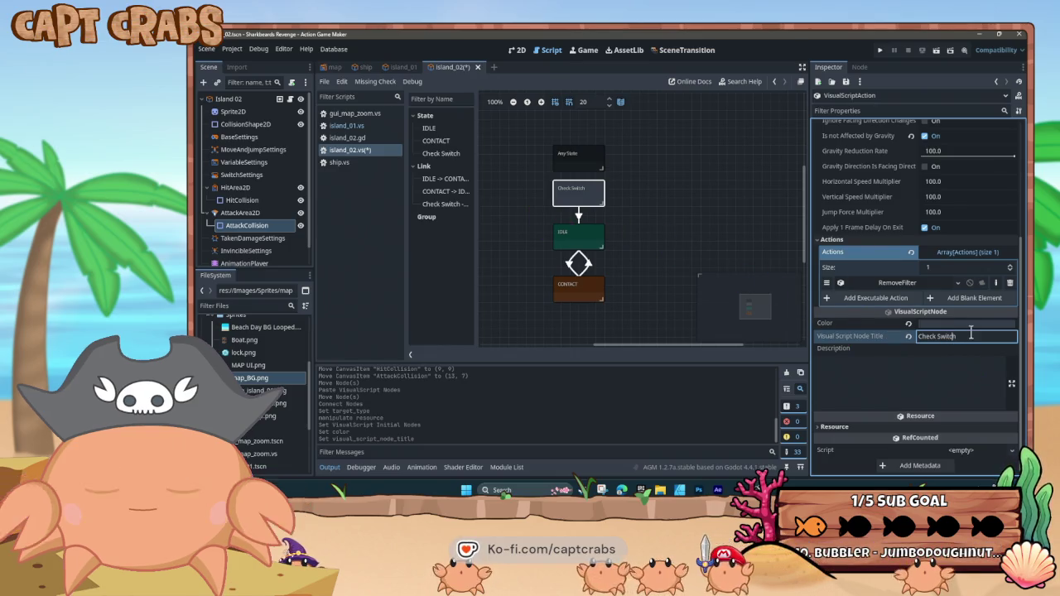
pyautogui.write('CHECK')
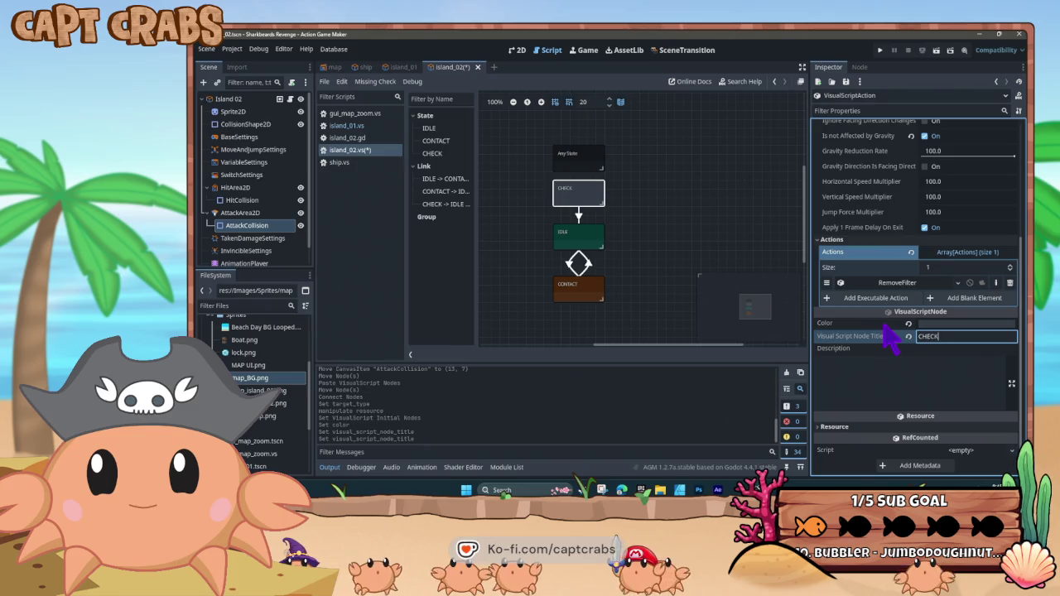
pyautogui.write(' SWITCH')
pyautogui.press('Return')
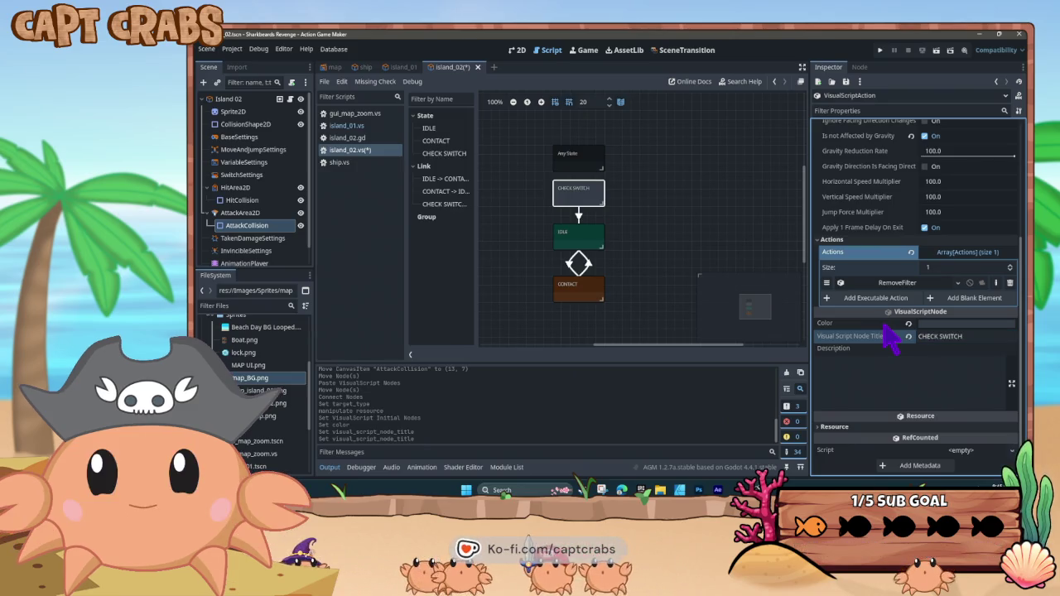
pyautogui.click(581, 206)
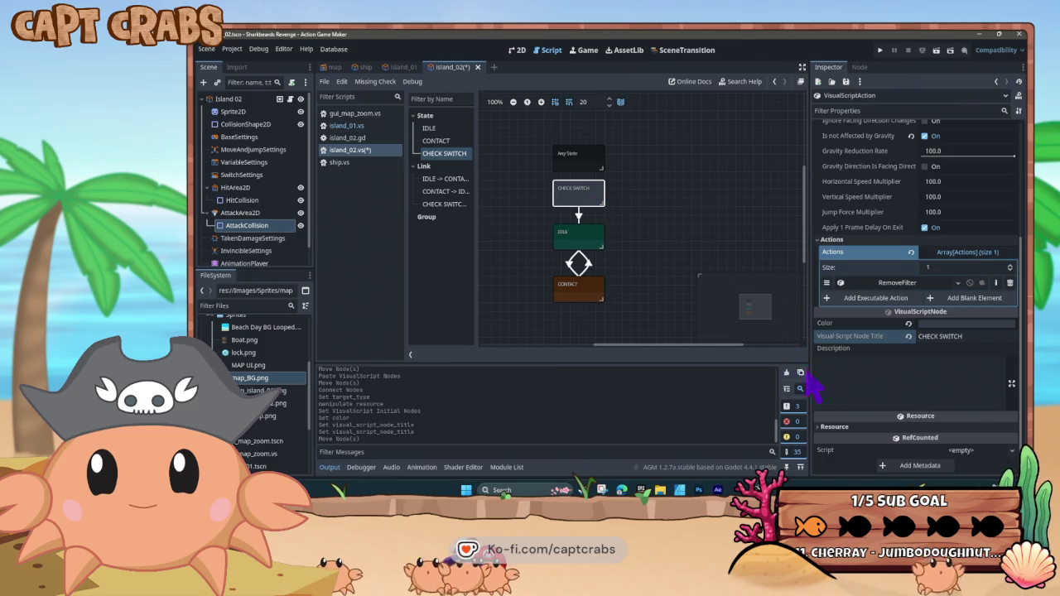
# Choose the DisplayImage action and give it a new ImageTexture as its texture
pyautogui.click(849, 299)
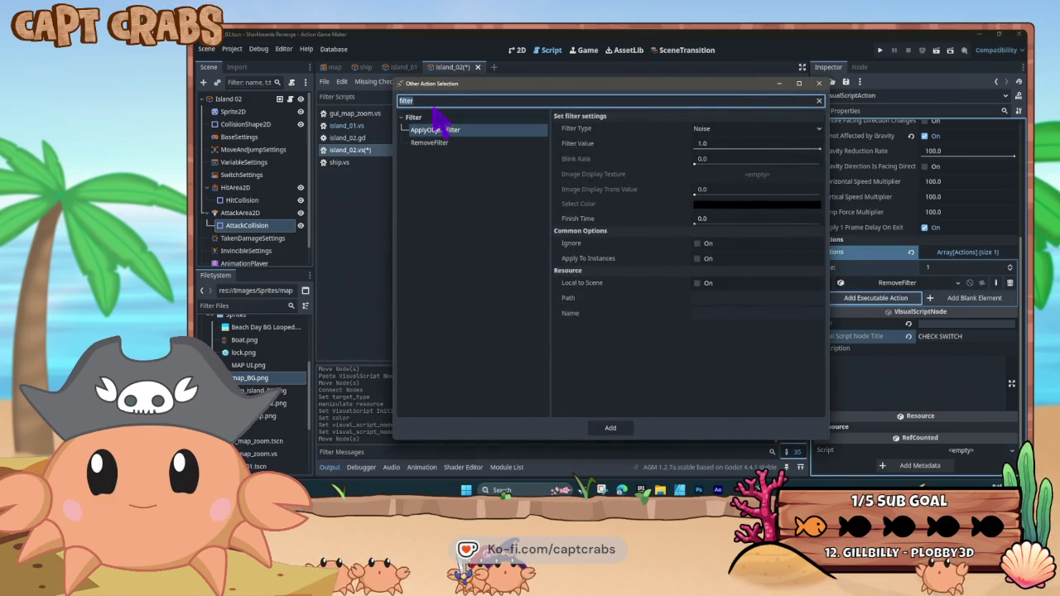
pyautogui.write('image')
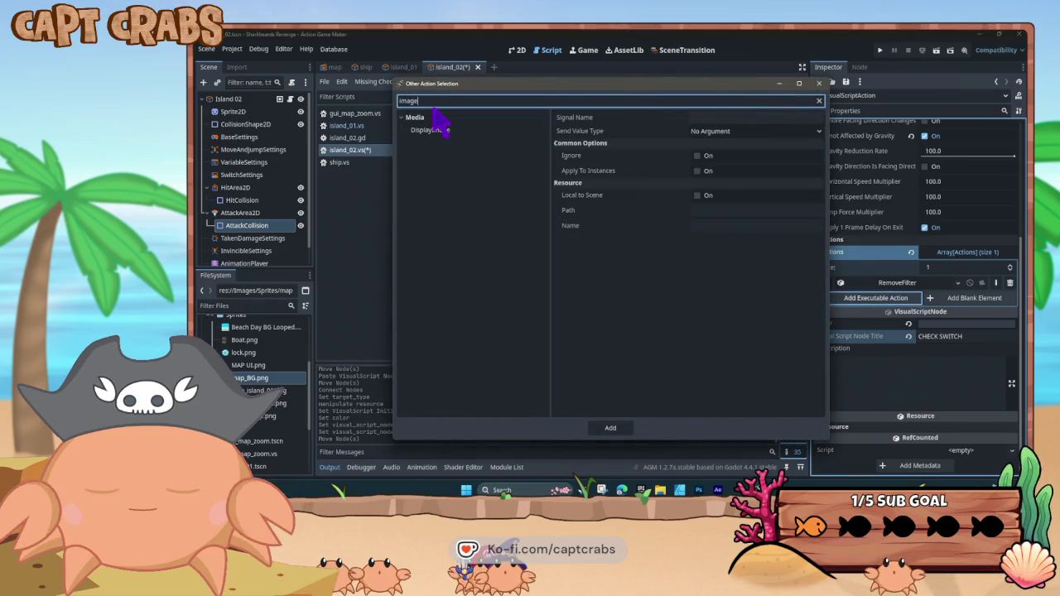
pyautogui.click(438, 131)
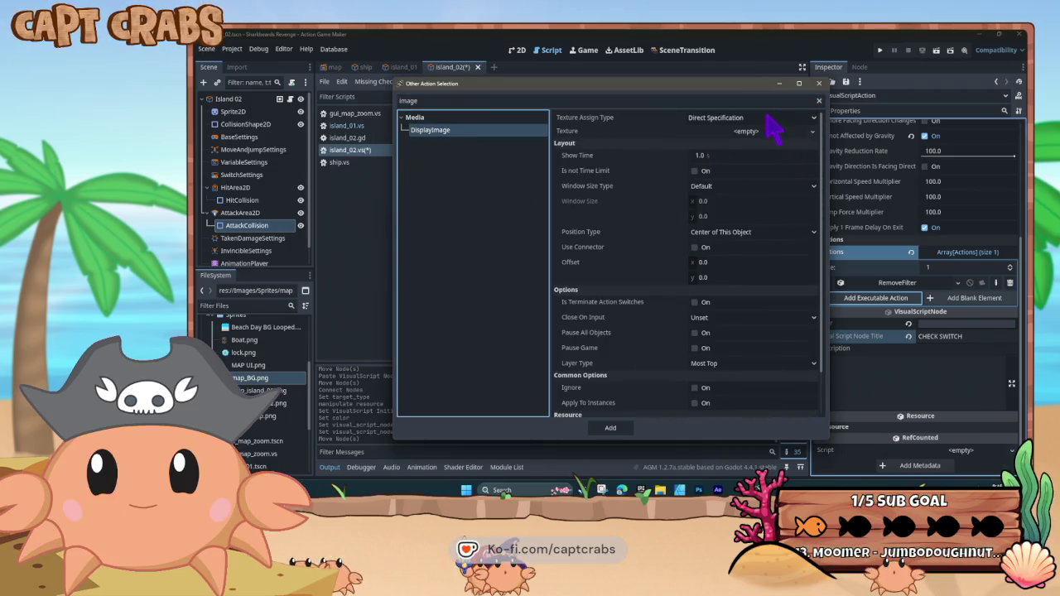
pyautogui.click(770, 118)
pyautogui.click(772, 126)
pyautogui.click(779, 132)
pyautogui.click(781, 135)
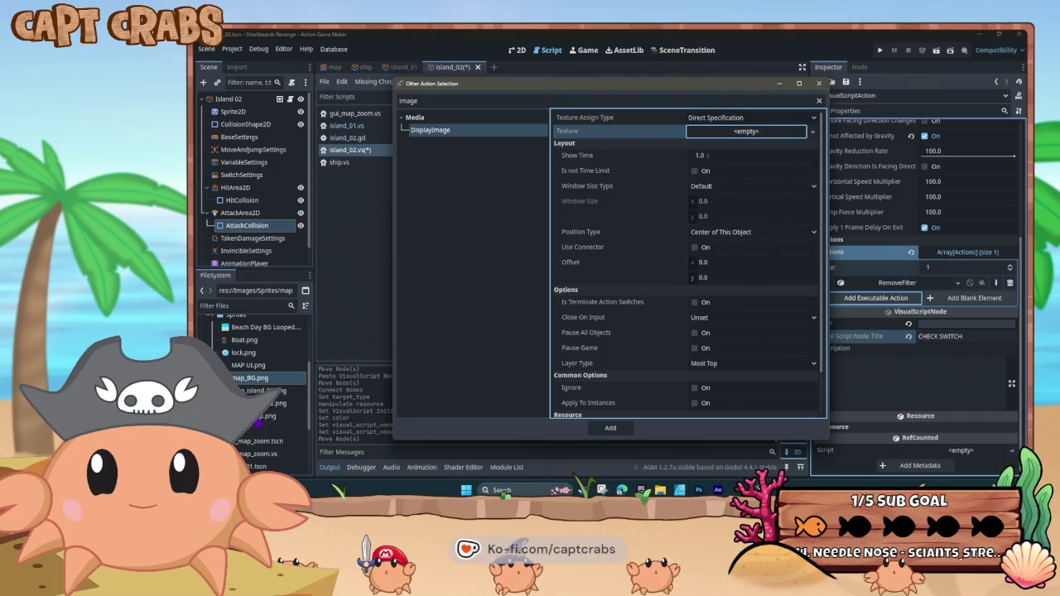
pyautogui.click(306, 385)
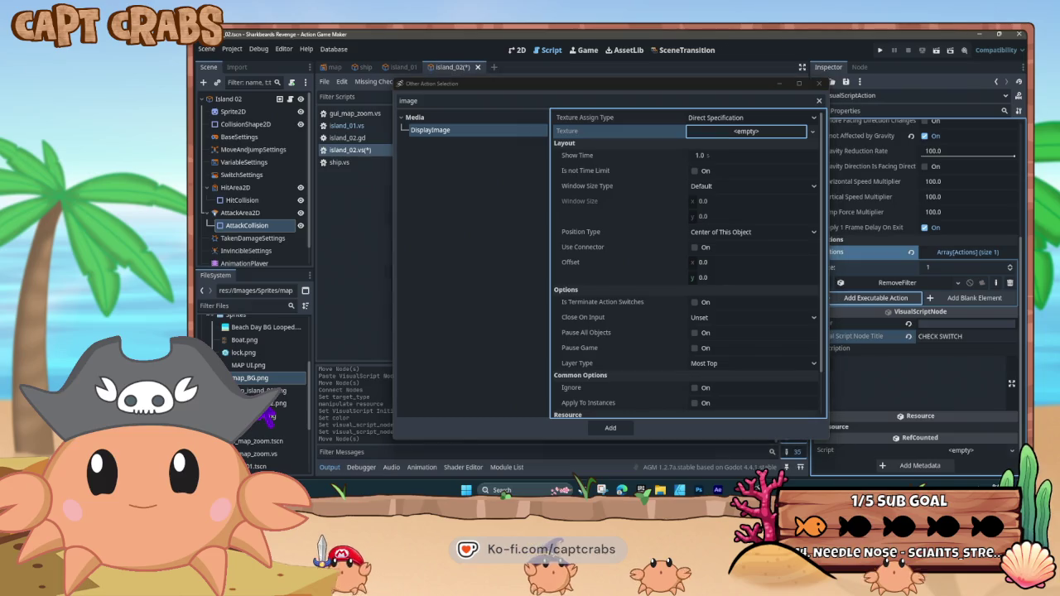
pyautogui.click(813, 132)
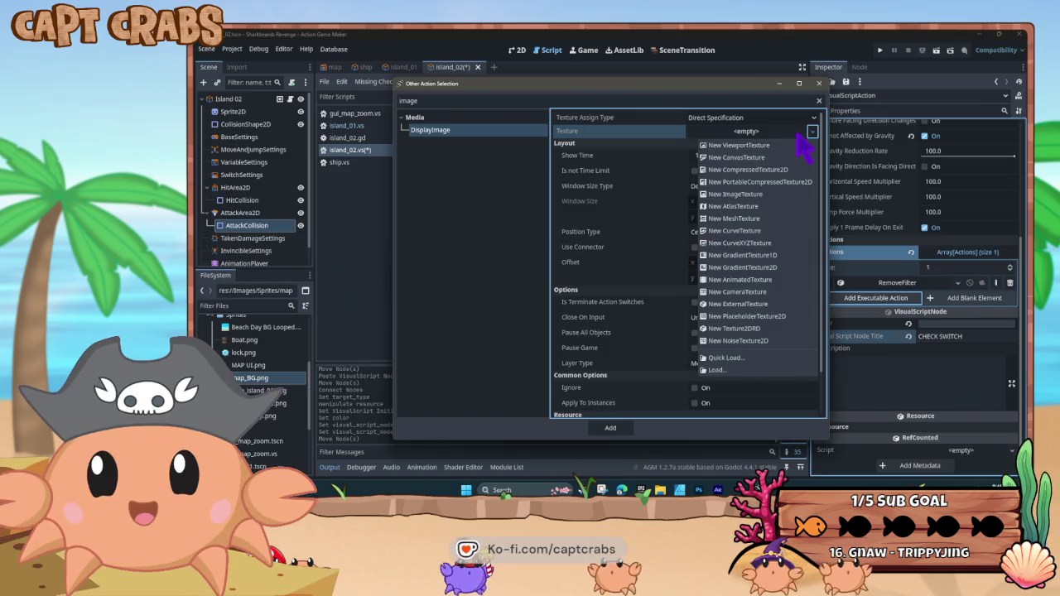
pyautogui.click(746, 193)
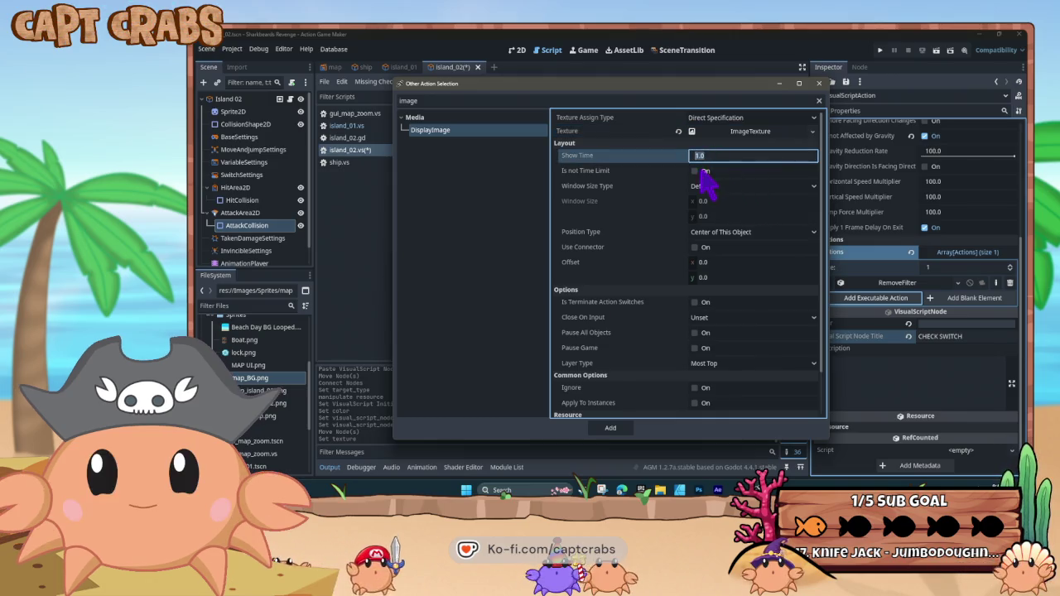
pyautogui.click(696, 171)
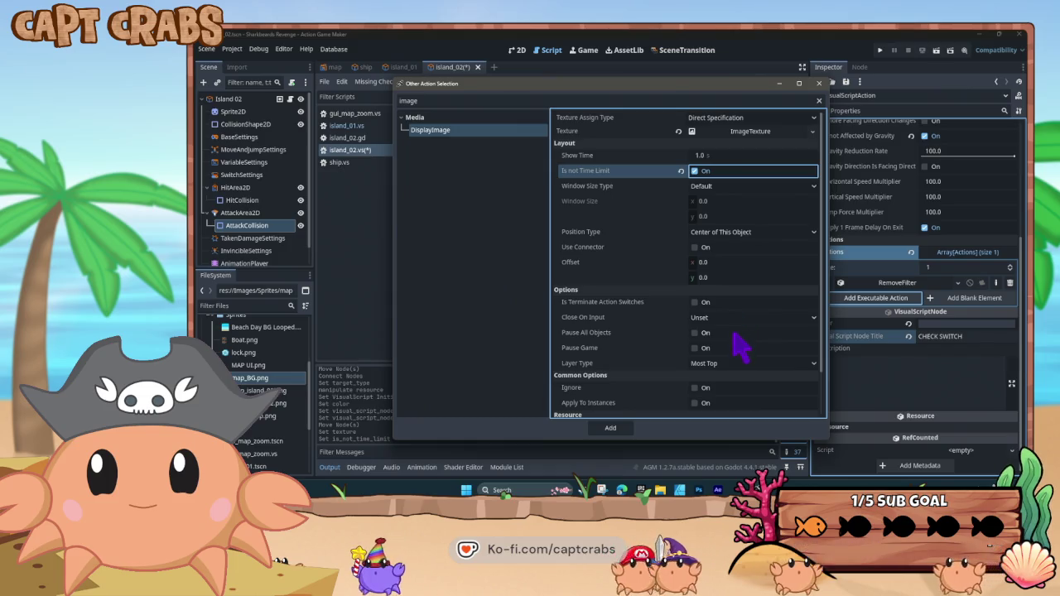
# Check the ImageTexture settings, collapse the preview, and add the DisplayImage action
pyautogui.scroll(-1, 738, 348)
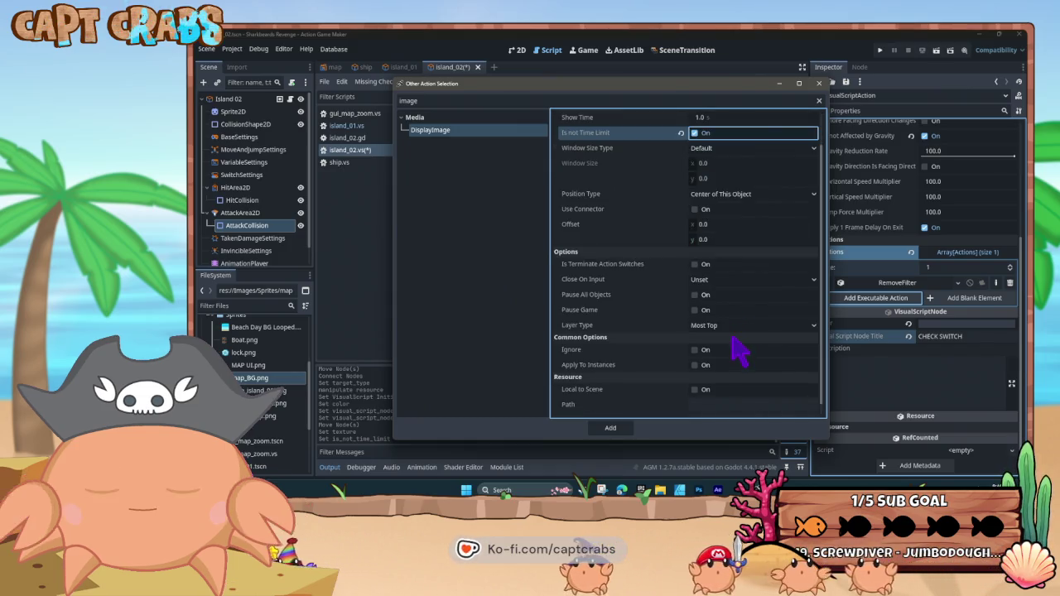
pyautogui.scroll(-1, 738, 350)
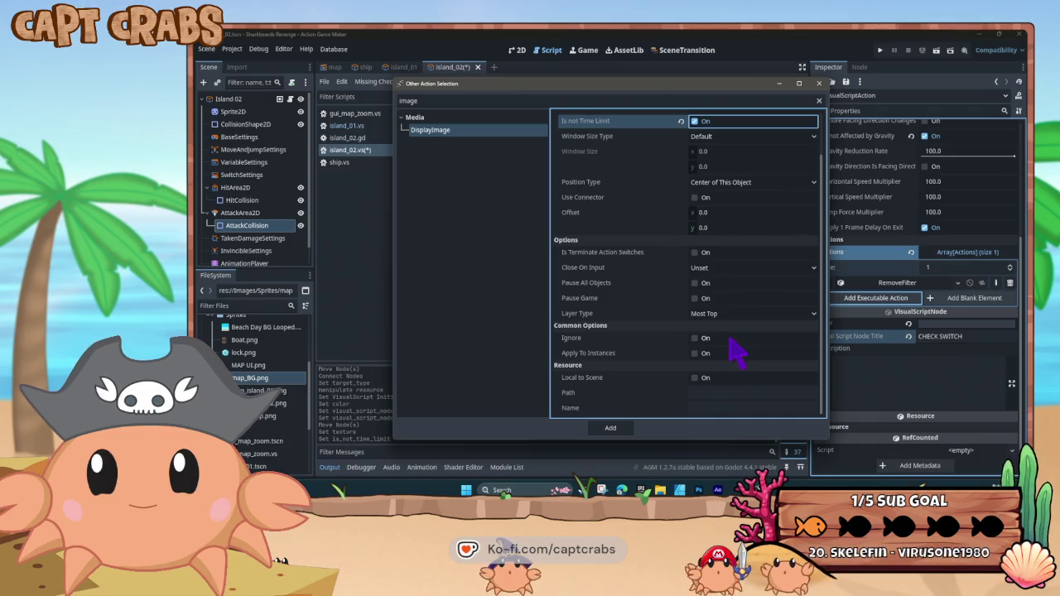
pyautogui.click(730, 393)
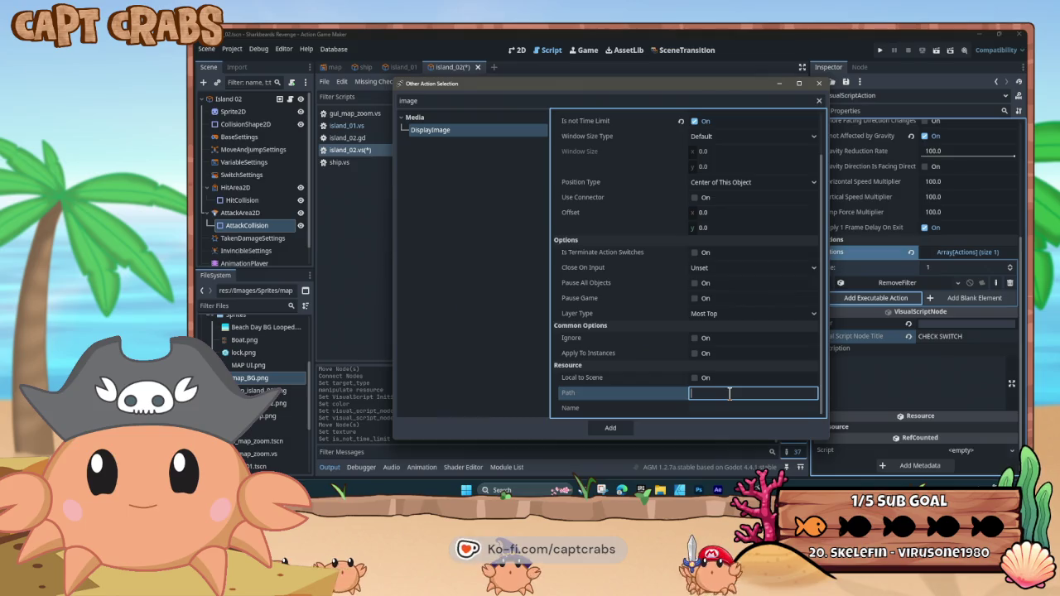
pyautogui.scroll(1, 659, 346)
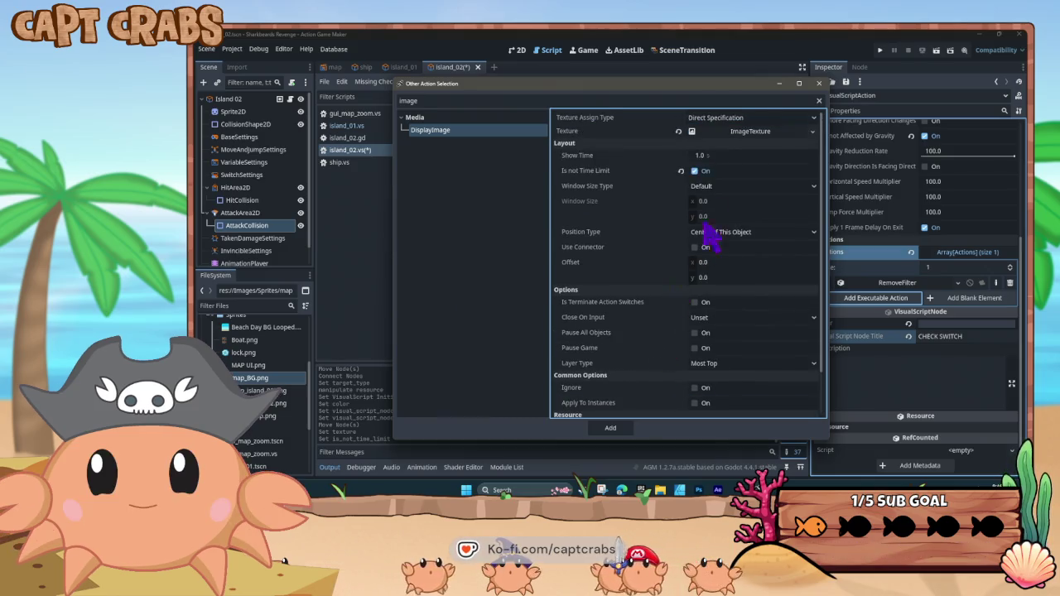
pyautogui.click(693, 134)
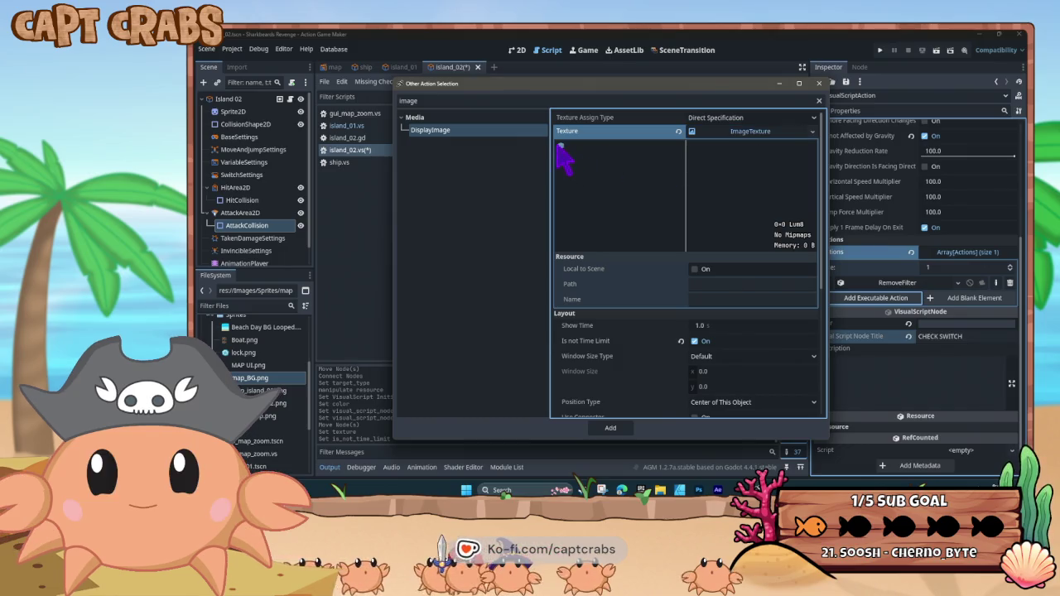
pyautogui.click(738, 136)
pyautogui.click(737, 136)
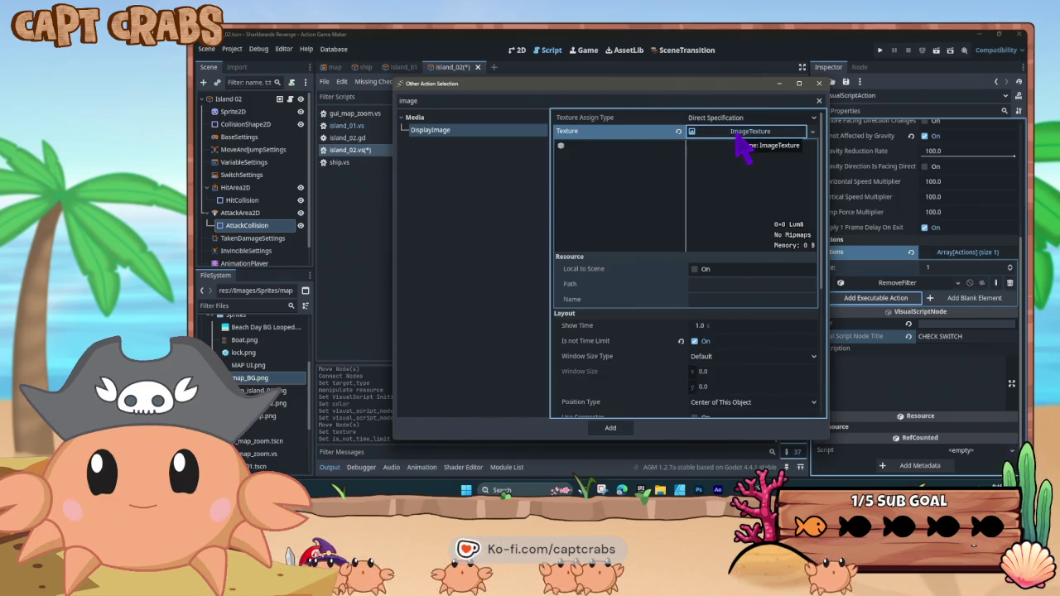
pyautogui.click(738, 138)
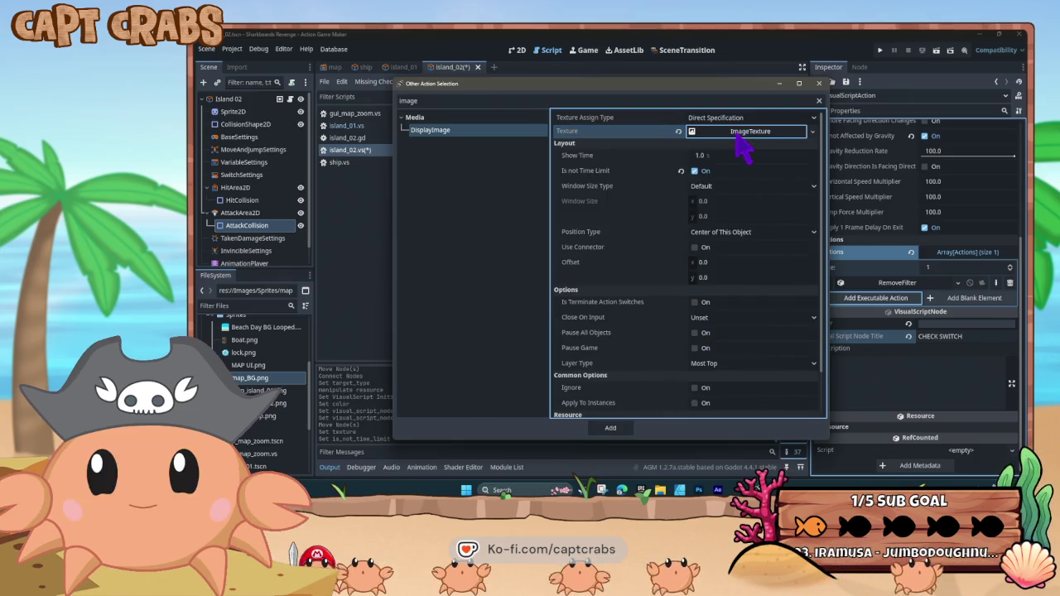
pyautogui.click(613, 428)
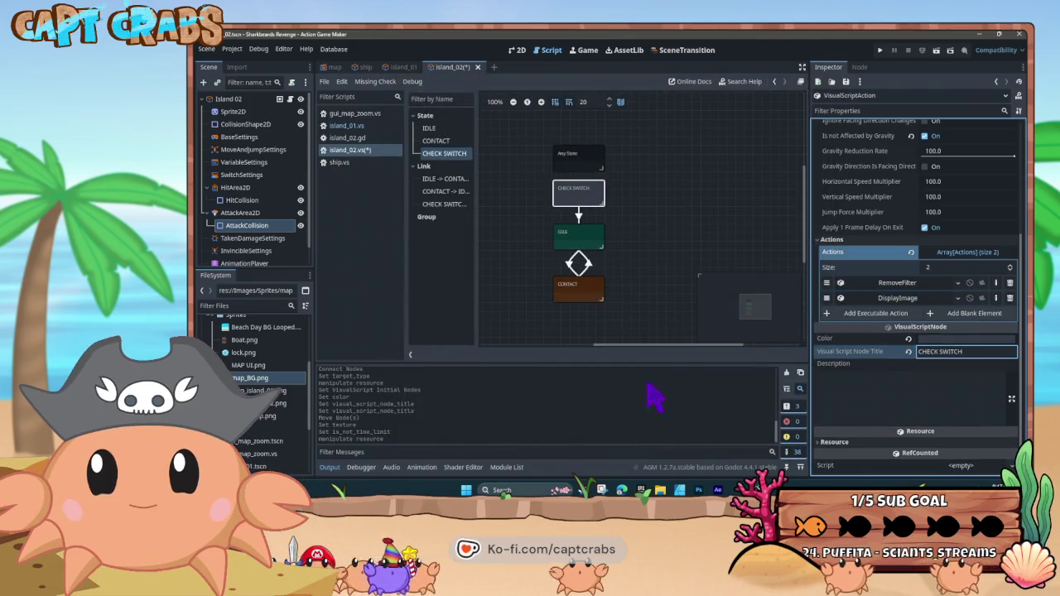
# Expand the new DisplayImage action and open its Resource settings
pyautogui.click(893, 300)
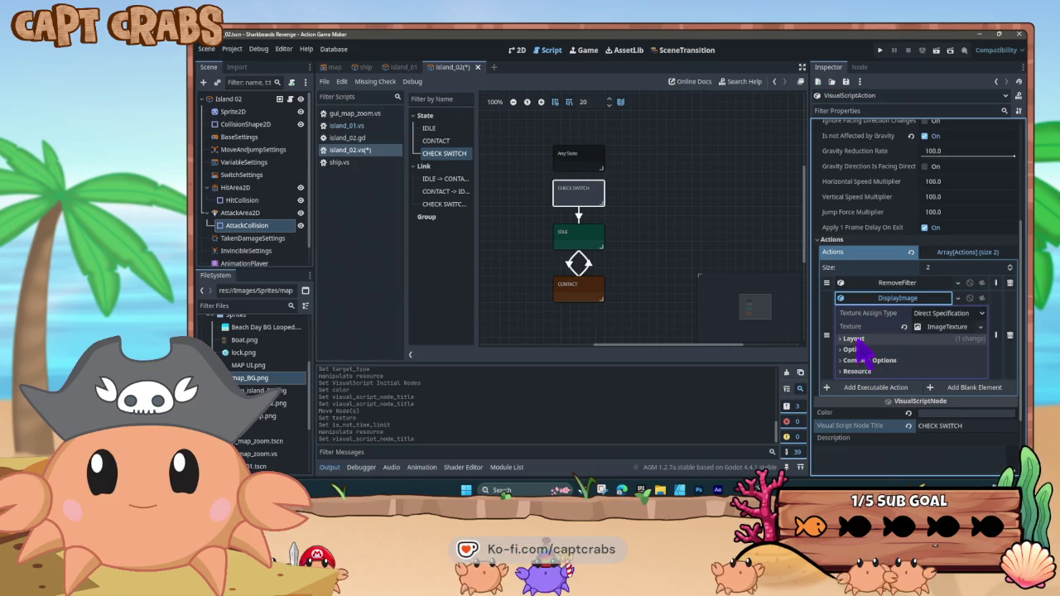
pyautogui.click(843, 350)
pyautogui.click(843, 349)
pyautogui.click(843, 349)
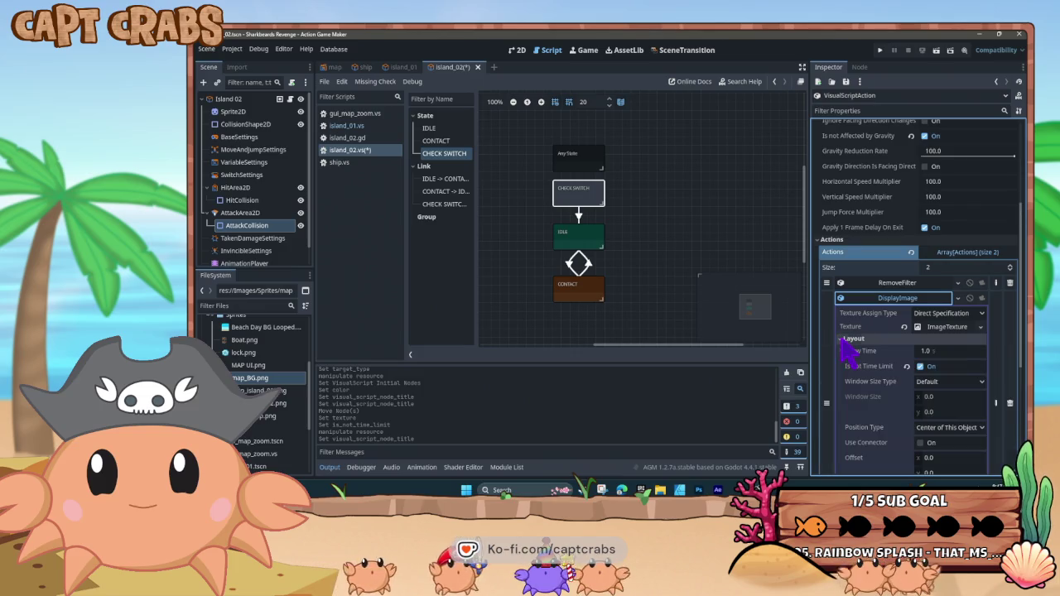
pyautogui.click(843, 340)
pyautogui.click(847, 371)
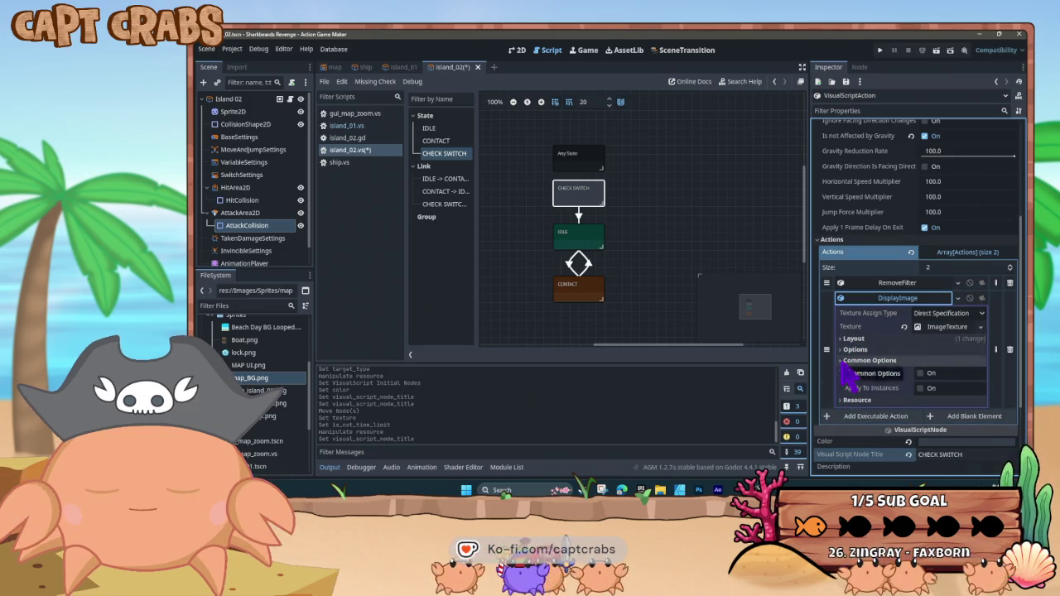
pyautogui.click(846, 372)
pyautogui.click(846, 371)
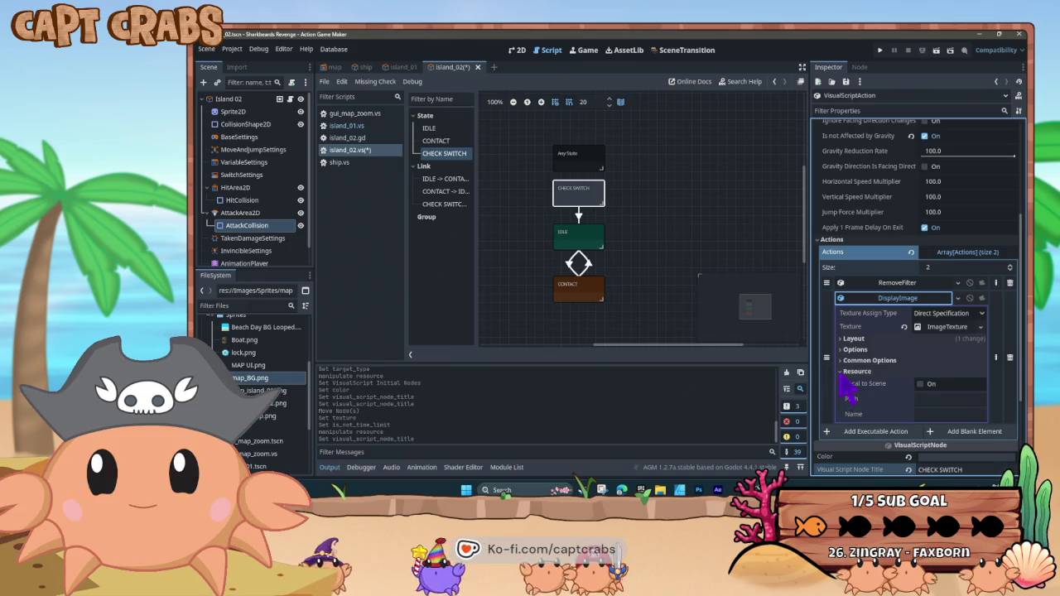
pyautogui.click(841, 372)
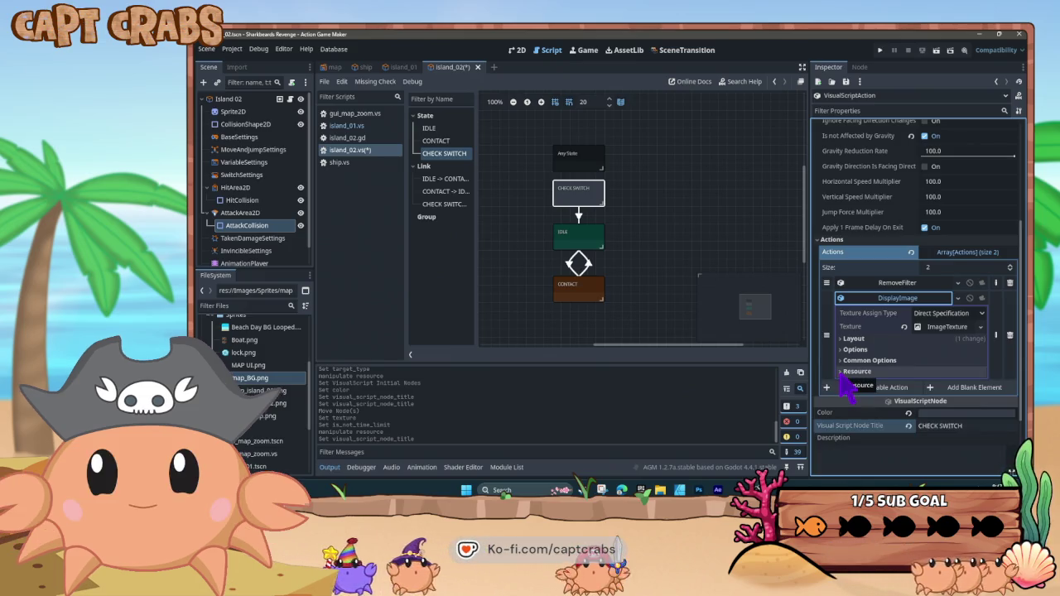
pyautogui.click(844, 373)
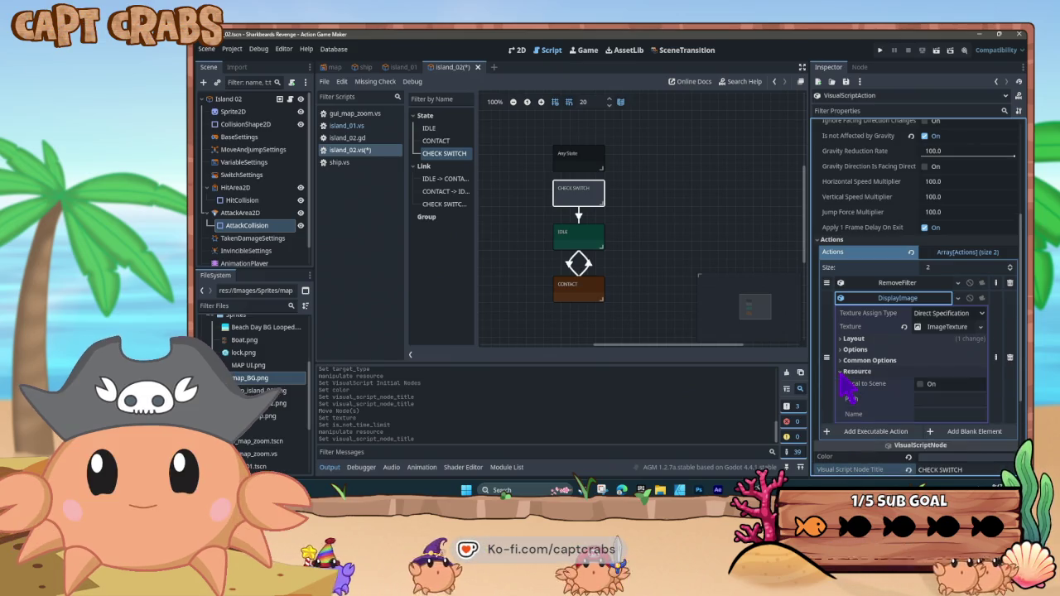
# Enter the lock.png path under Images\Sprites as the texture's resource path
pyautogui.click(927, 400)
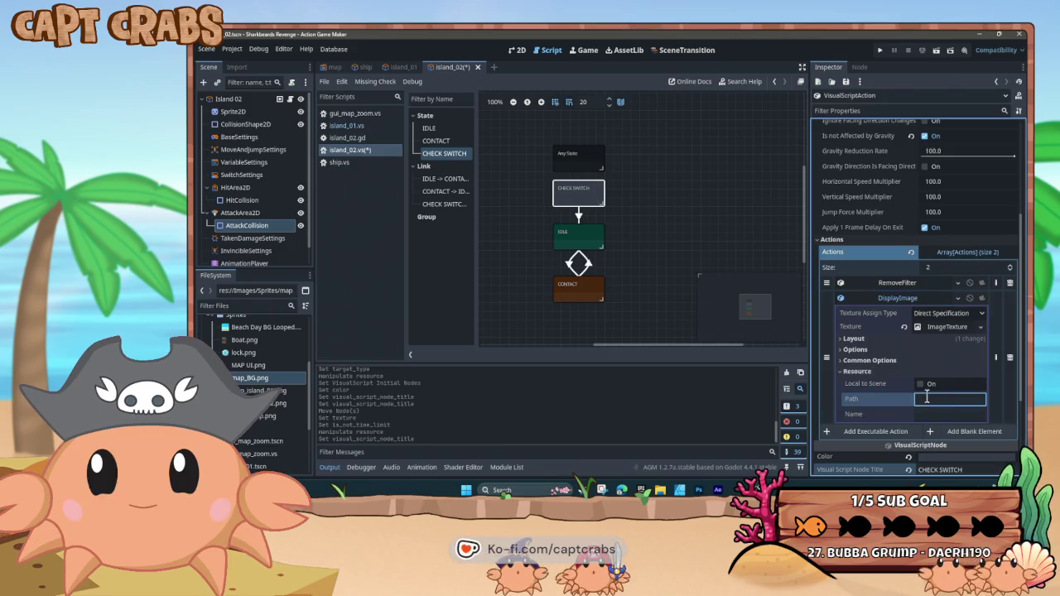
pyautogui.scroll(3, 256, 392)
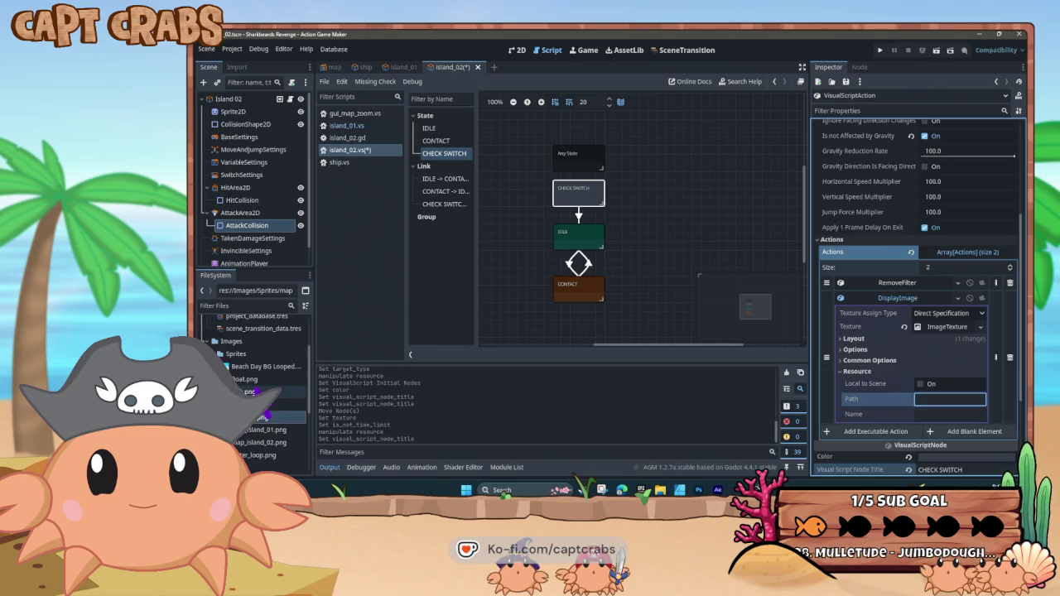
pyautogui.scroll(3, 257, 393)
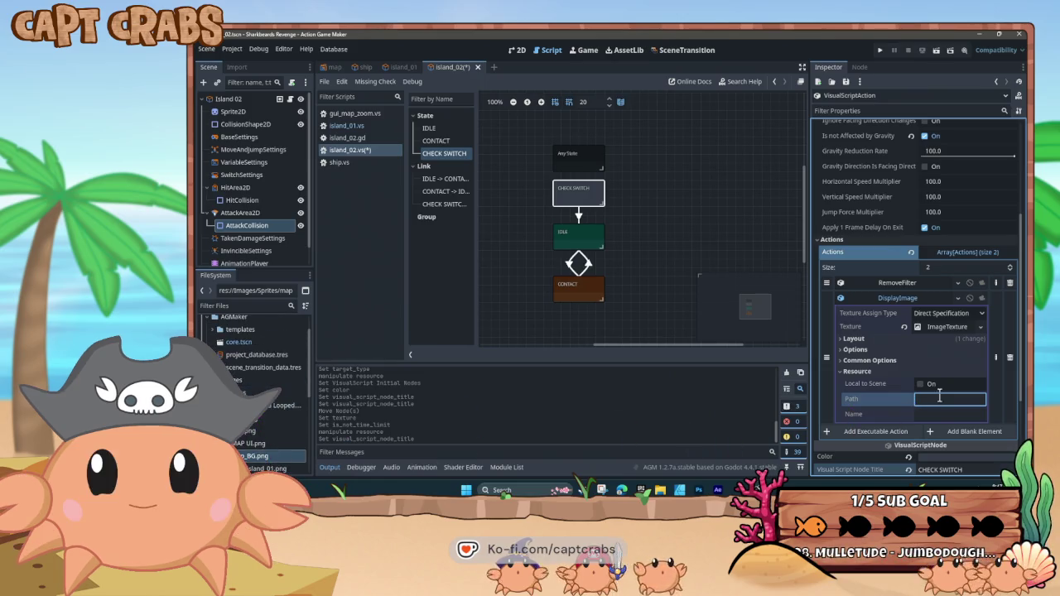
pyautogui.write('Imag')
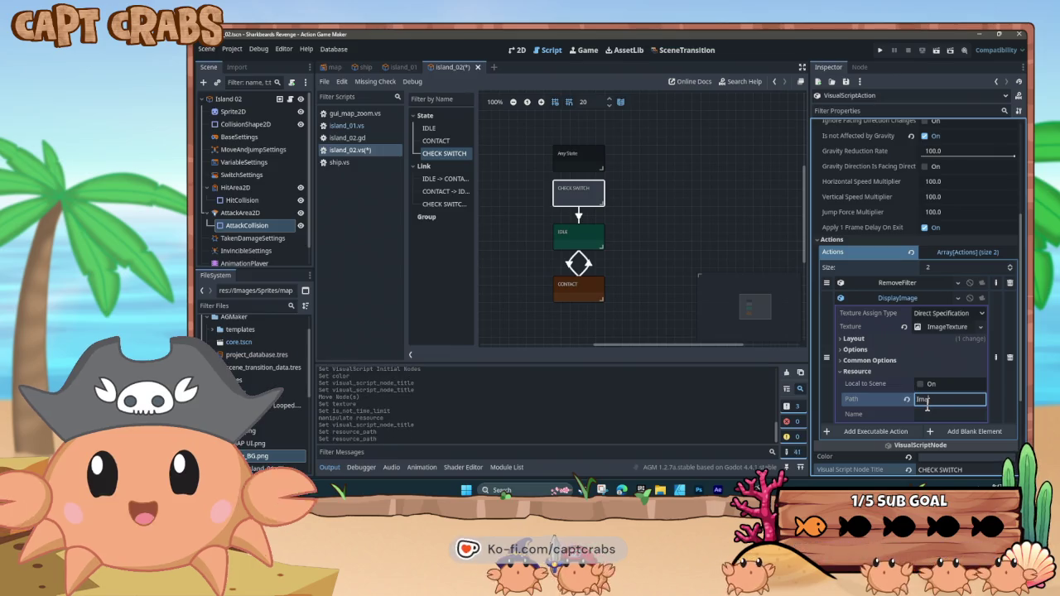
pyautogui.write('es/S')
pyautogui.write('tes\\')
pyautogui.write('lock.pn')
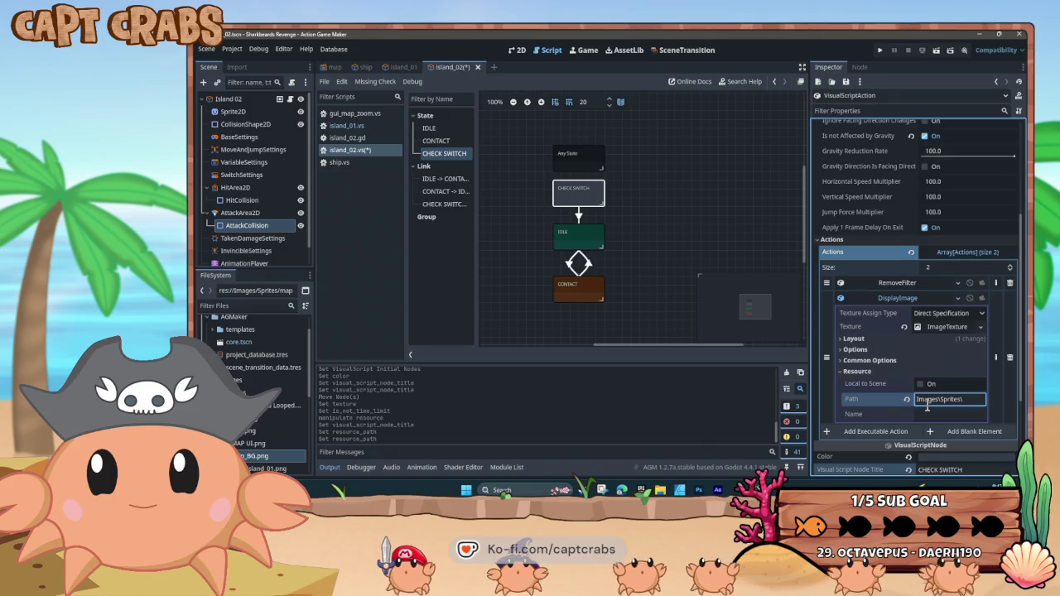
pyautogui.write('g')
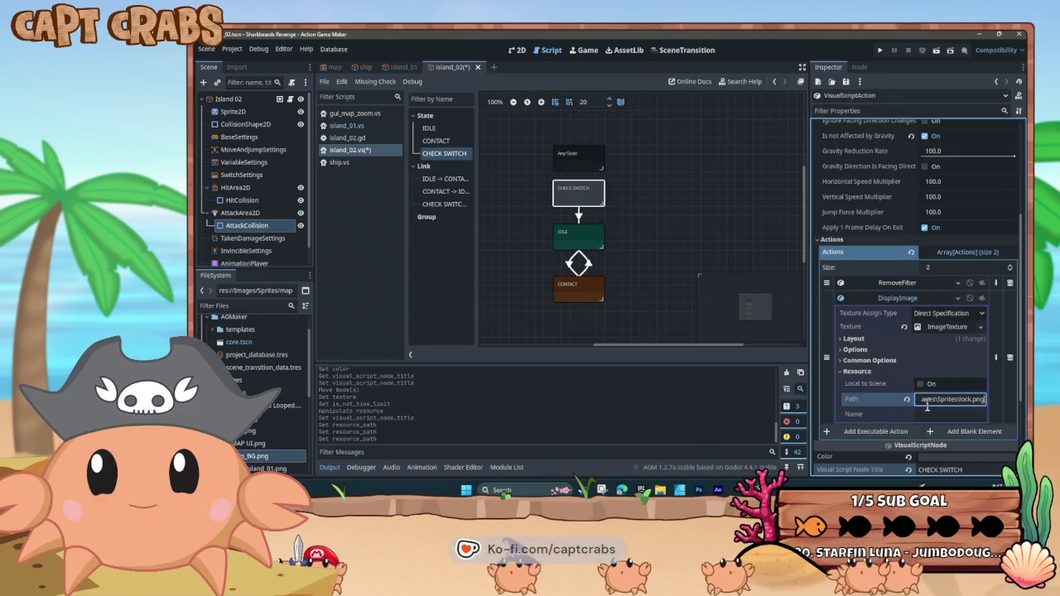
pyautogui.click(652, 306)
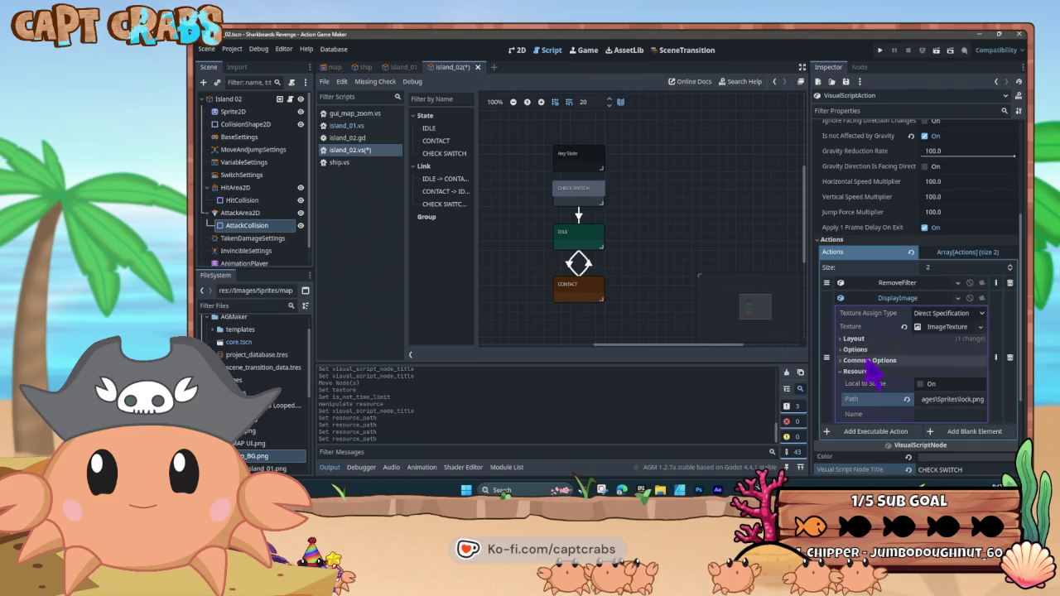
pyautogui.scroll(-3, 869, 372)
pyautogui.scroll(2, 875, 303)
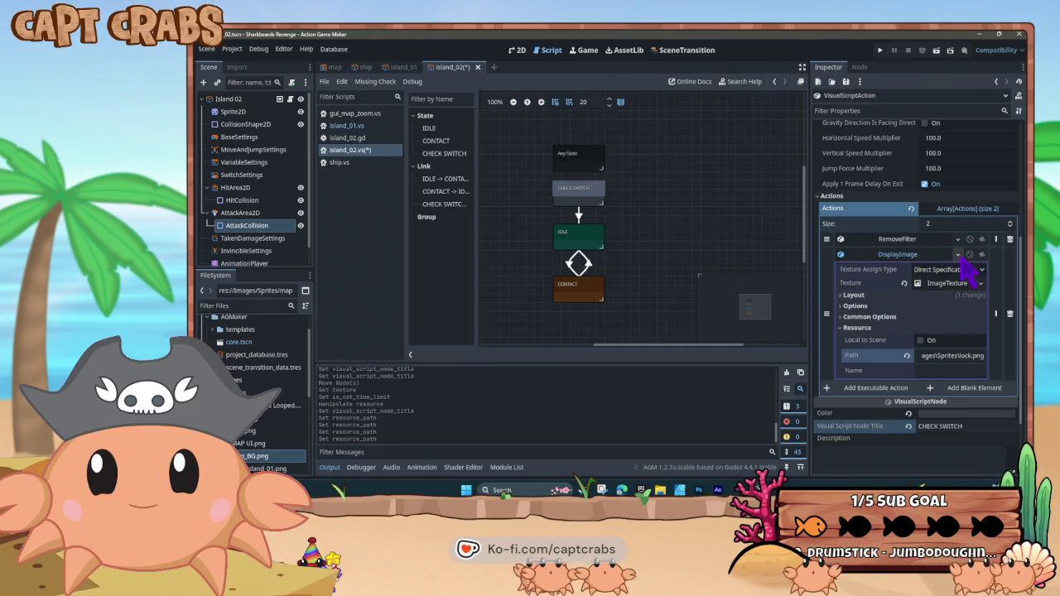
pyautogui.click(958, 255)
pyautogui.click(903, 257)
pyautogui.scroll(1, 901, 273)
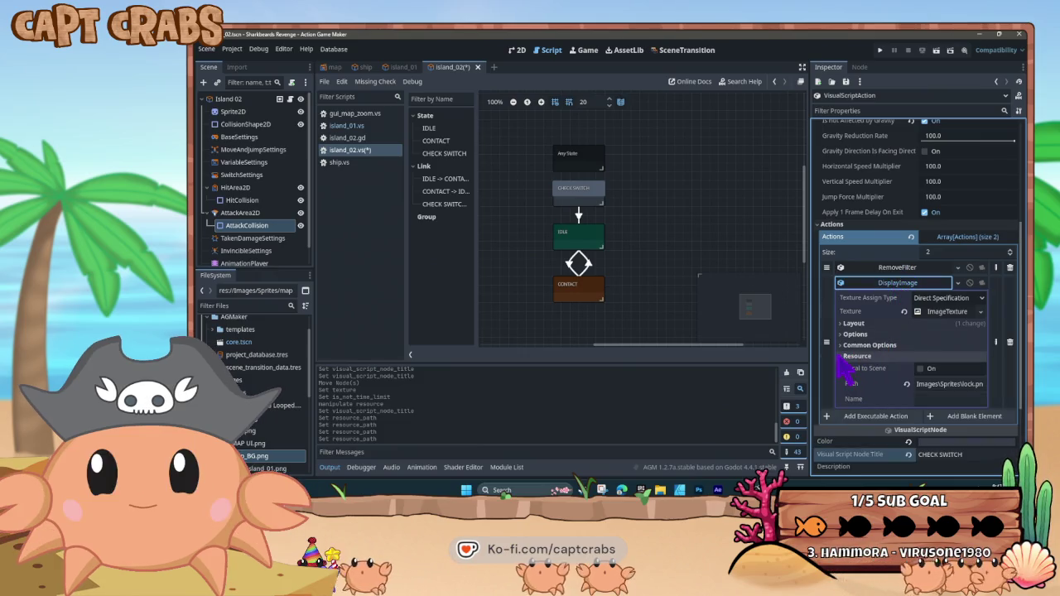
pyautogui.click(844, 356)
pyautogui.click(845, 345)
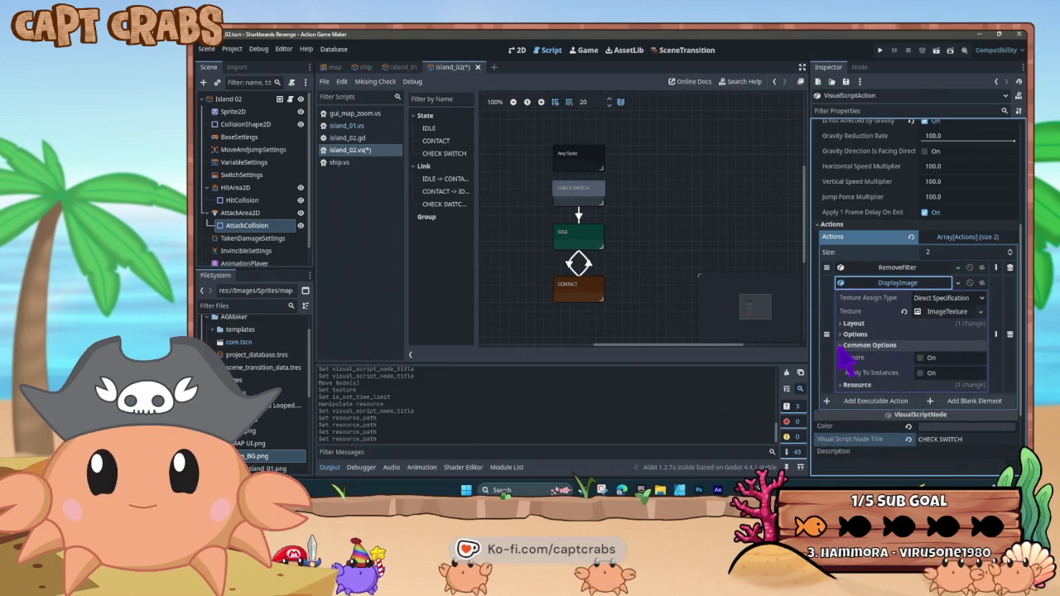
pyautogui.click(853, 345)
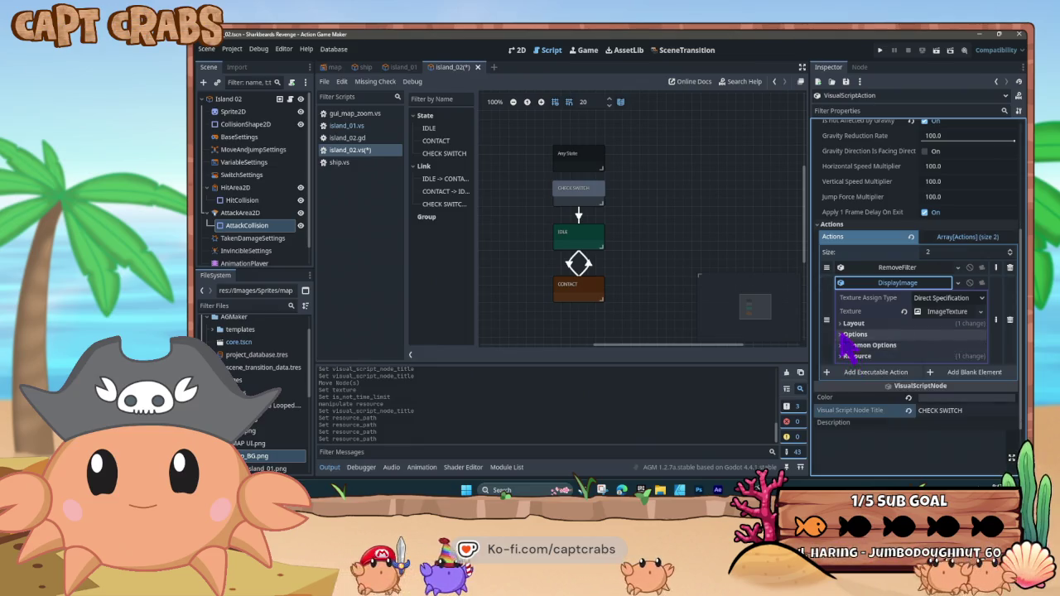
pyautogui.click(849, 334)
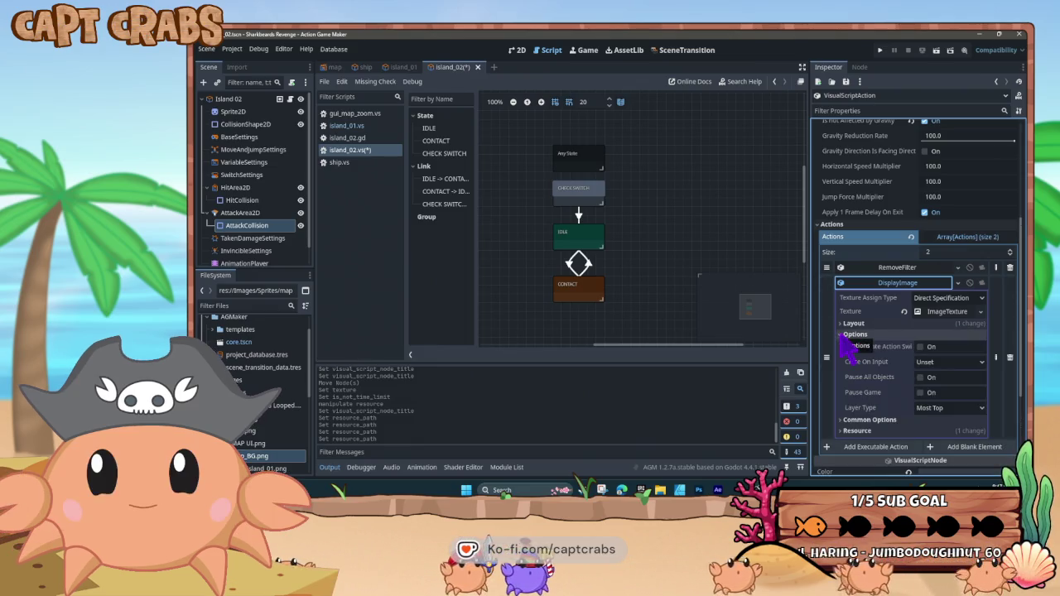
pyautogui.click(964, 363)
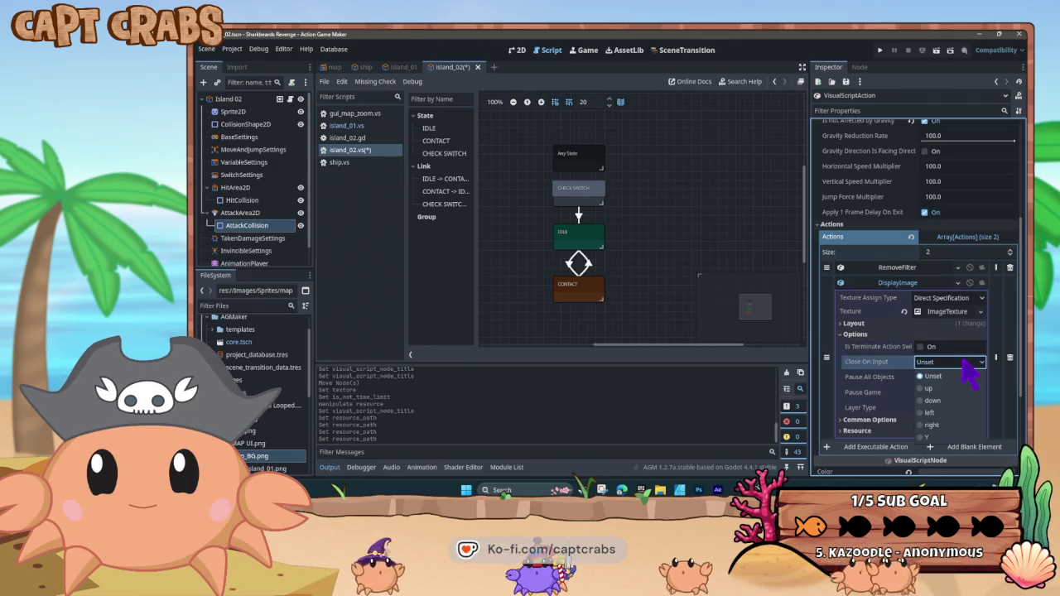
pyautogui.click(971, 375)
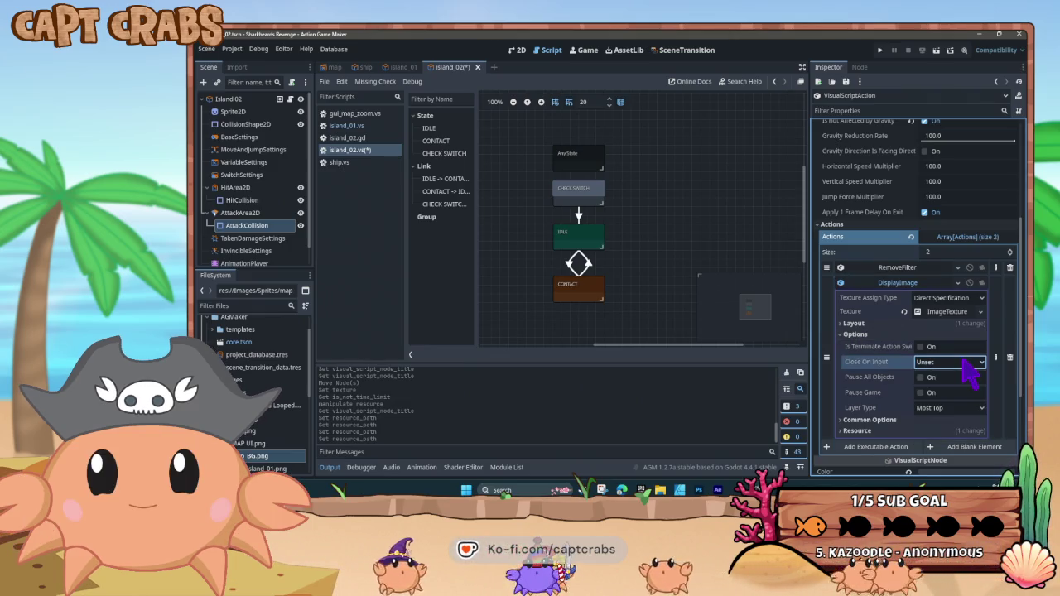
pyautogui.click(841, 335)
pyautogui.click(842, 324)
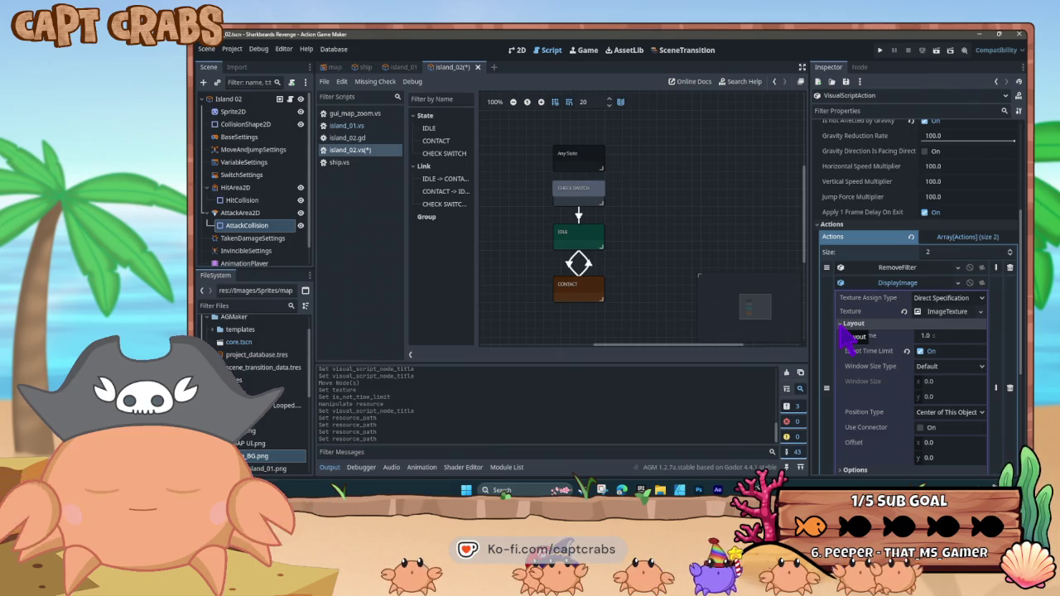
pyautogui.scroll(-1, 865, 364)
pyautogui.scroll(1, 865, 365)
pyautogui.click(846, 324)
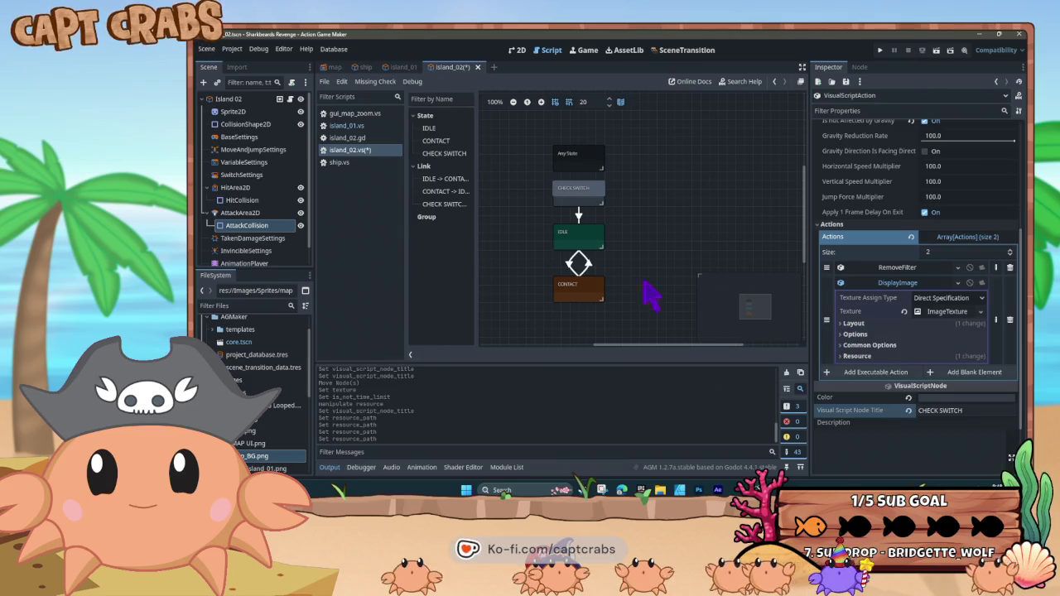
# Run the game with F5 and steer the ship around the island with the arrow keys
pyautogui.press('F5')
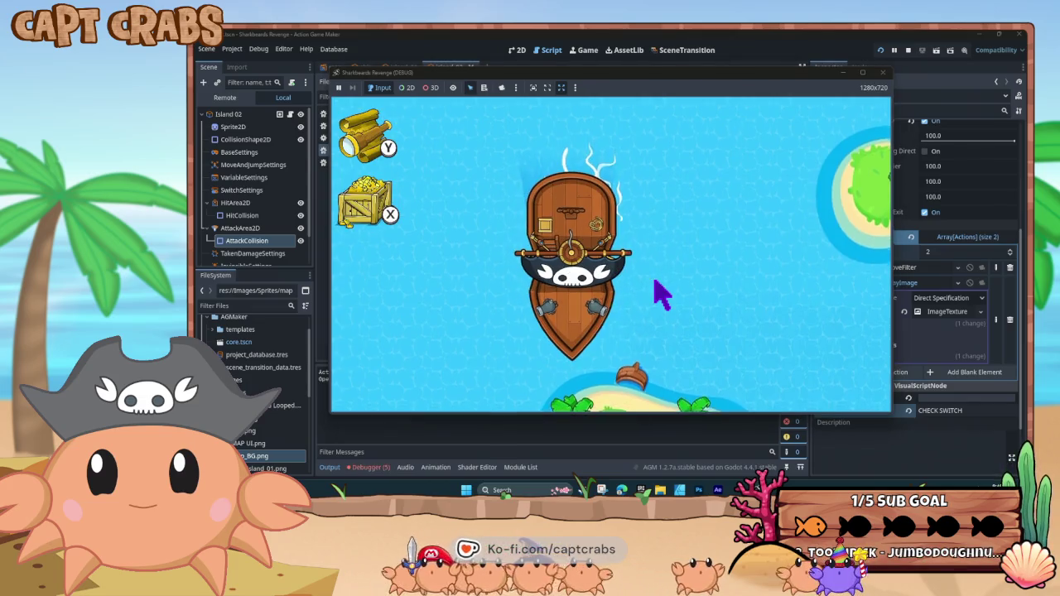
pyautogui.press('Down')
pyautogui.press('Right')
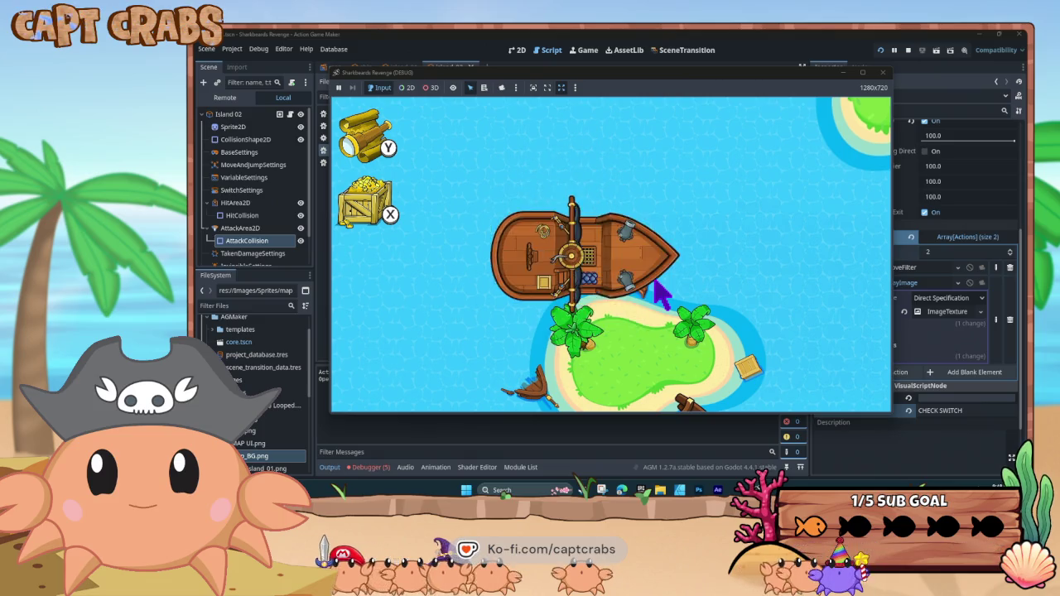
pyautogui.press('Up')
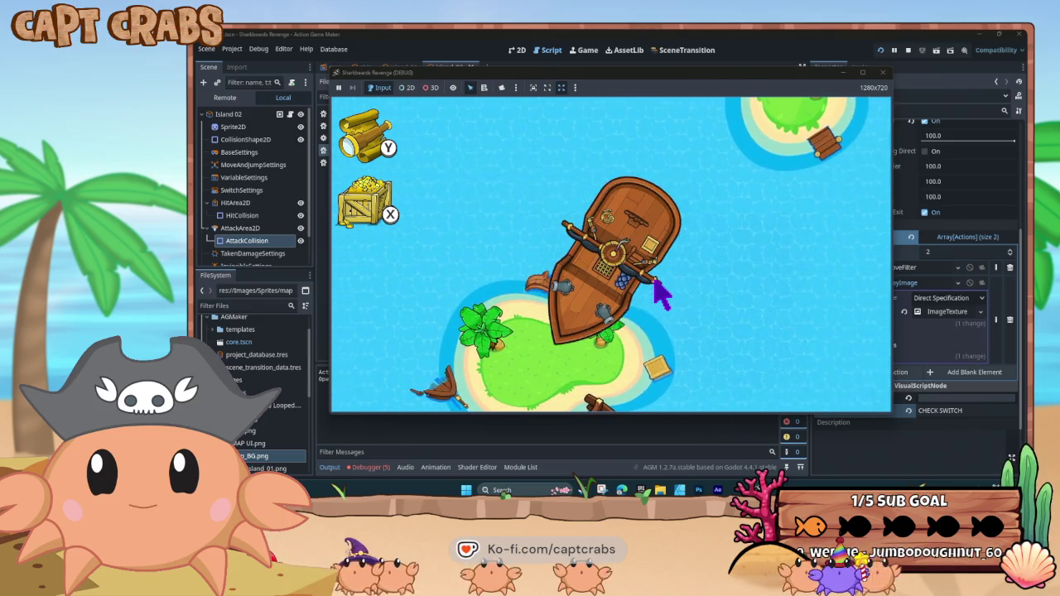
pyautogui.press('Up')
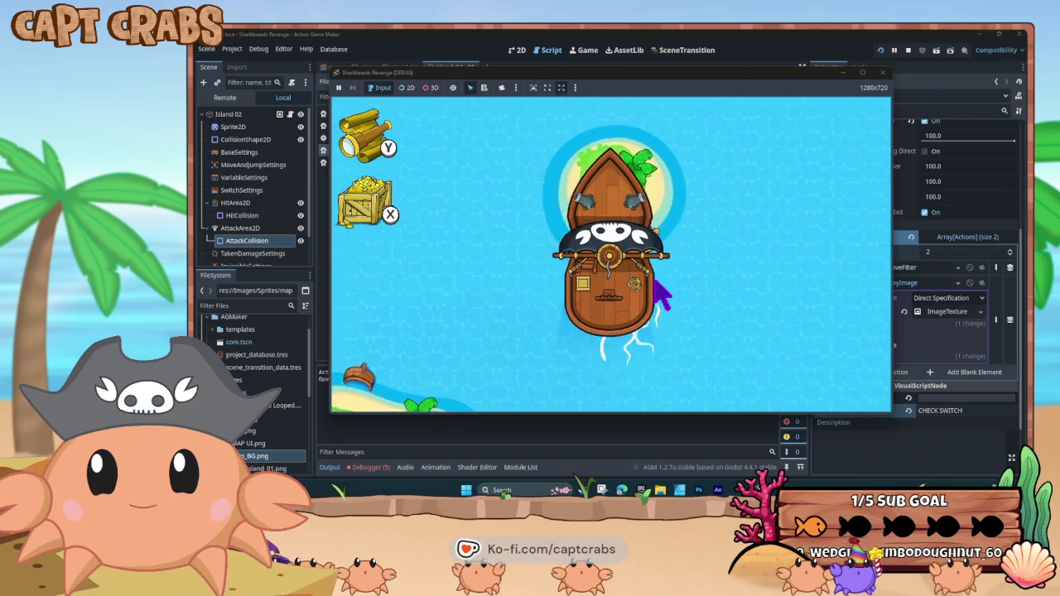